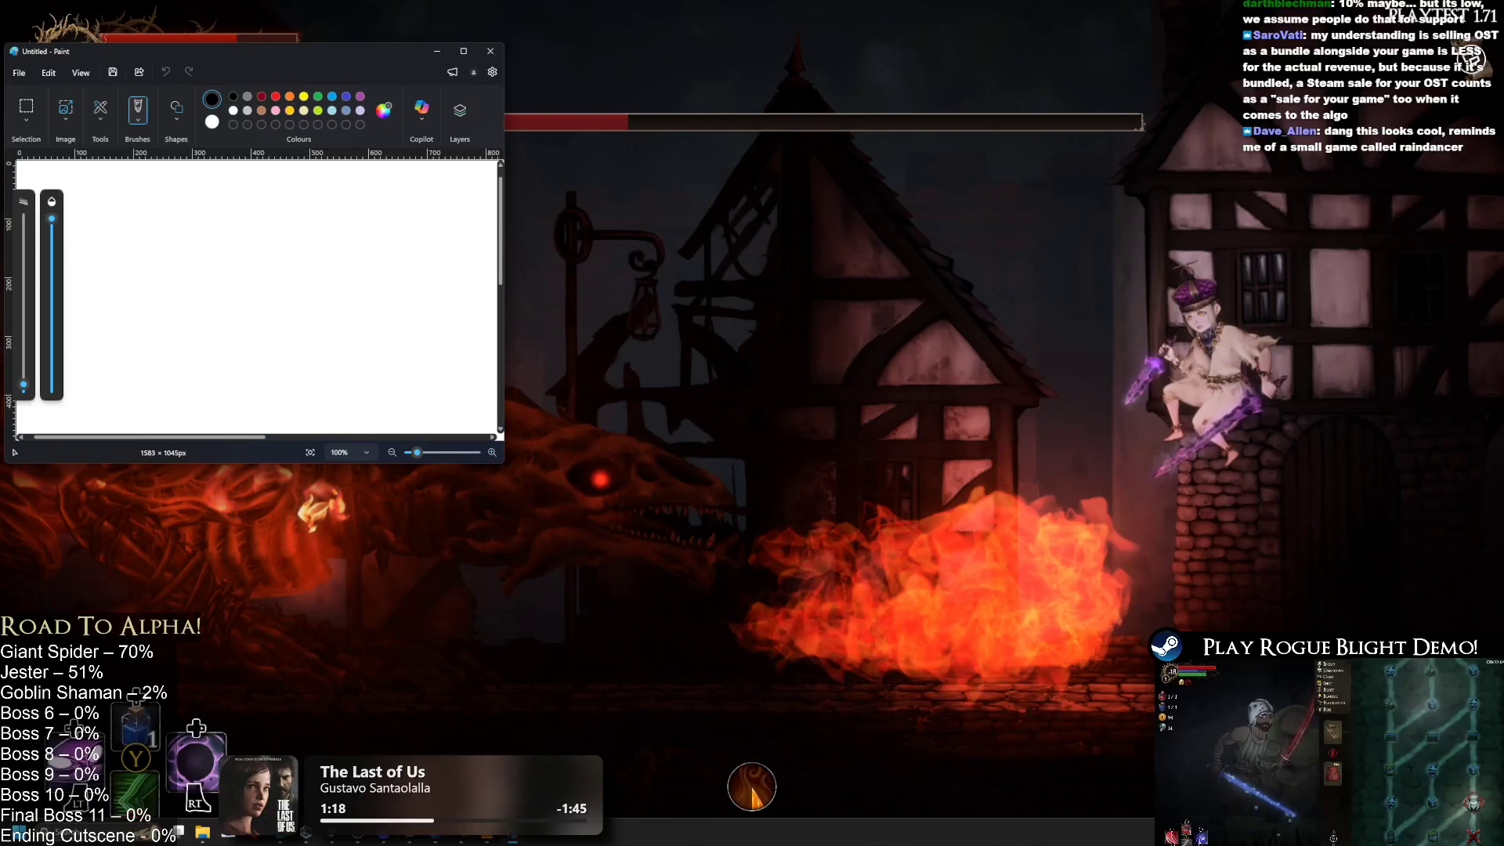
# Step: Pause the dragon boss video and launch Paint, moving its window aside
pyautogui.click(297, 35)
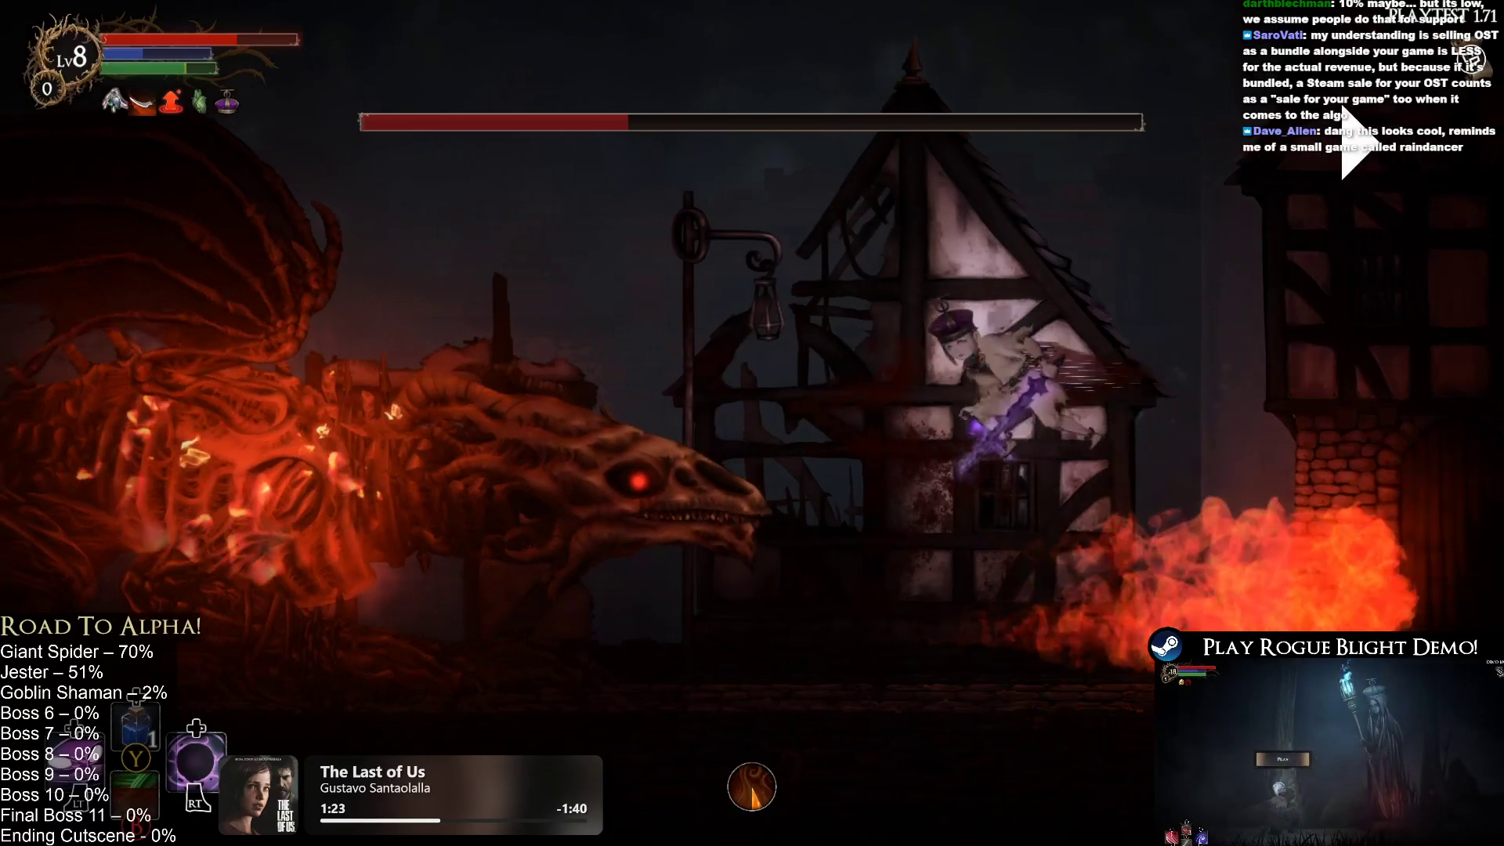
pyautogui.press('space')
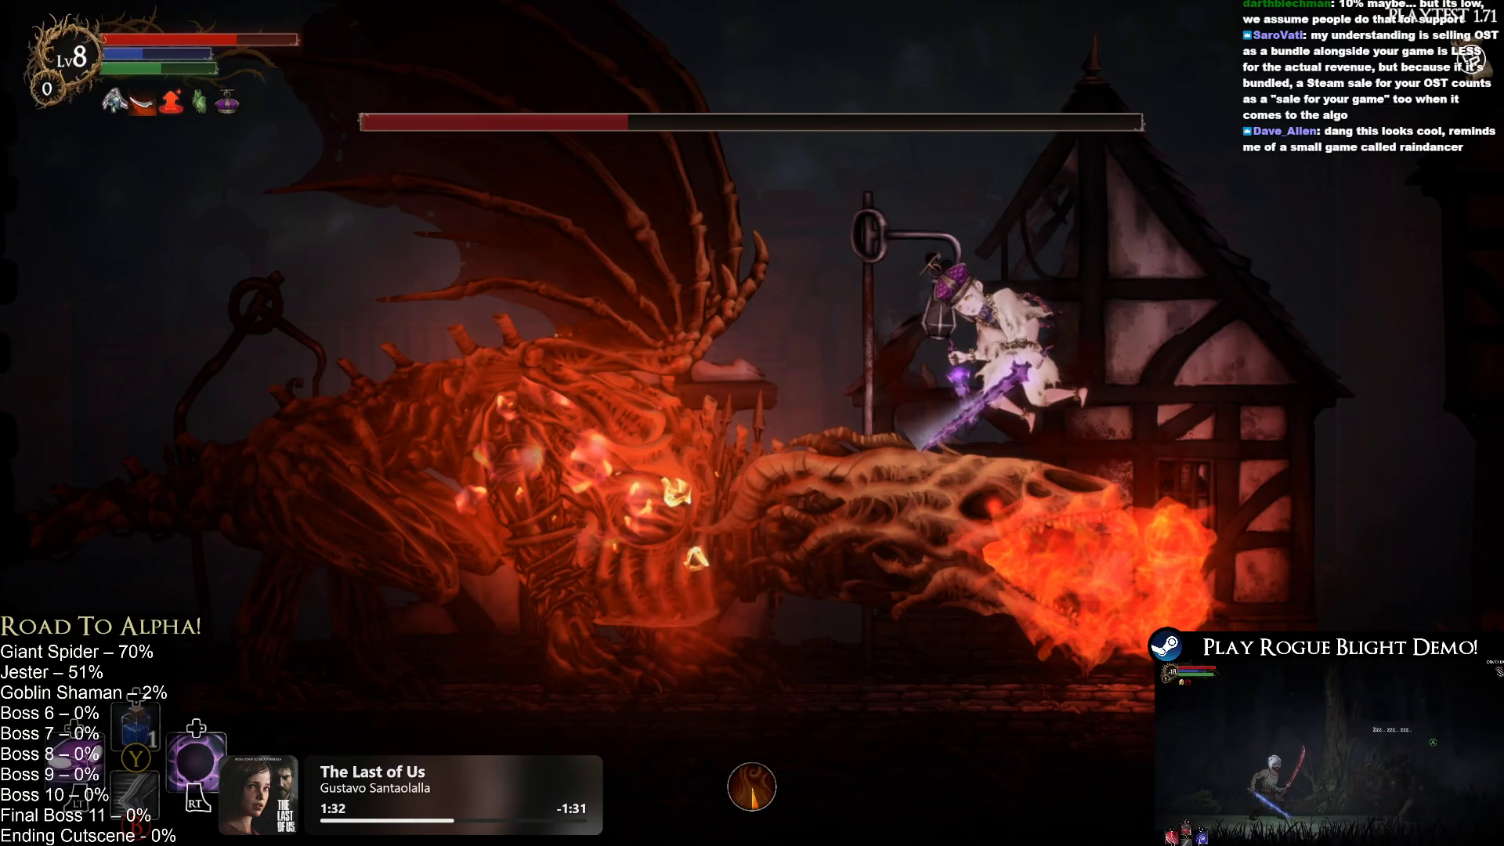
pyautogui.press('super')
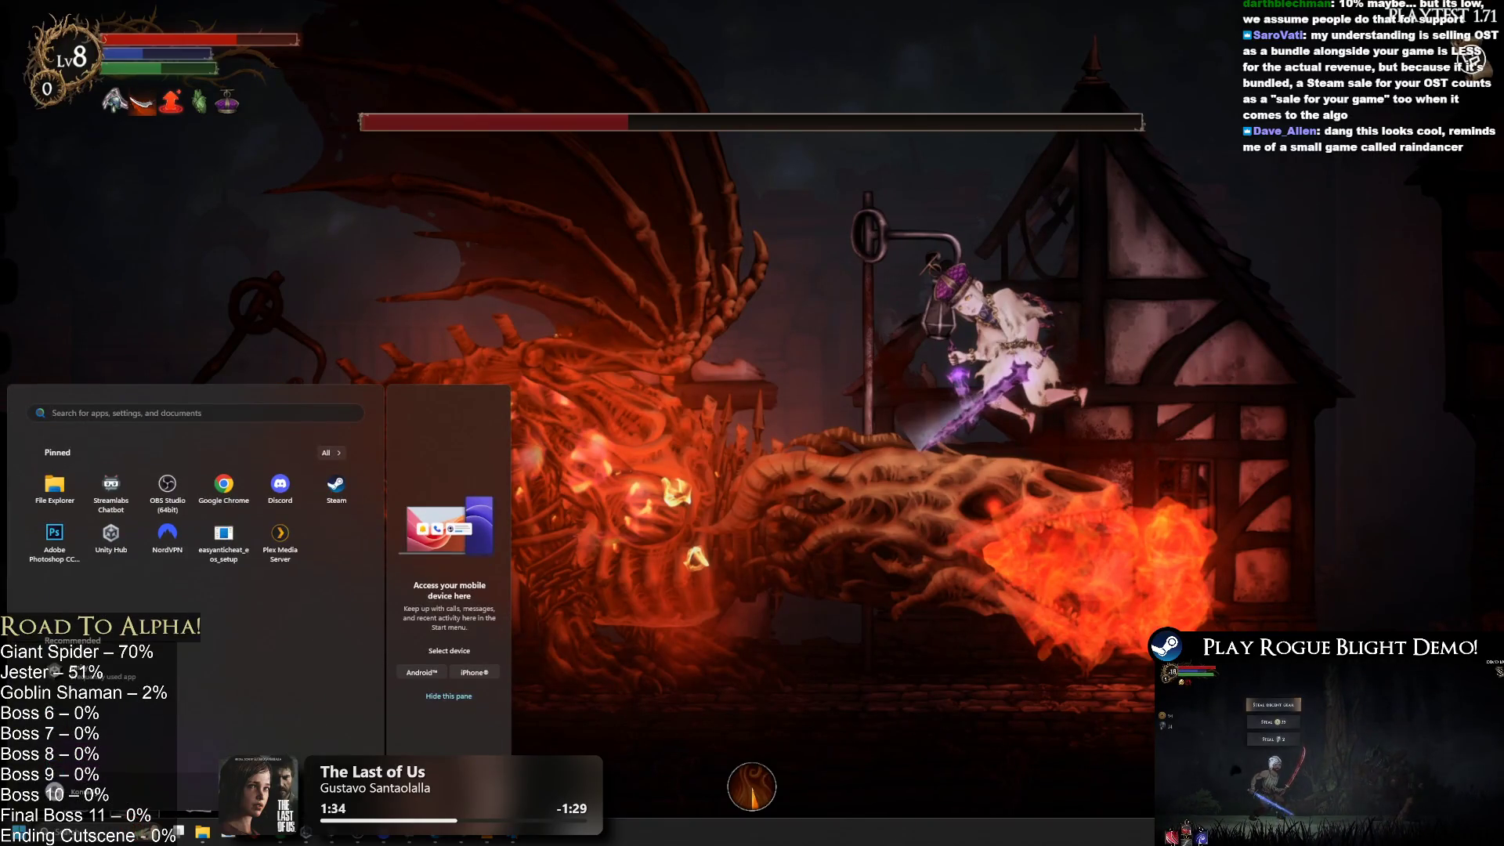
pyautogui.write('paint')
pyautogui.press('Return')
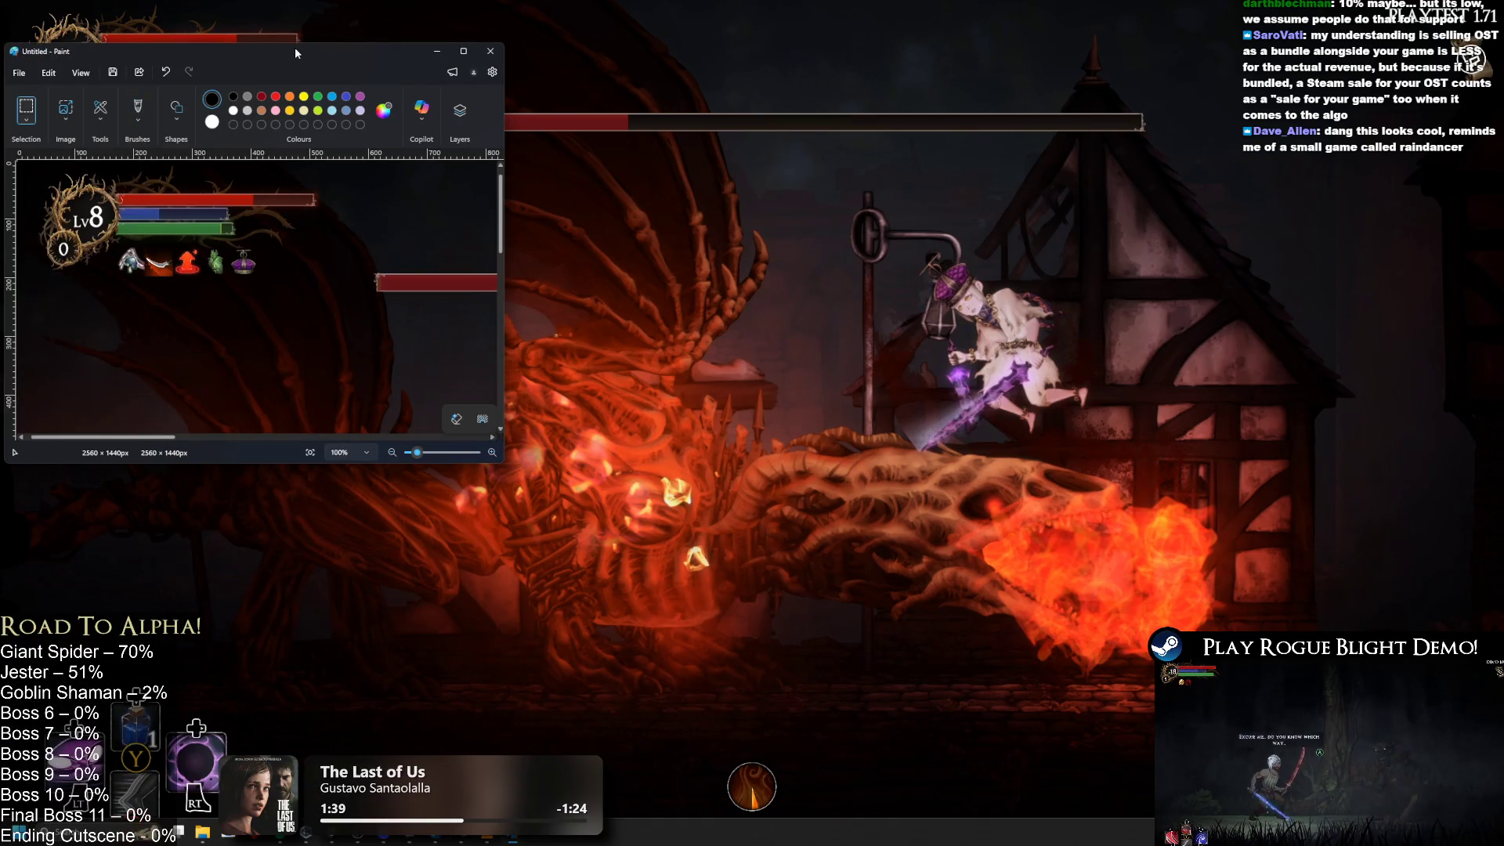
pyautogui.moveTo(294, 47); pyautogui.dragTo(1281, 291)
pyautogui.click(1069, 287)
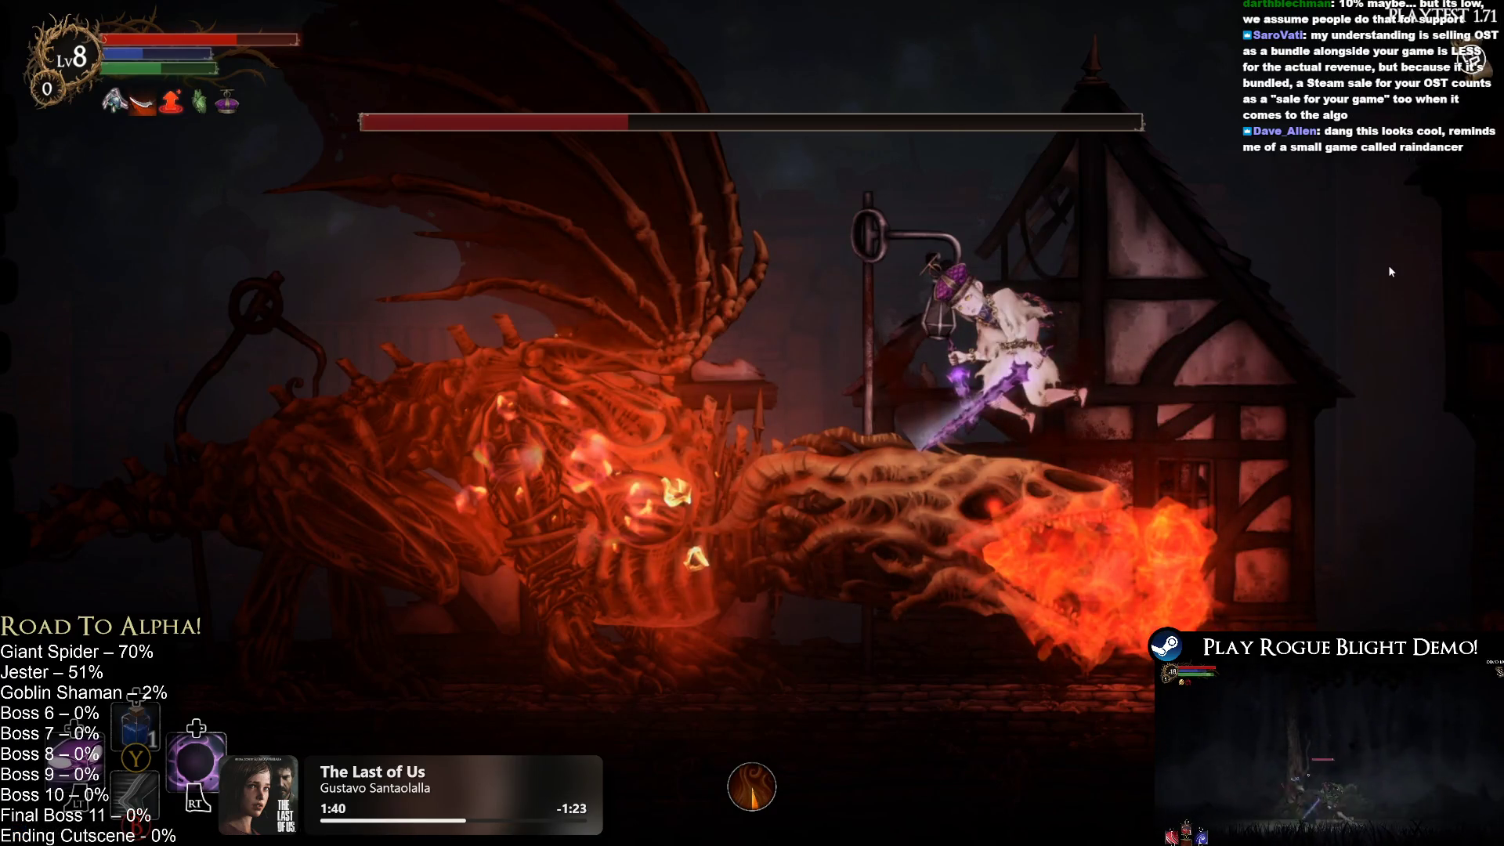
# Step: Pause and resume the boss-fight video, then zoom out the Paint canvas
pyautogui.moveTo(997, 350)
pyautogui.click(1144, 288)
pyautogui.click(1144, 285)
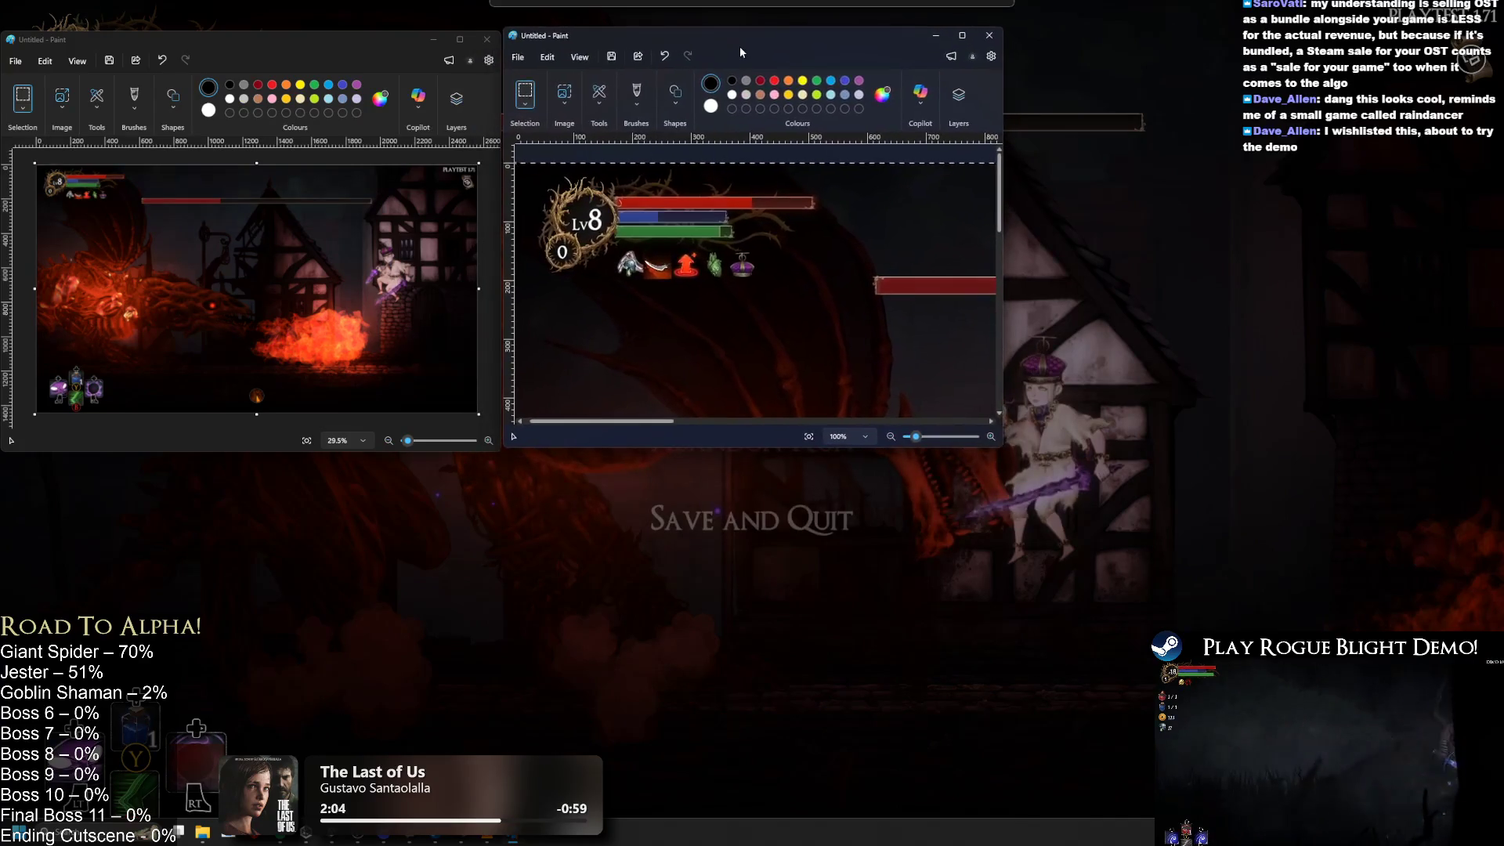
pyautogui.keyDown('ctrl'); pyautogui.scroll(-5, 756, 284); pyautogui.keyUp('ctrl')
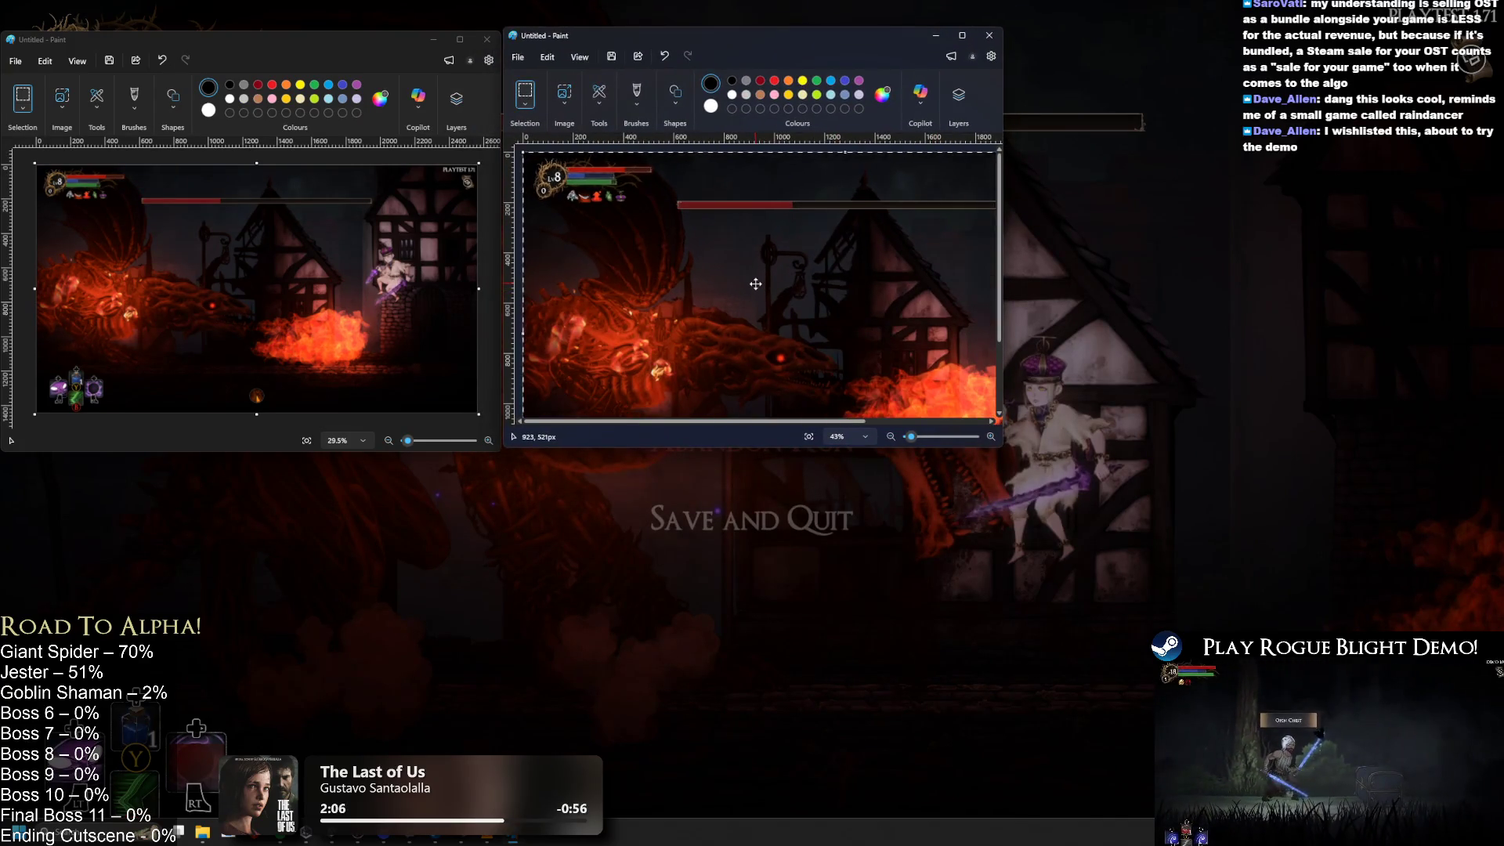
# Step: Zoom out the canvases and place the fourth canvas window in the lower middle
pyautogui.keyDown('ctrl'); pyautogui.scroll(-2, 755, 284); pyautogui.keyUp('ctrl')
pyautogui.keyDown('ctrl'); pyautogui.scroll(-1, 757, 280); pyautogui.keyUp('ctrl')
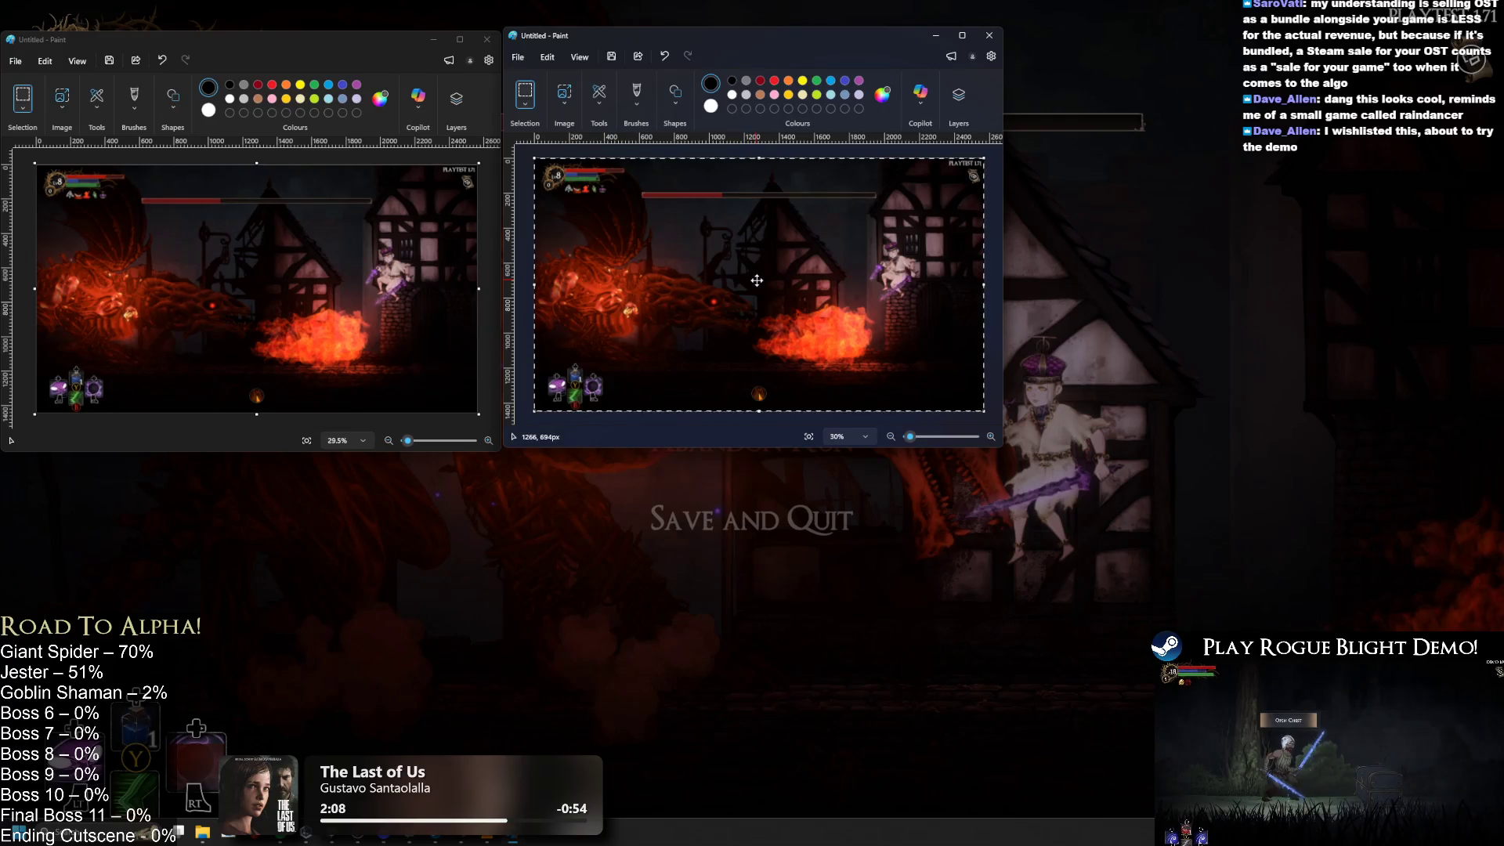
pyautogui.keyDown('ctrl'); pyautogui.scroll(1, 757, 281); pyautogui.keyUp('ctrl')
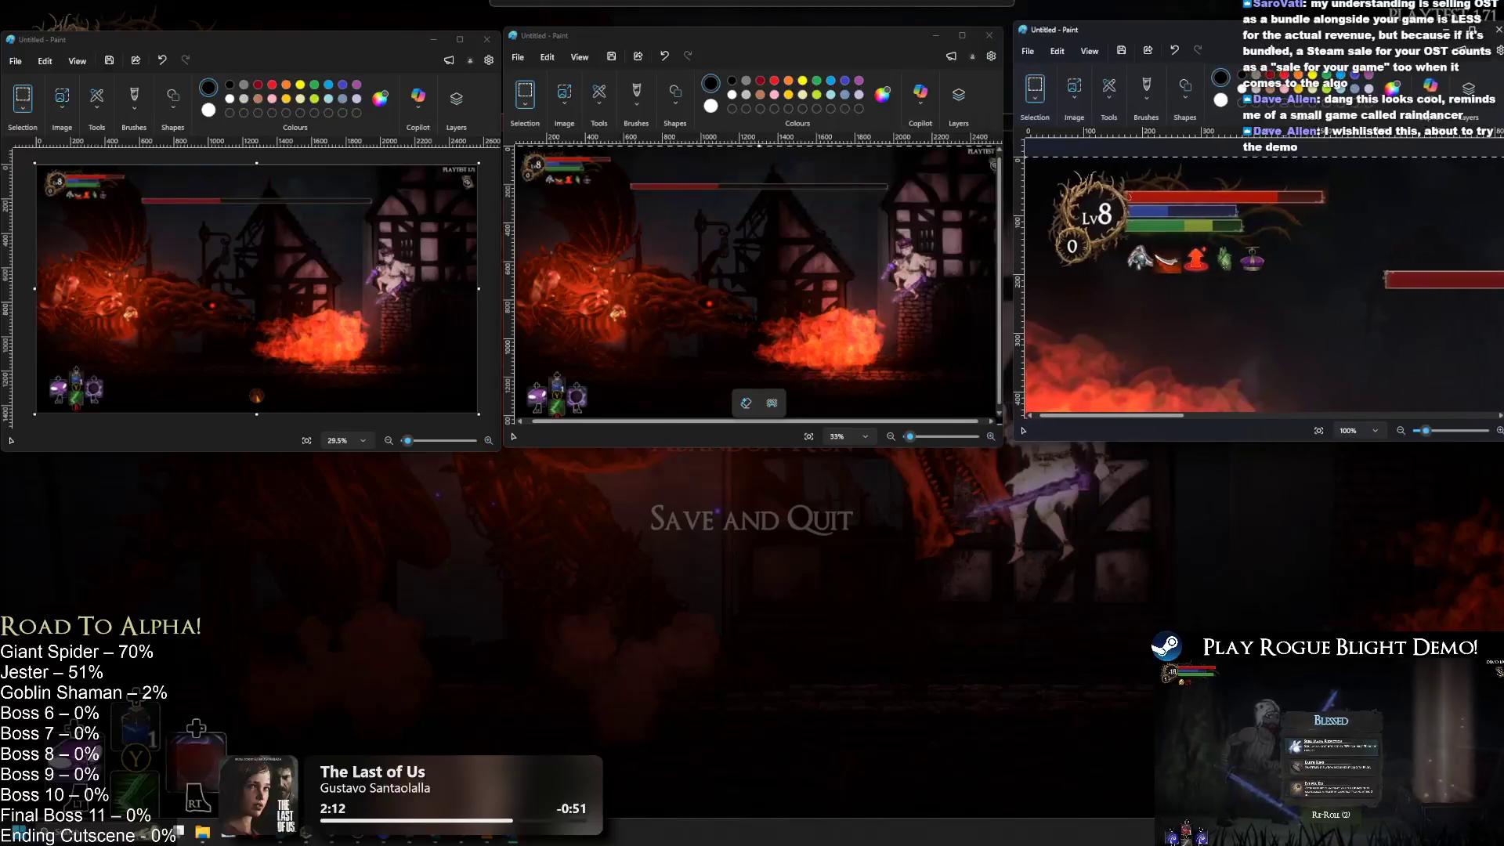
pyautogui.keyDown('ctrl'); pyautogui.scroll(-5, 1270, 232); pyautogui.keyUp('ctrl')
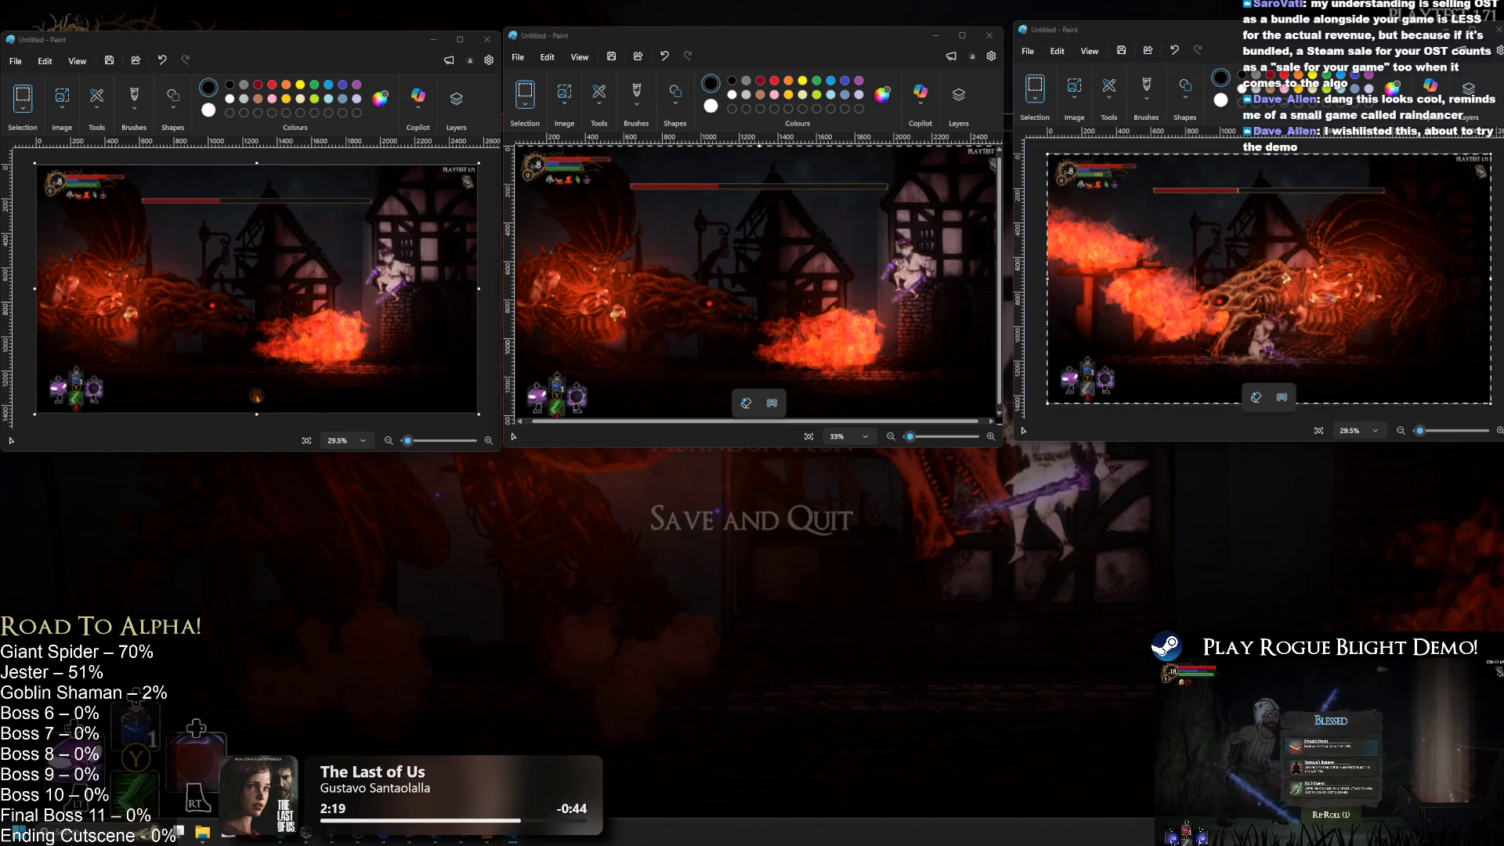
pyautogui.moveTo(533, 252)
pyautogui.mouseDown()
pyautogui.moveTo(622, 254)
pyautogui.moveTo(762, 437)
pyautogui.moveTo(893, 432)
pyautogui.mouseUp()
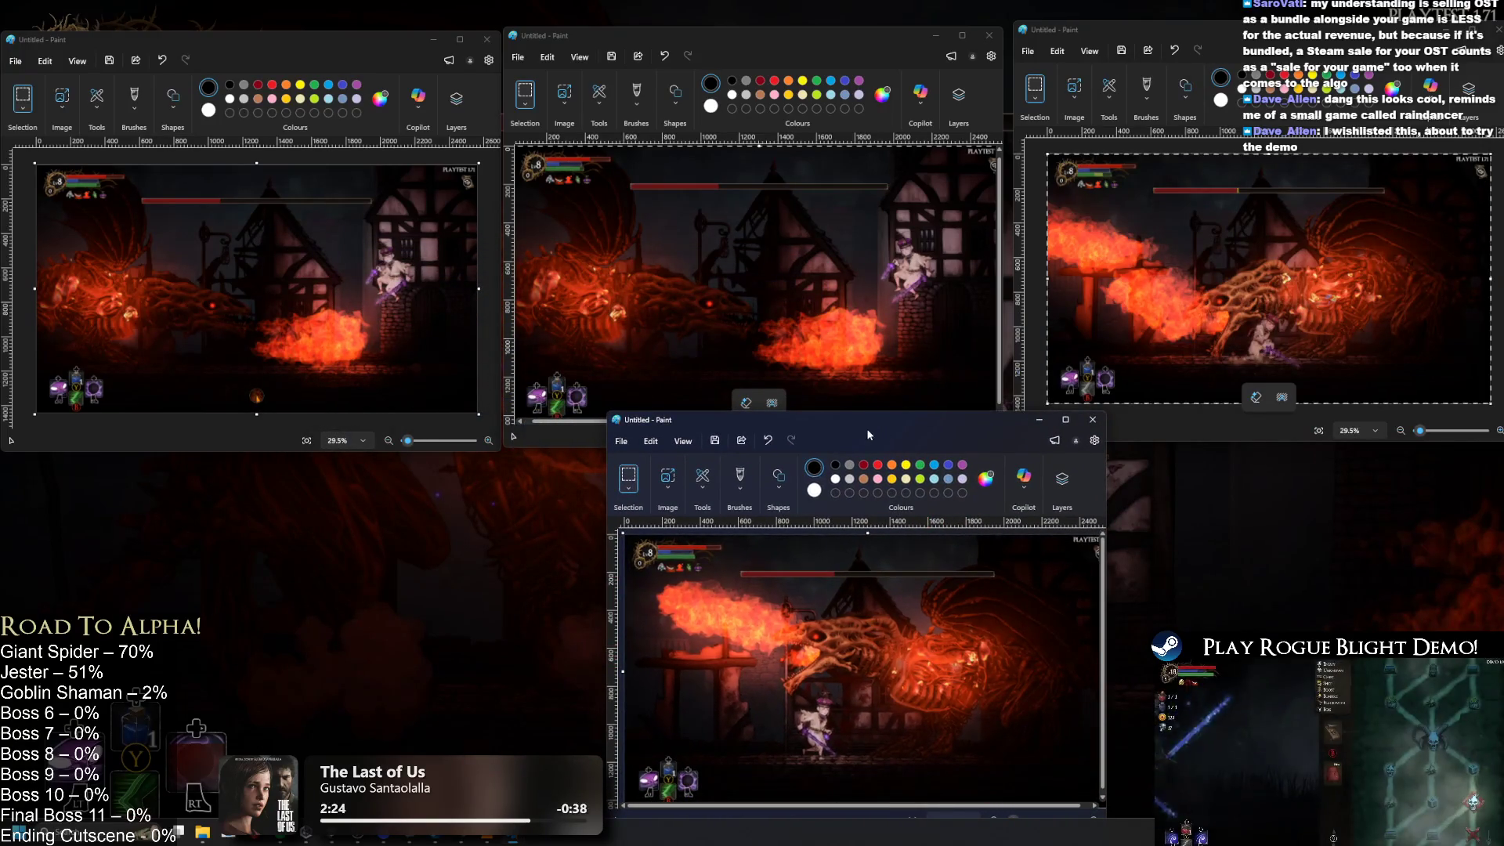
pyautogui.moveTo(871, 427); pyautogui.dragTo(879, 440)
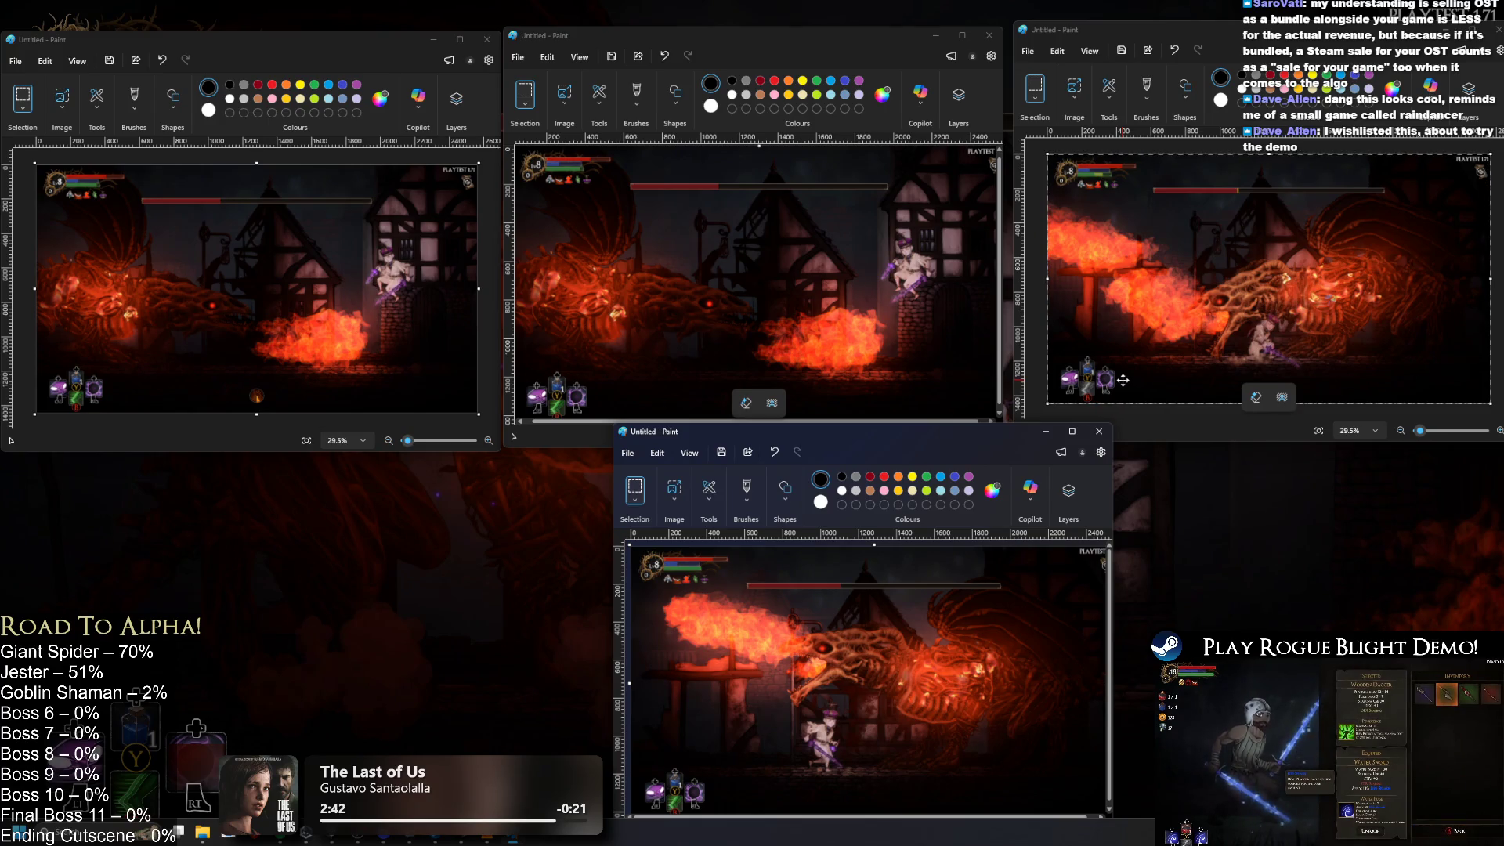
# Step: Test-paste a different frame into the middle canvas, undo it, and resume the game
pyautogui.click(708, 259)
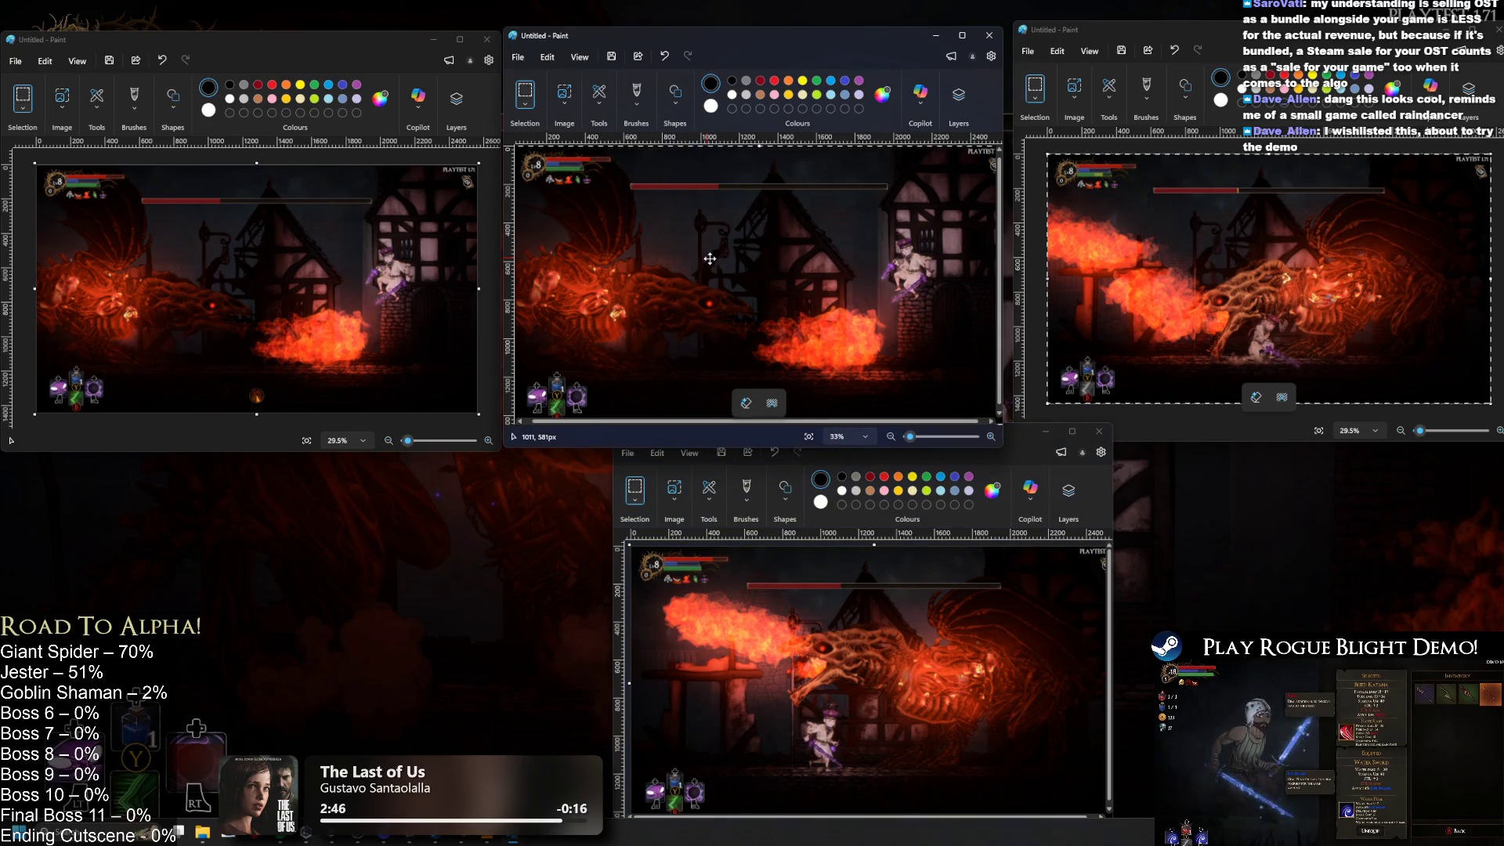
pyautogui.hotkey('ctrl', 'v')
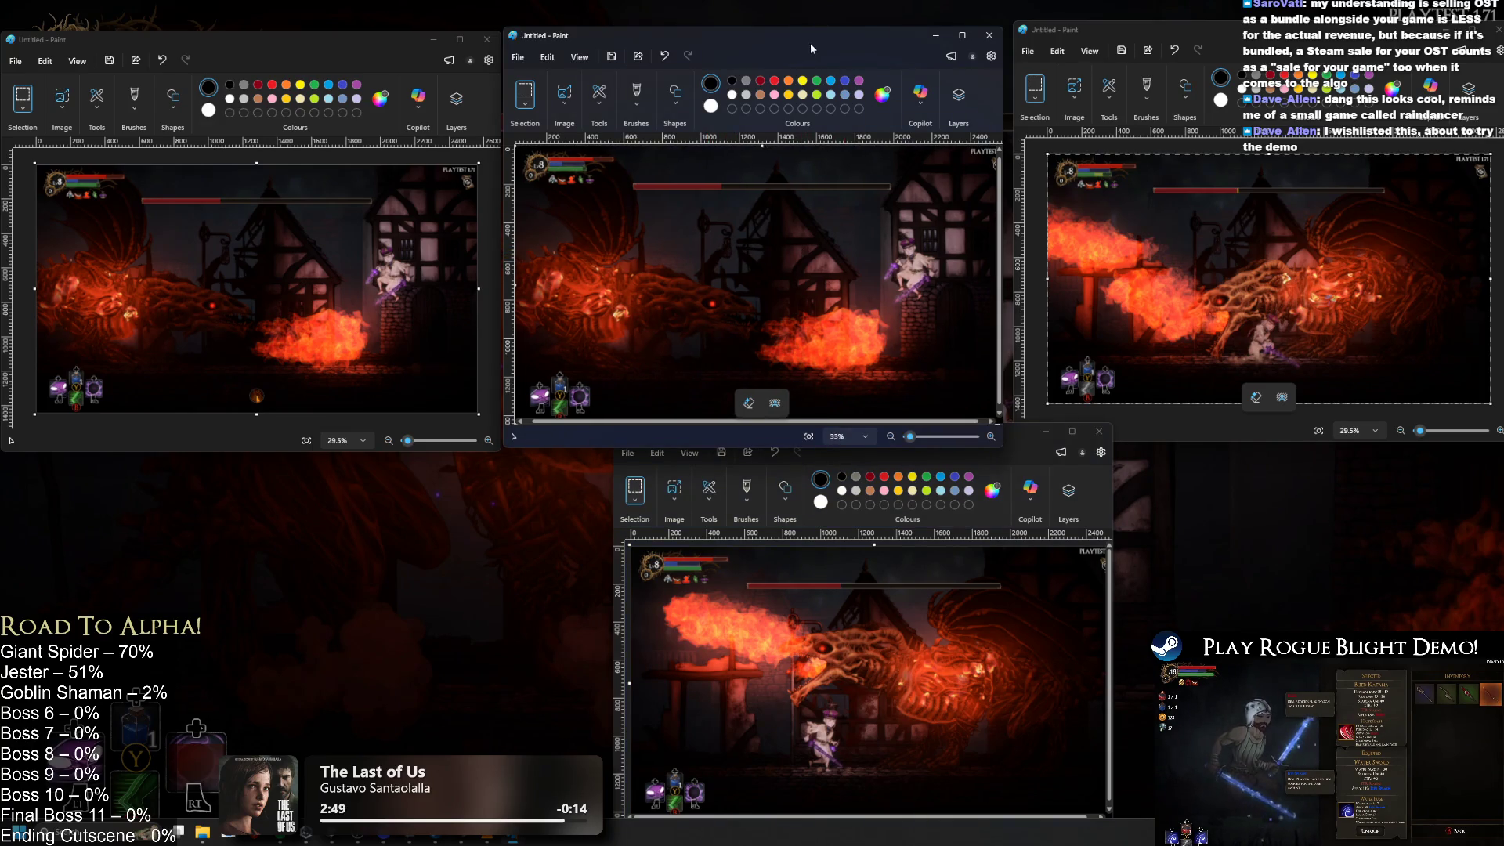
pyautogui.hotkey('ctrl', 'z')
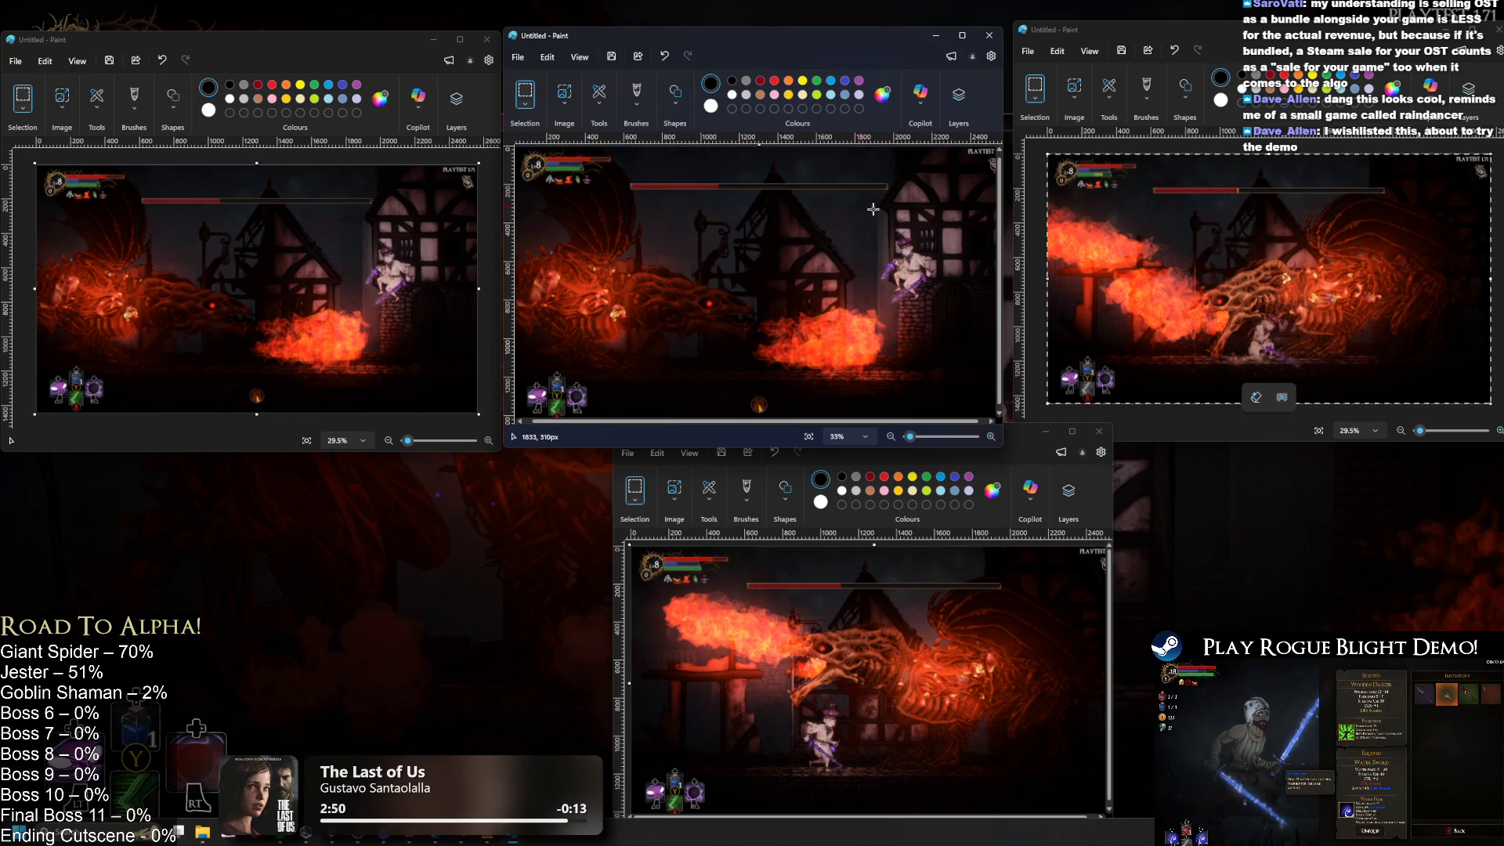
pyautogui.hotkey('ctrl', 'v')
pyautogui.hotkey('ctrl', 'z')
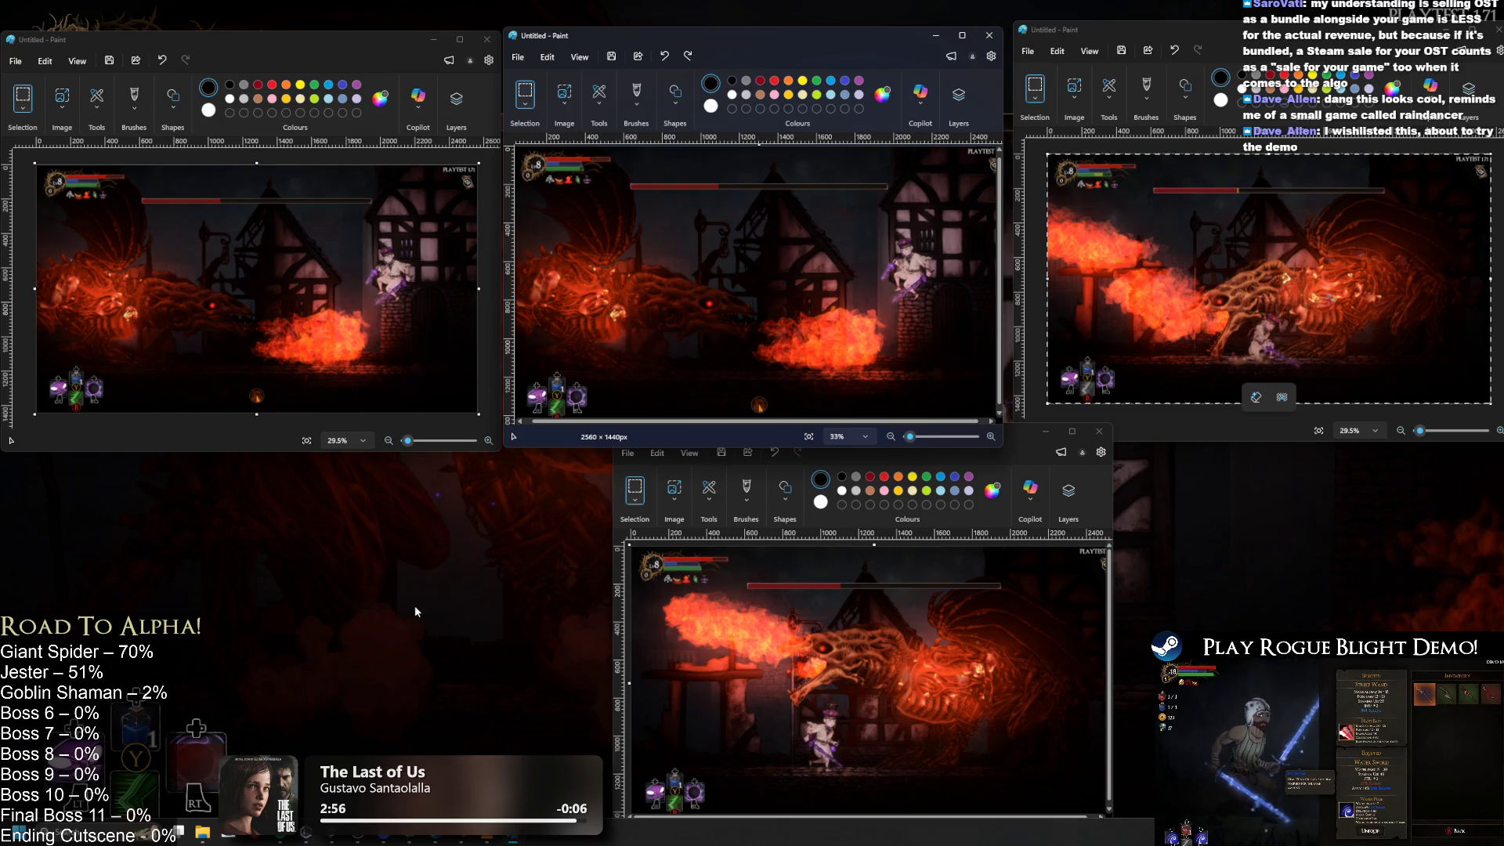
pyautogui.click(453, 566)
pyautogui.press('Escape')
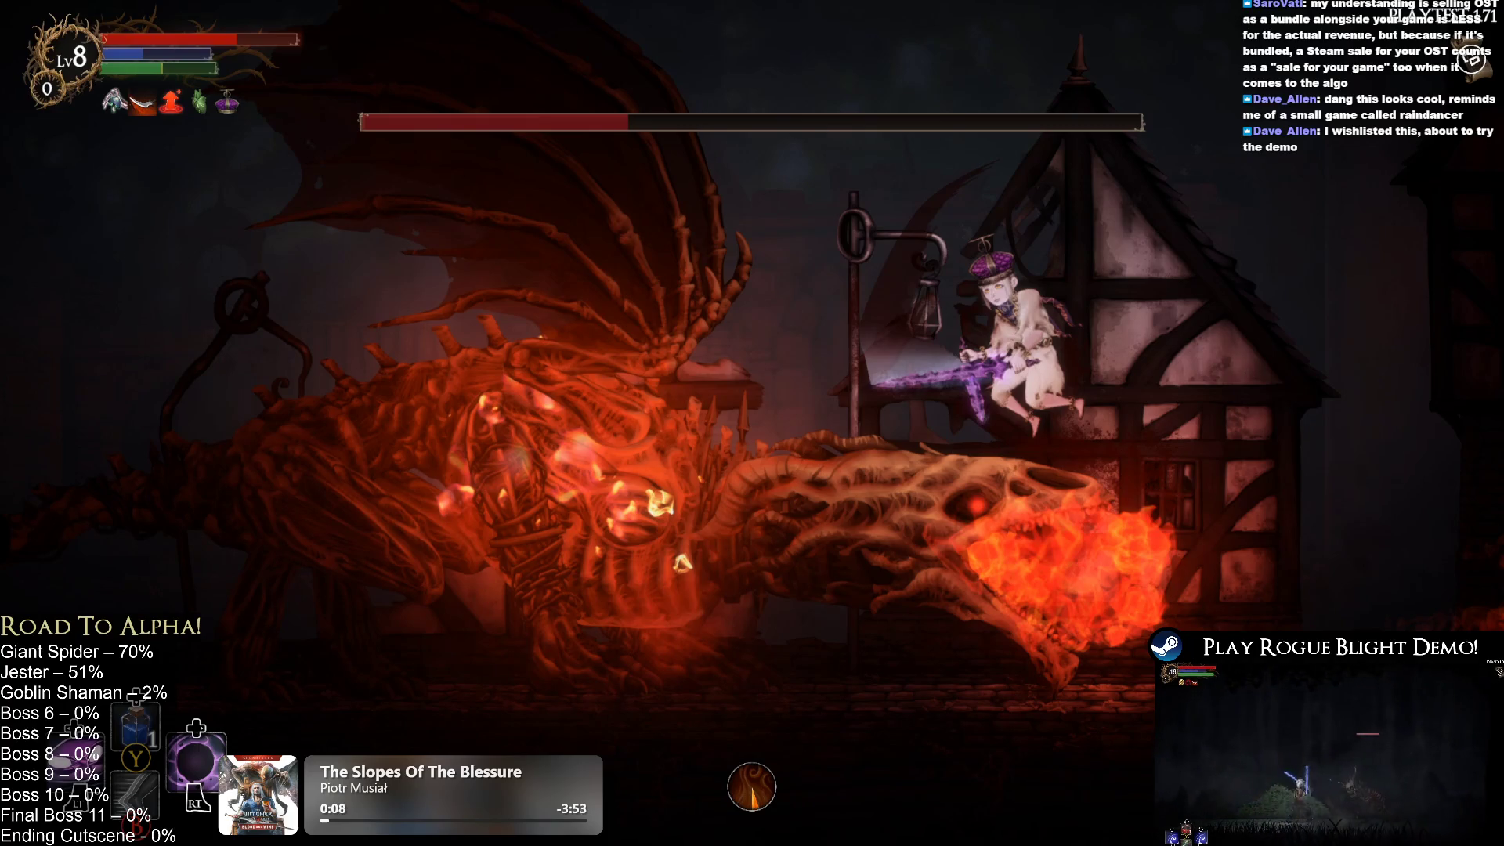
# Step: Paste the new boss-fight frame into the first Paint canvas, then bring the canvases back to front
pyautogui.hotkey('alt', 'Tab')
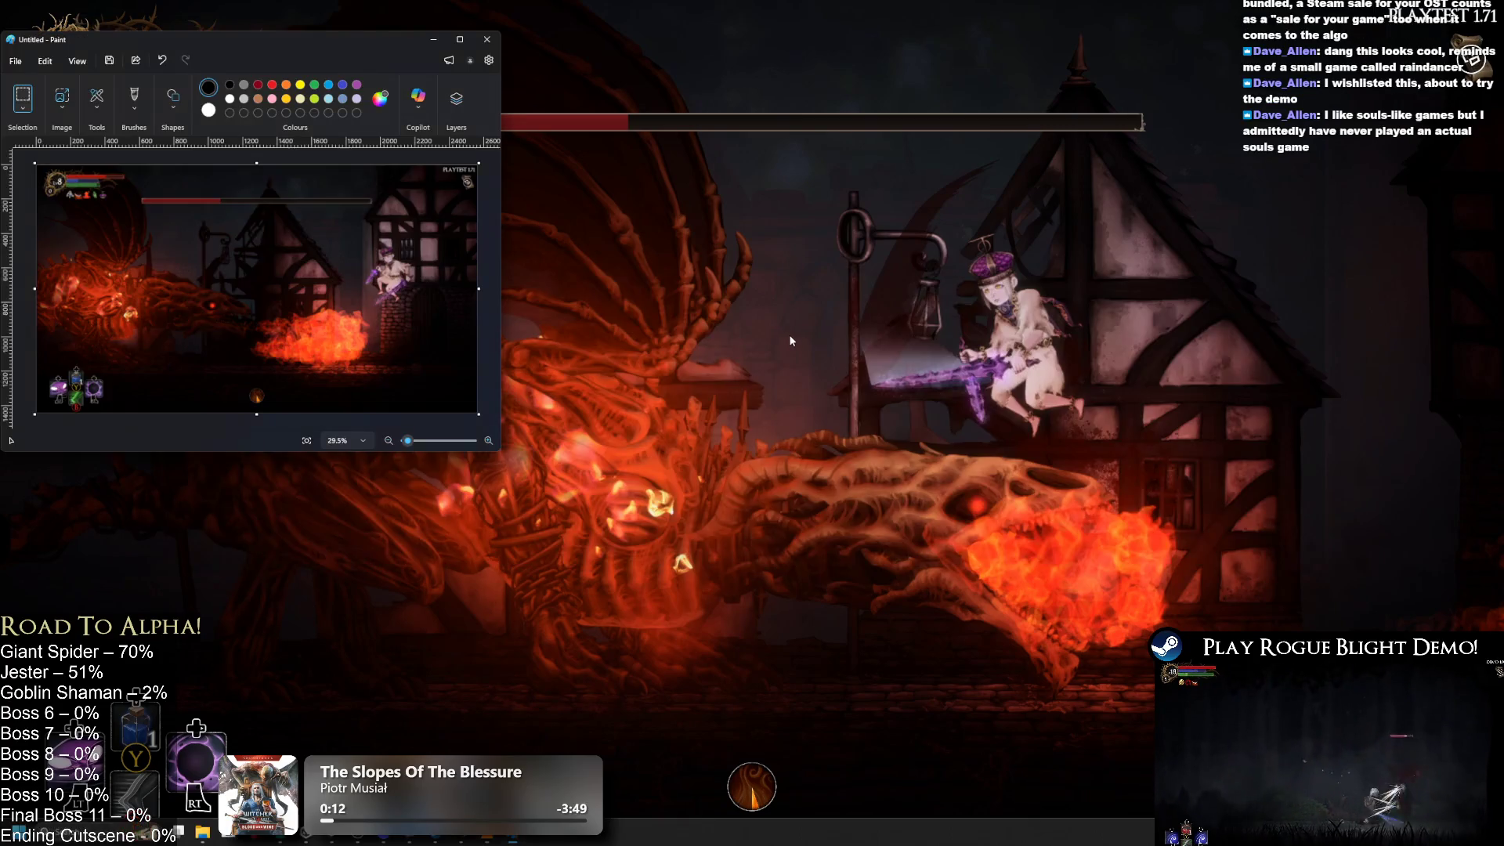
pyautogui.hotkey('ctrl', 'v')
pyautogui.hotkey('alt', 'Tab')
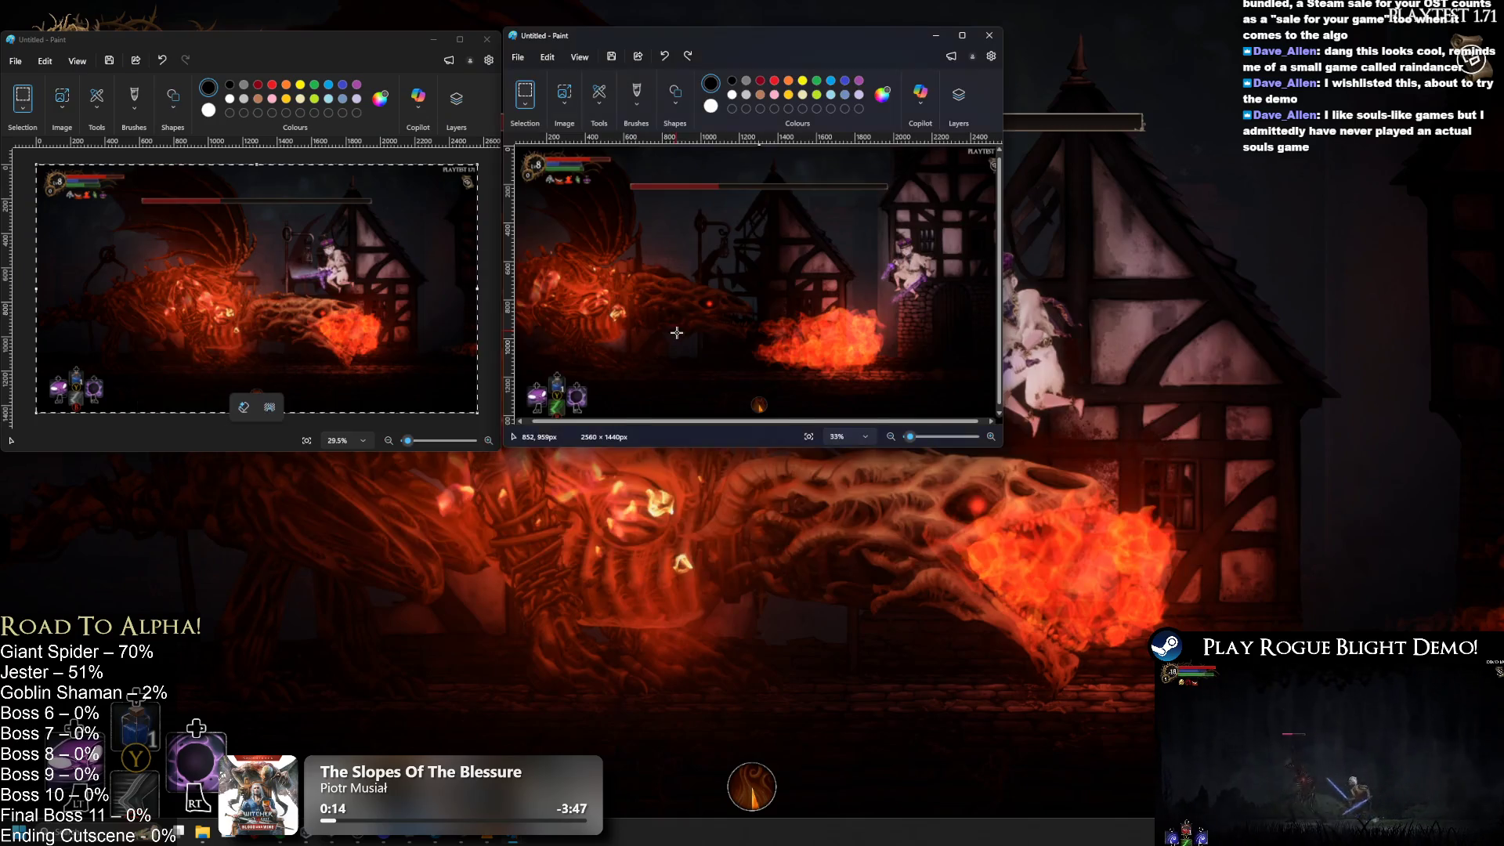
pyautogui.hotkey('alt', 'Tab')
pyautogui.press('Tab')
pyautogui.hotkey('alt', 'Tab')
pyautogui.press('Tab')
pyautogui.press('Tab')
pyautogui.click(678, 336)
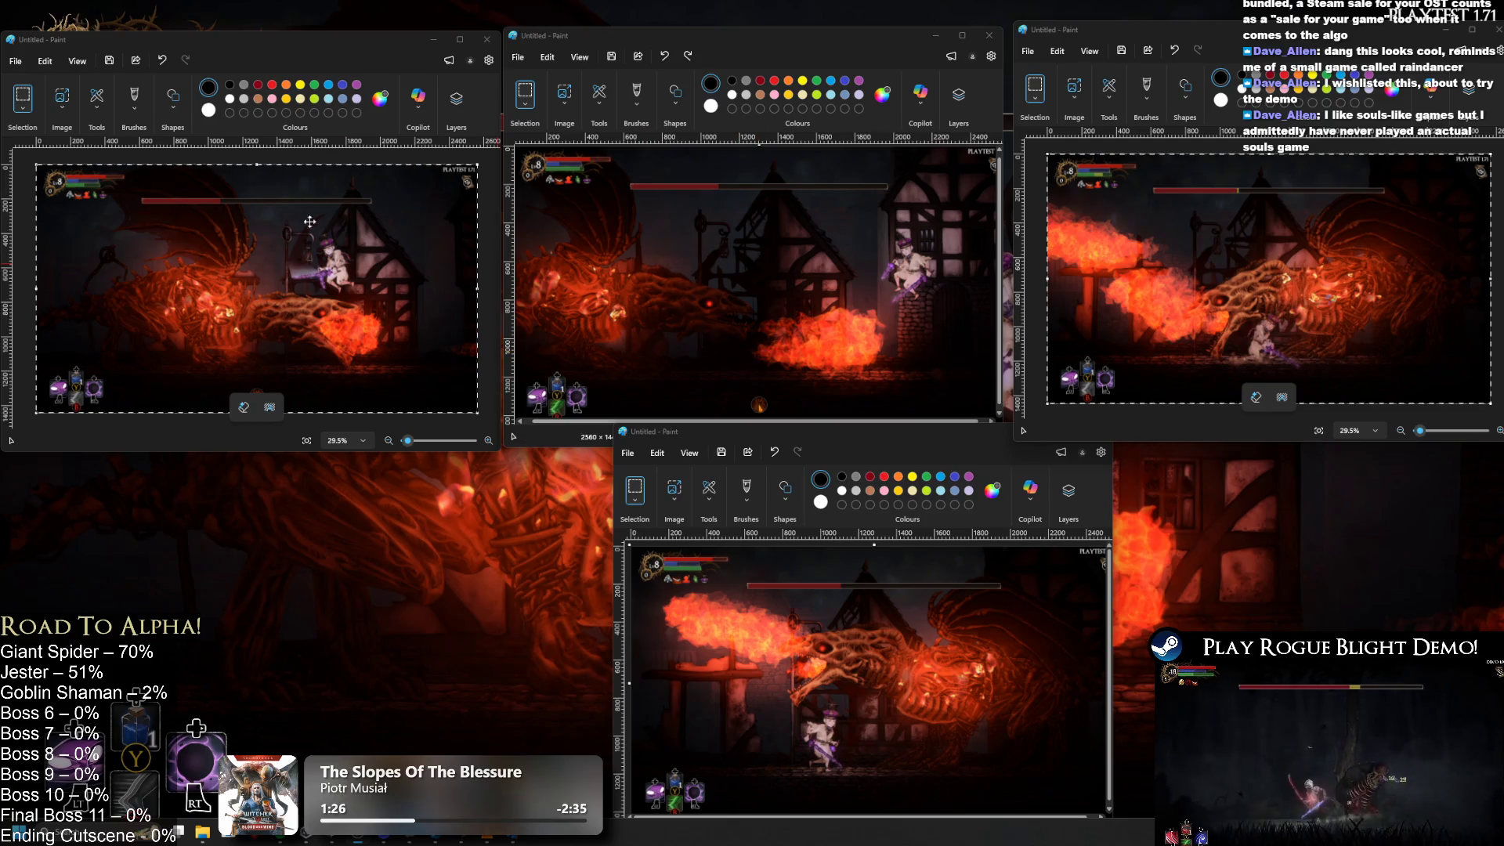
# Step: Focus the first canvas, then maximize the top-right flame-breathing dragon frame window
pyautogui.click(444, 159)
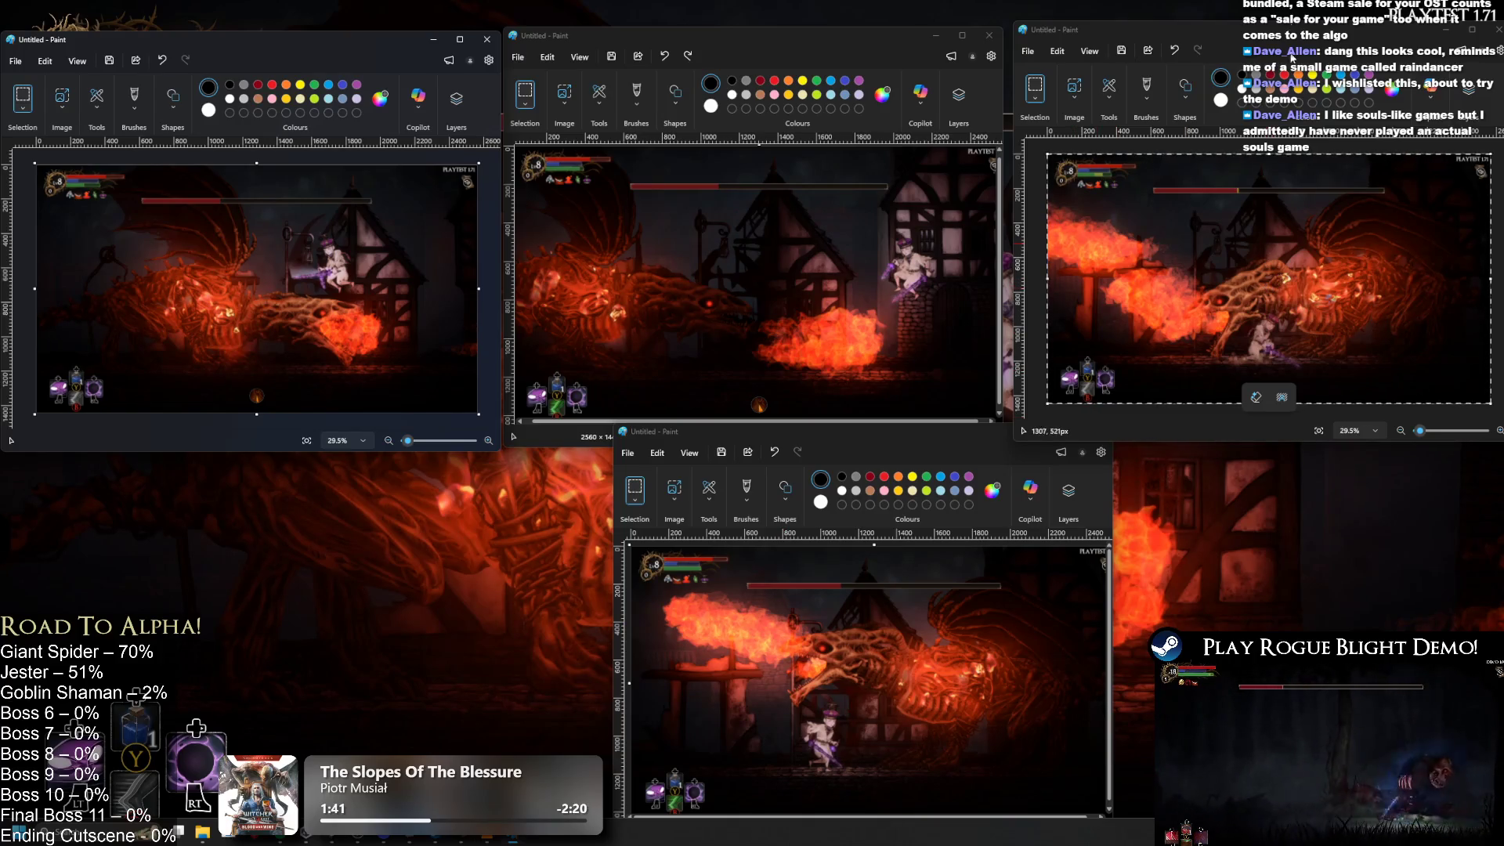
pyautogui.doubleClick(1268, 35)
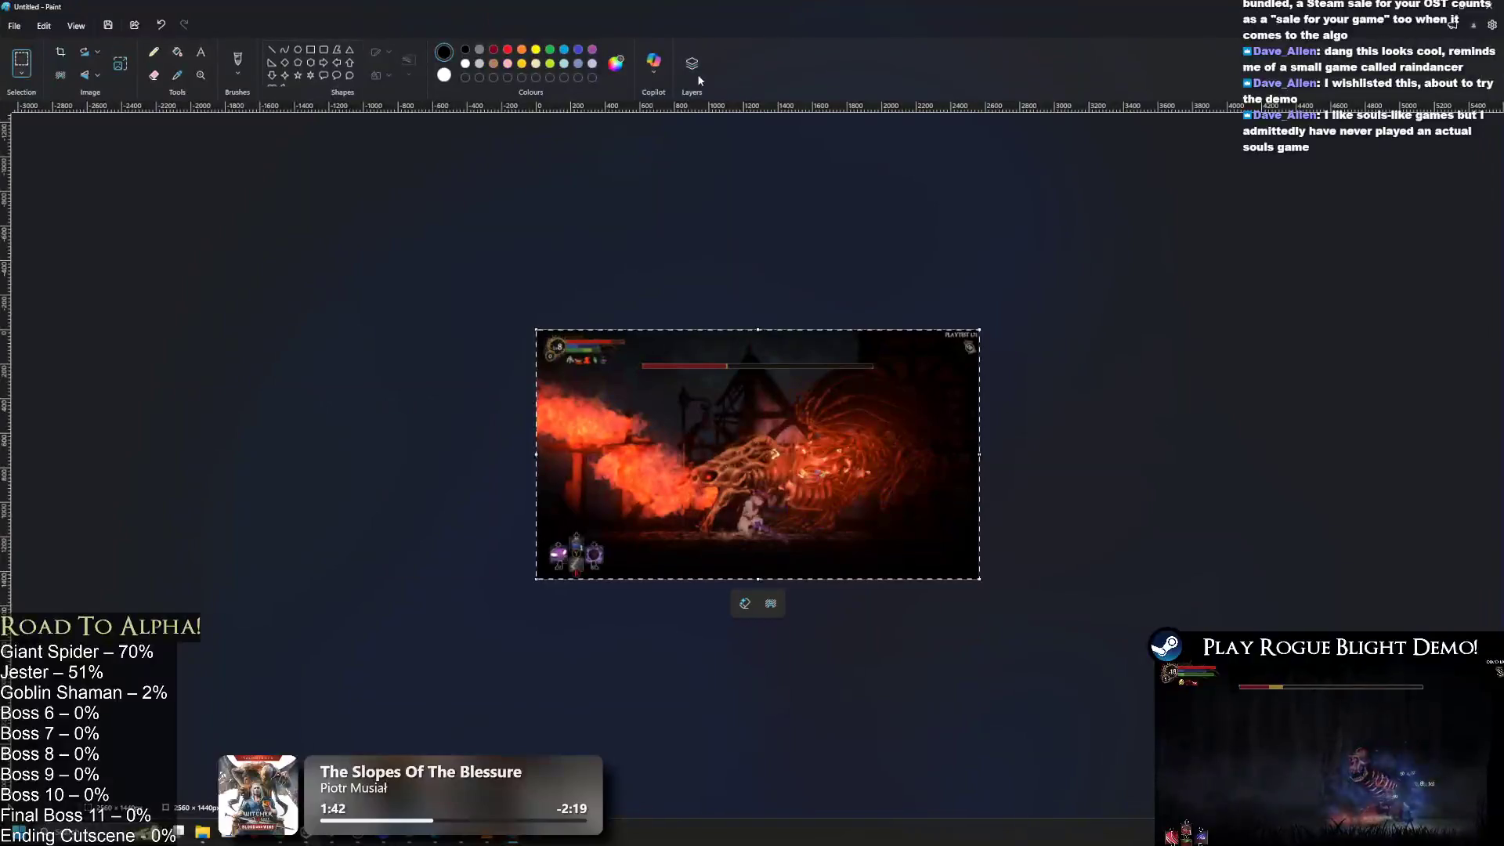
# Step: Zoom into the fire-breathing dragon frame, then restore its window among the four canvases
pyautogui.keyDown('ctrl'); pyautogui.scroll(2, 817, 540); pyautogui.keyUp('ctrl')
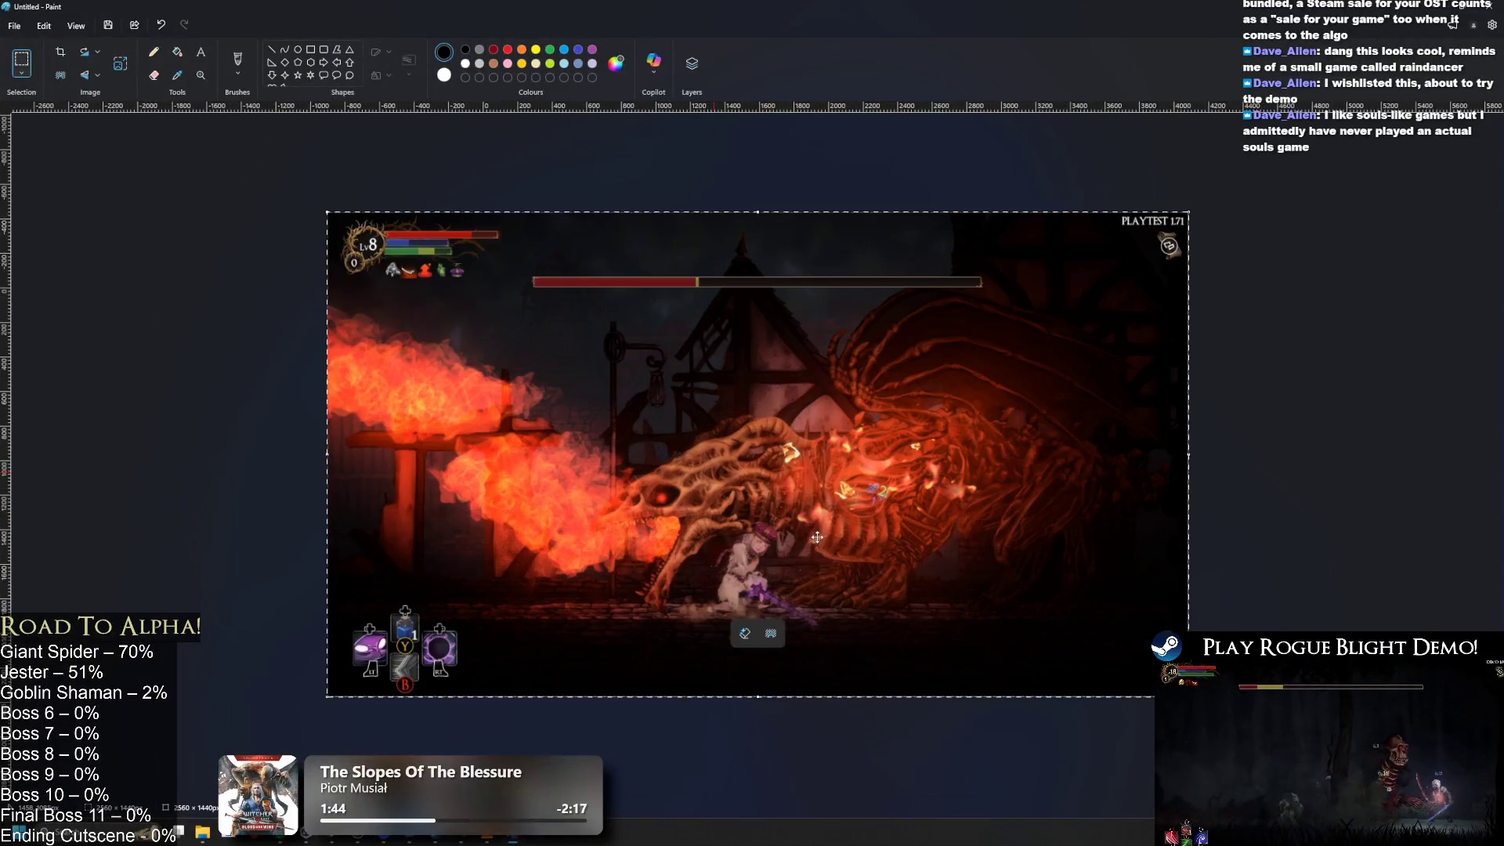
pyautogui.keyDown('ctrl'); pyautogui.scroll(1, 817, 539); pyautogui.keyUp('ctrl')
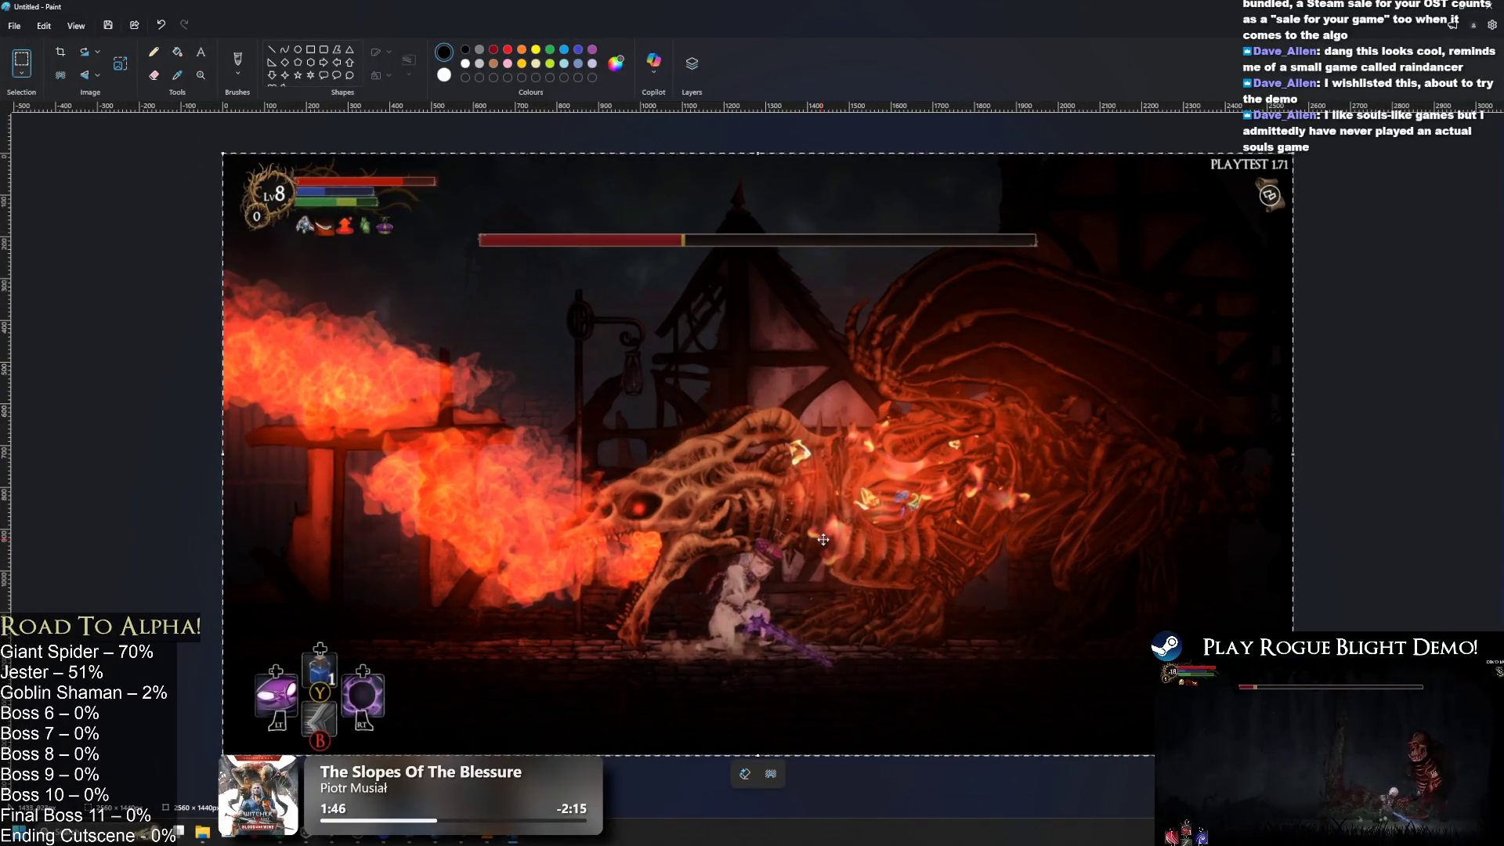
pyautogui.keyDown('ctrl'); pyautogui.scroll(1, 826, 539); pyautogui.keyUp('ctrl')
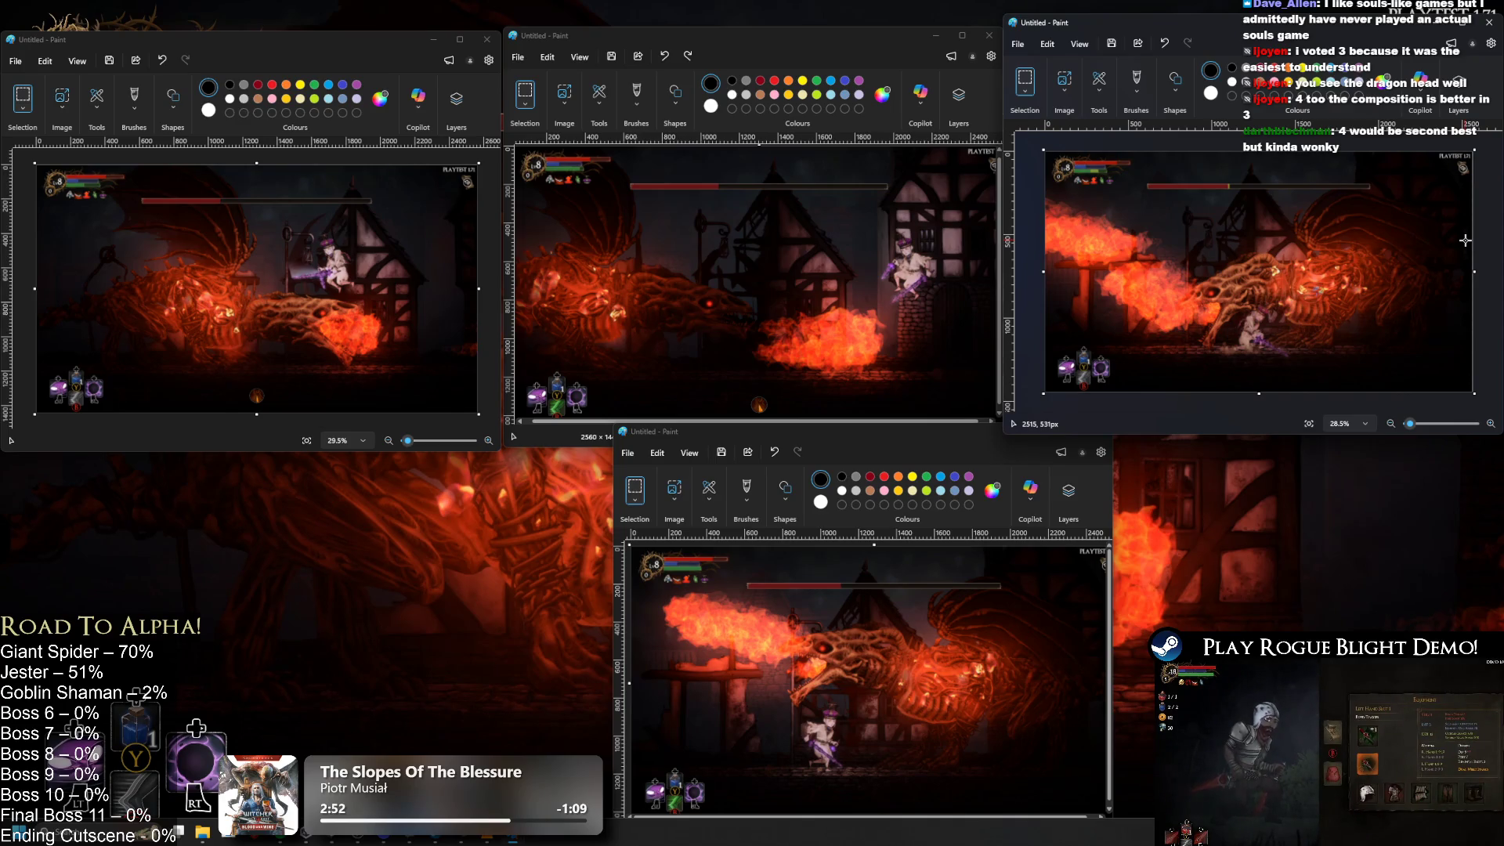
pyautogui.doubleClick(902, 429)
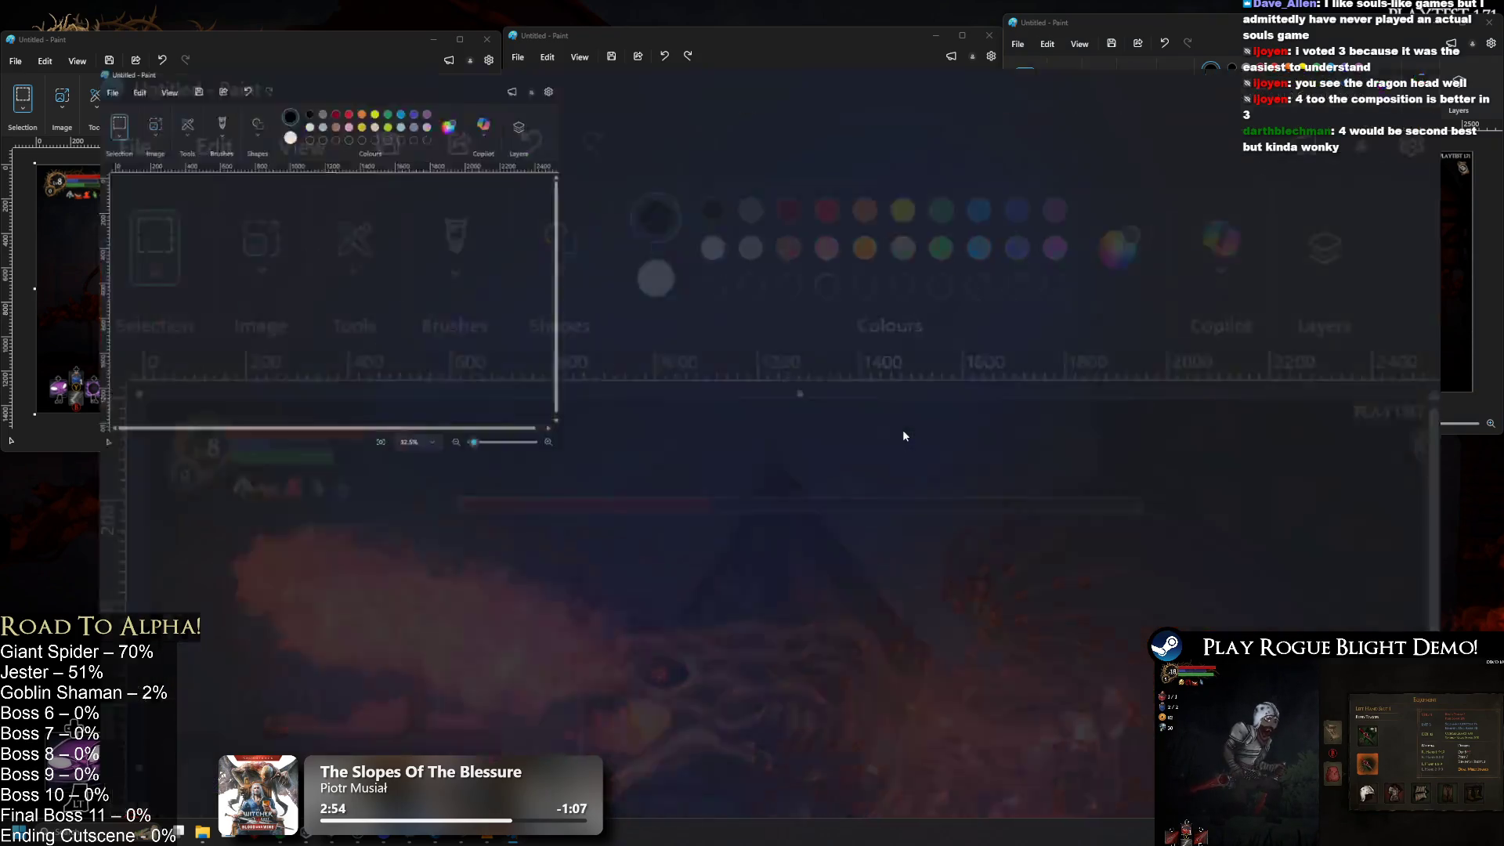
# Step: Zoom into the lower dragon frame, then switch to the Rogue Blight store page and scroll it
pyautogui.scroll(5, 784, 458)
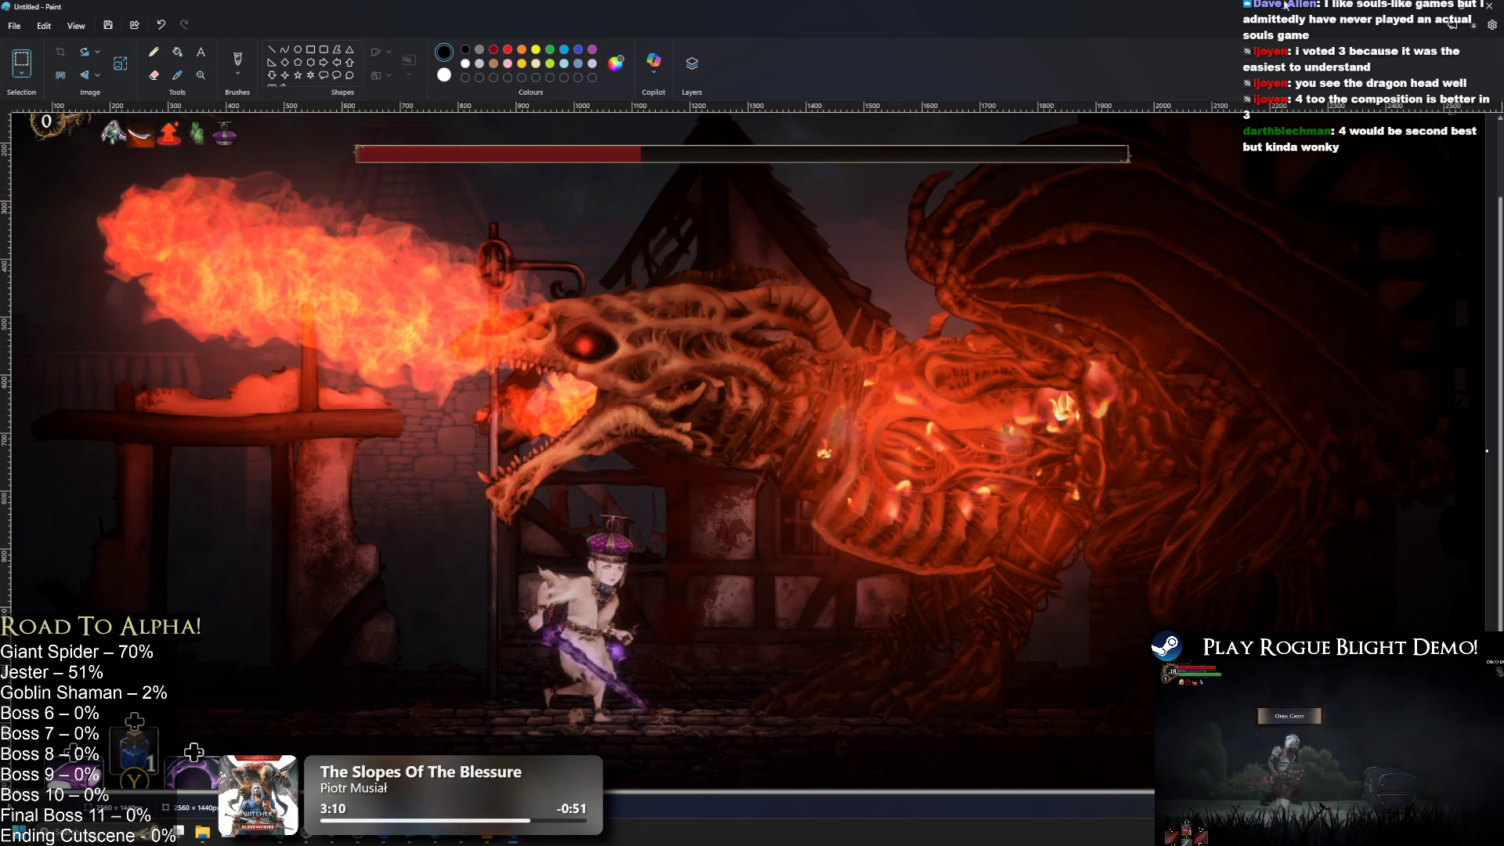
pyautogui.hotkey('alt', 'Tab')
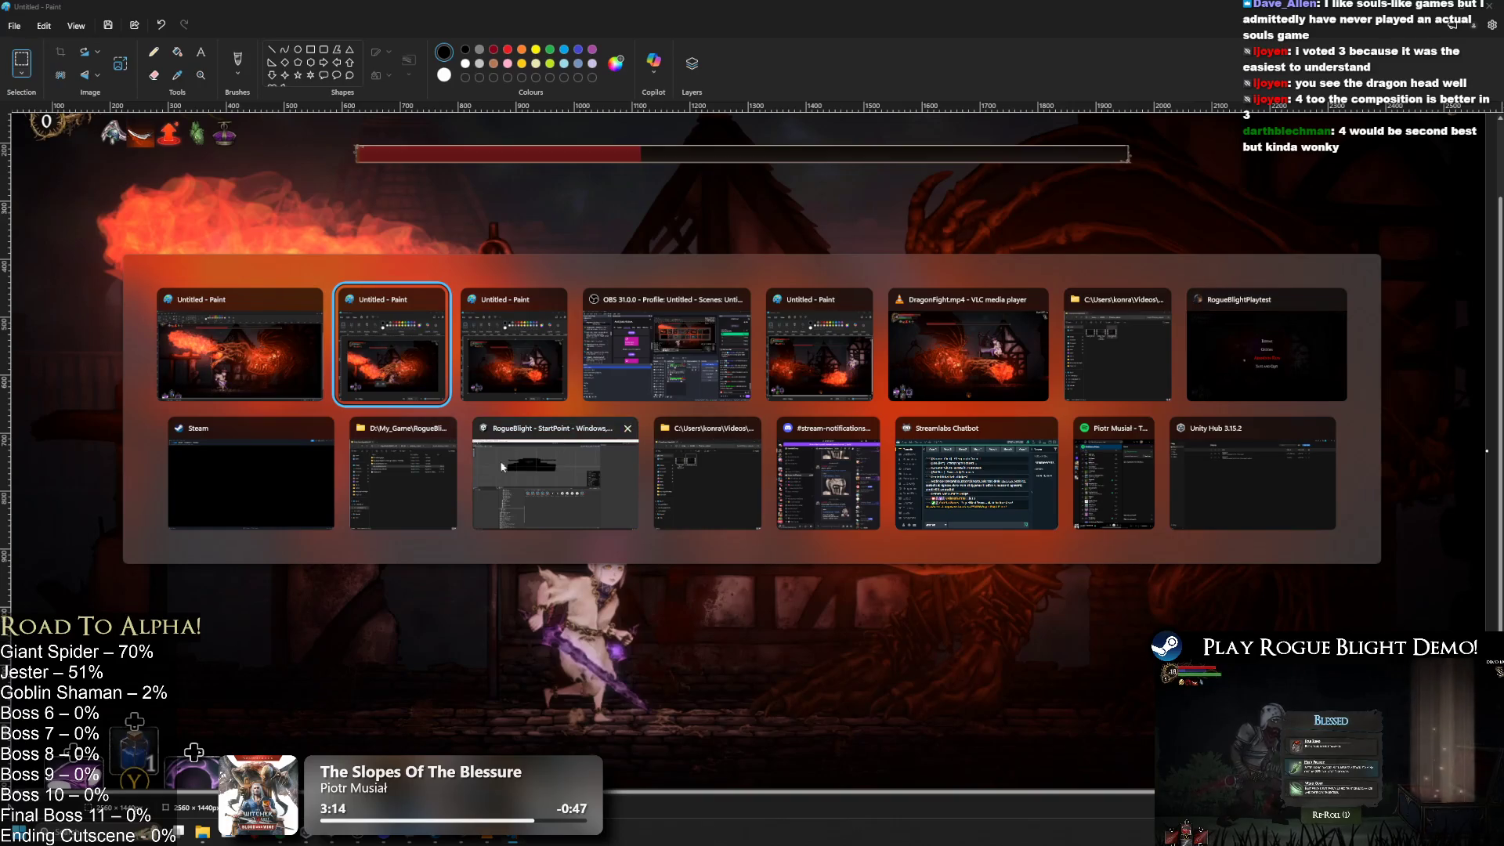
pyautogui.click(263, 486)
pyautogui.scroll(-12, 672, 362)
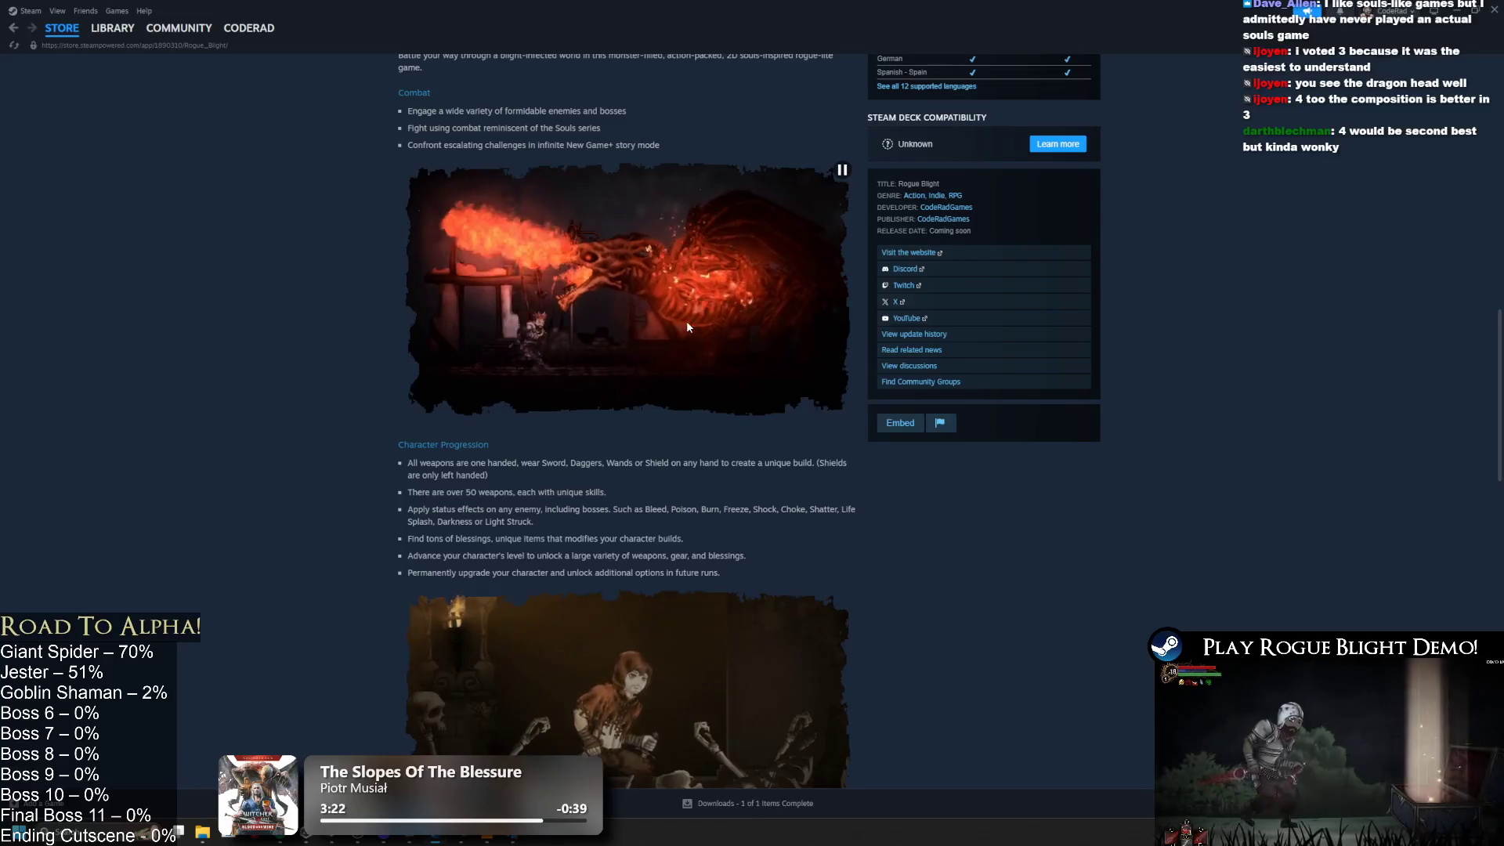
# Step: Maximize the dragon-head canvas, zoom in, and open Save As at SCREENSHOTS\CURRENT
pyautogui.hotkey('alt', 'Tab')
pyautogui.hotkey('alt', 'Tab')
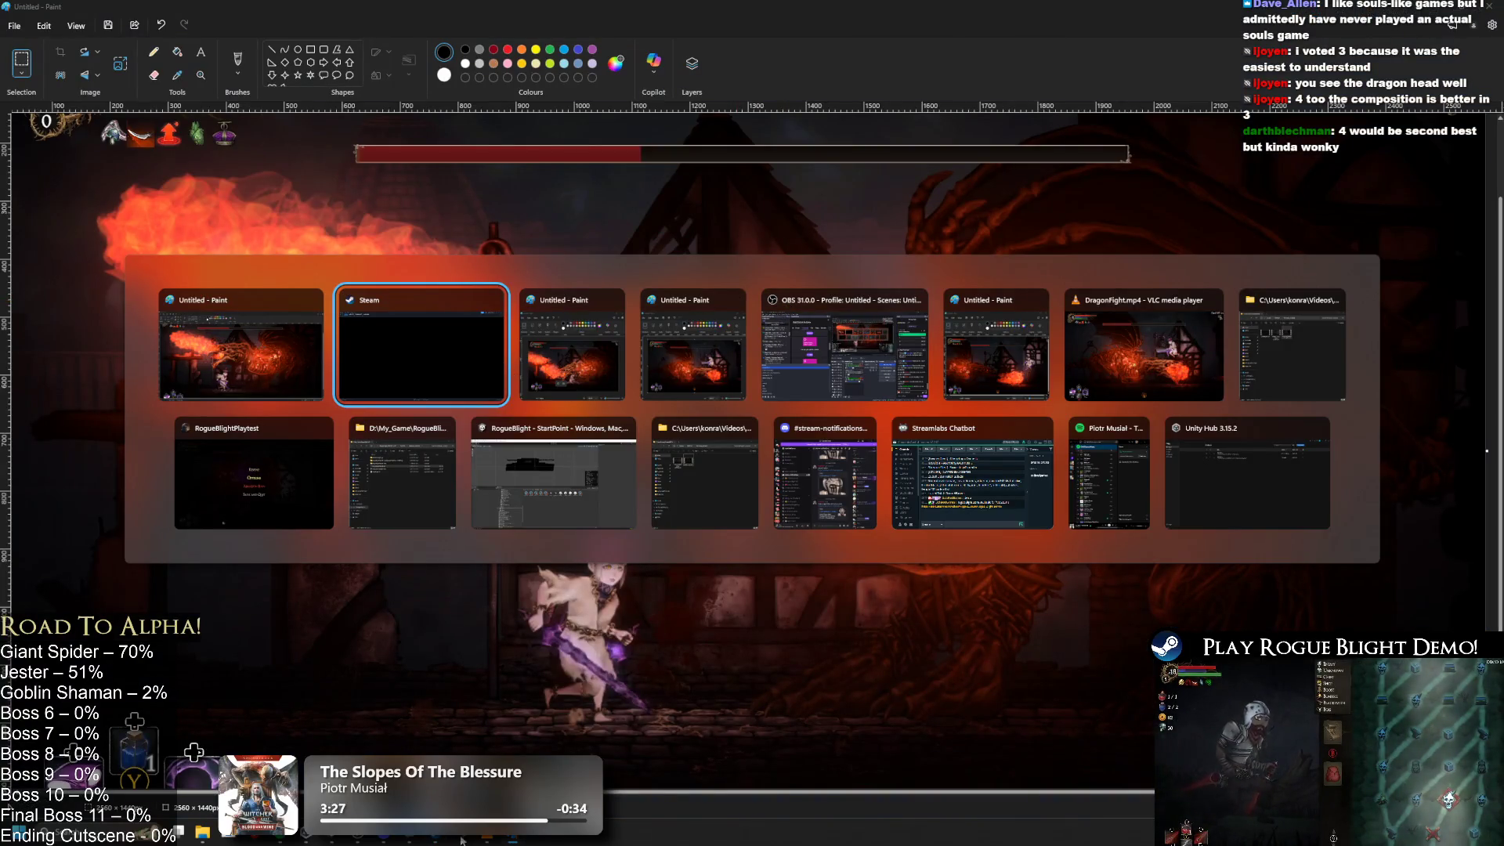
pyautogui.hotkey('alt', 'Tab')
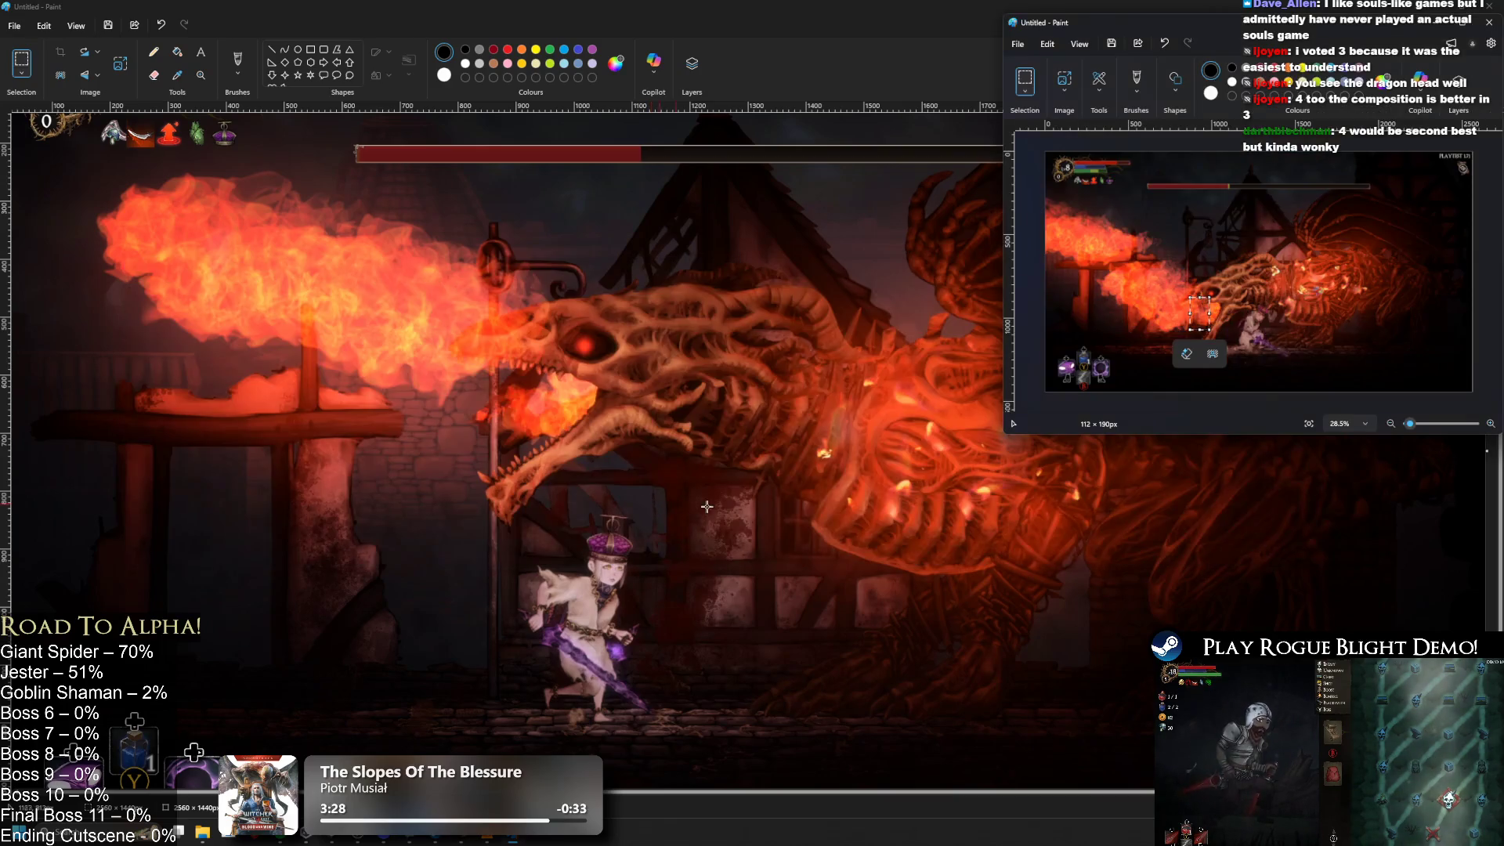
pyautogui.doubleClick(1365, 13)
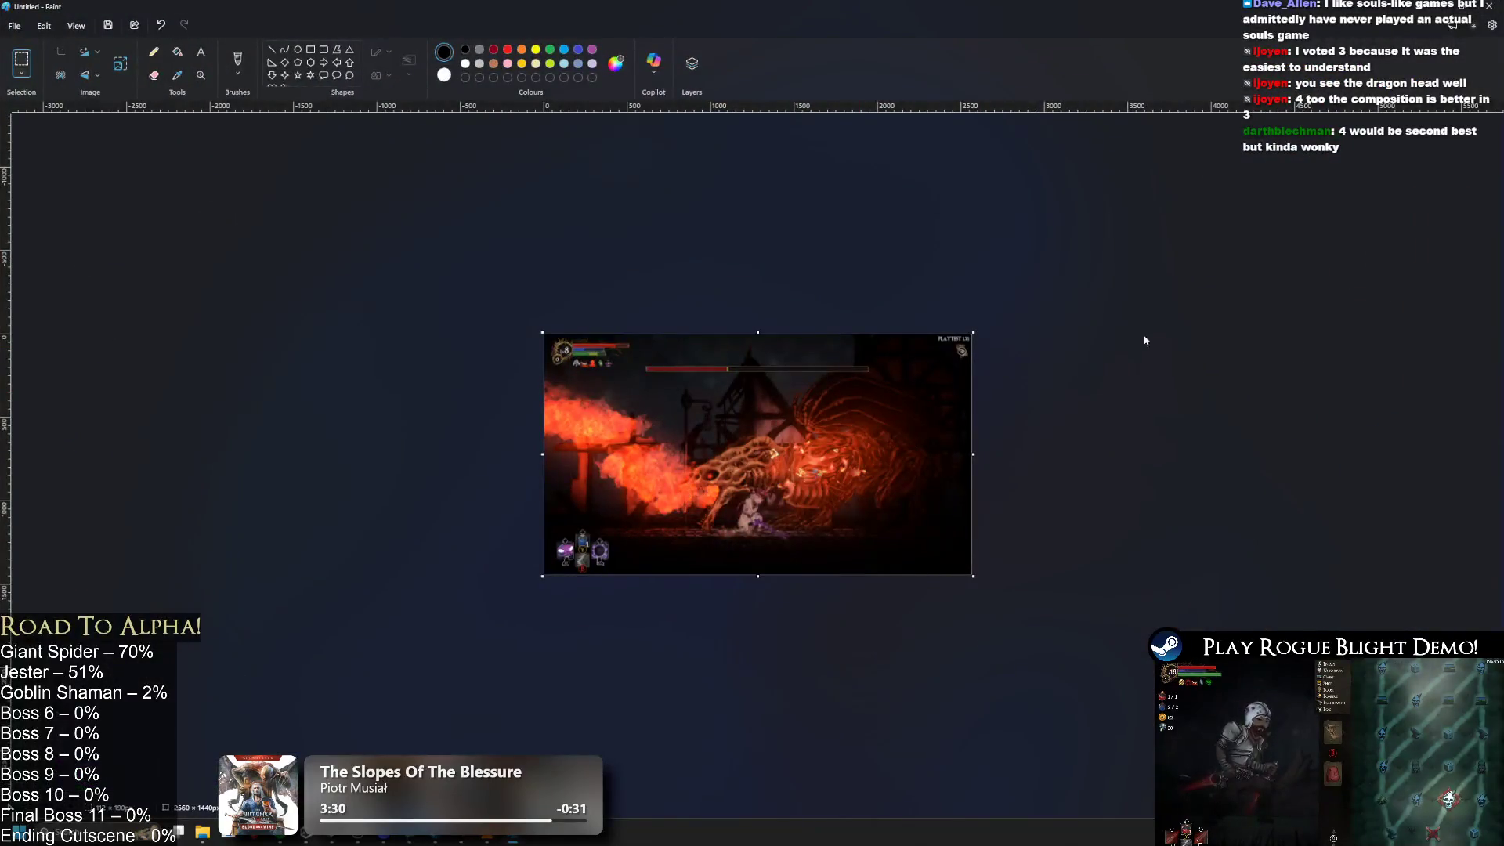
pyautogui.keyDown('ctrl'); pyautogui.scroll(5, 781, 540); pyautogui.keyUp('ctrl')
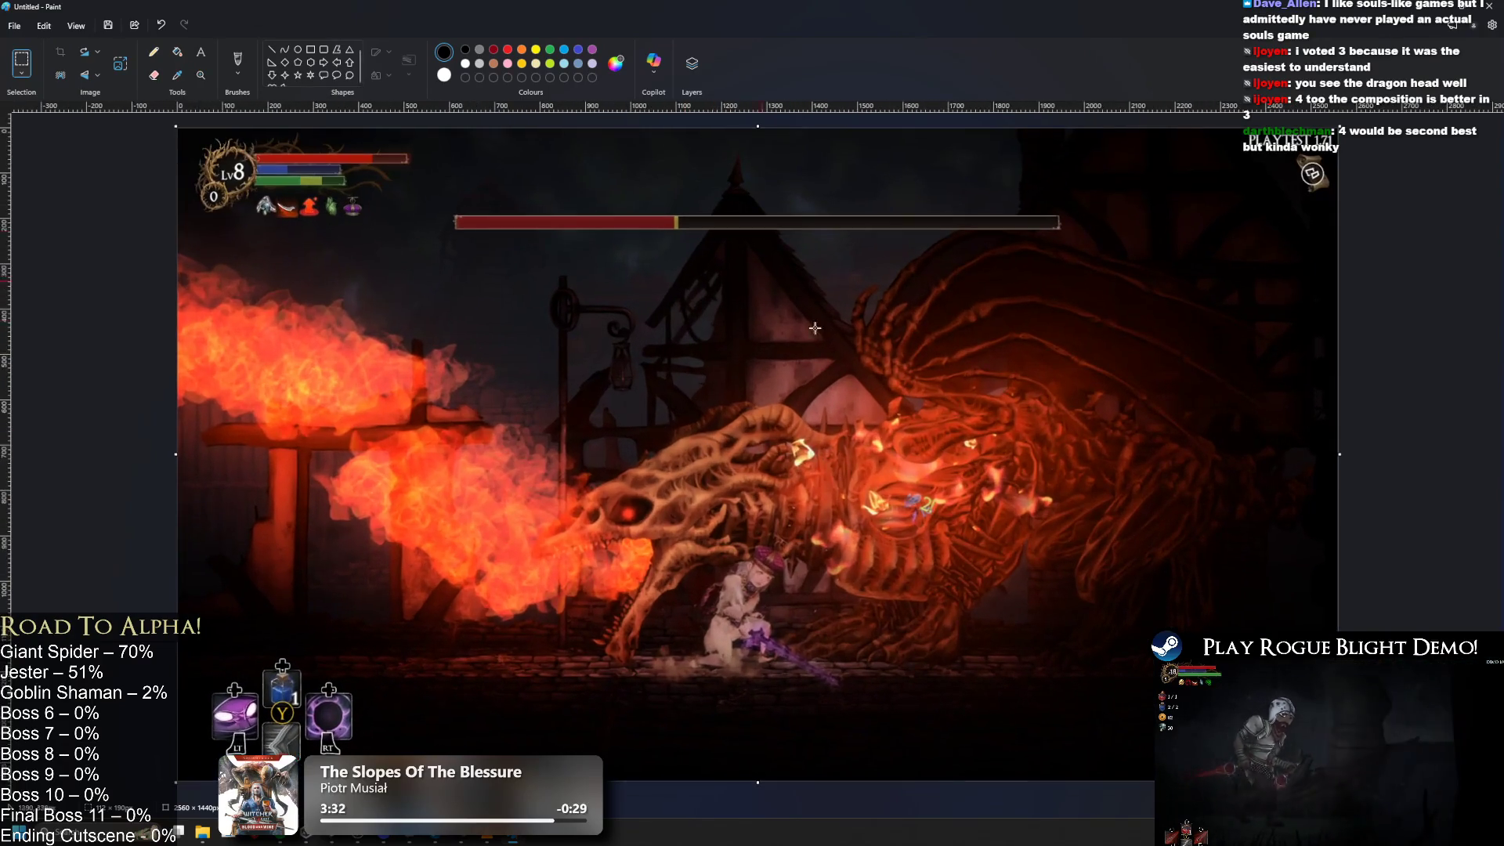
pyautogui.hotkey('ctrl', 's')
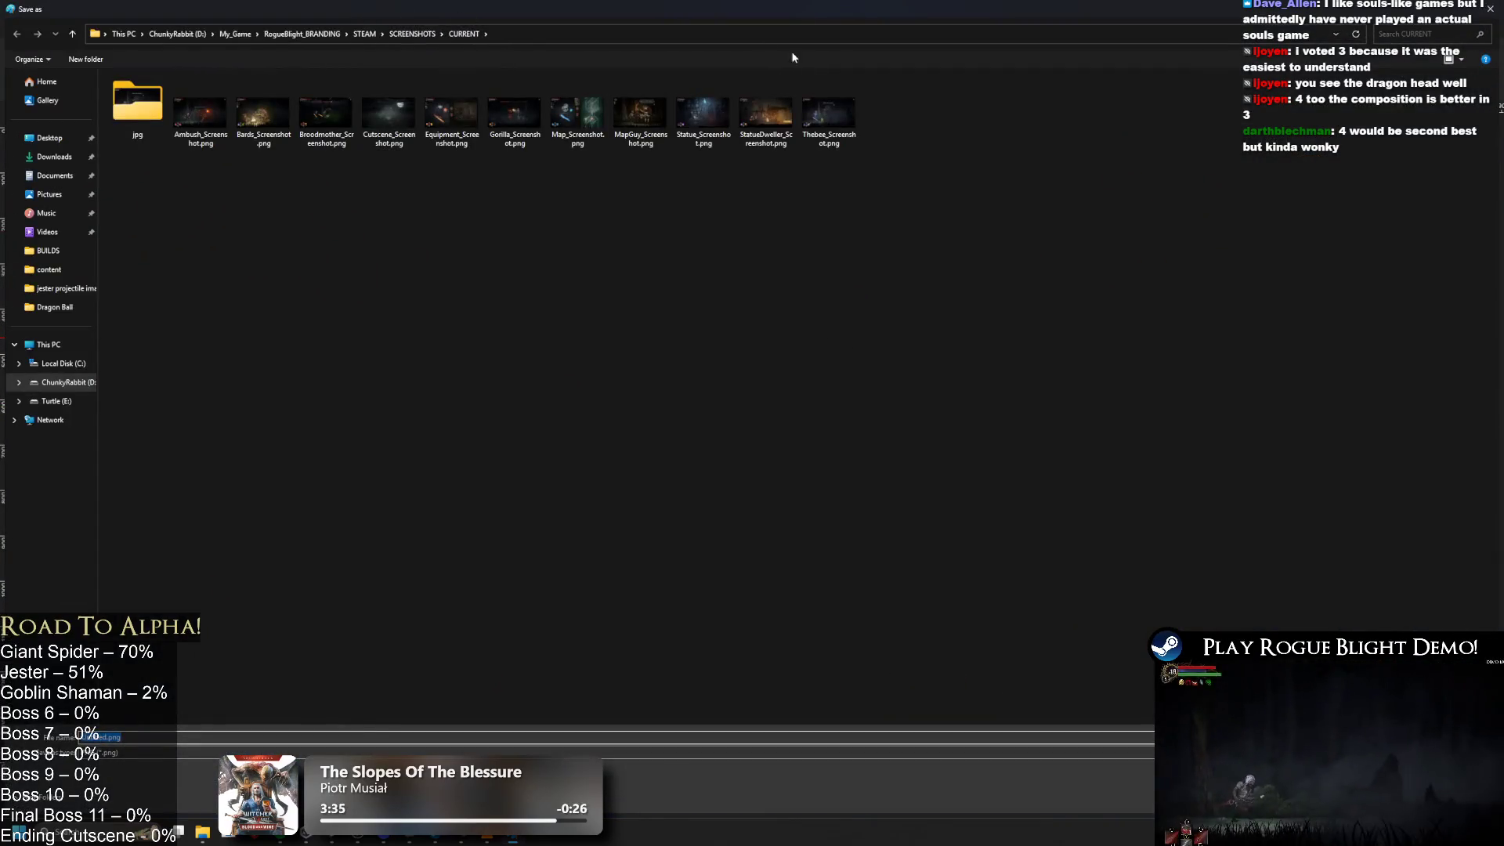
# Step: Save the image as Dragon_Screenshot.png in SCREENSHOTS\CURRENT, then paste the frame into a new image
pyautogui.click(766, 113)
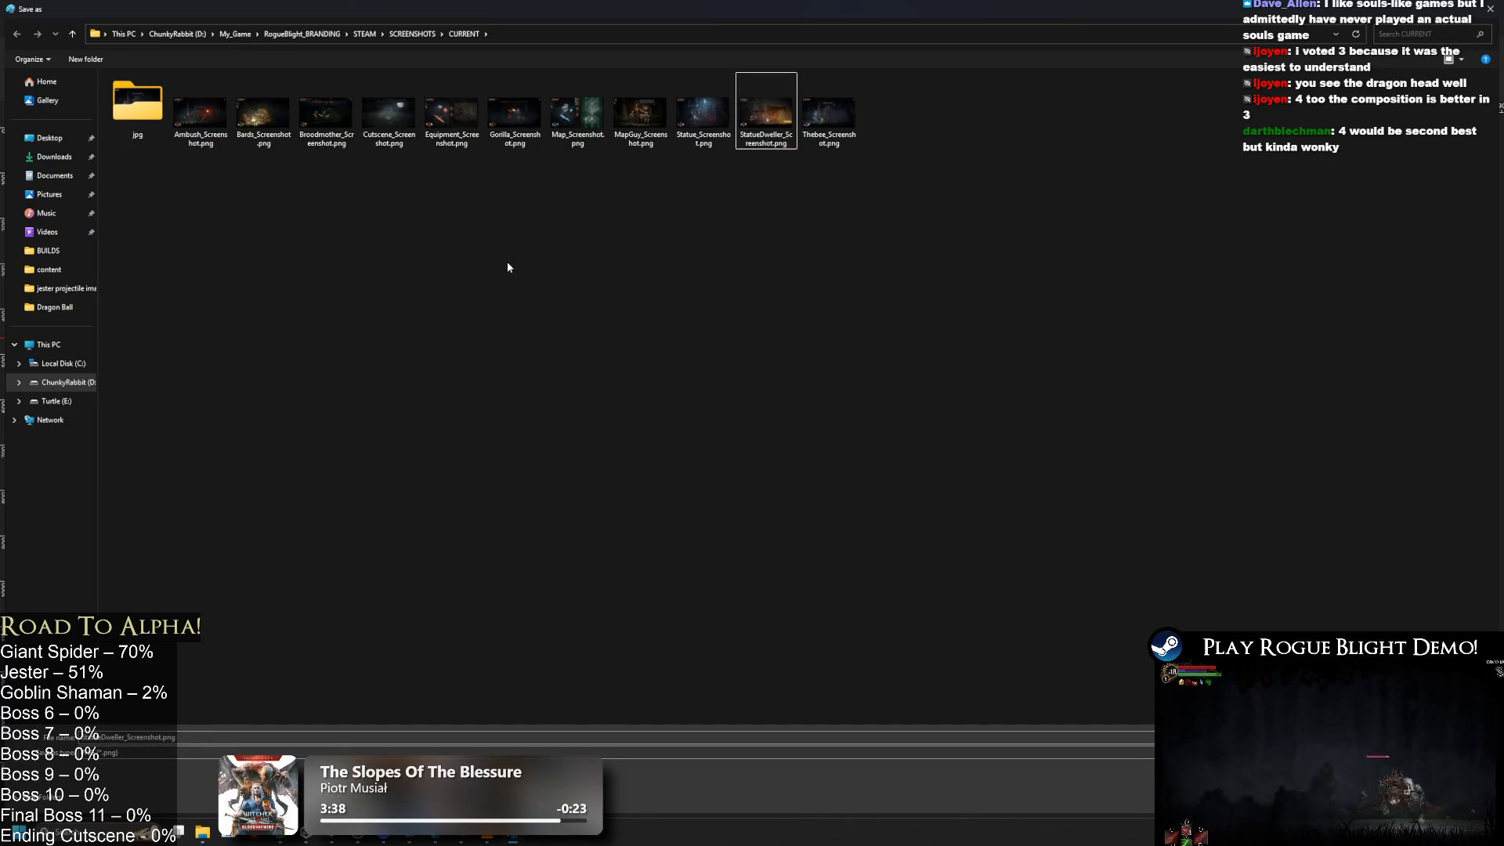
pyautogui.doubleClick(137, 102)
pyautogui.hotkey('alt', 'Left')
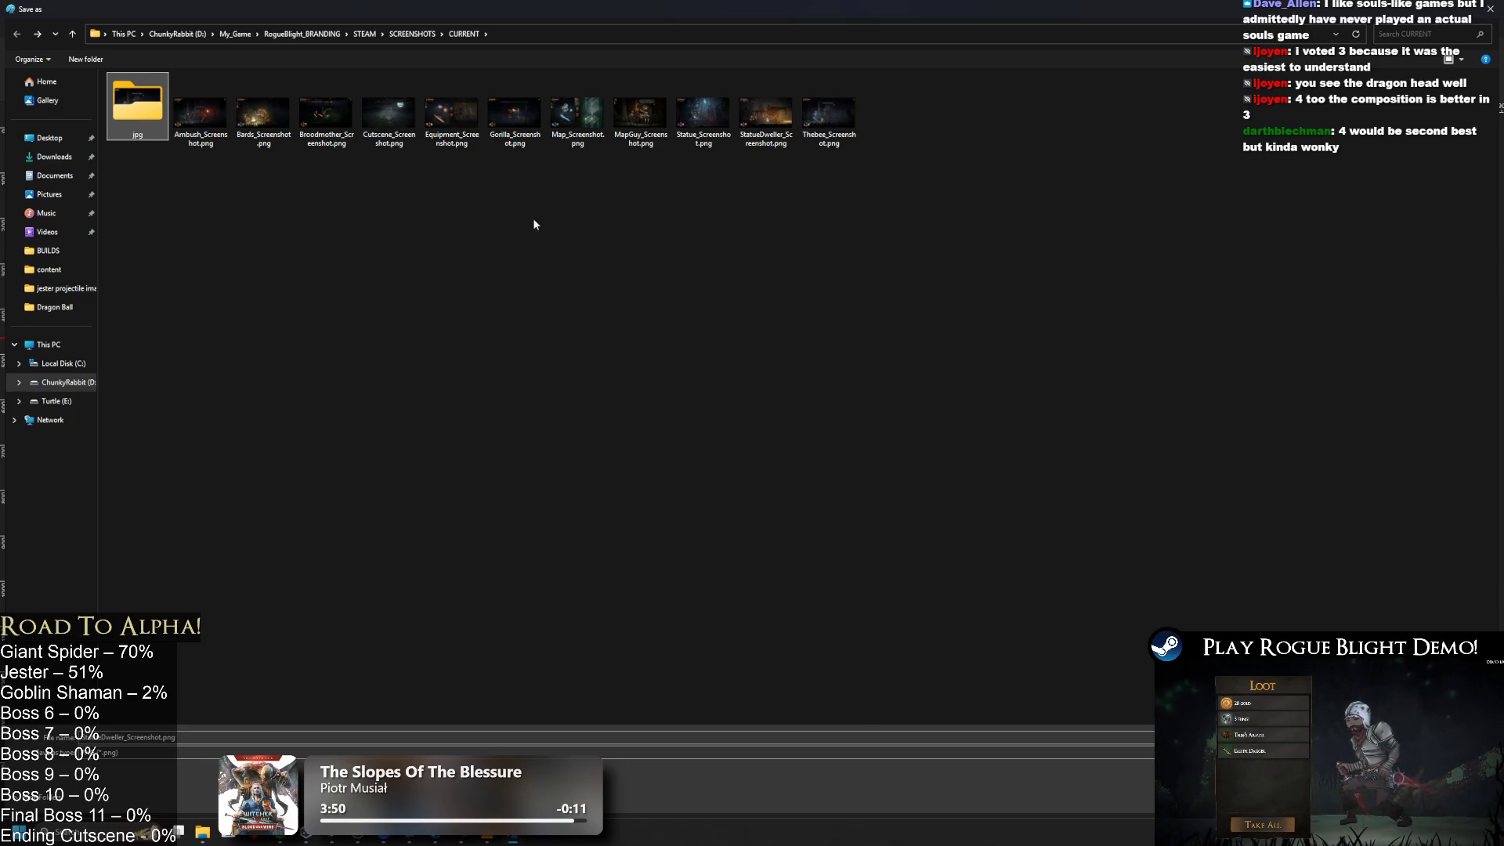
pyautogui.click(406, 39)
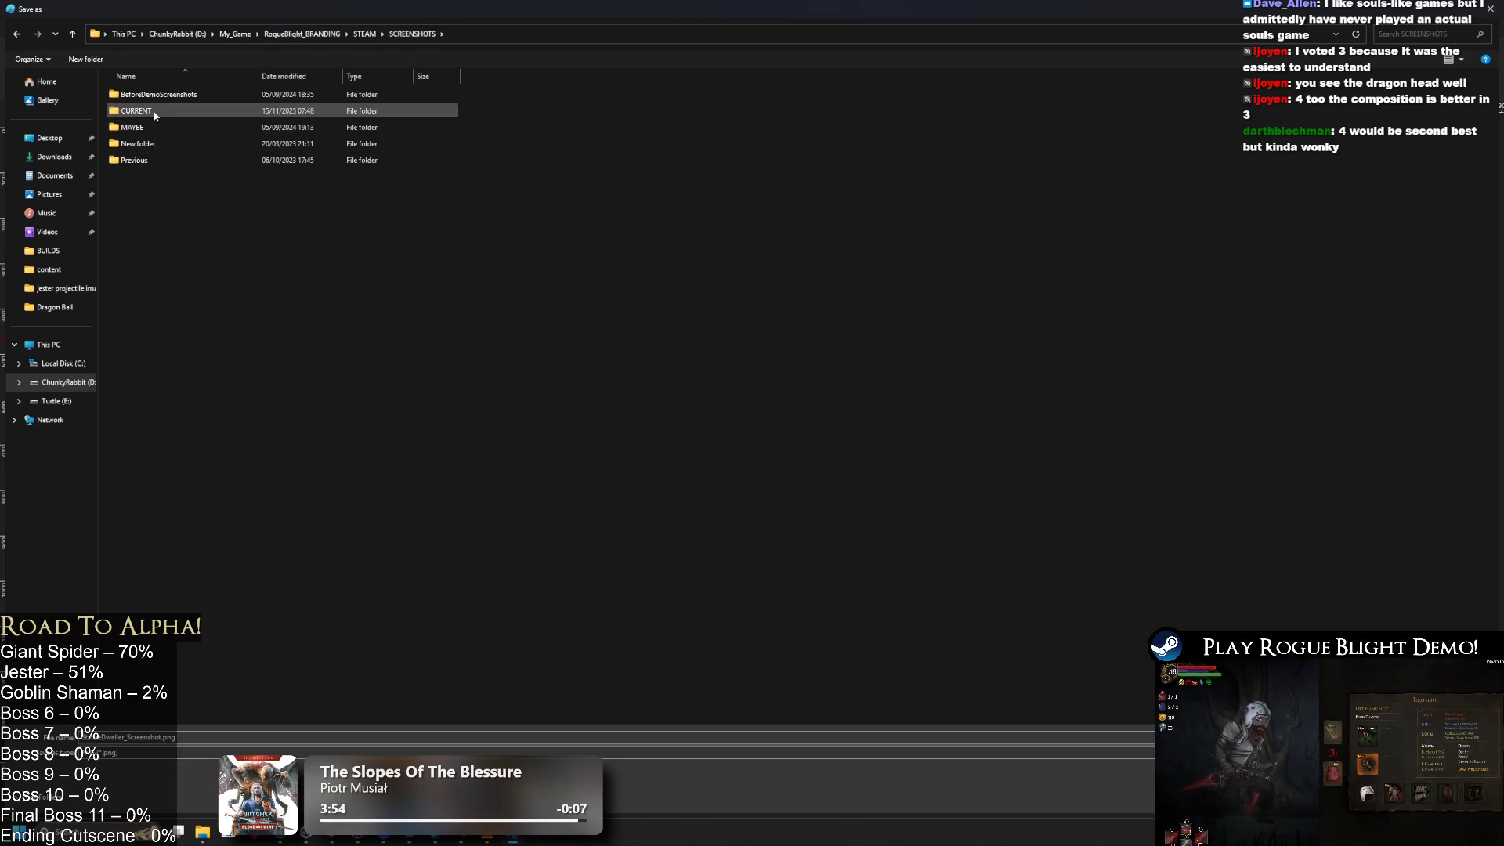
pyautogui.doubleClick(153, 111)
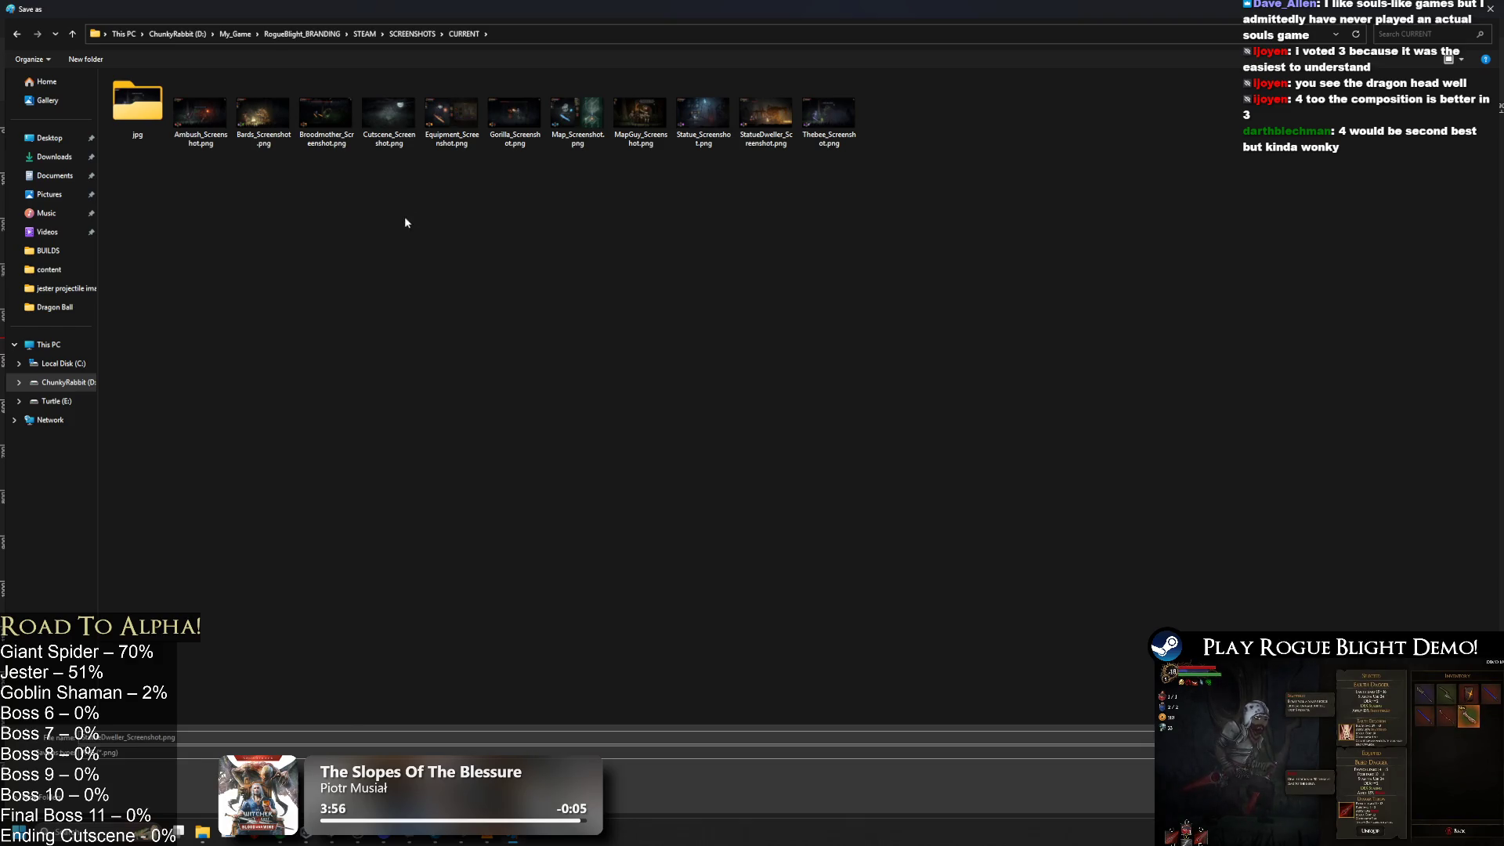
pyautogui.click(327, 133)
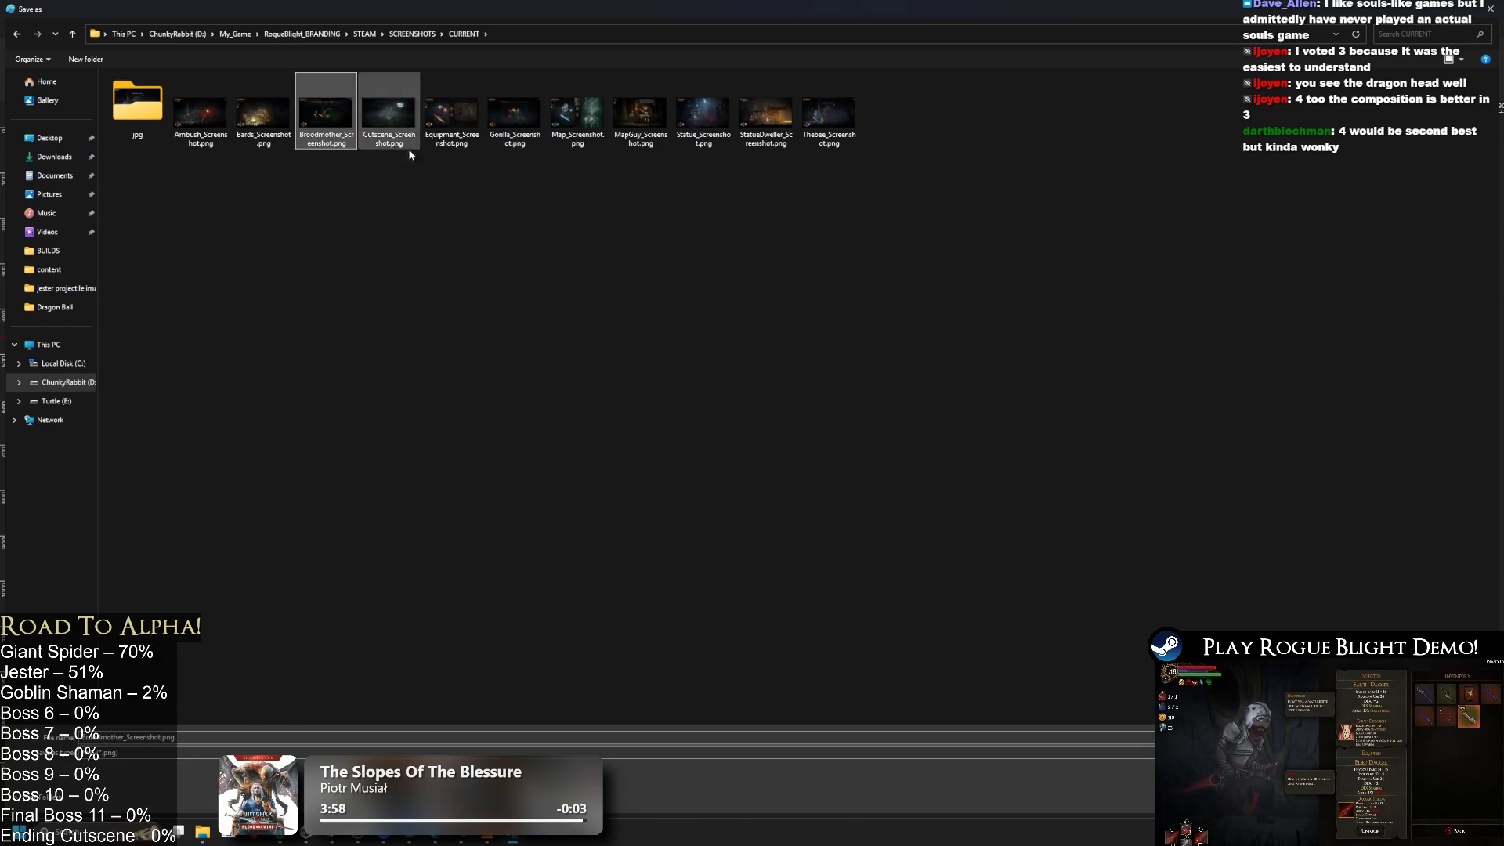
pyautogui.click(515, 345)
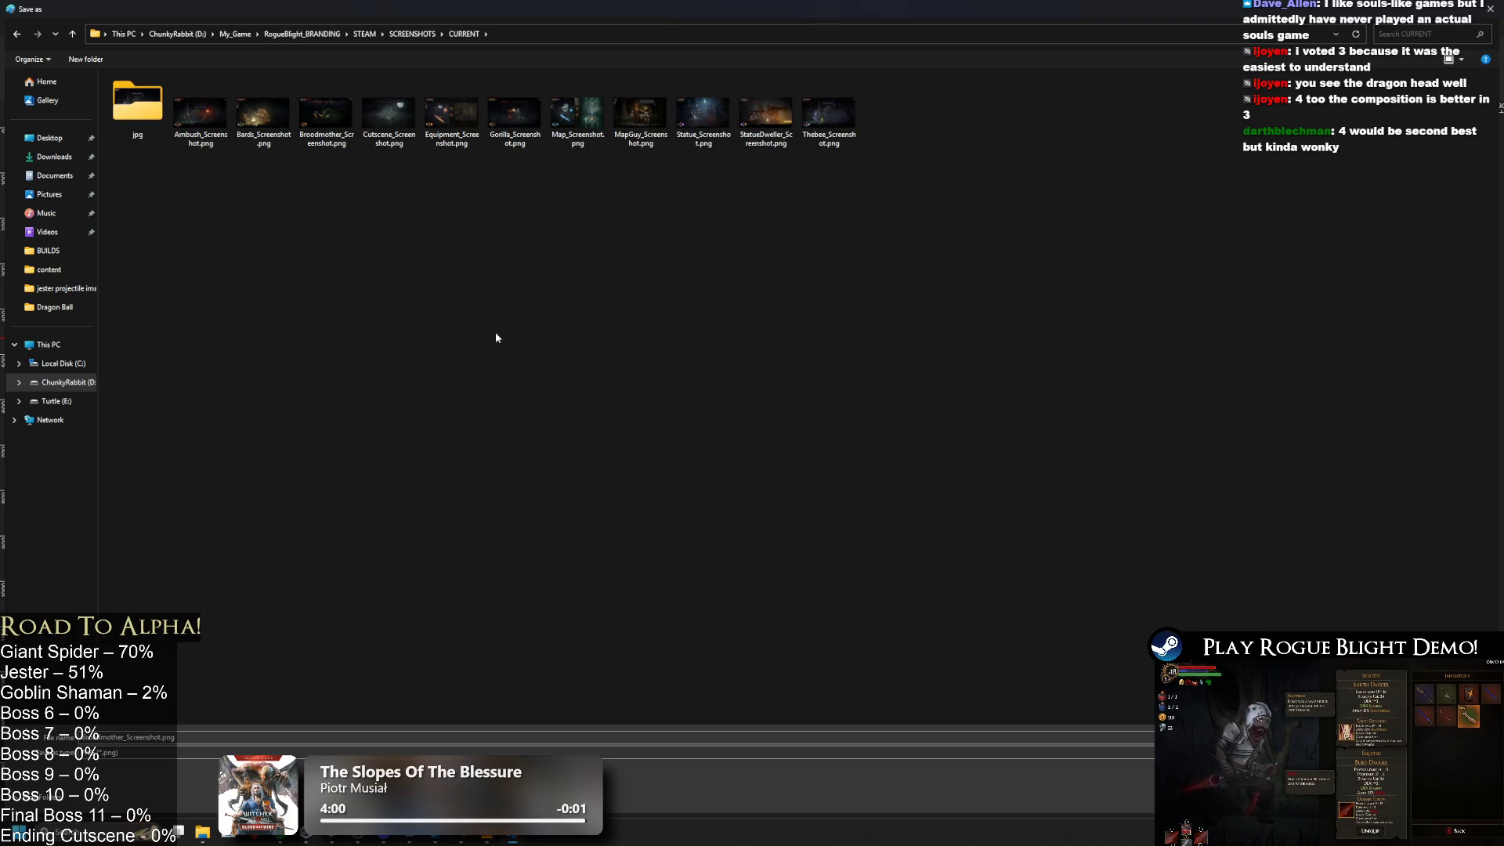
pyautogui.click(132, 737)
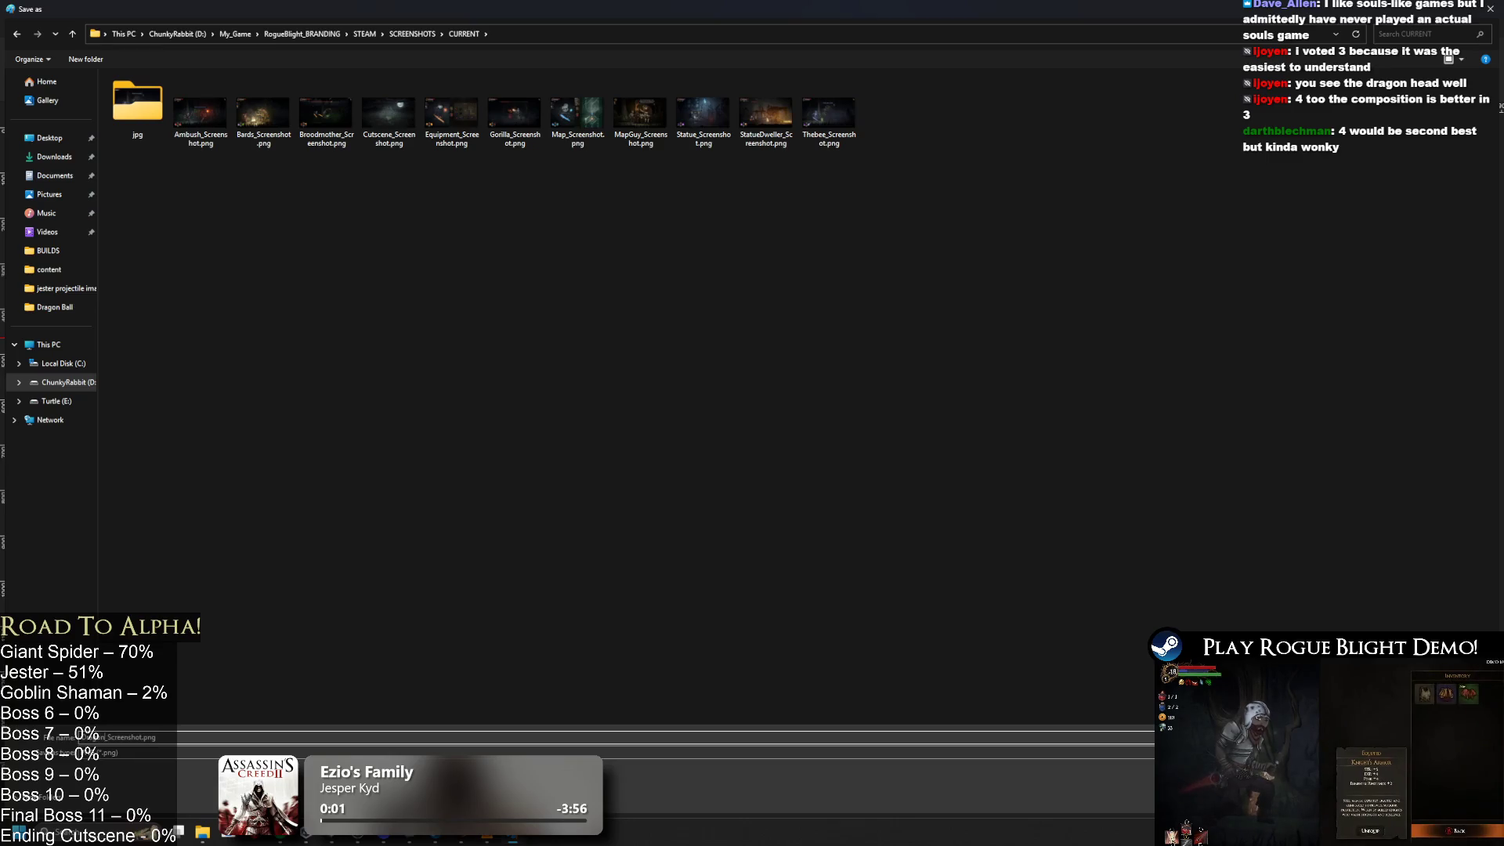
pyautogui.press('Return')
pyautogui.hotkey('ctrl', 'n')
pyautogui.hotkey('ctrl', 'v')
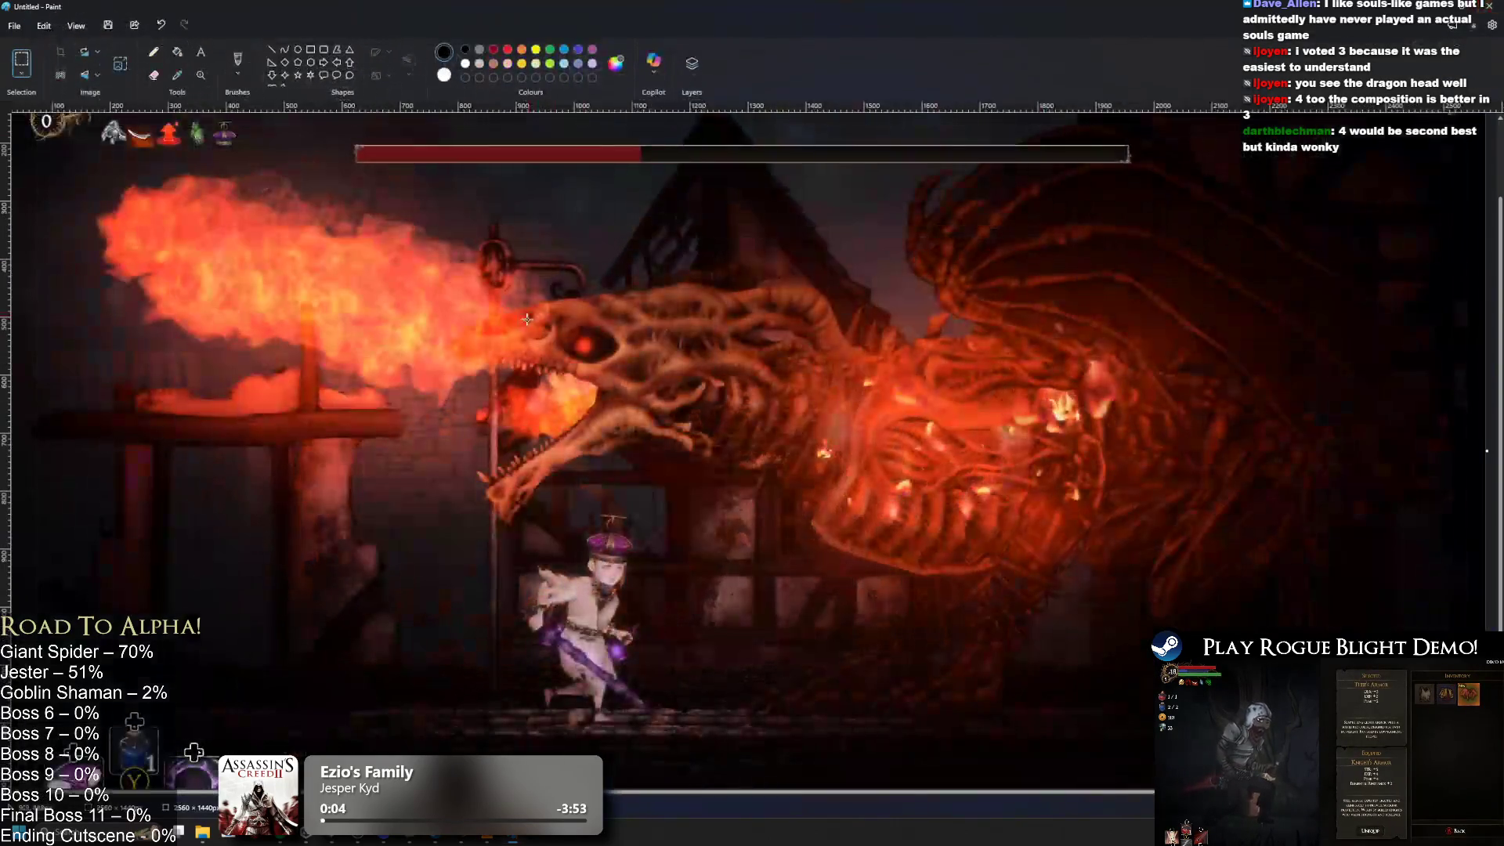
# Step: Close Paint without saving and open the Steam store site from a Chrome bookmark
pyautogui.hotkey('alt', 'F4')
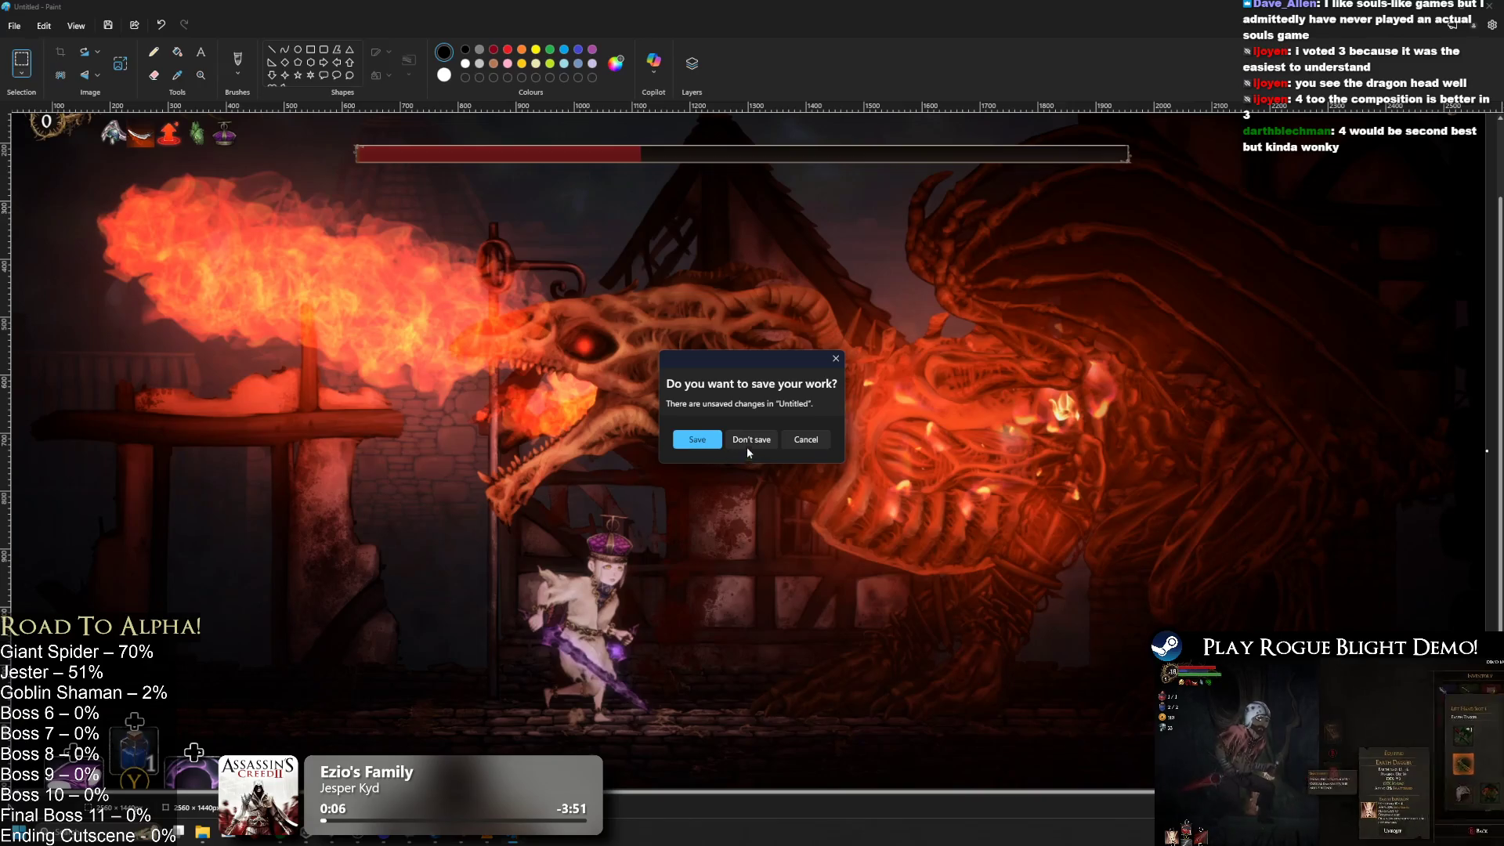
pyautogui.click(746, 440)
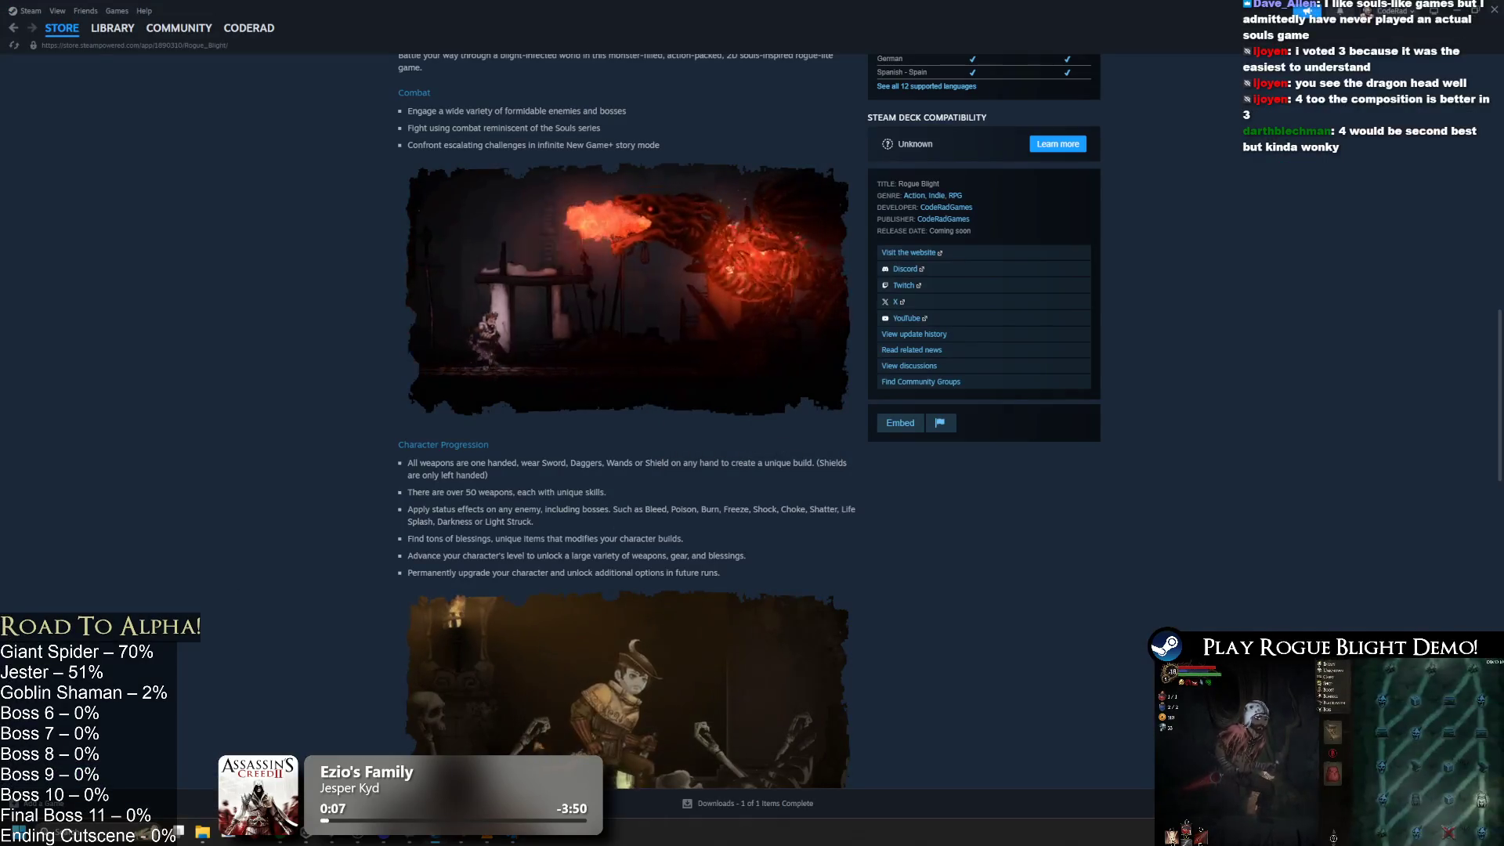
pyautogui.press('super')
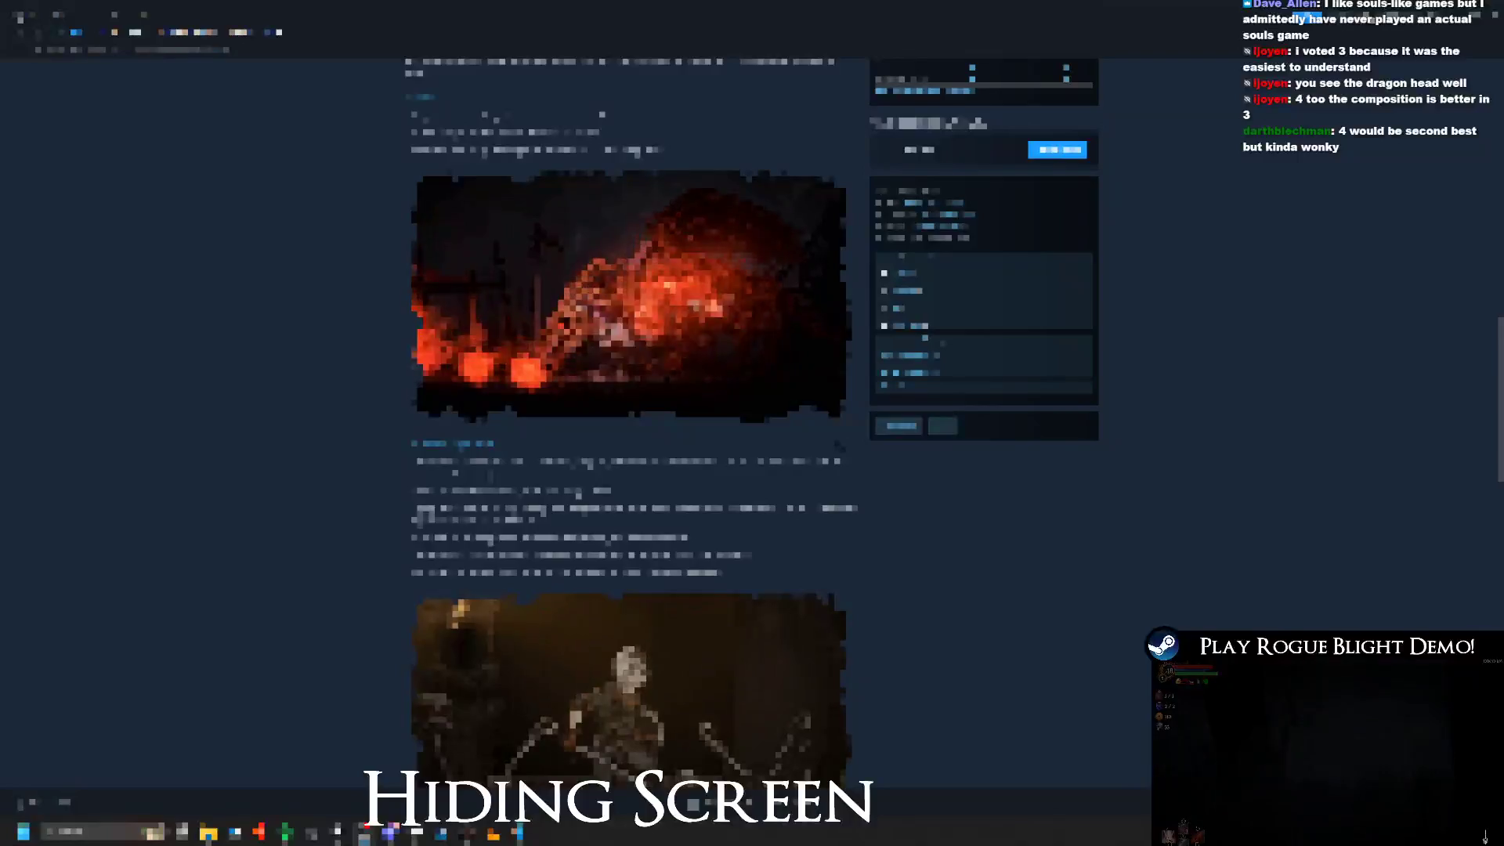
pyautogui.press('Return')
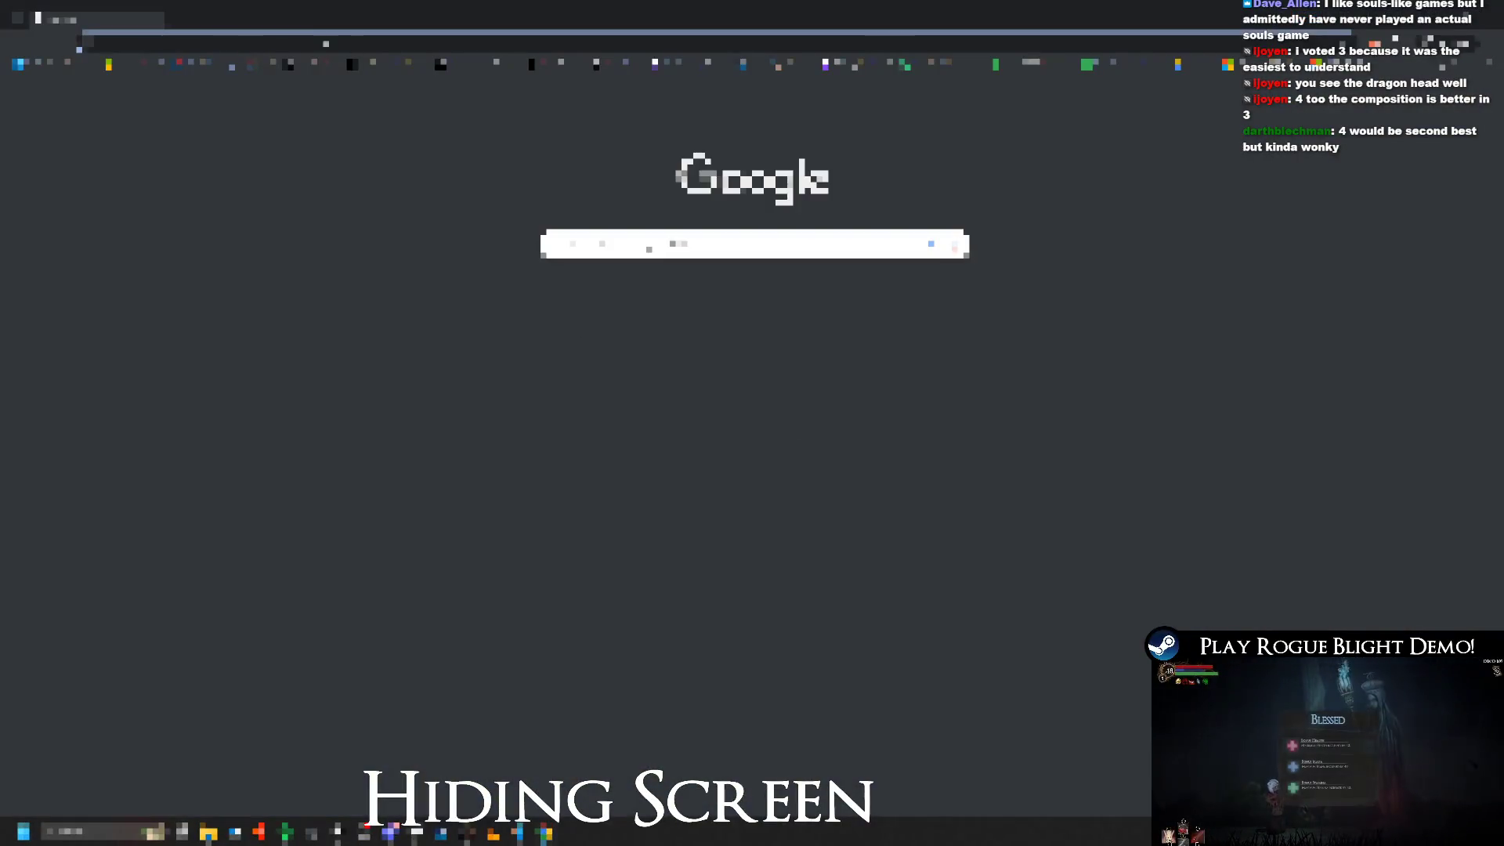
pyautogui.hotkey('ctrl', 'v')
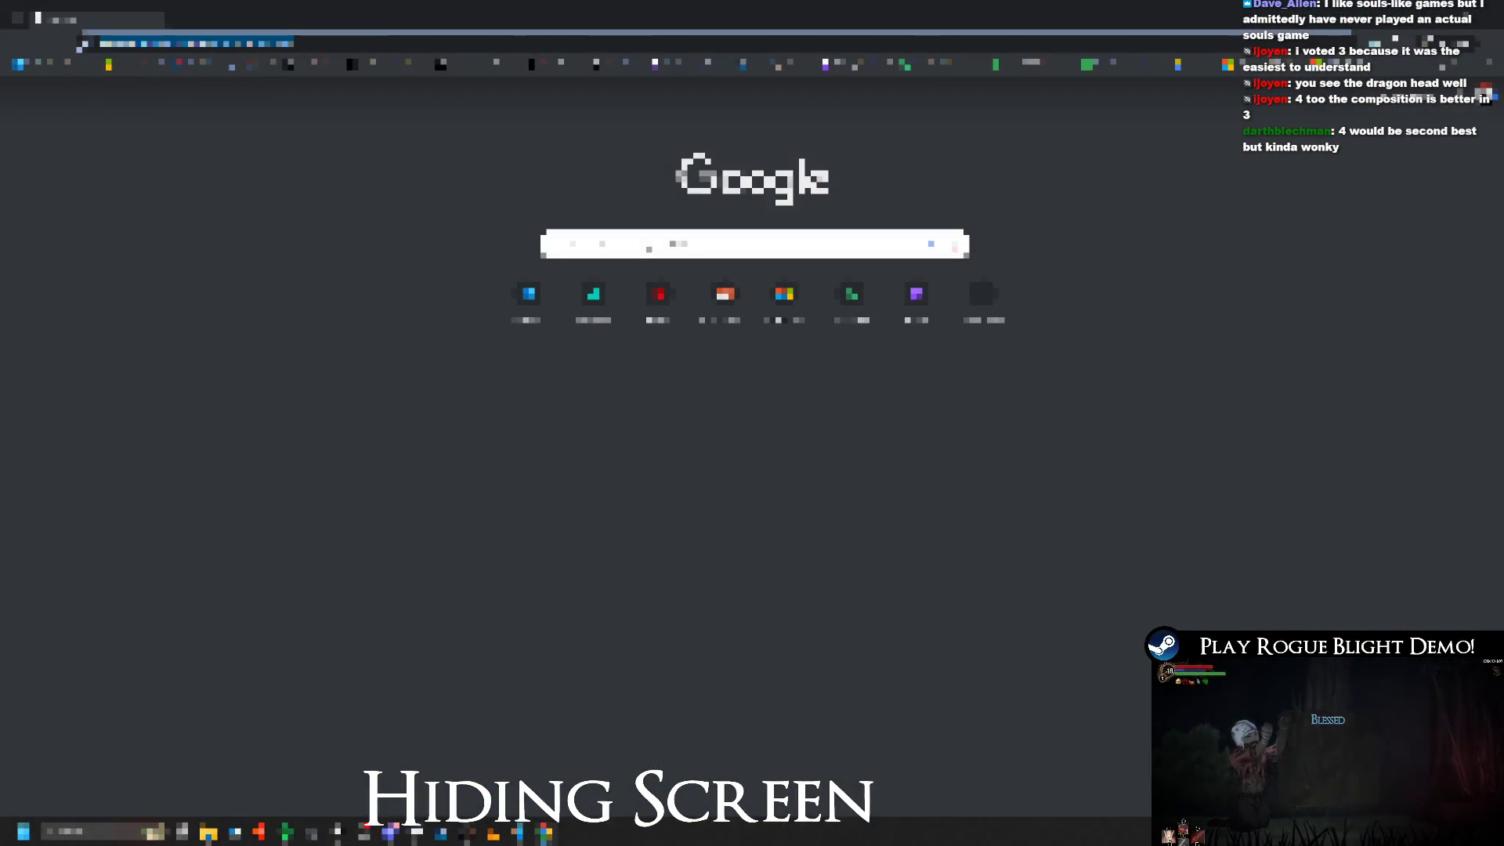
pyautogui.press('Escape')
pyautogui.click(560, 64)
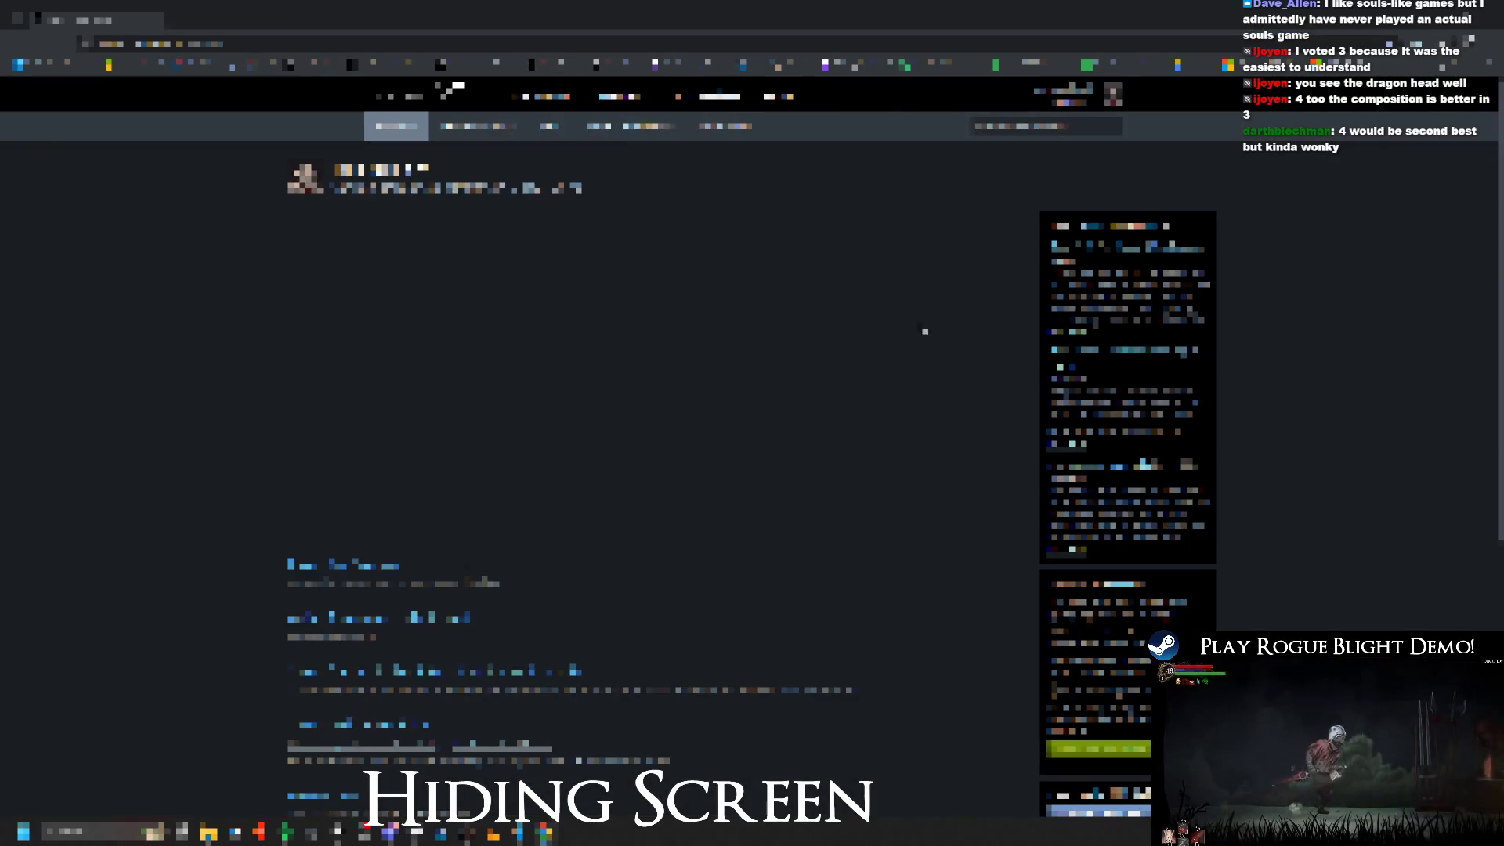
# Step: Navigate the Steam site's tables and nav menus to the page listing two entry groups
pyautogui.scroll(-15, 361, 324)
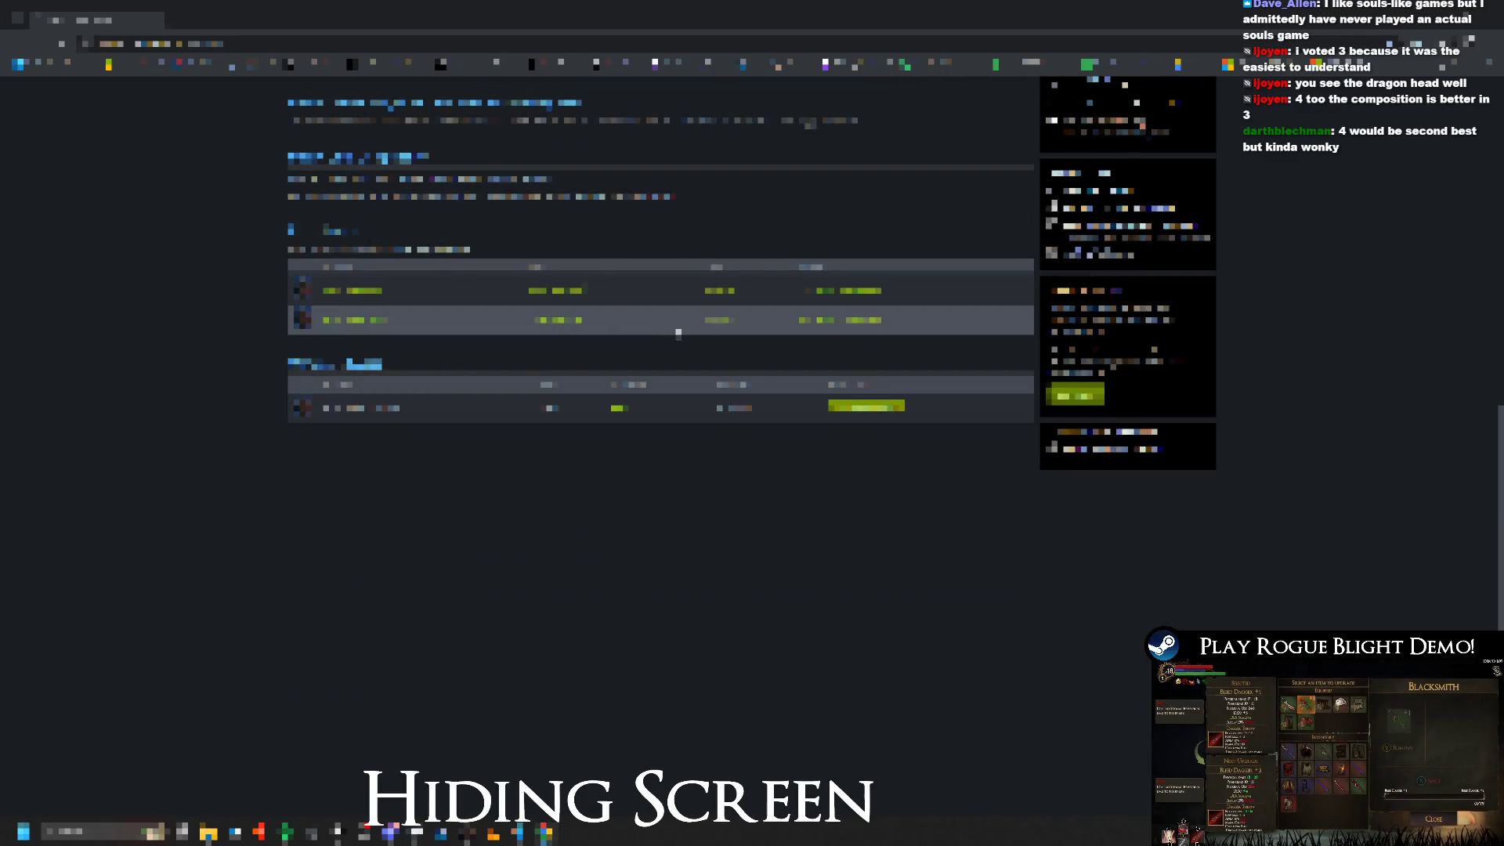
pyautogui.click(695, 244)
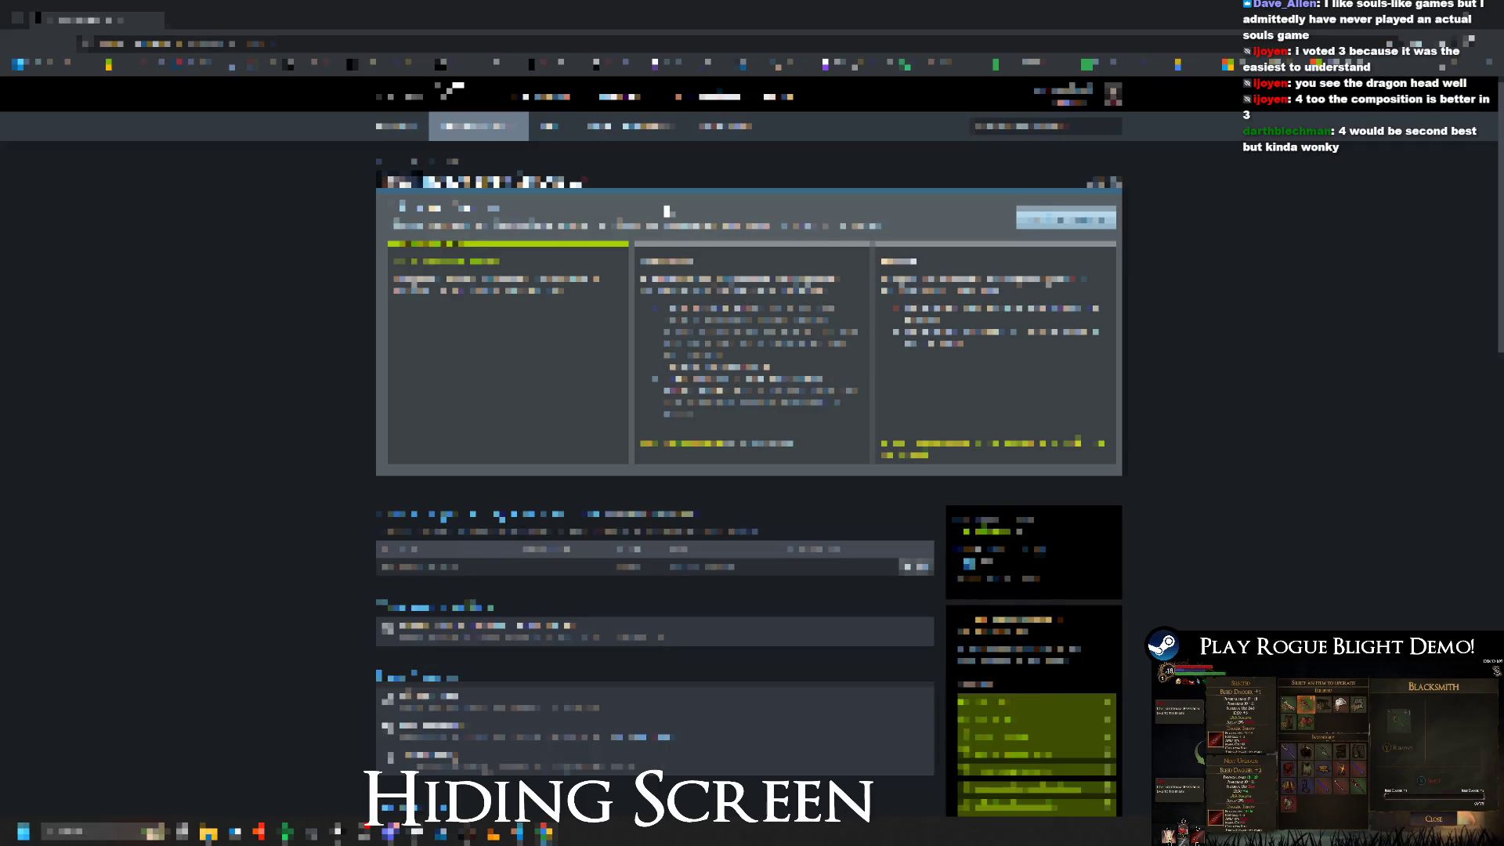
pyautogui.scroll(-5, 549, 329)
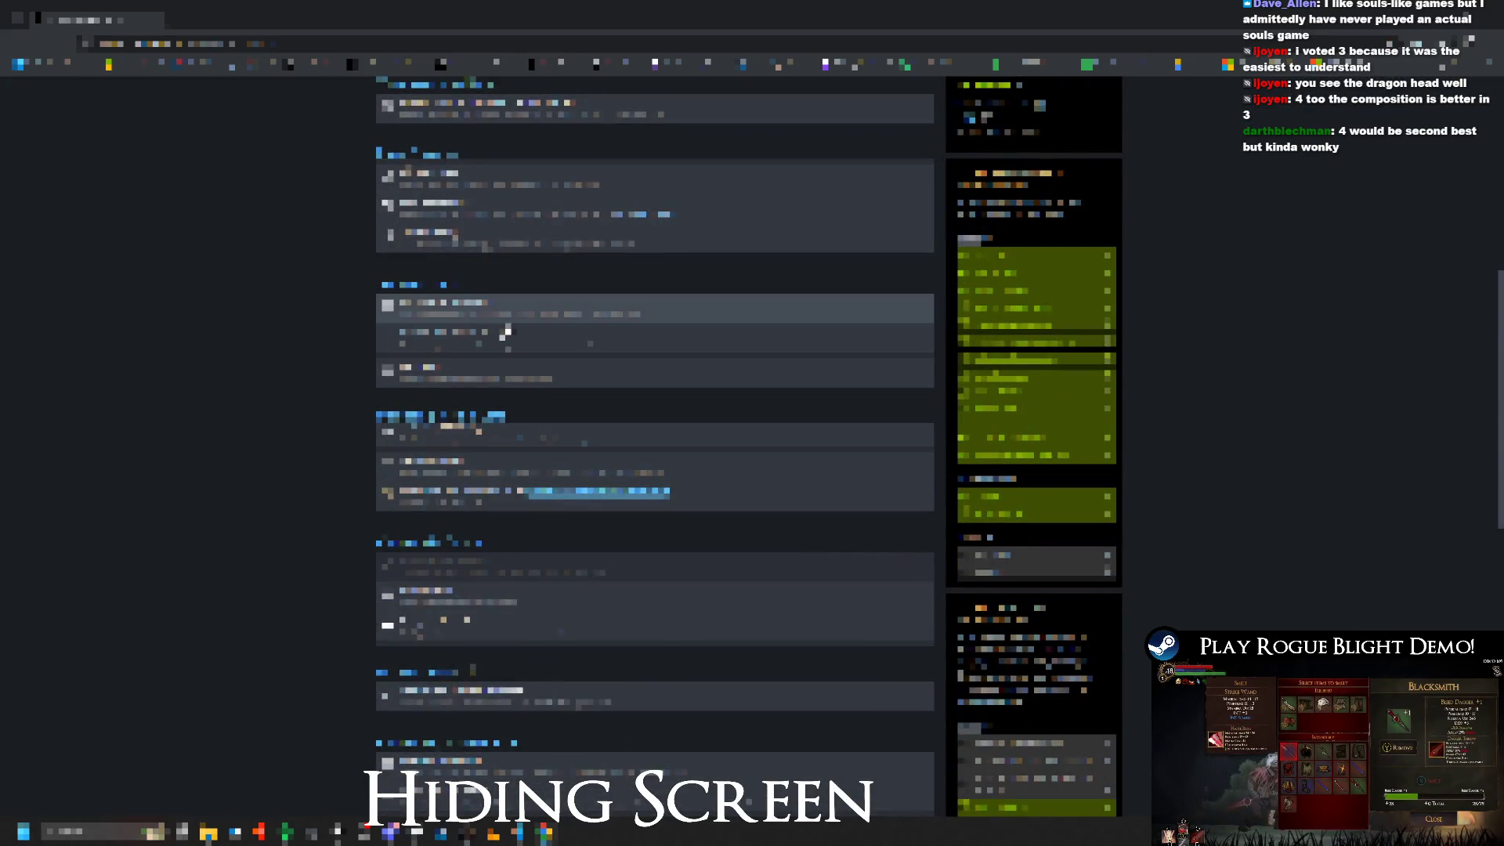
pyautogui.click(507, 326)
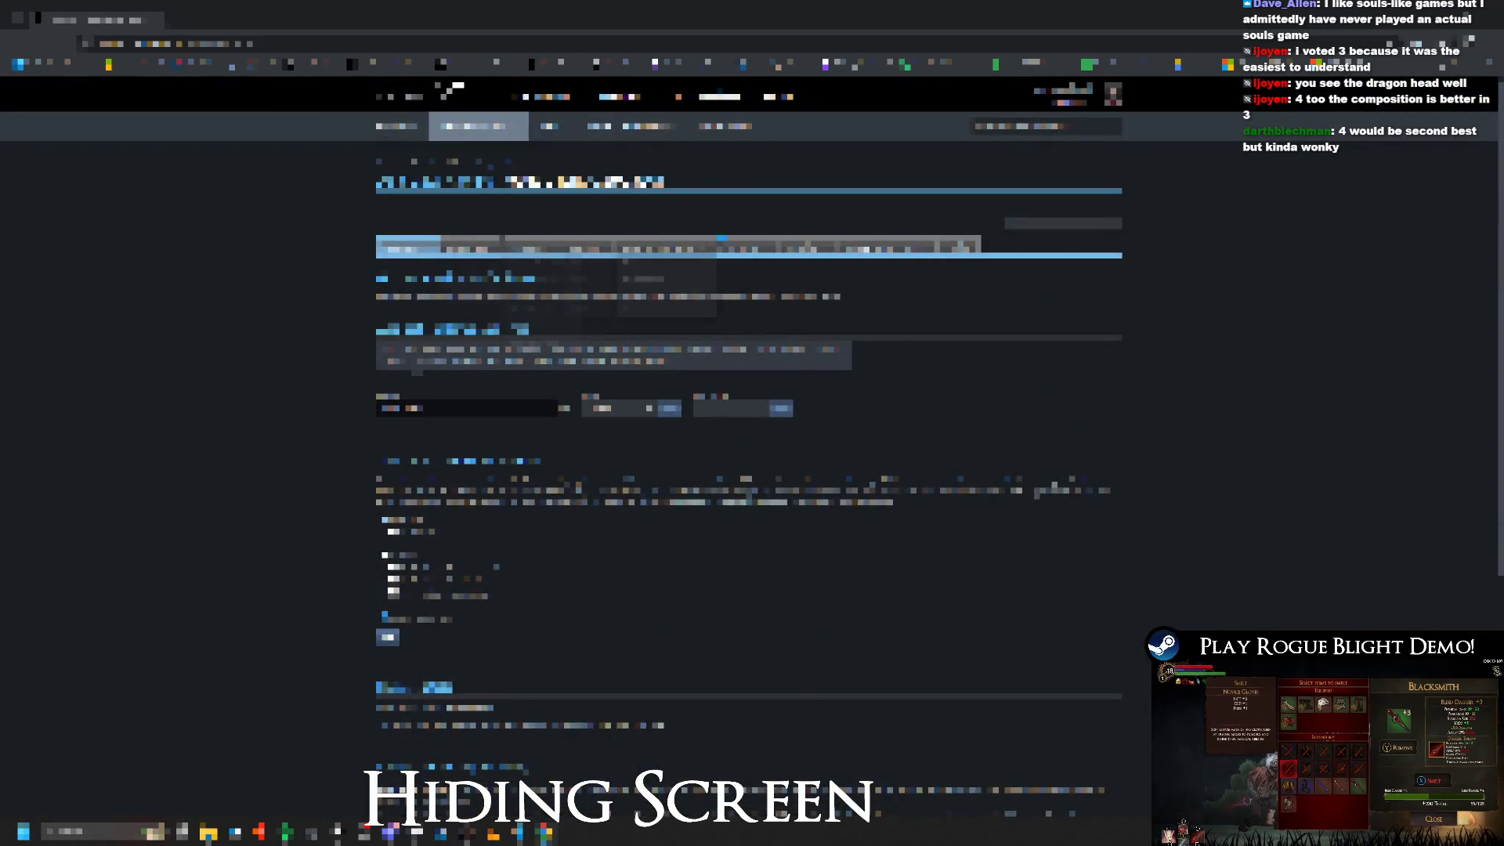
pyautogui.moveTo(684, 251)
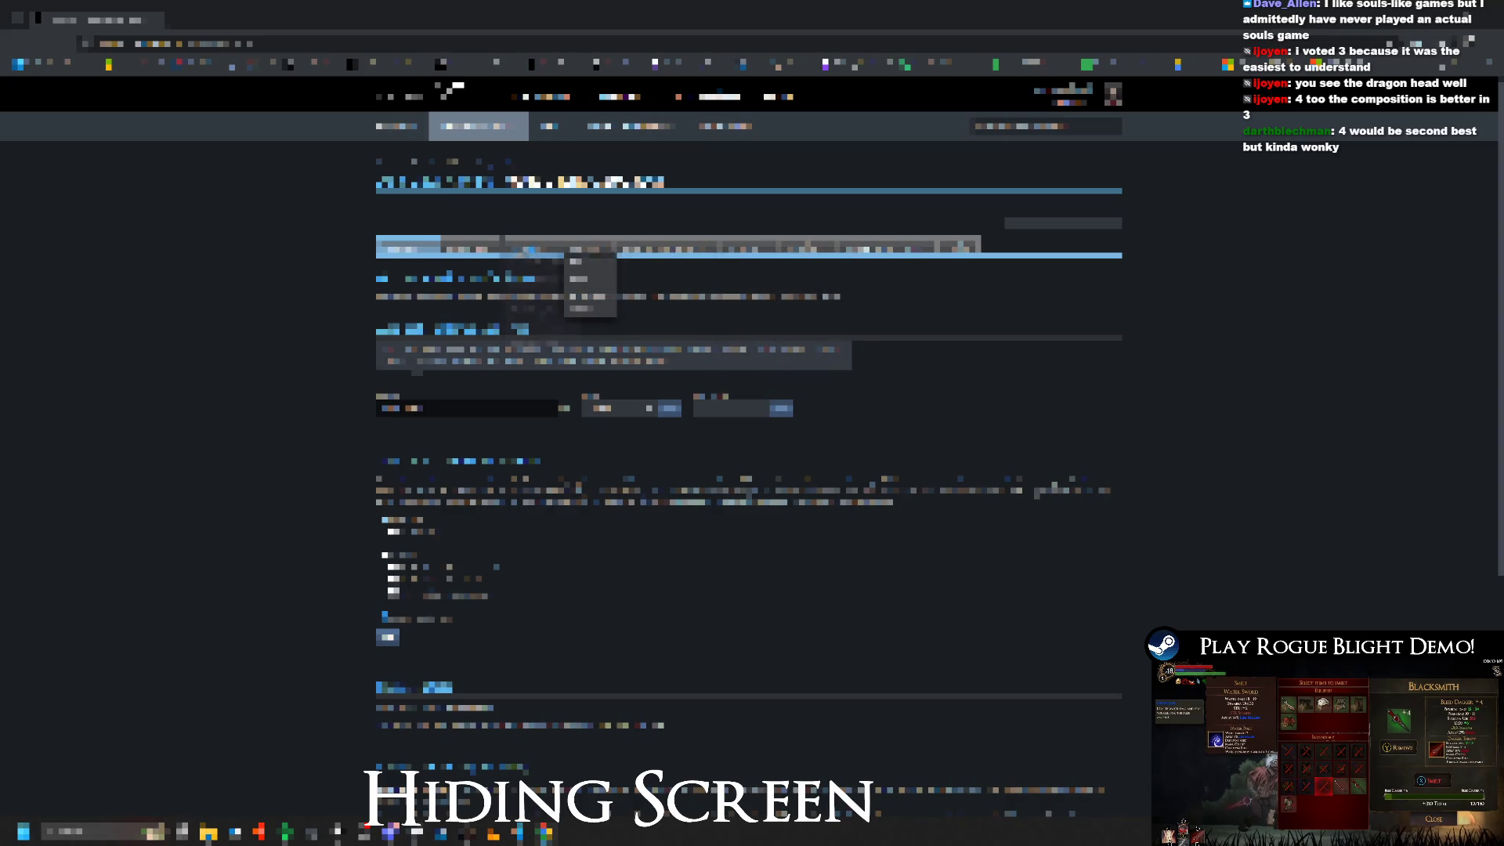
pyautogui.click(453, 266)
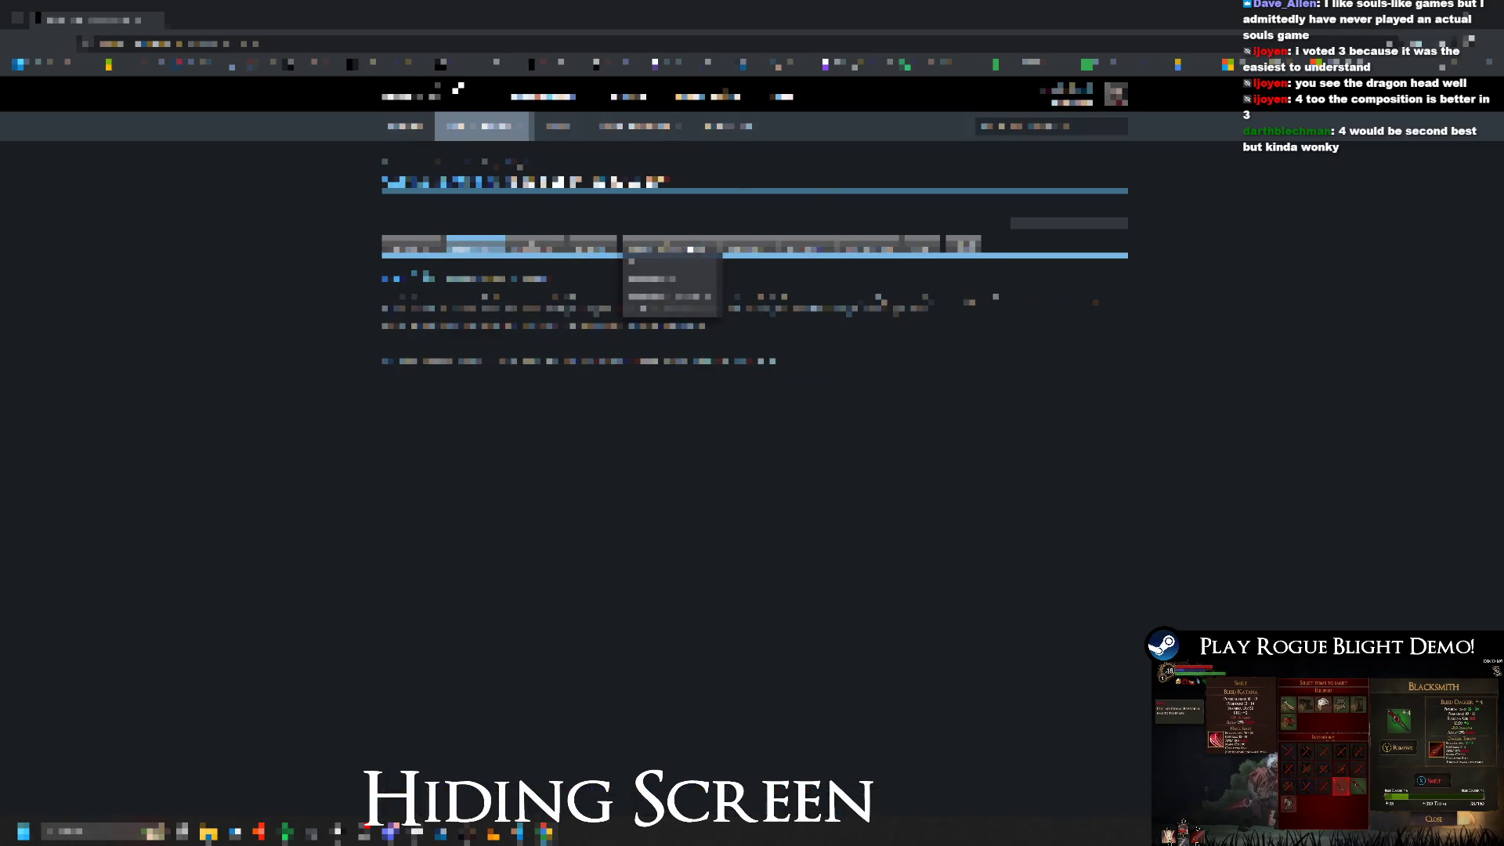
pyautogui.moveTo(574, 268)
pyautogui.click(545, 339)
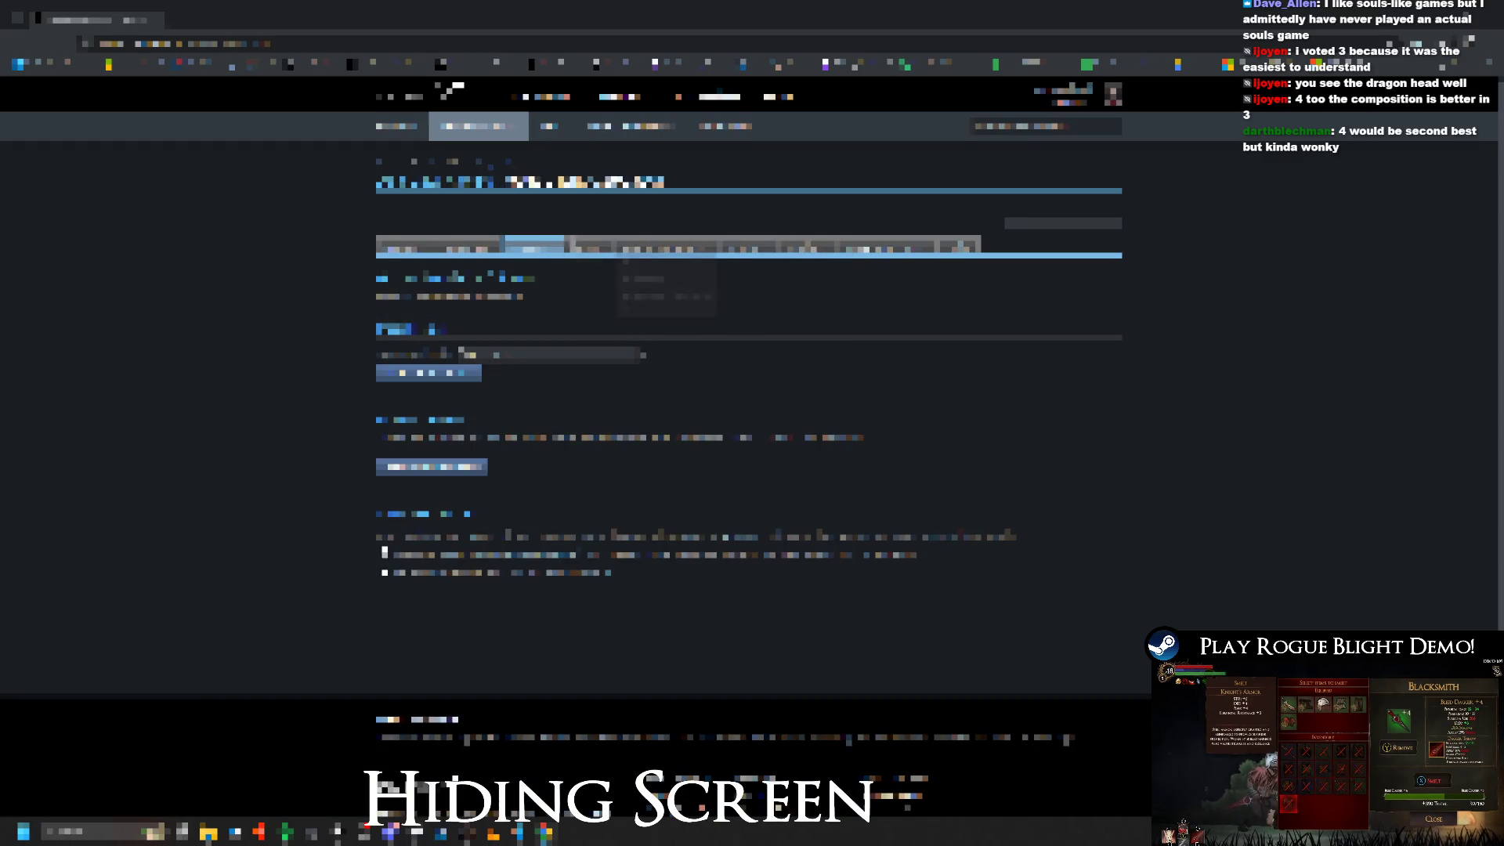
pyautogui.click(460, 163)
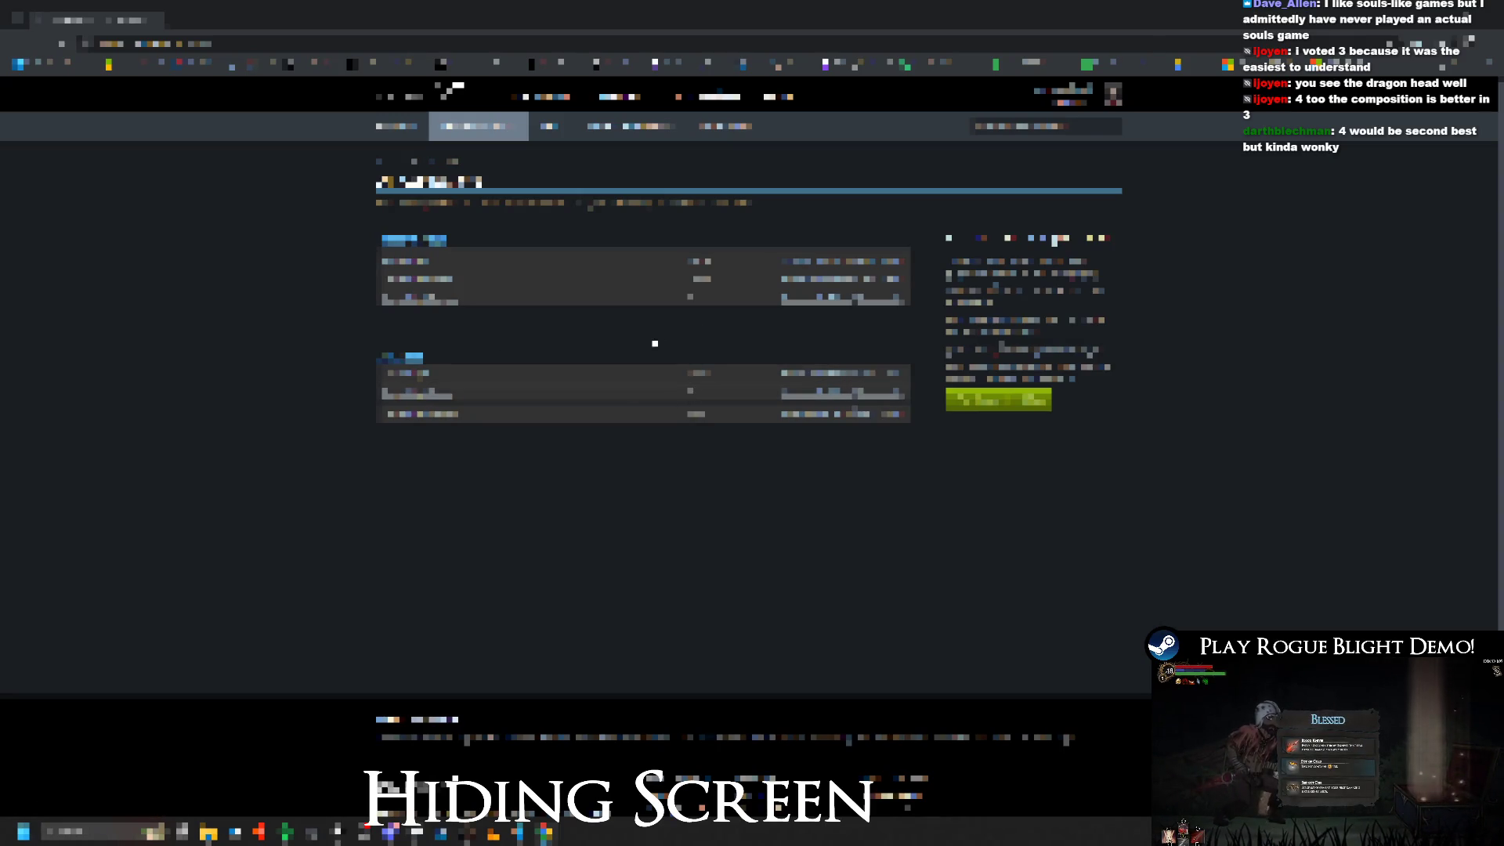
# Step: Follow the link to the linked Steam page settings and review its second section
pyautogui.scroll(-3, 449, 477)
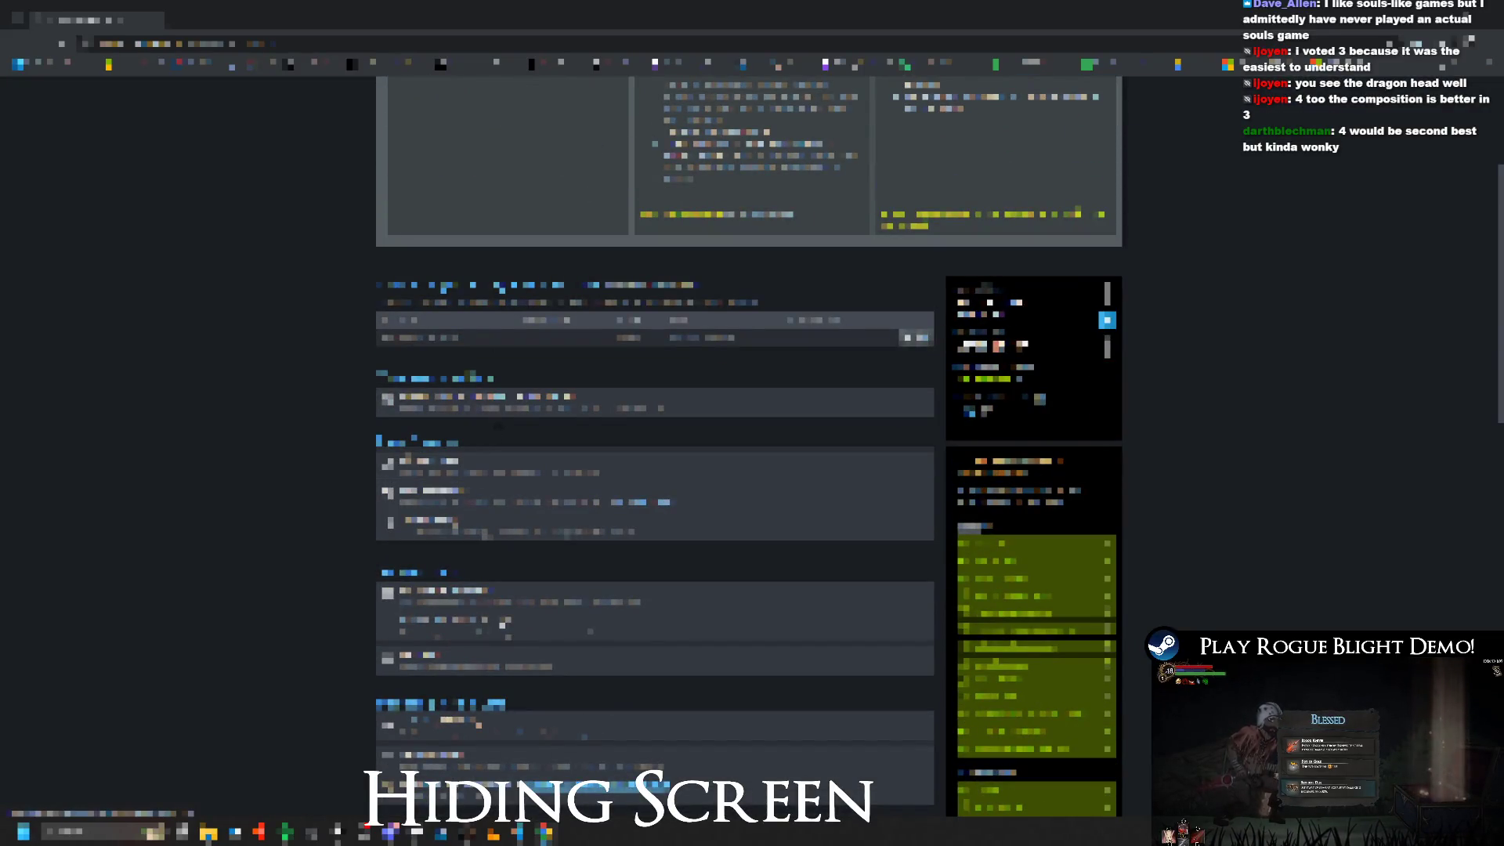
pyautogui.click(496, 404)
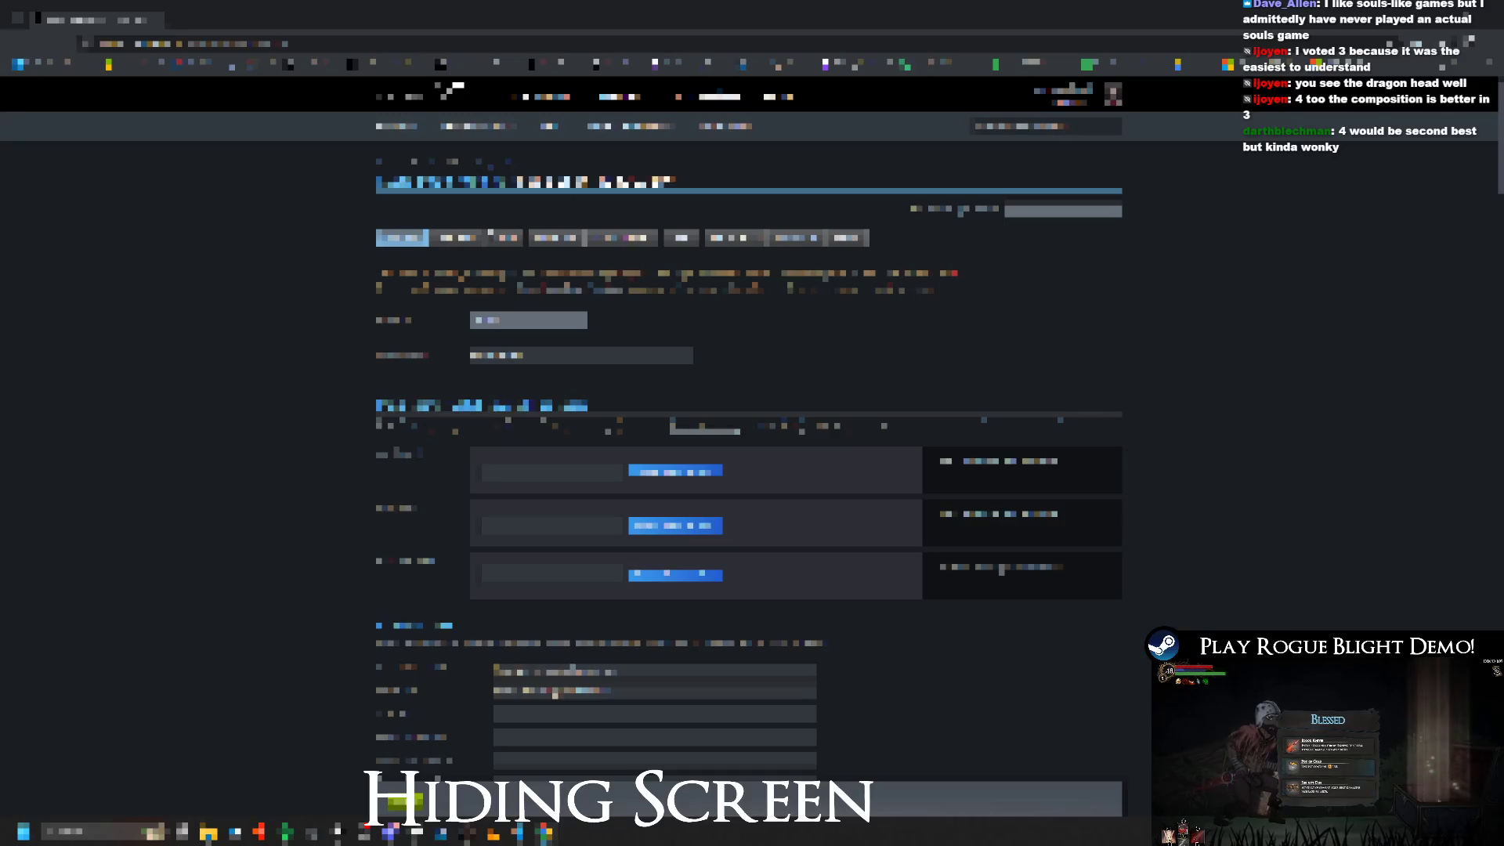
pyautogui.click(490, 233)
pyautogui.scroll(-5, 749, 309)
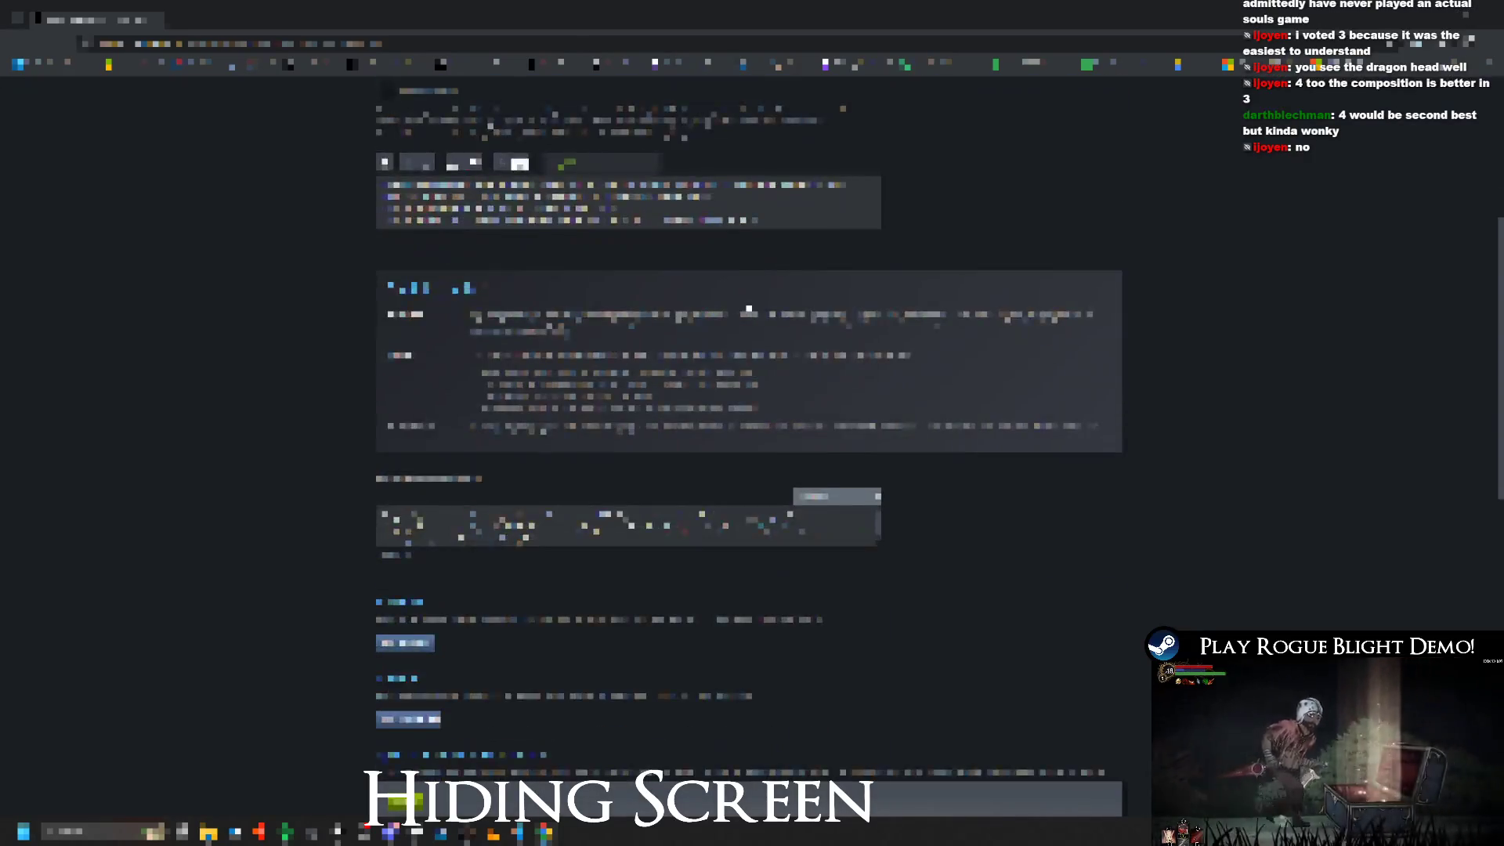
pyautogui.scroll(-10, 749, 309)
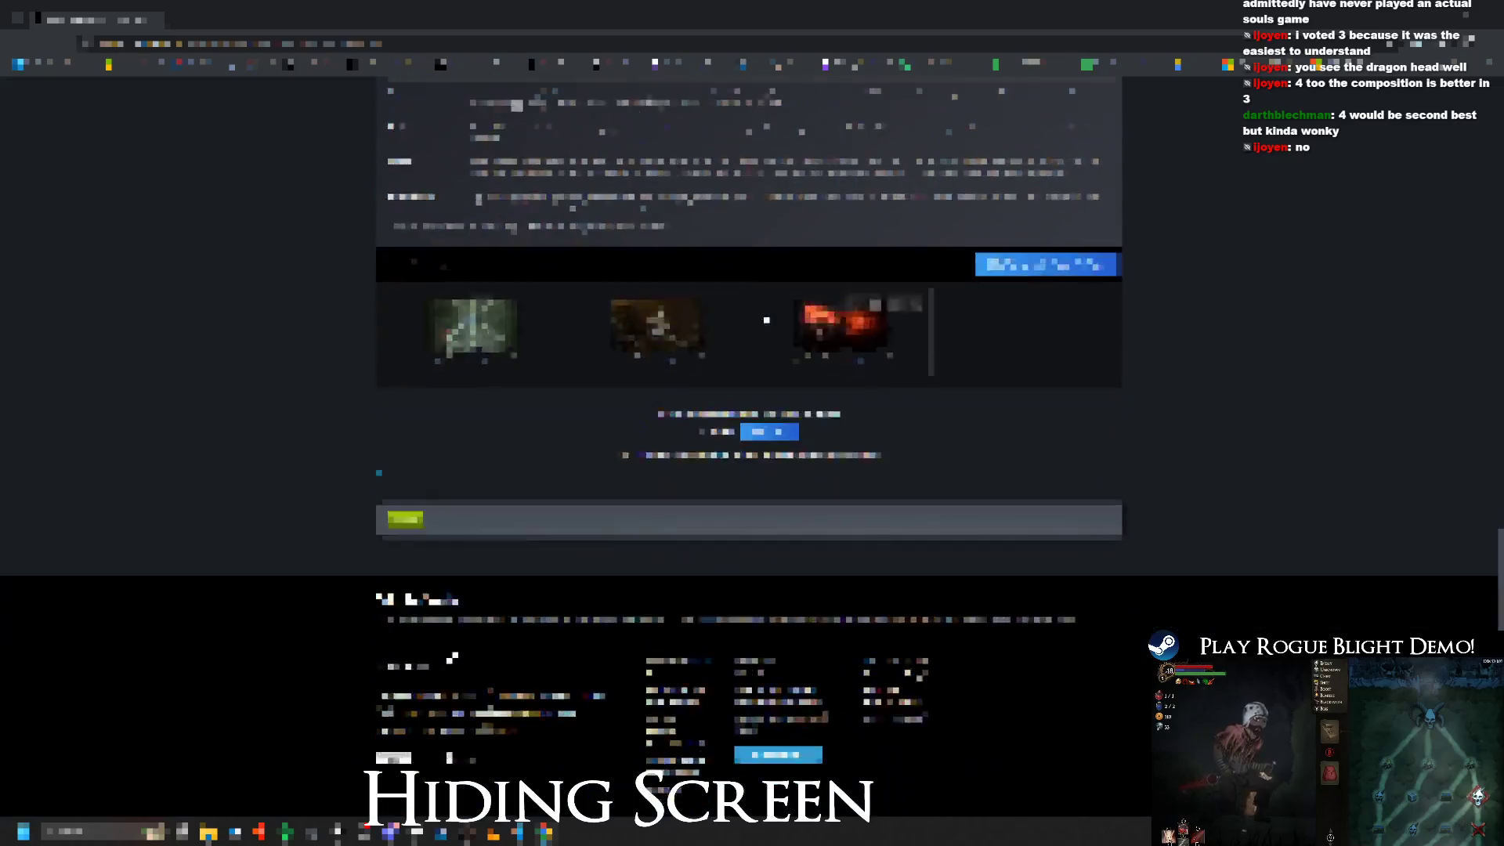
pyautogui.scroll(15, 750, 309)
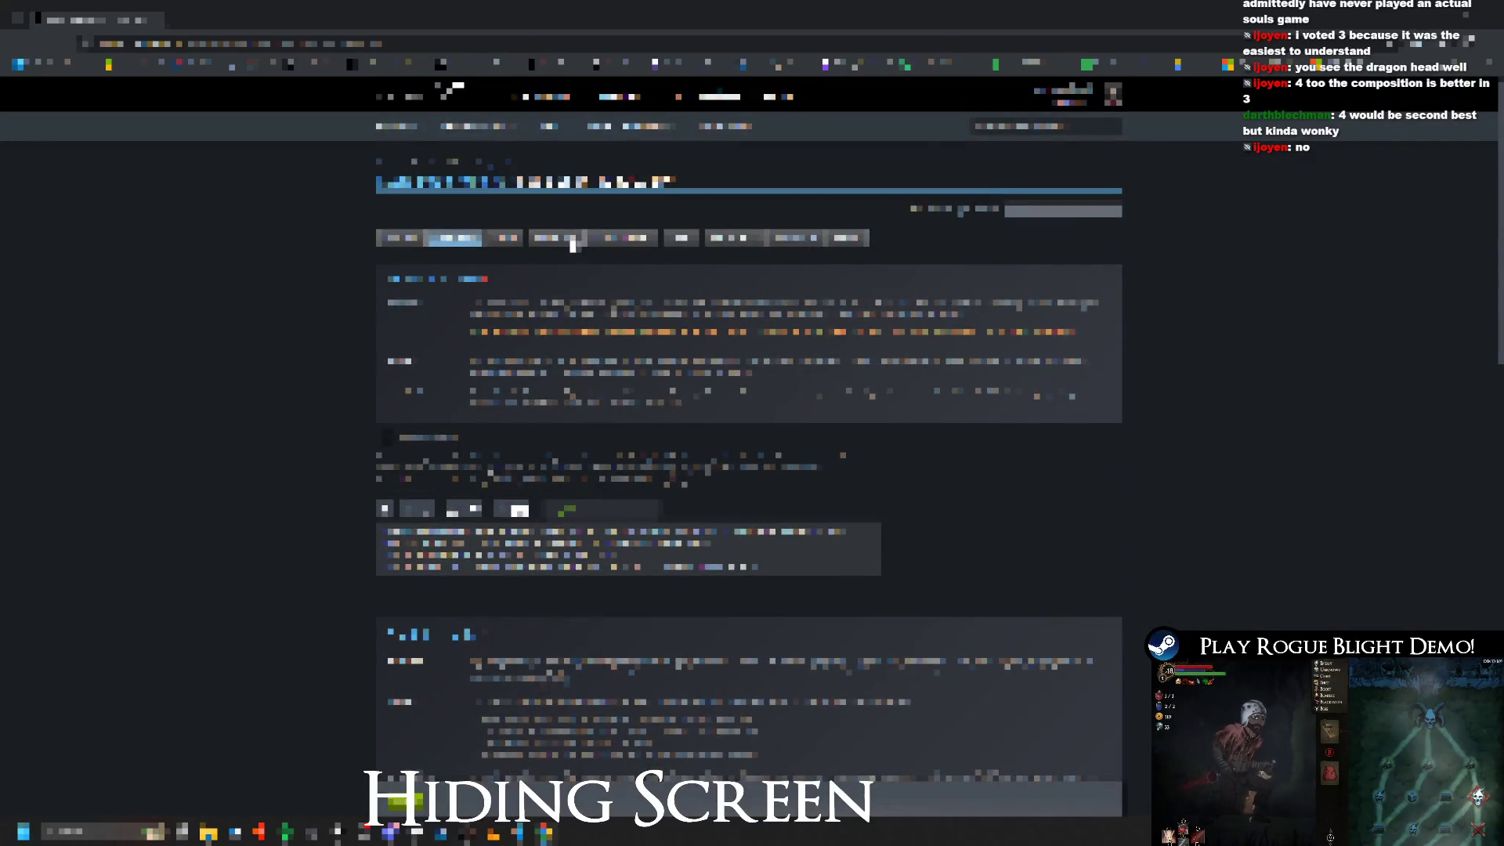
# Step: Browse the fourth, fifth and info-panel sections, ending on the search-list section
pyautogui.click(561, 246)
pyautogui.click(660, 248)
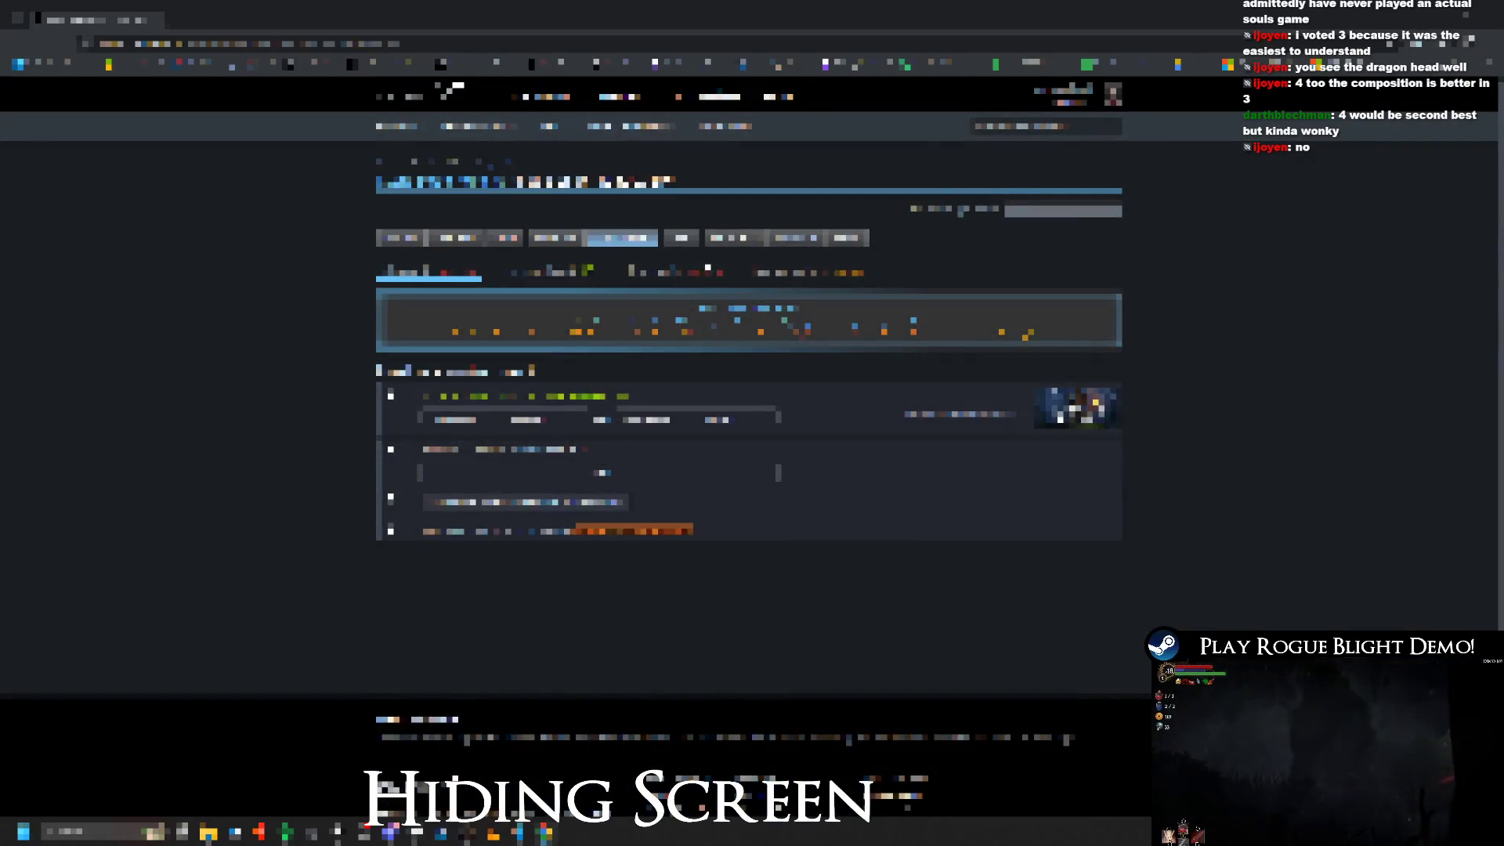
pyautogui.click(553, 242)
pyautogui.click(744, 239)
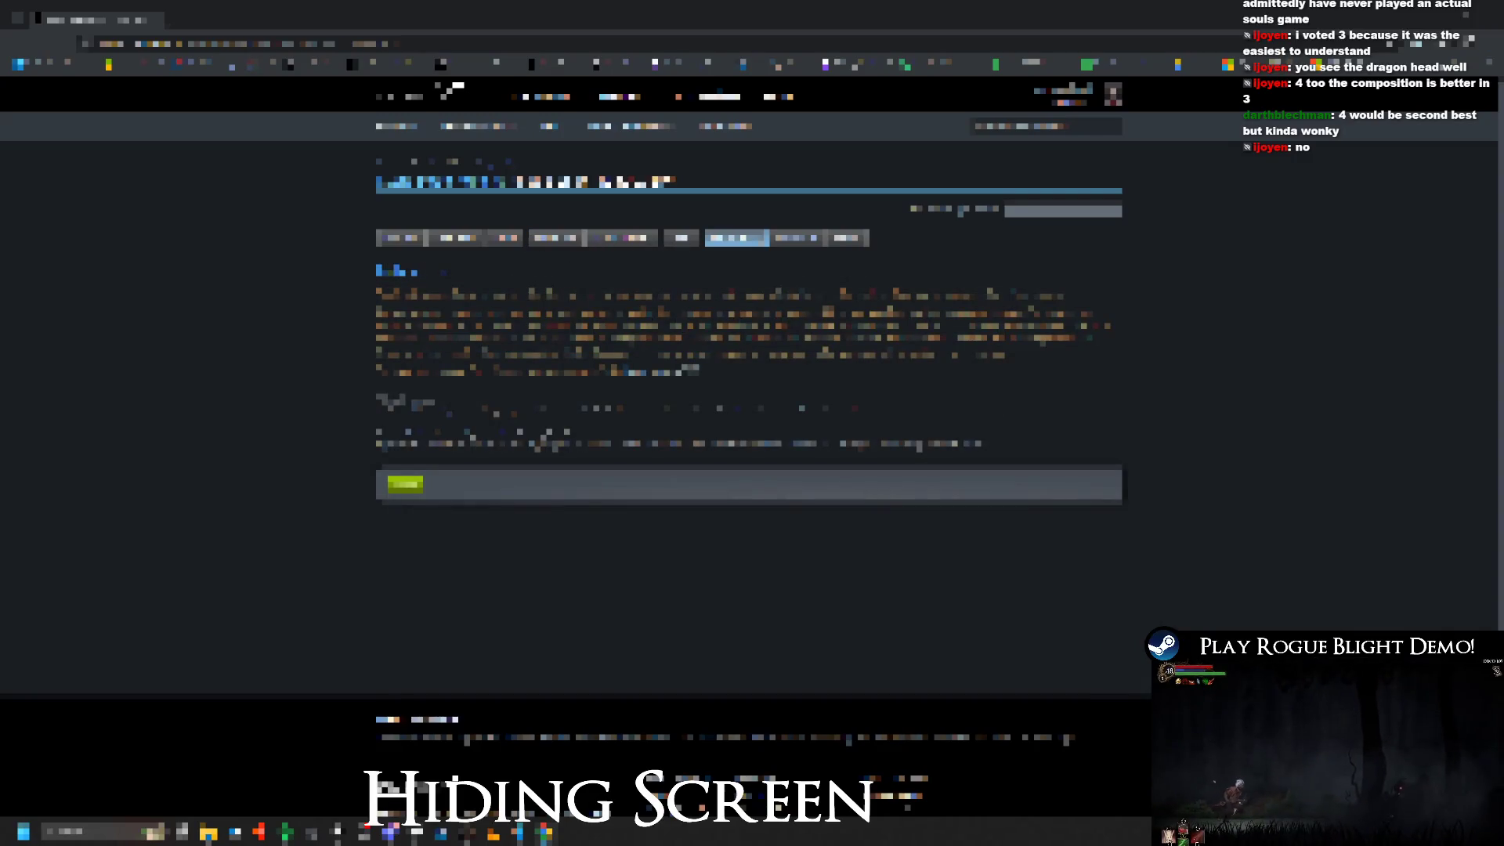
pyautogui.click(681, 241)
pyautogui.click(592, 242)
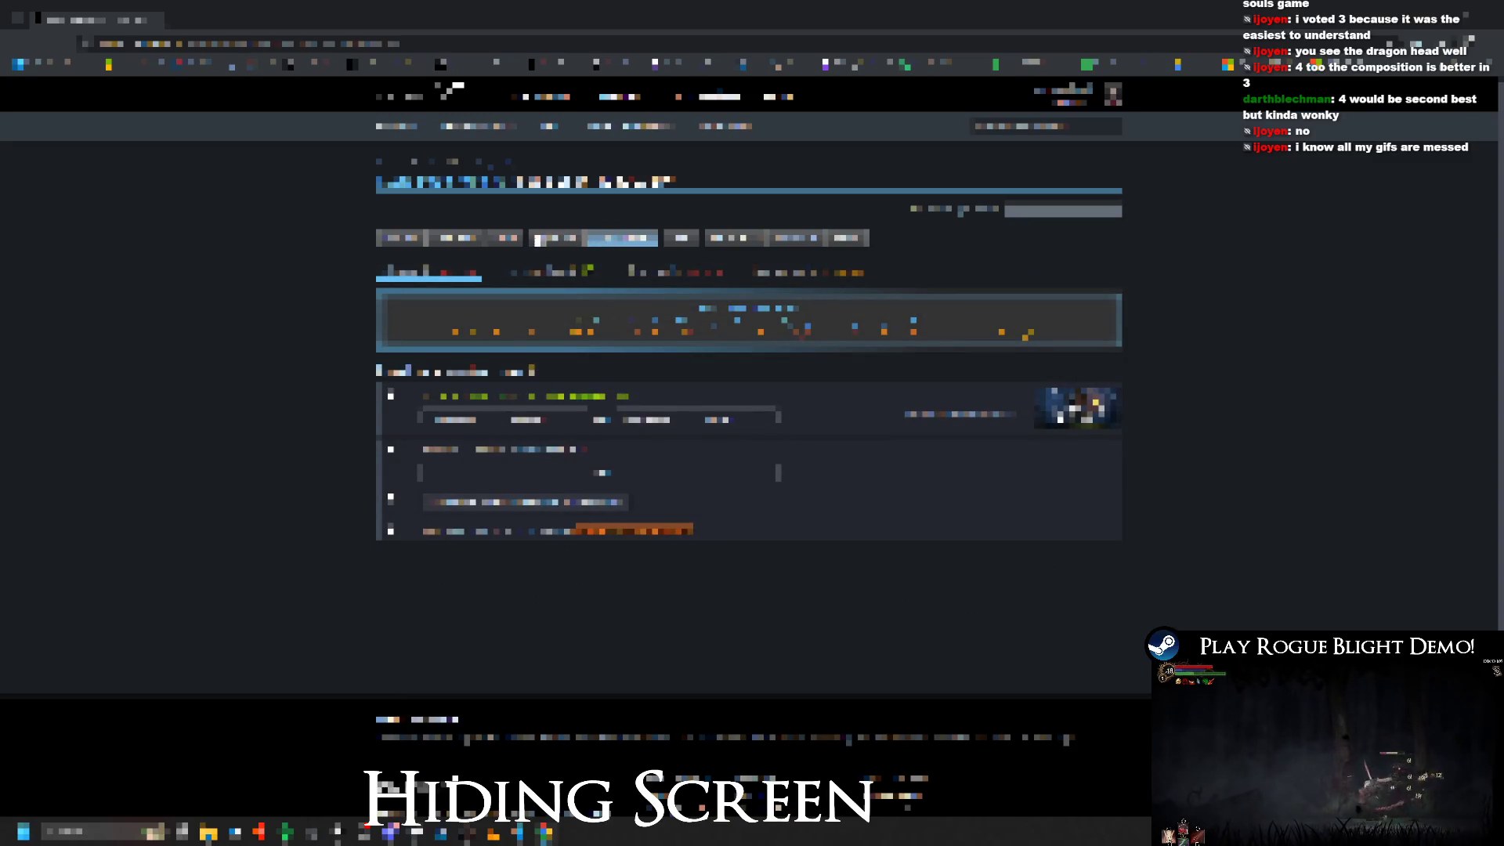
# Step: Move on through the following store settings sections to the assets section
pyautogui.click(455, 243)
pyautogui.scroll(-10, 452, 706)
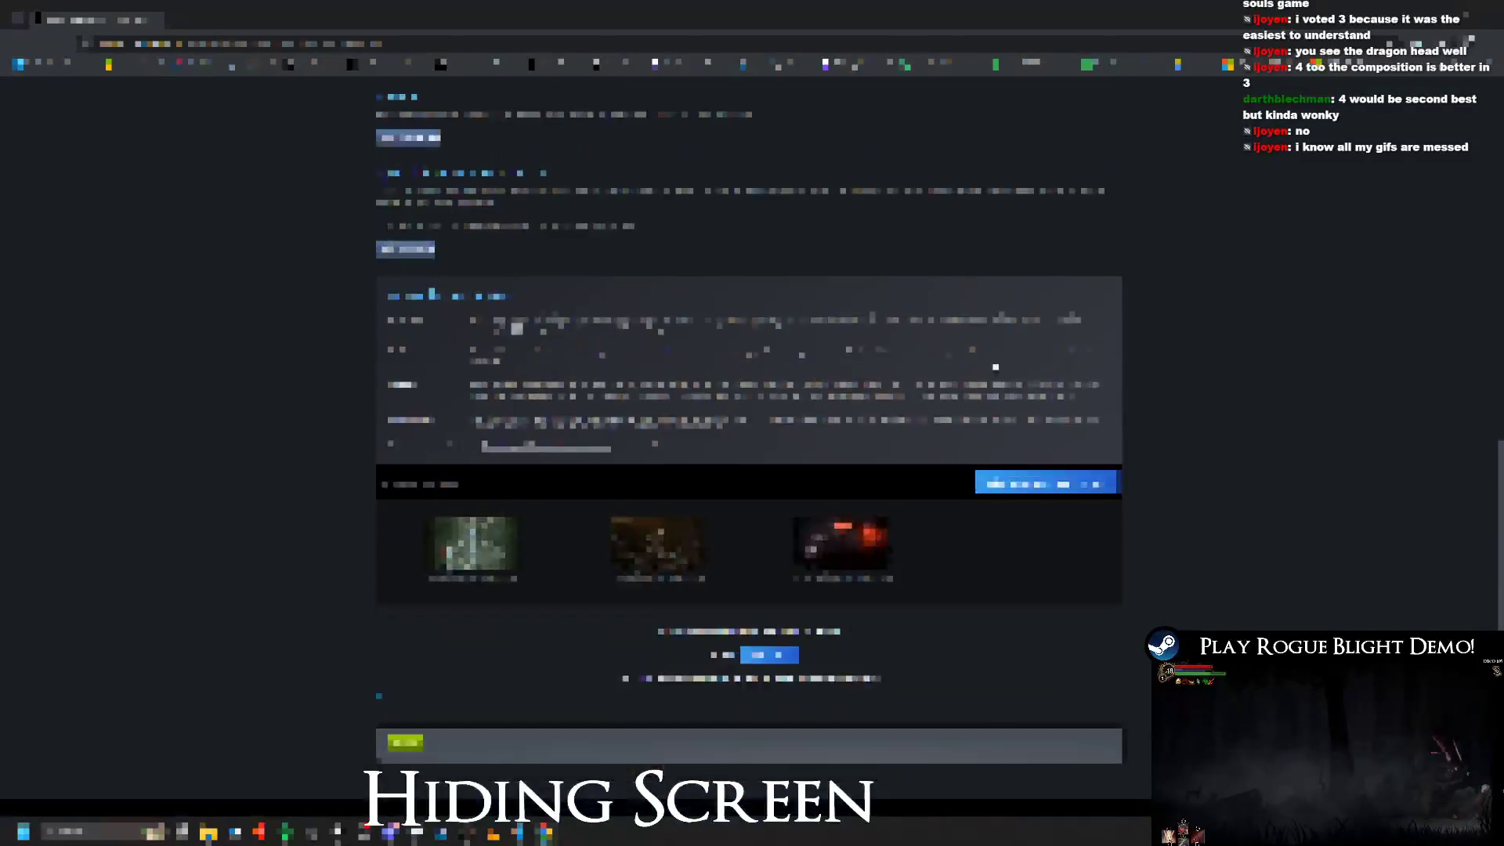
pyautogui.scroll(10, 452, 705)
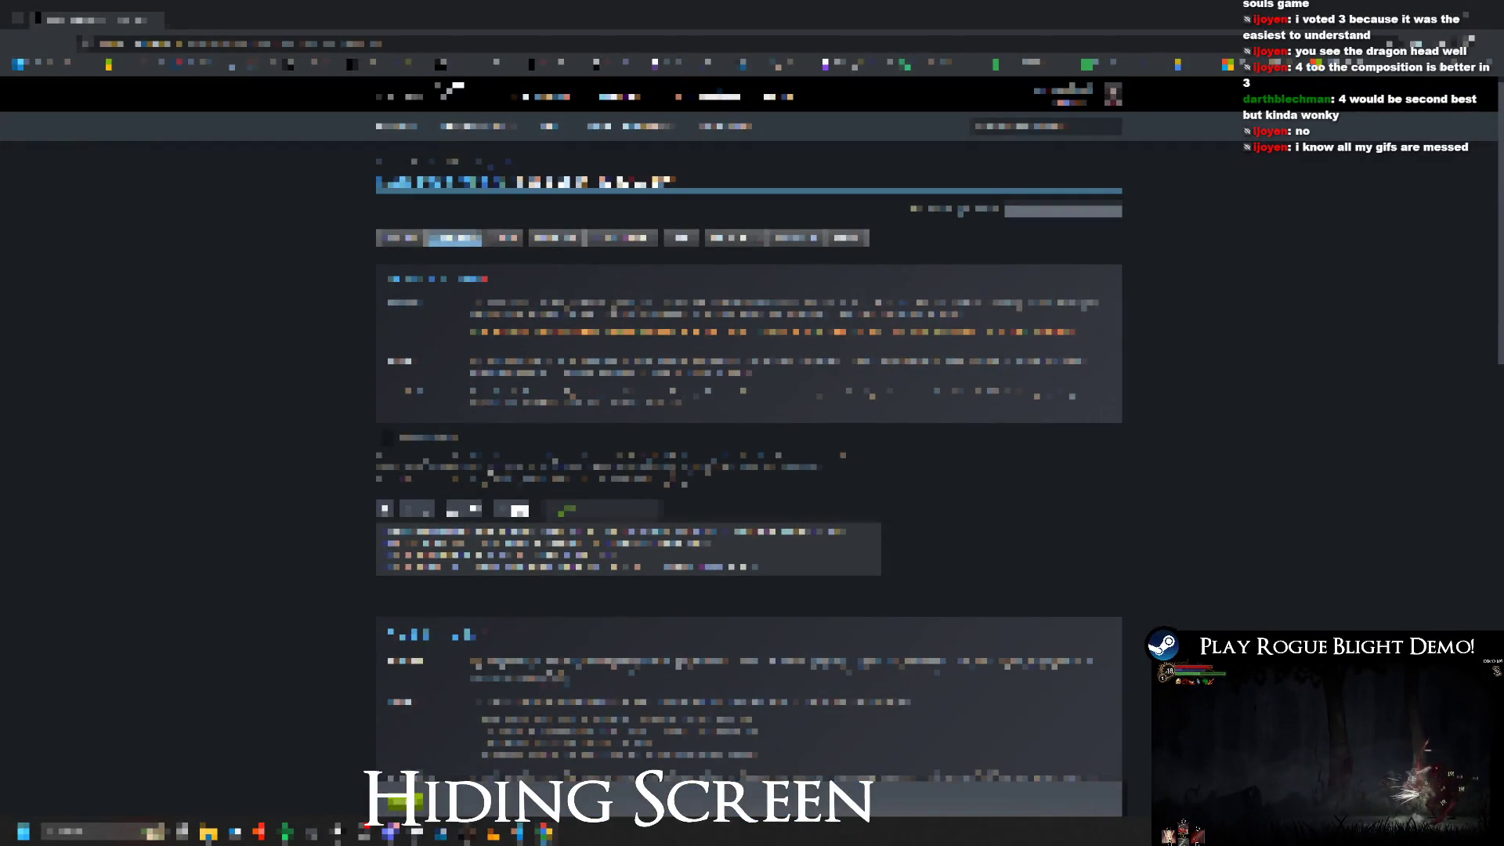
pyautogui.click(505, 238)
pyautogui.click(557, 238)
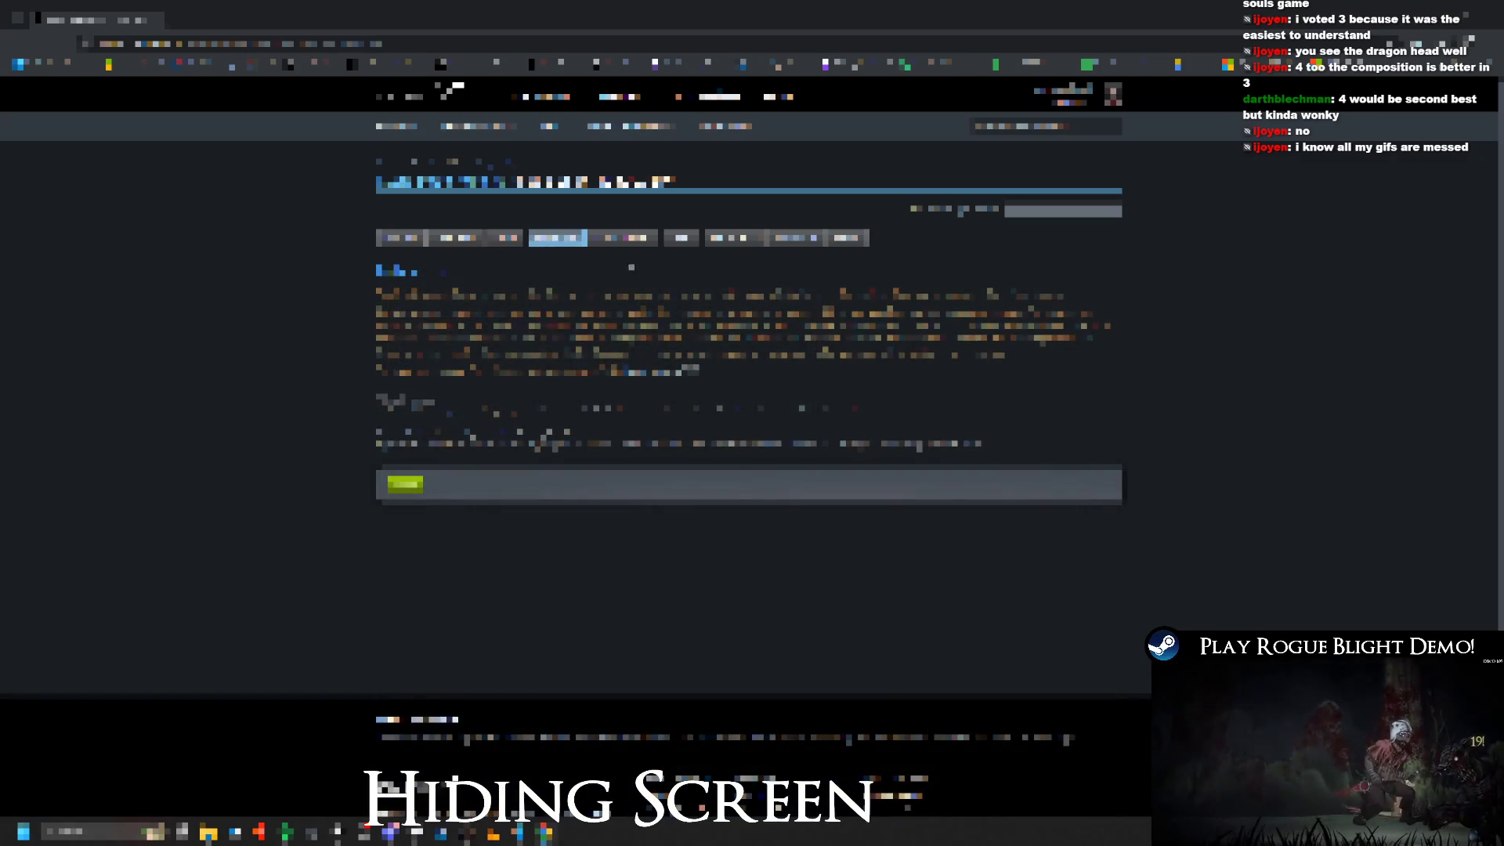
pyautogui.click(632, 241)
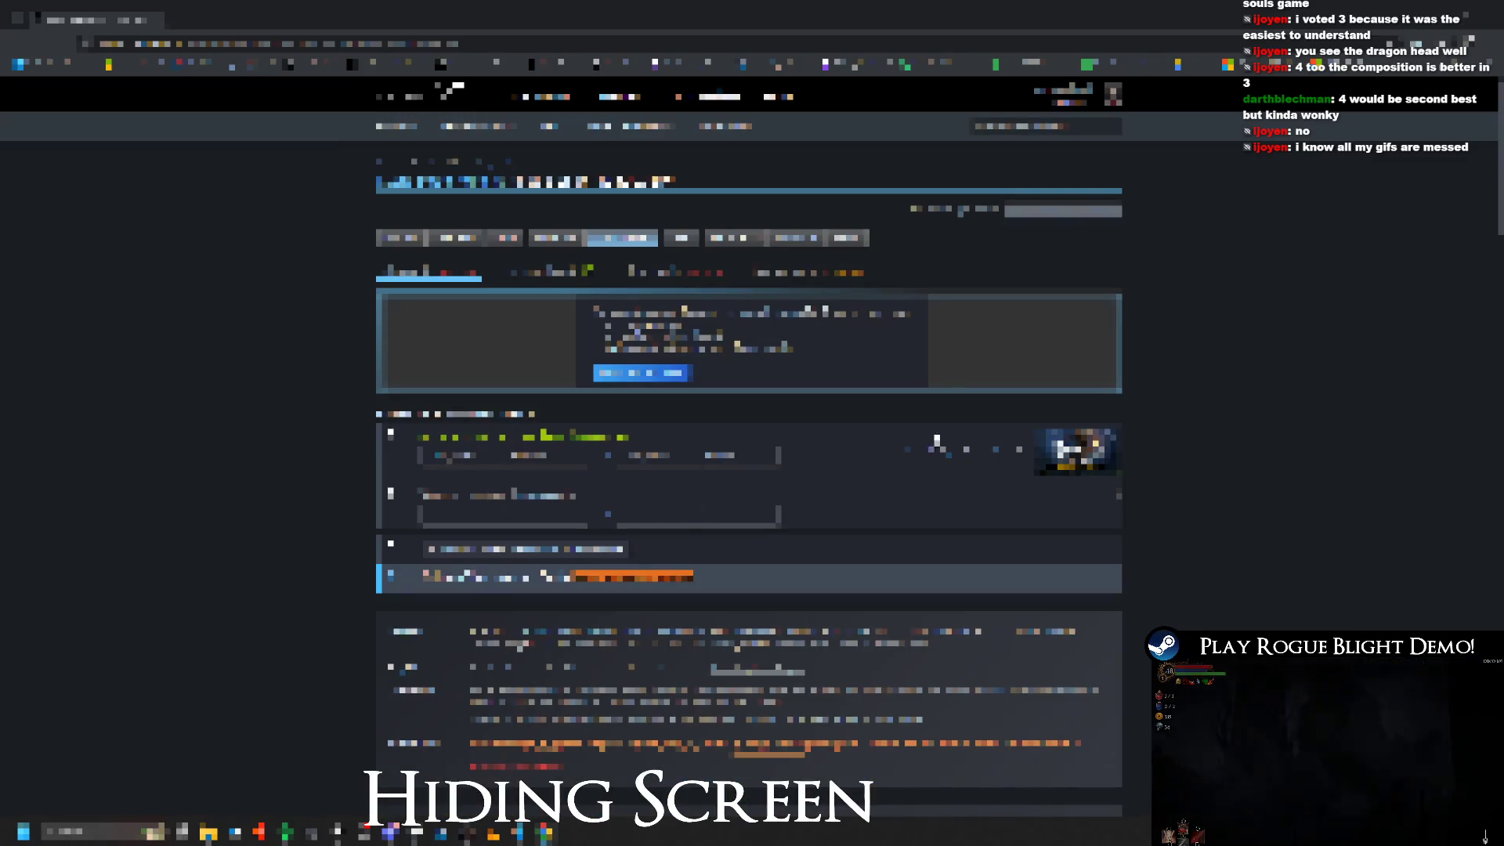
# Step: Expand the Rogue Blight entry's image, then show the assets' second sub-section entry list
pyautogui.scroll(-10, 1119, 393)
pyautogui.scroll(-10, 1119, 393)
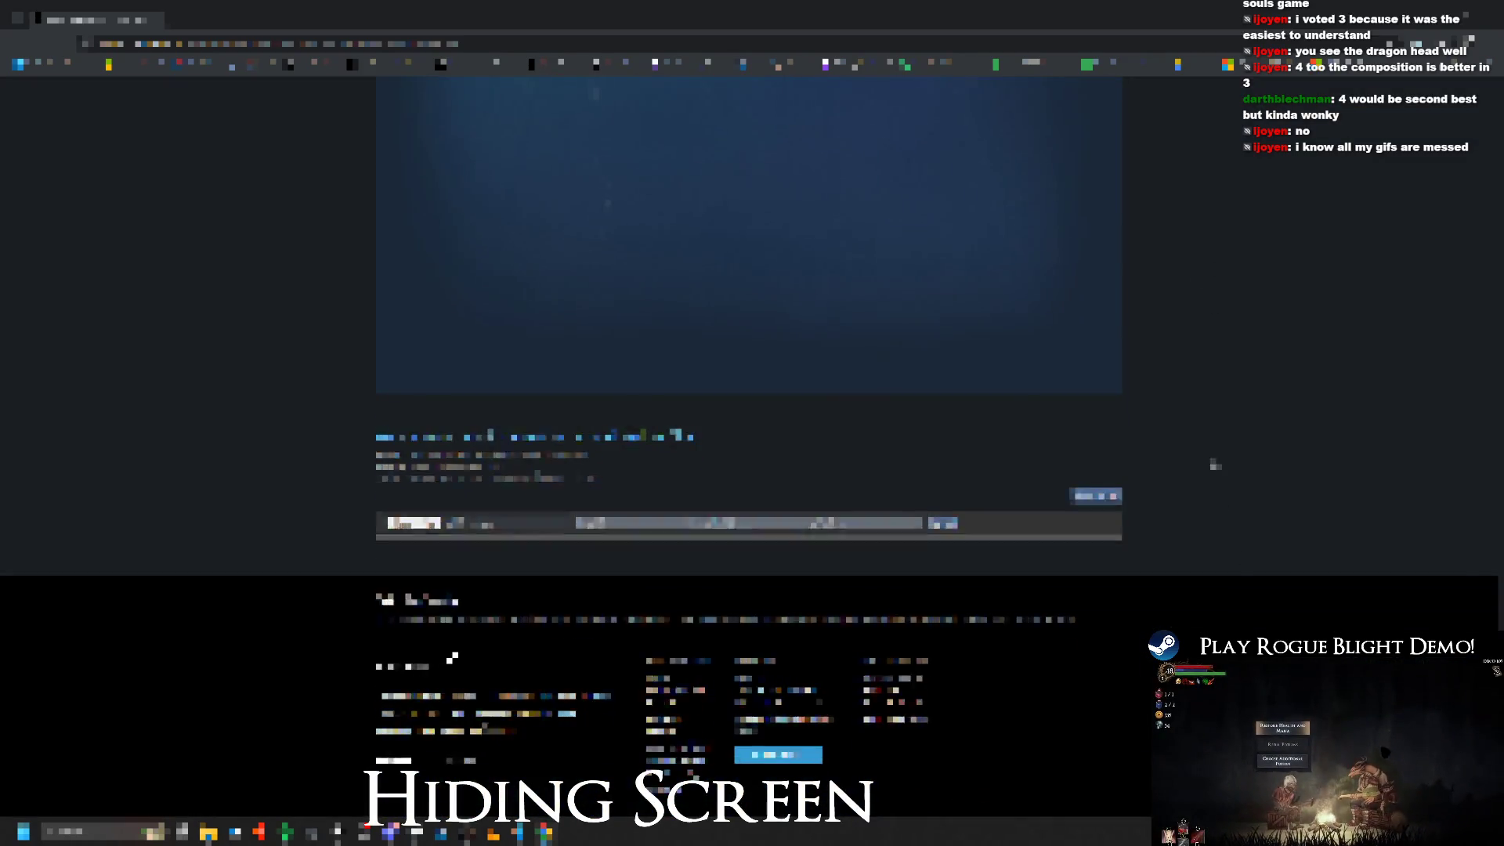
pyautogui.scroll(15, 1215, 466)
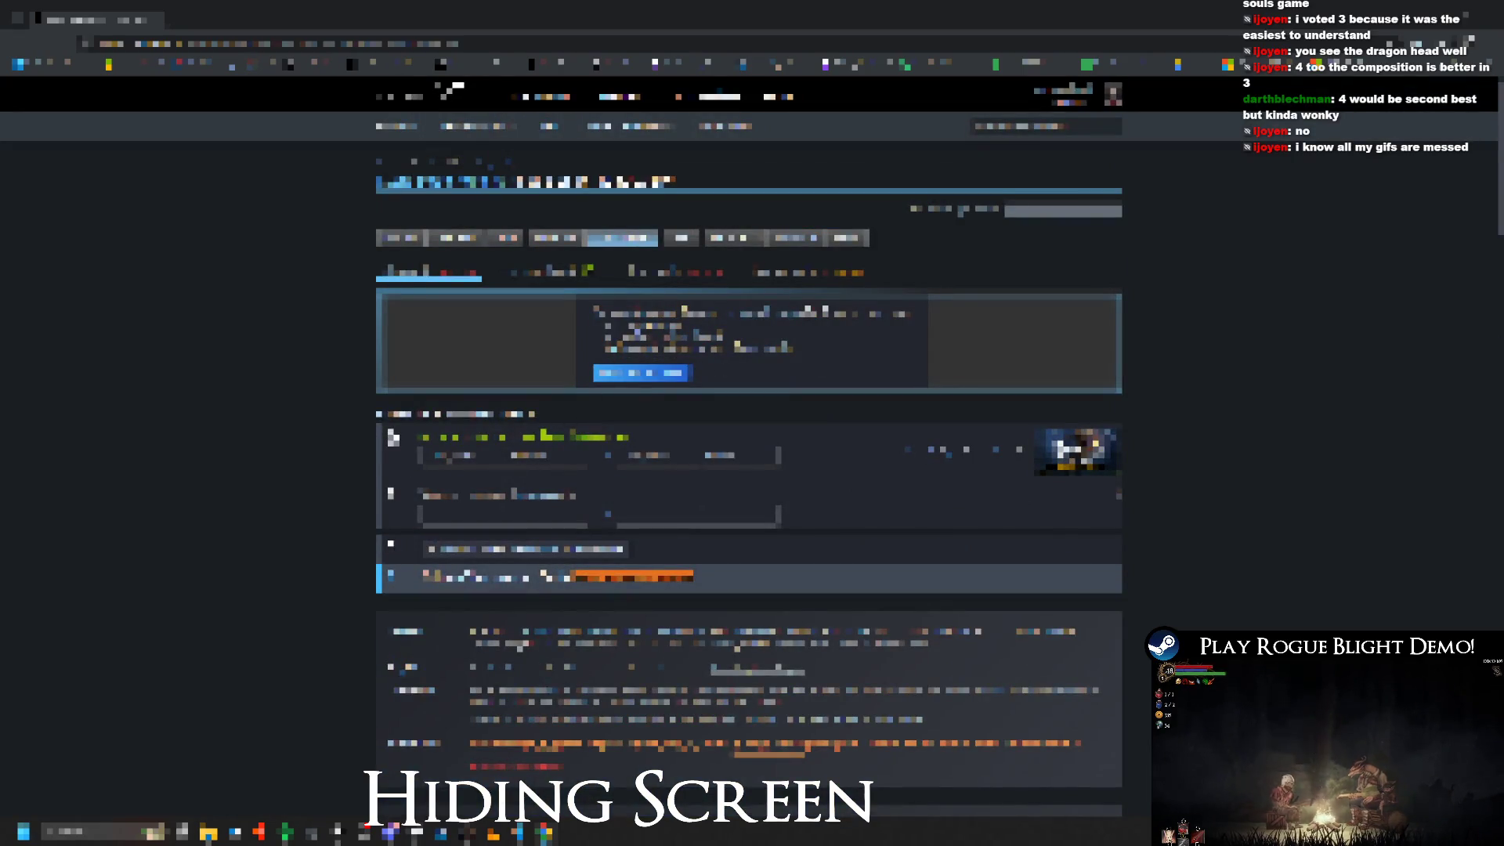
pyautogui.click(416, 510)
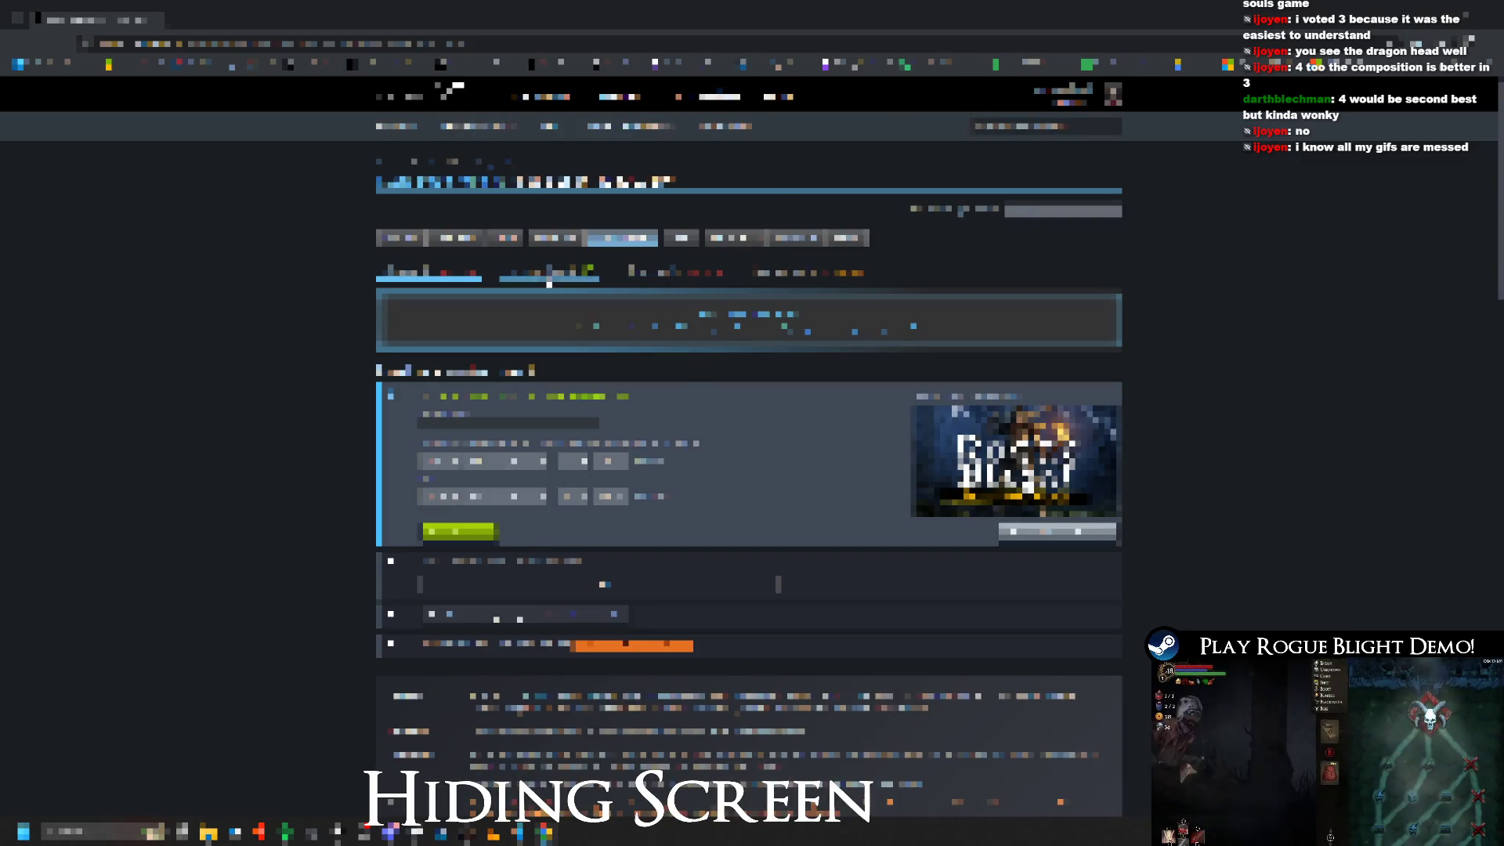
pyautogui.click(665, 275)
pyautogui.scroll(-3, 666, 279)
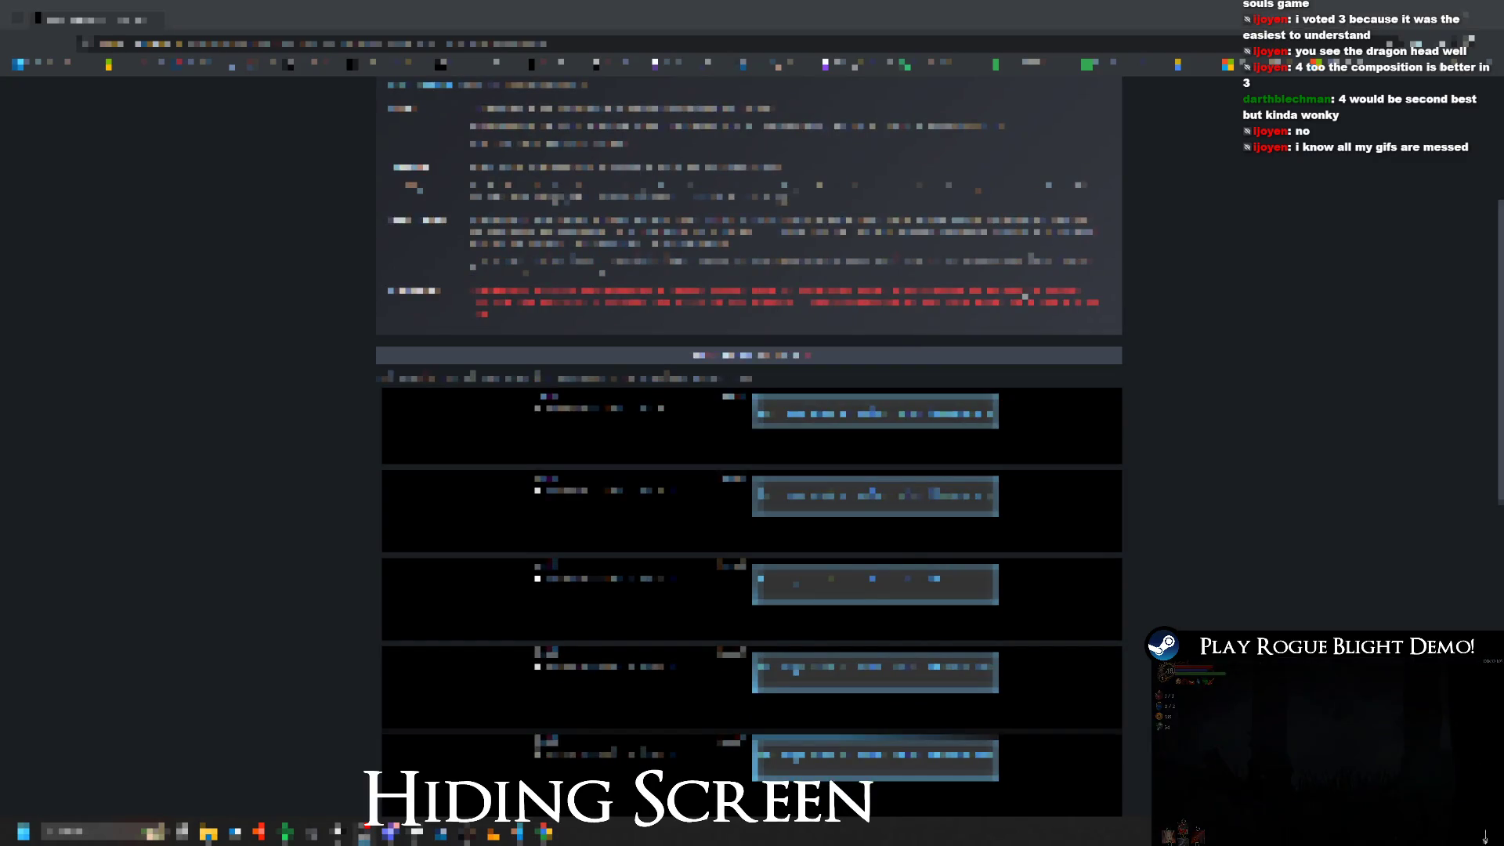
# Step: Switch to File Explorer and browse the drives for the store image files
pyautogui.hotkey('alt', 'Tab')
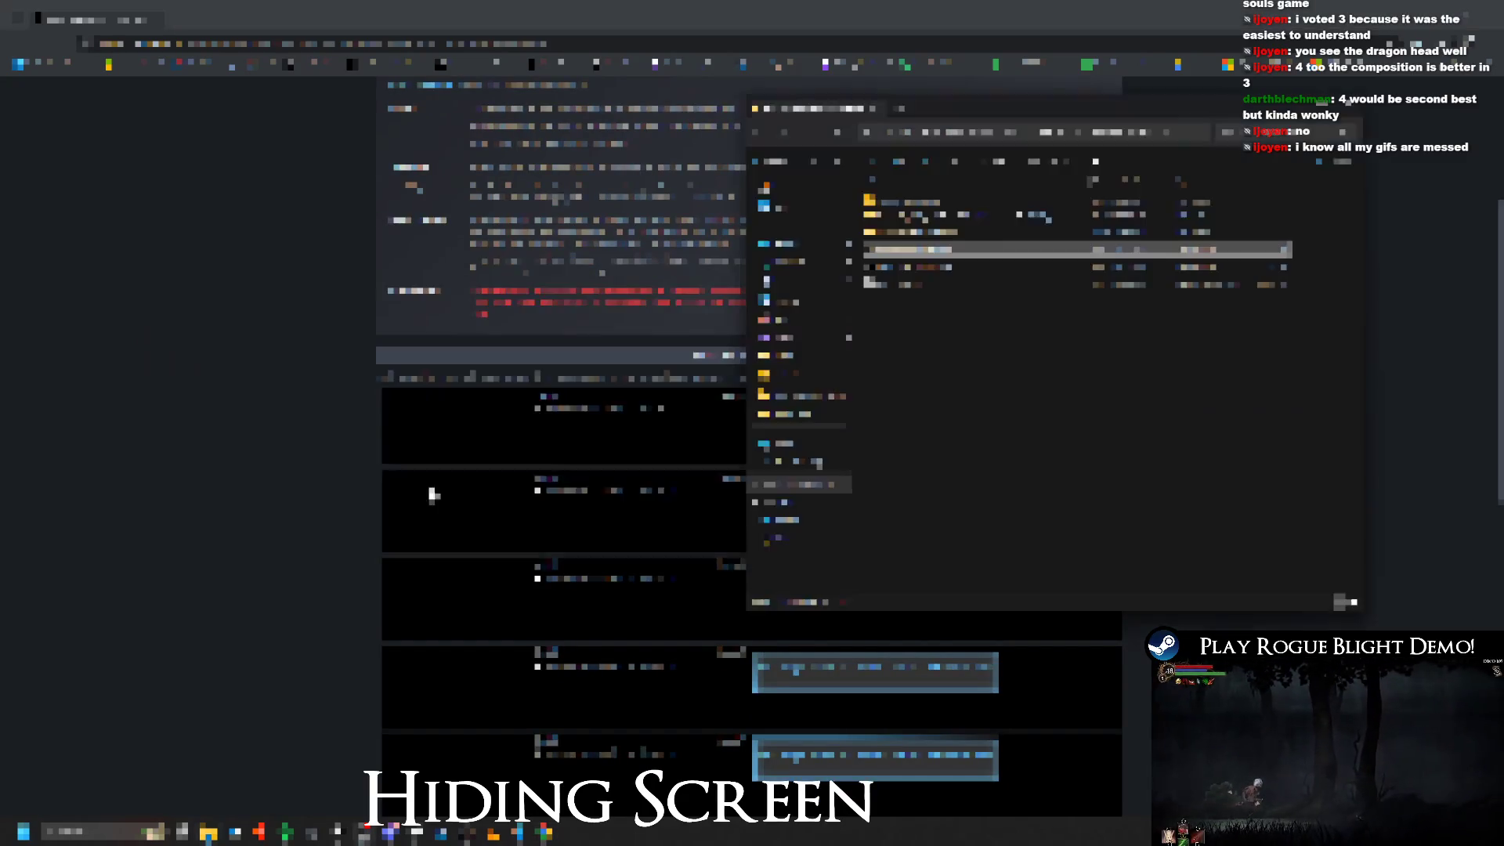
pyautogui.hotkey('alt', 'Tab')
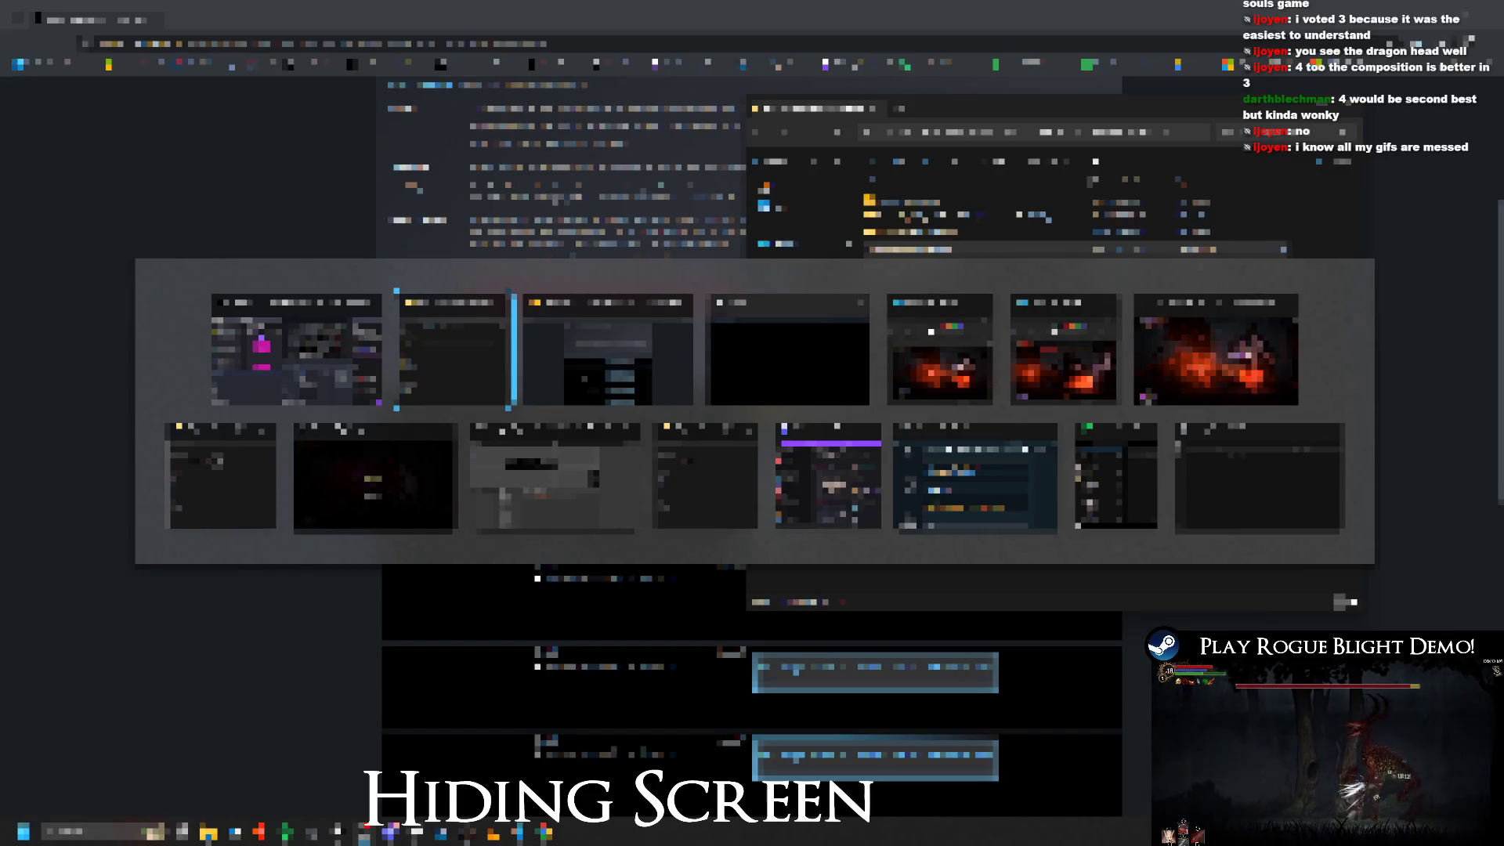
pyautogui.click(705, 474)
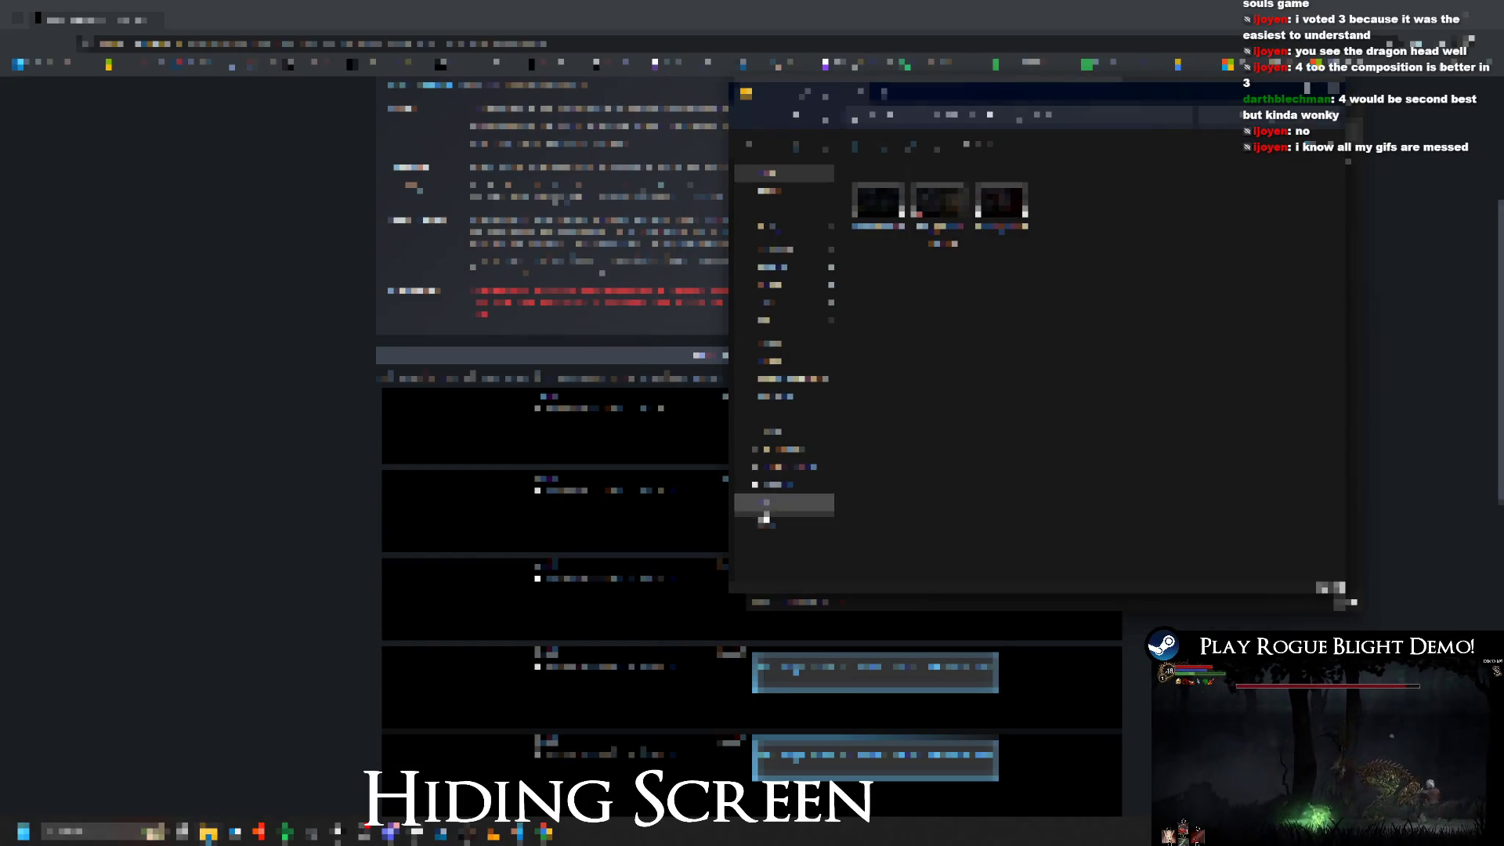
pyautogui.click(799, 468)
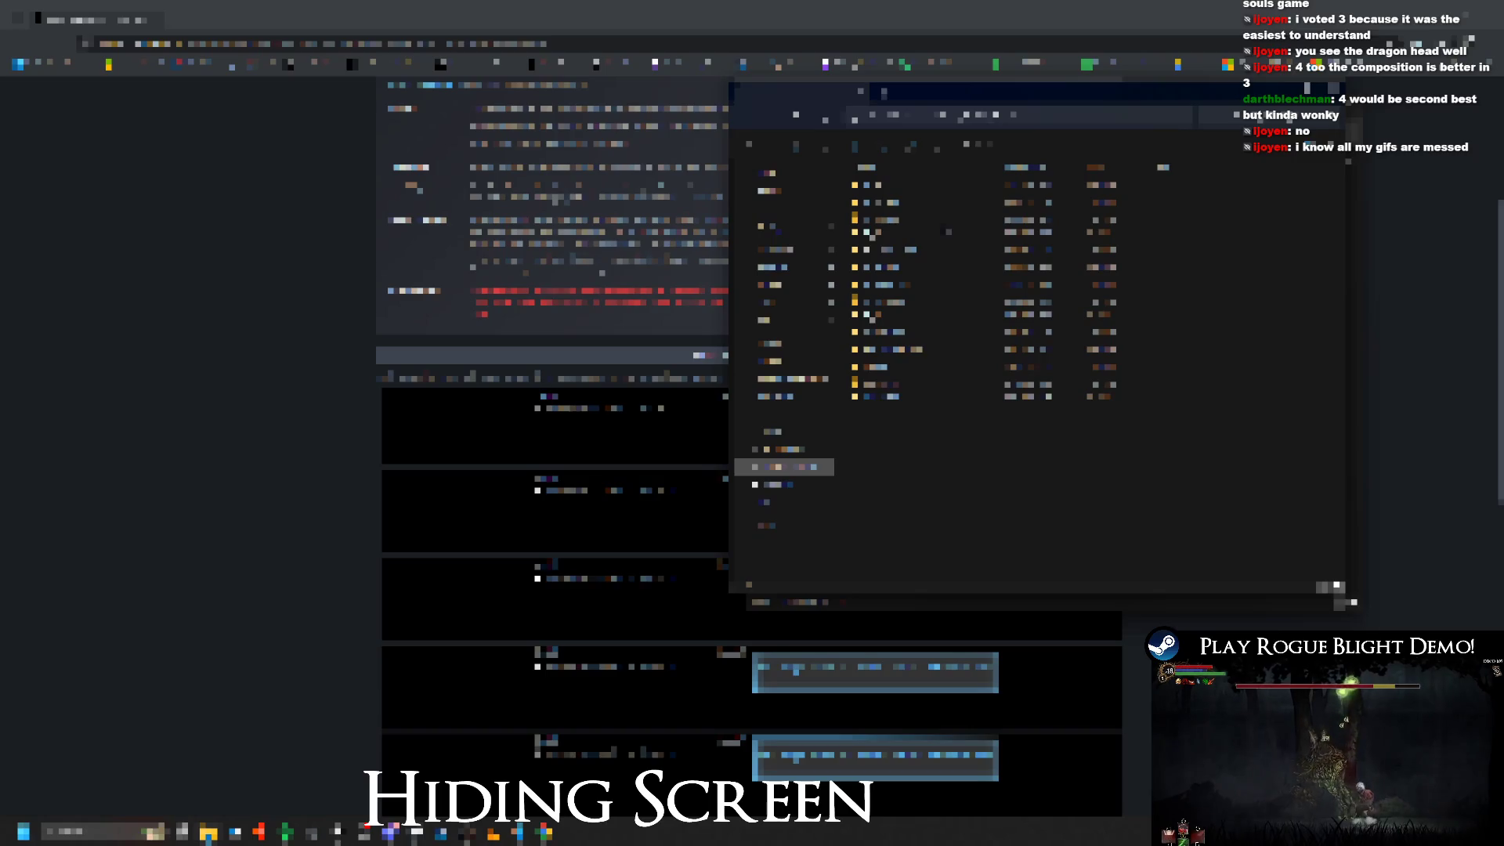
pyautogui.click(789, 486)
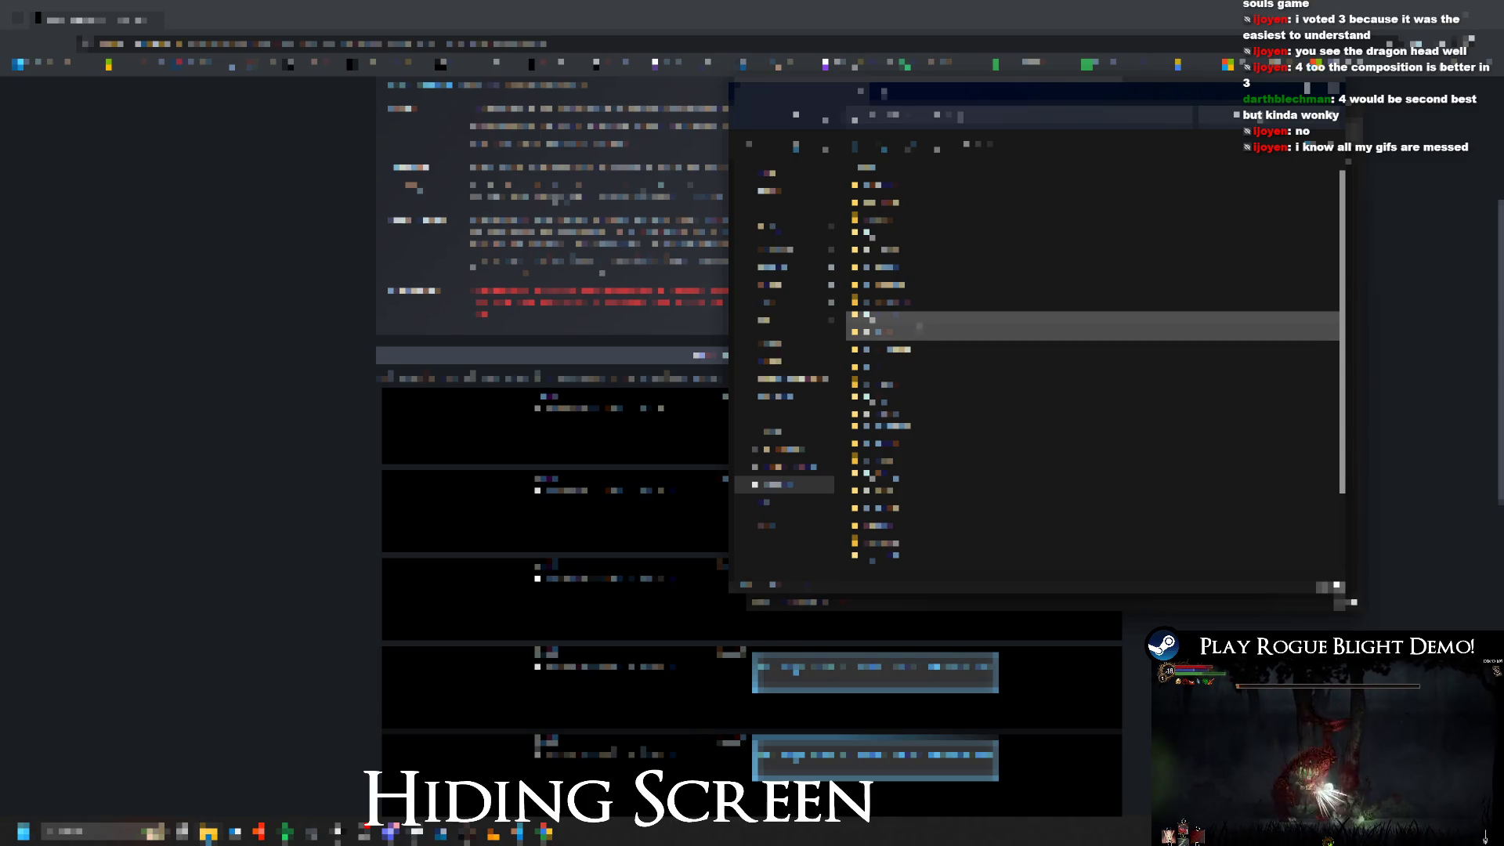
pyautogui.click(907, 320)
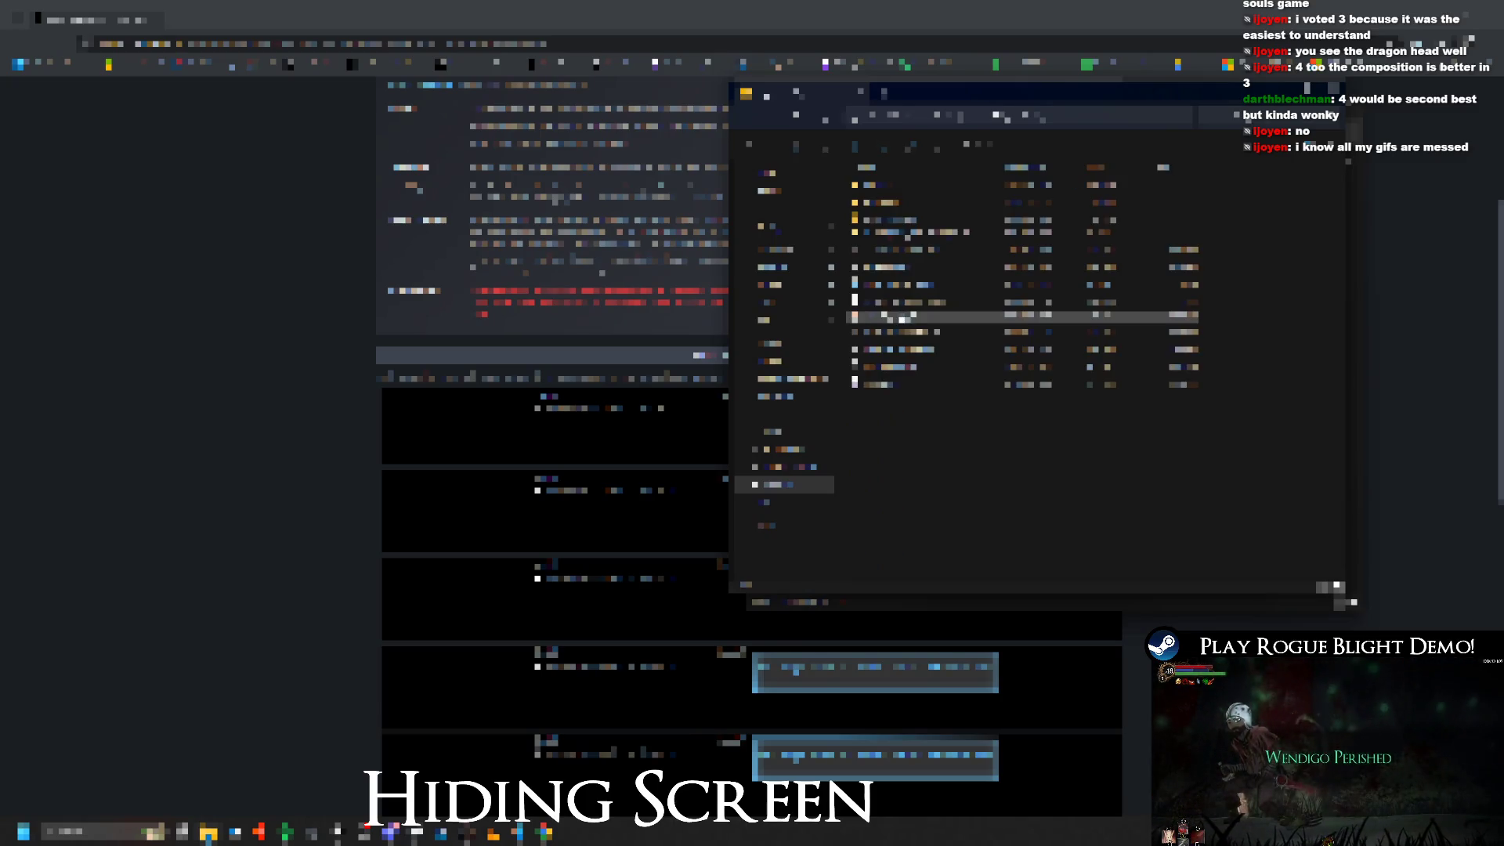
pyautogui.scroll(-2, 908, 314)
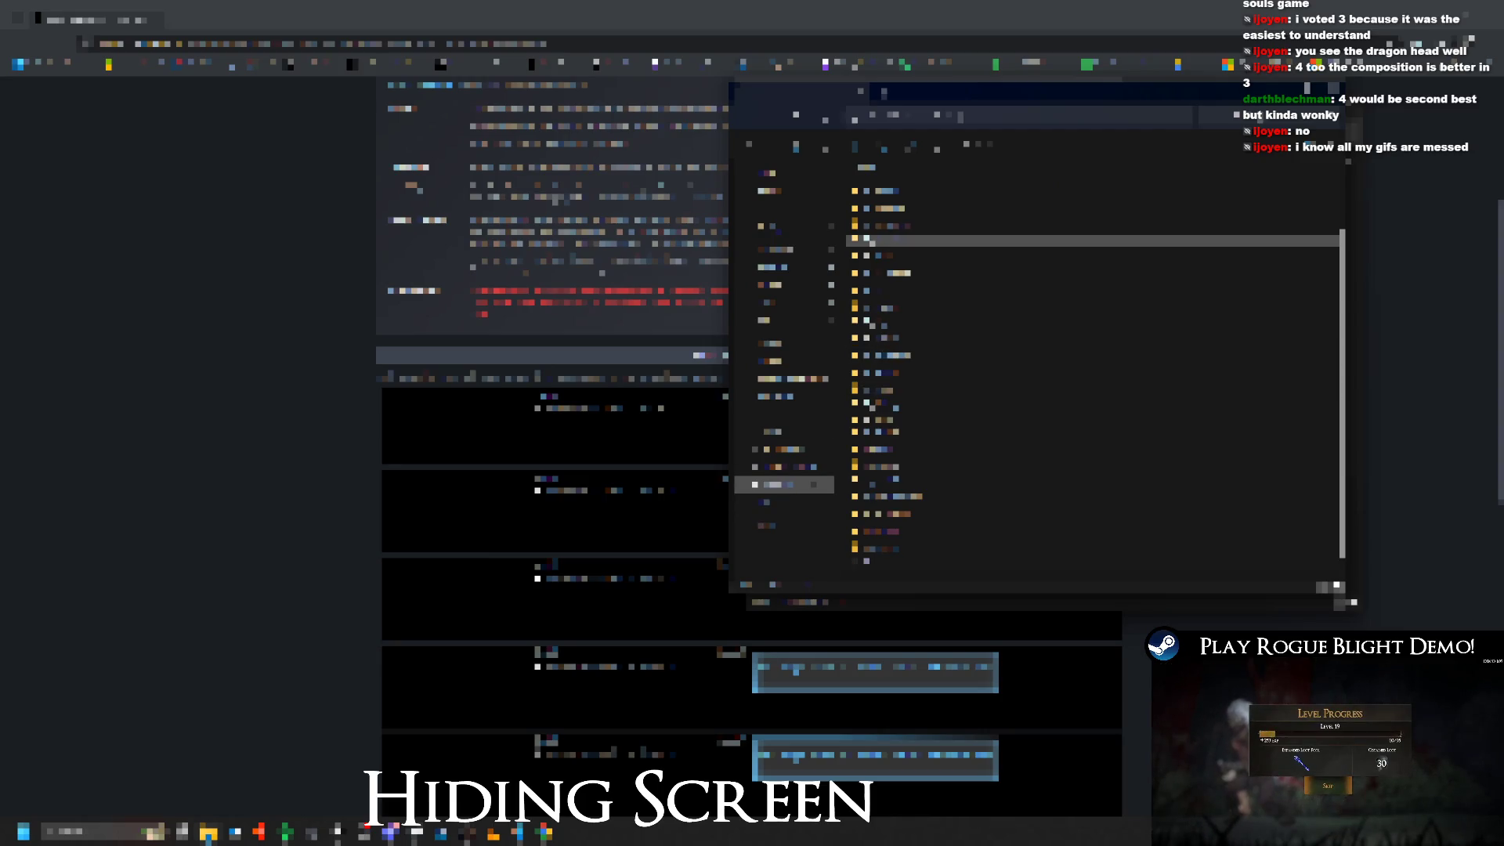
# Step: Drill down through the drive's nested folders to the folder of image thumbnails
pyautogui.click(784, 467)
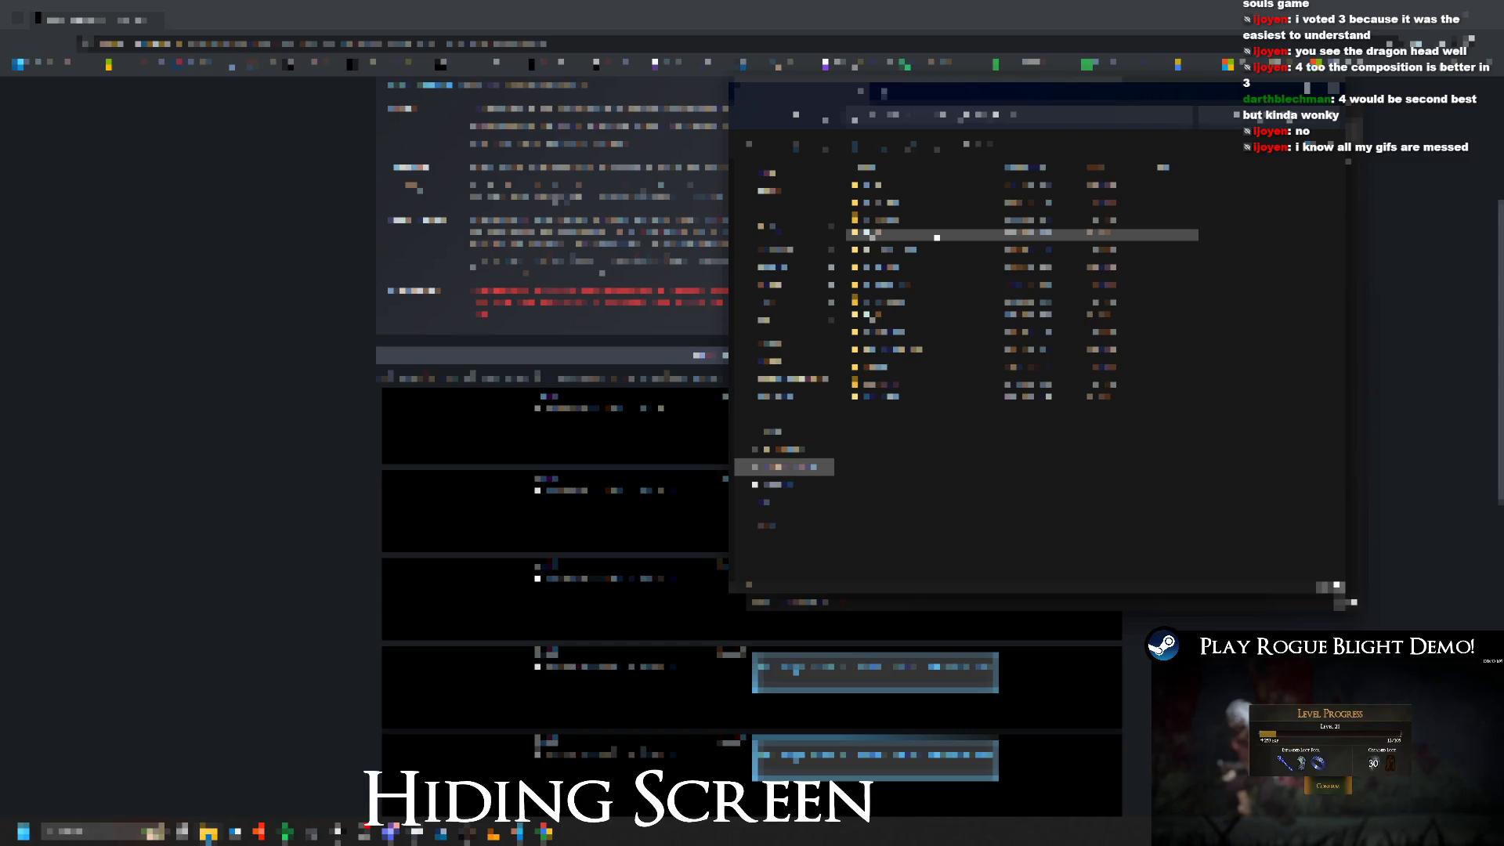
pyautogui.doubleClick(937, 237)
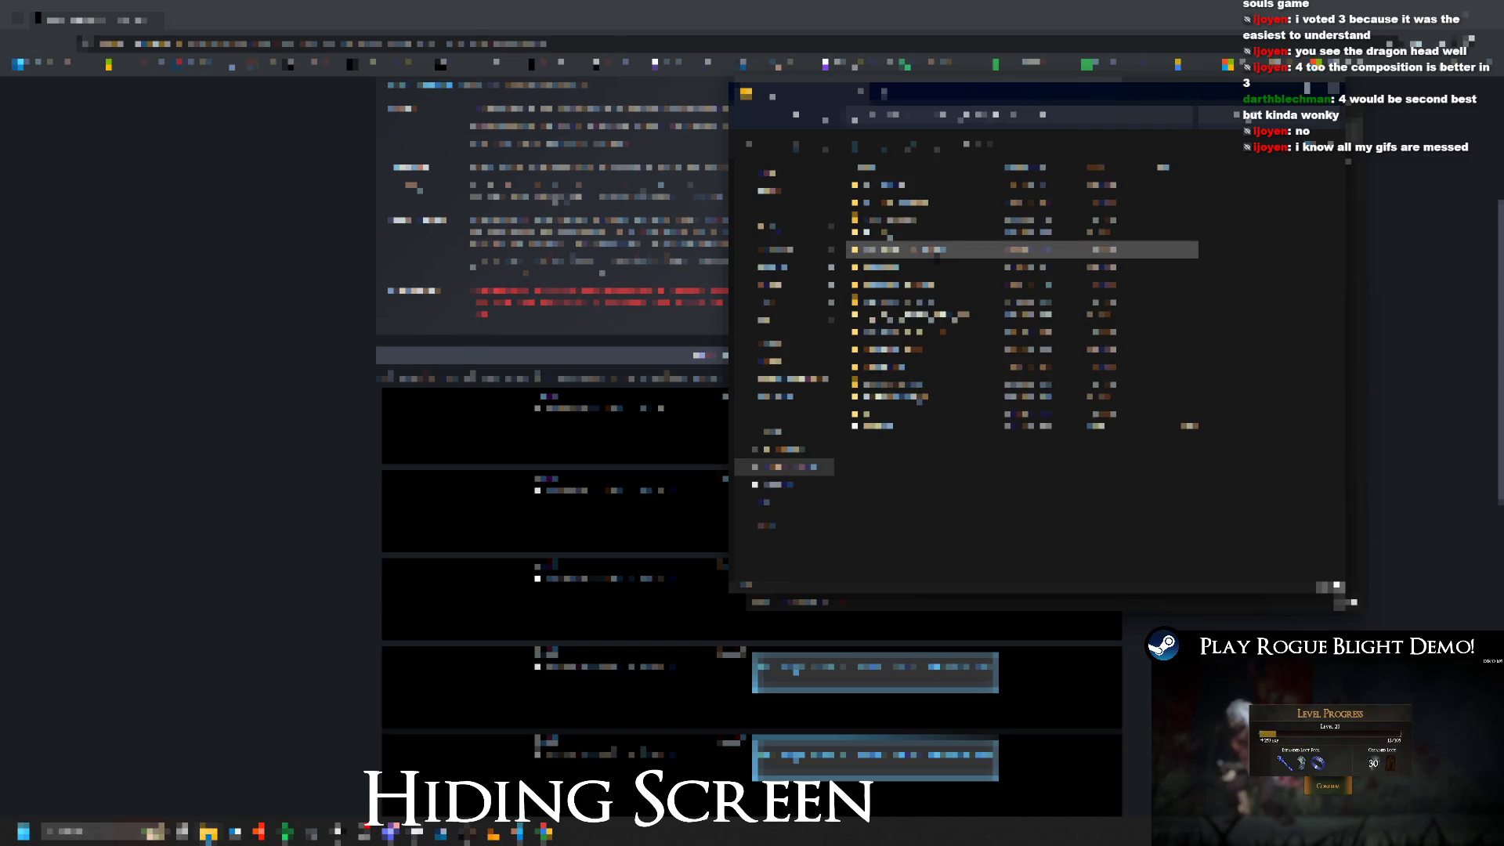
pyautogui.doubleClick(937, 304)
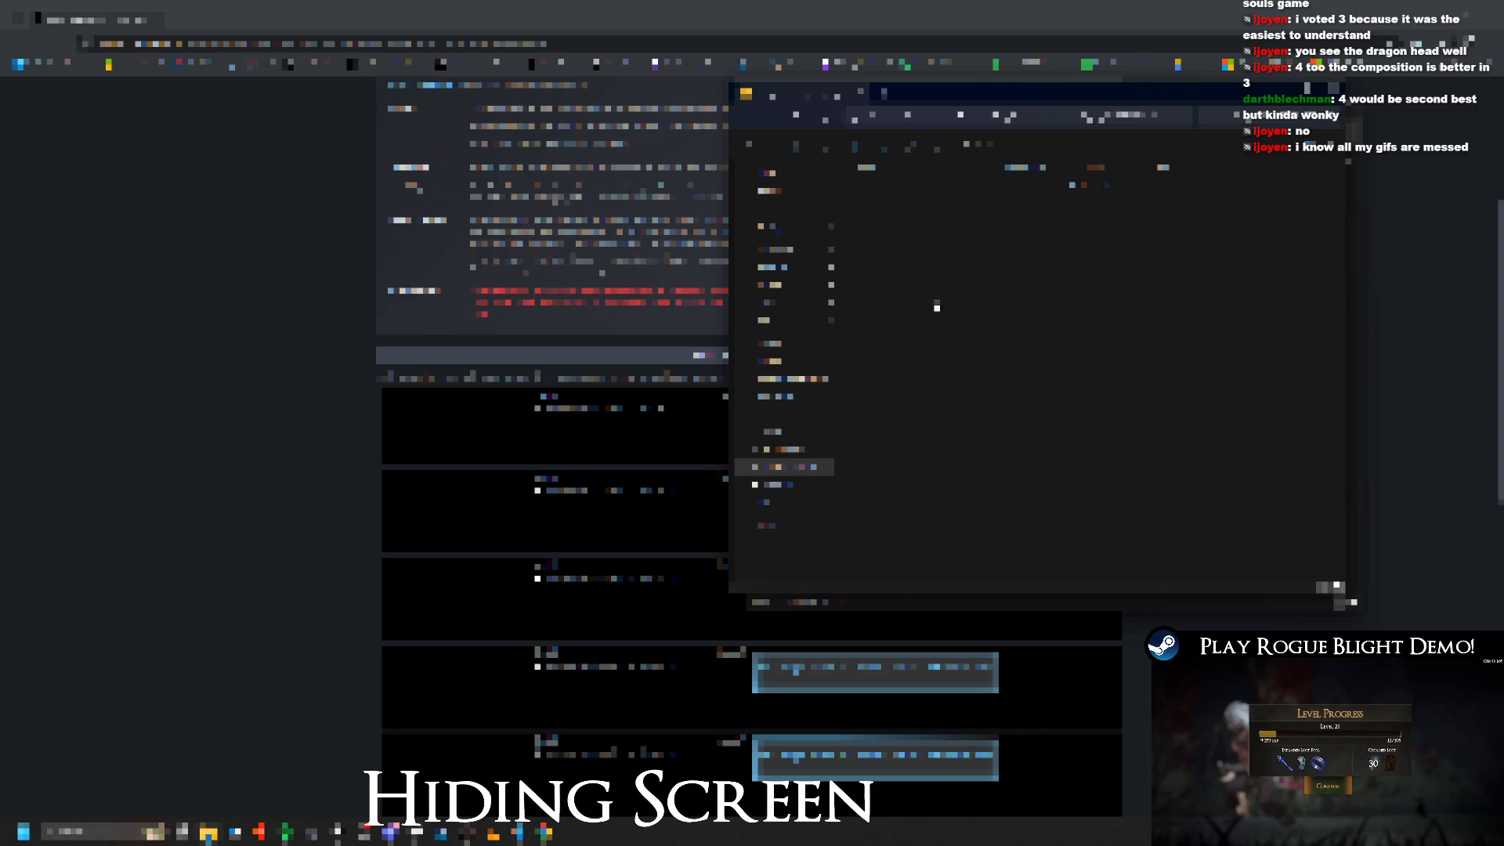
pyautogui.doubleClick(925, 283)
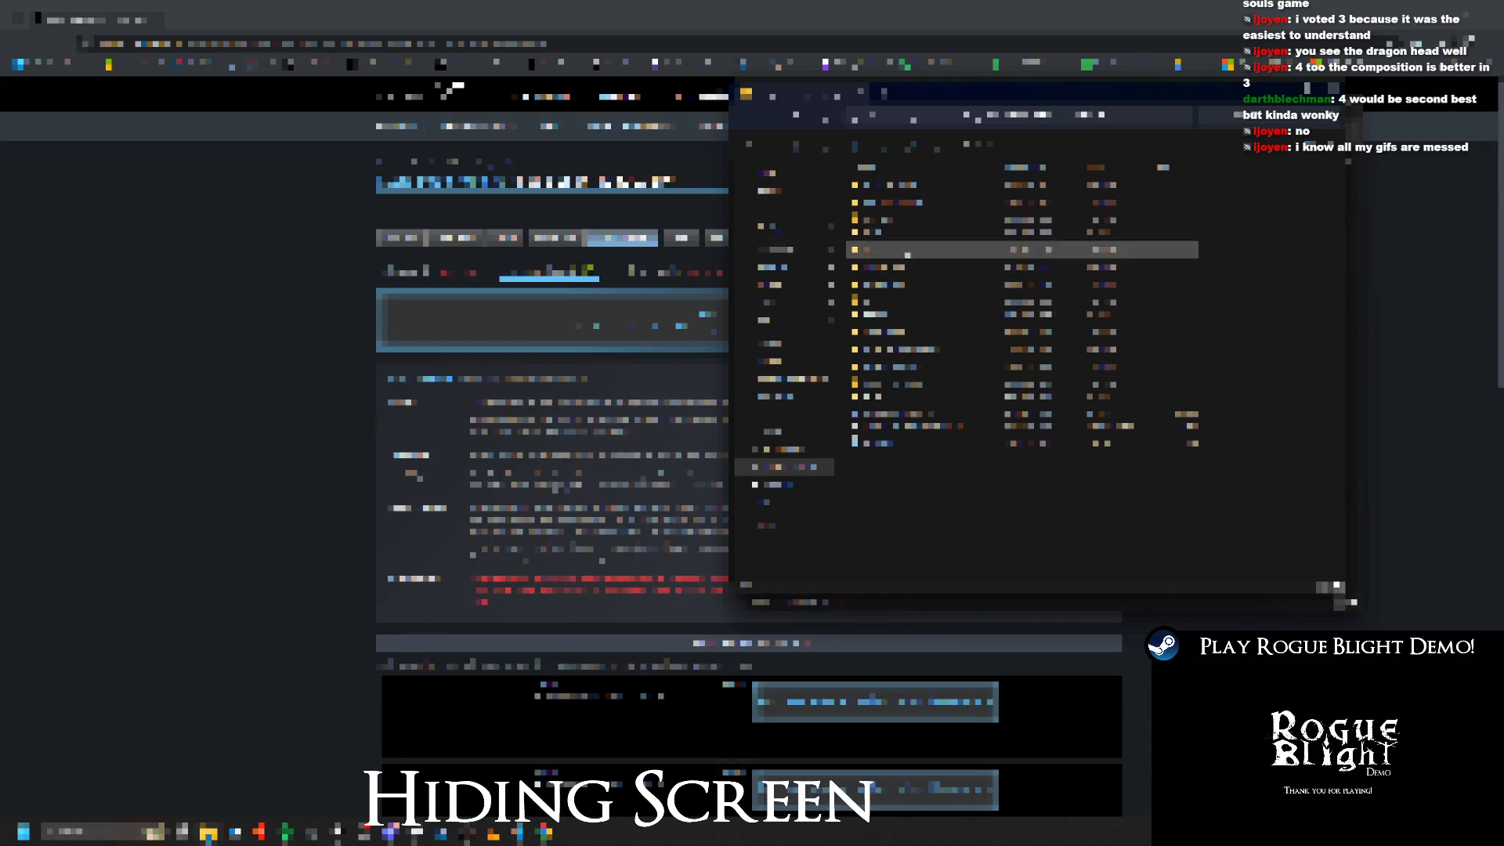
pyautogui.doubleClick(925, 331)
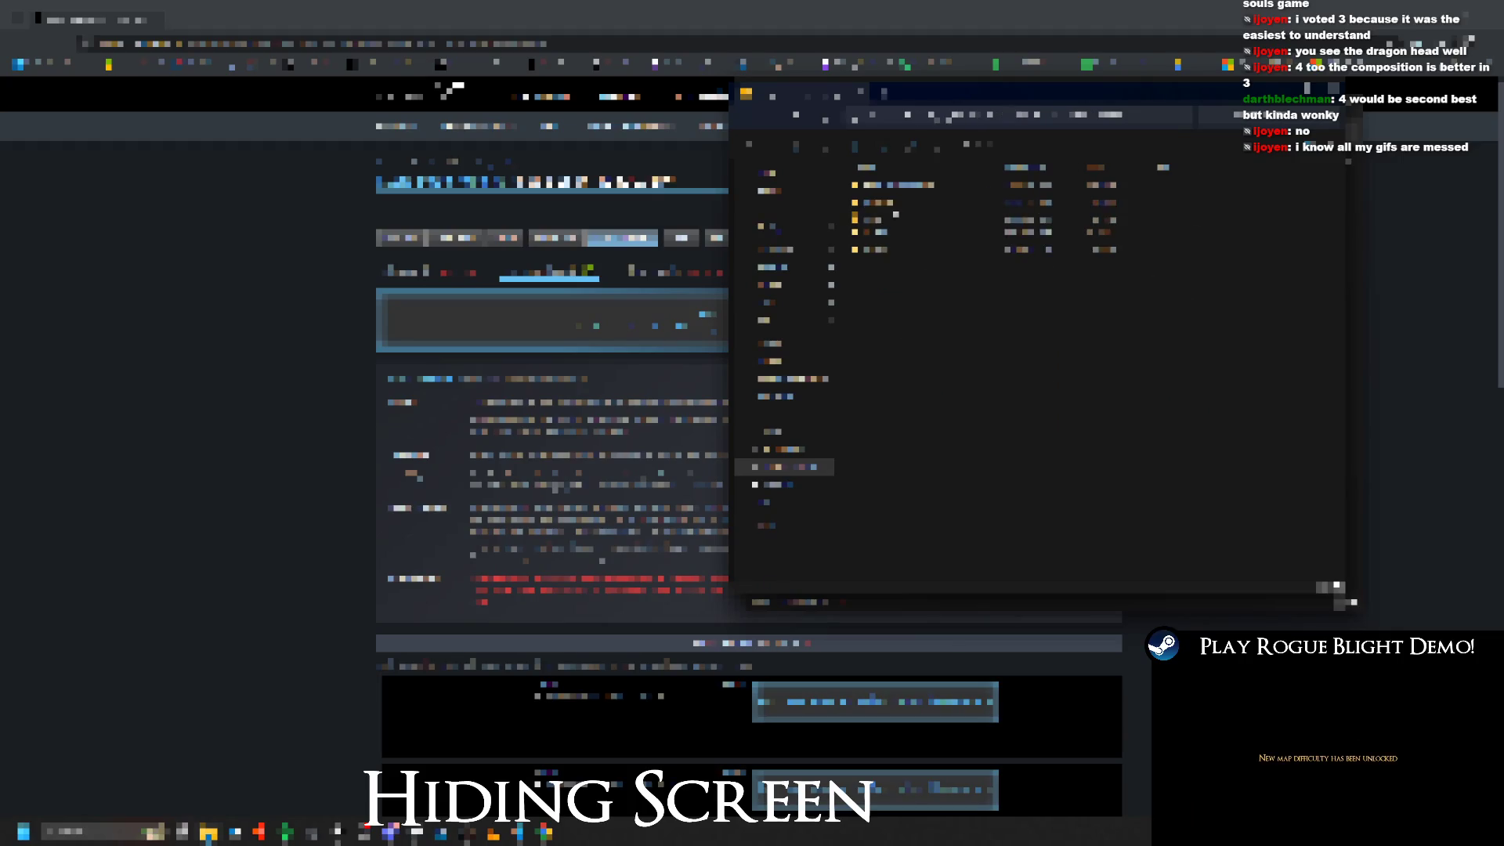
pyautogui.doubleClick(924, 202)
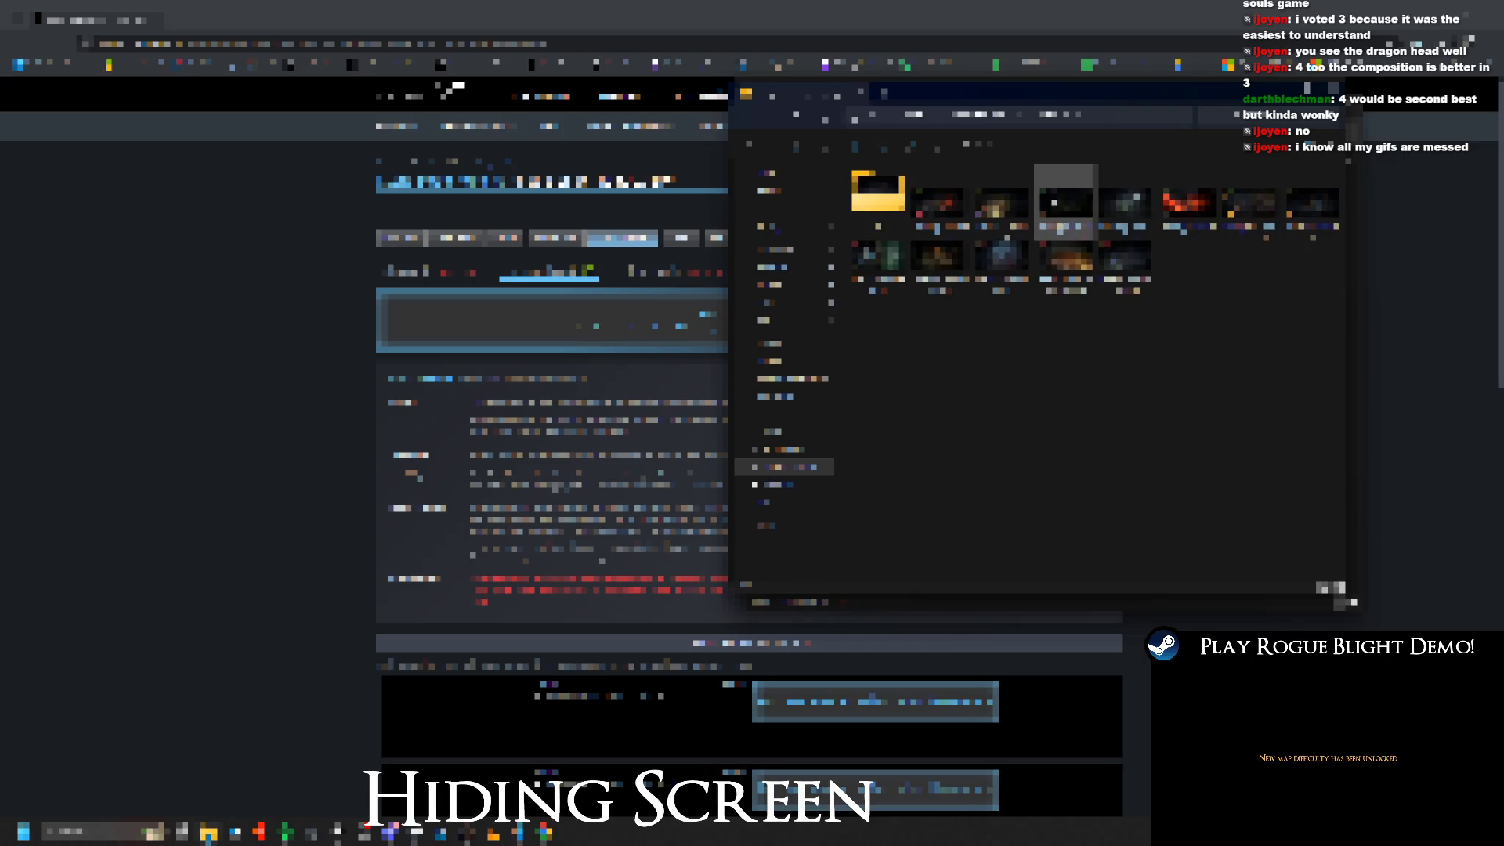
# Step: Upload two selected images from Explorer into the Steamworks assets and save them
pyautogui.click(1083, 213)
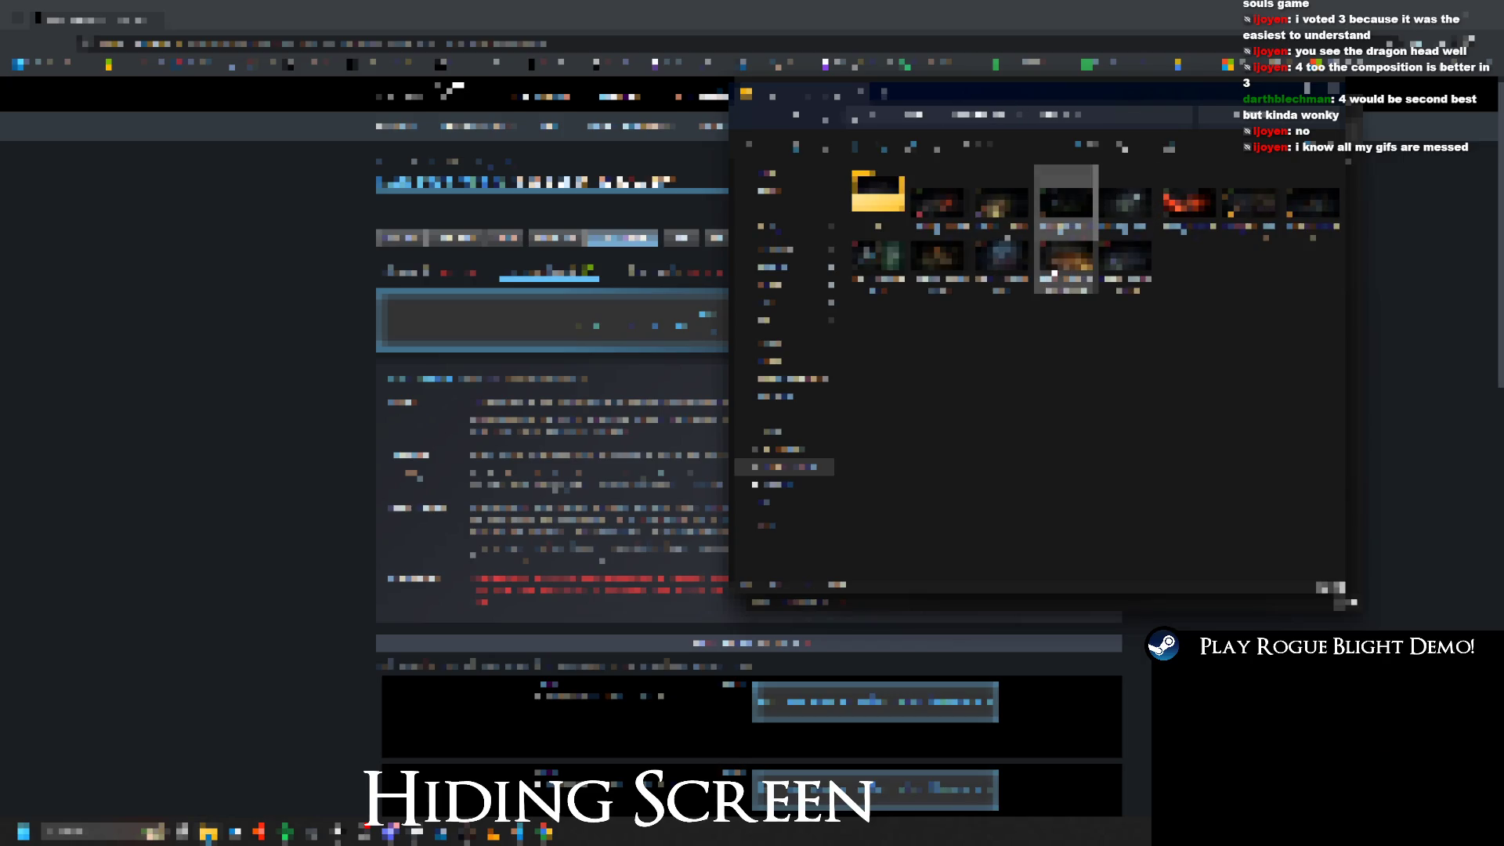
pyautogui.keyDown('ctrl'); pyautogui.click(1189, 202); pyautogui.keyUp('ctrl')
pyautogui.moveTo(1189, 202); pyautogui.dragTo(648, 332)
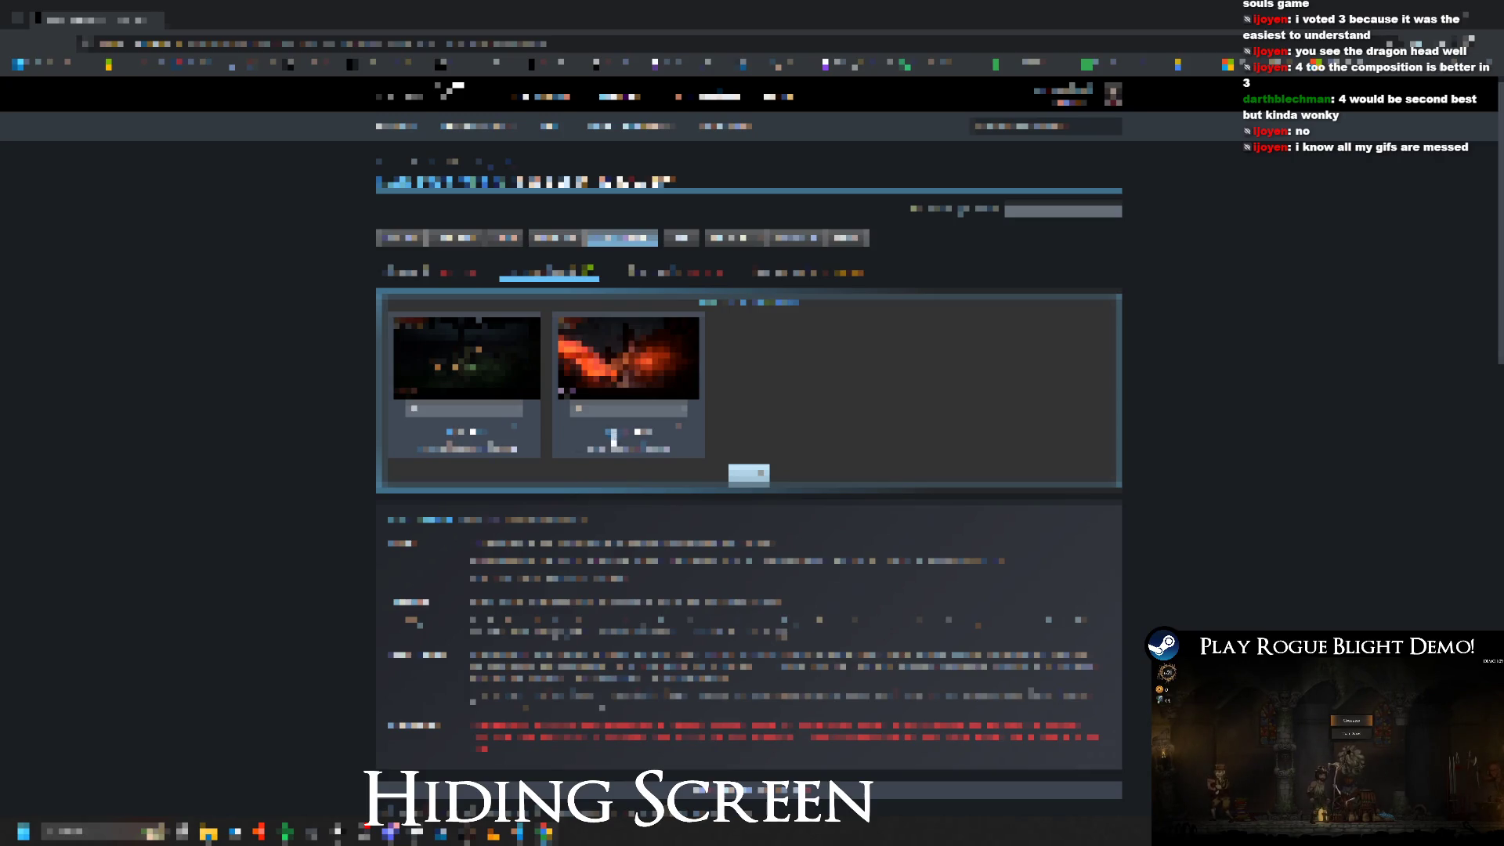
pyautogui.click(768, 470)
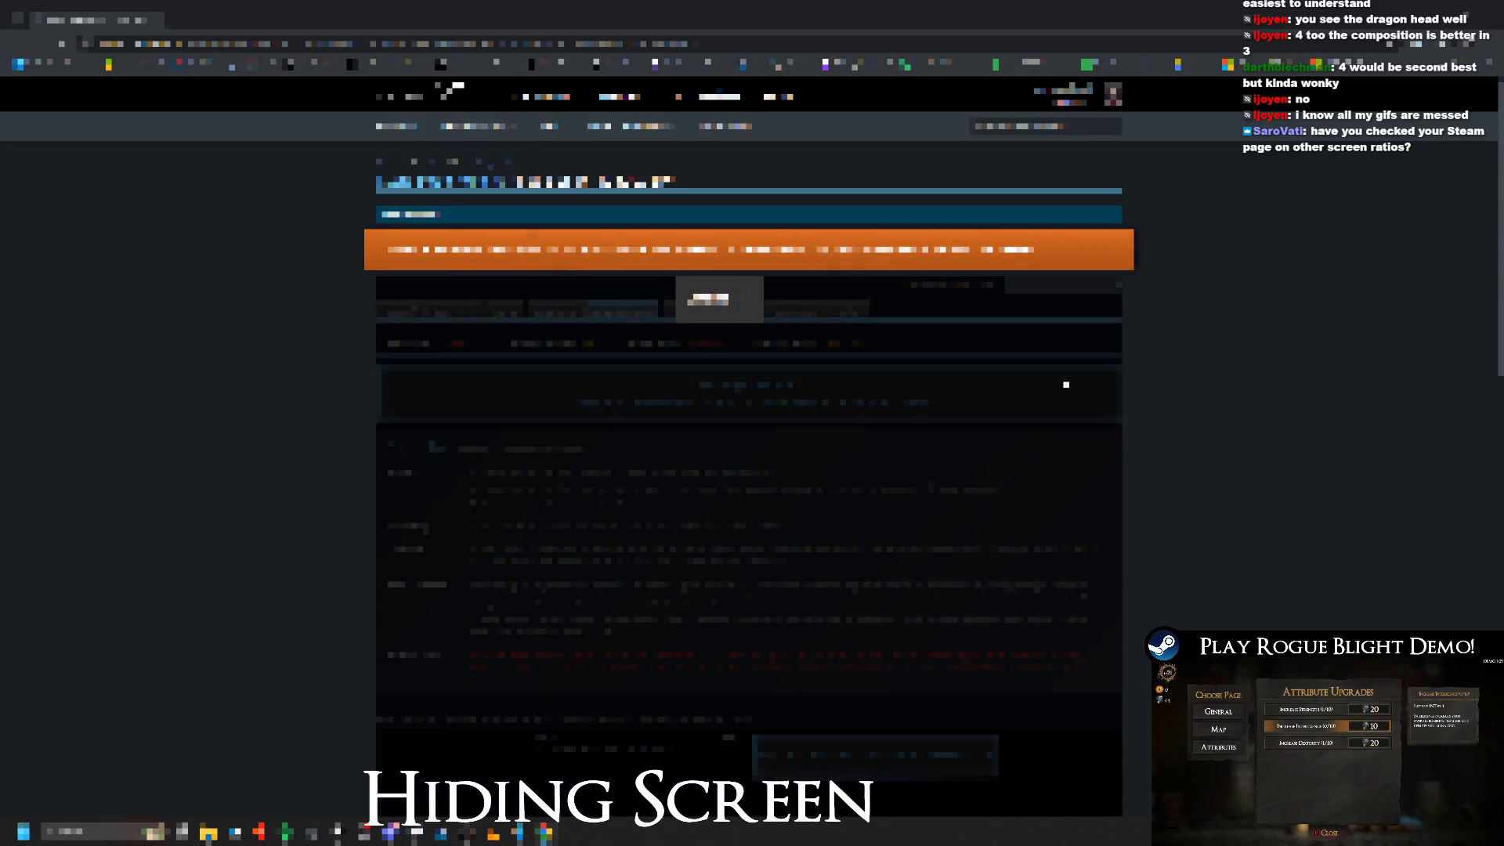
# Step: Move the orange-thumbnail entry to the top of the asset list
pyautogui.scroll(-15, 1089, 321)
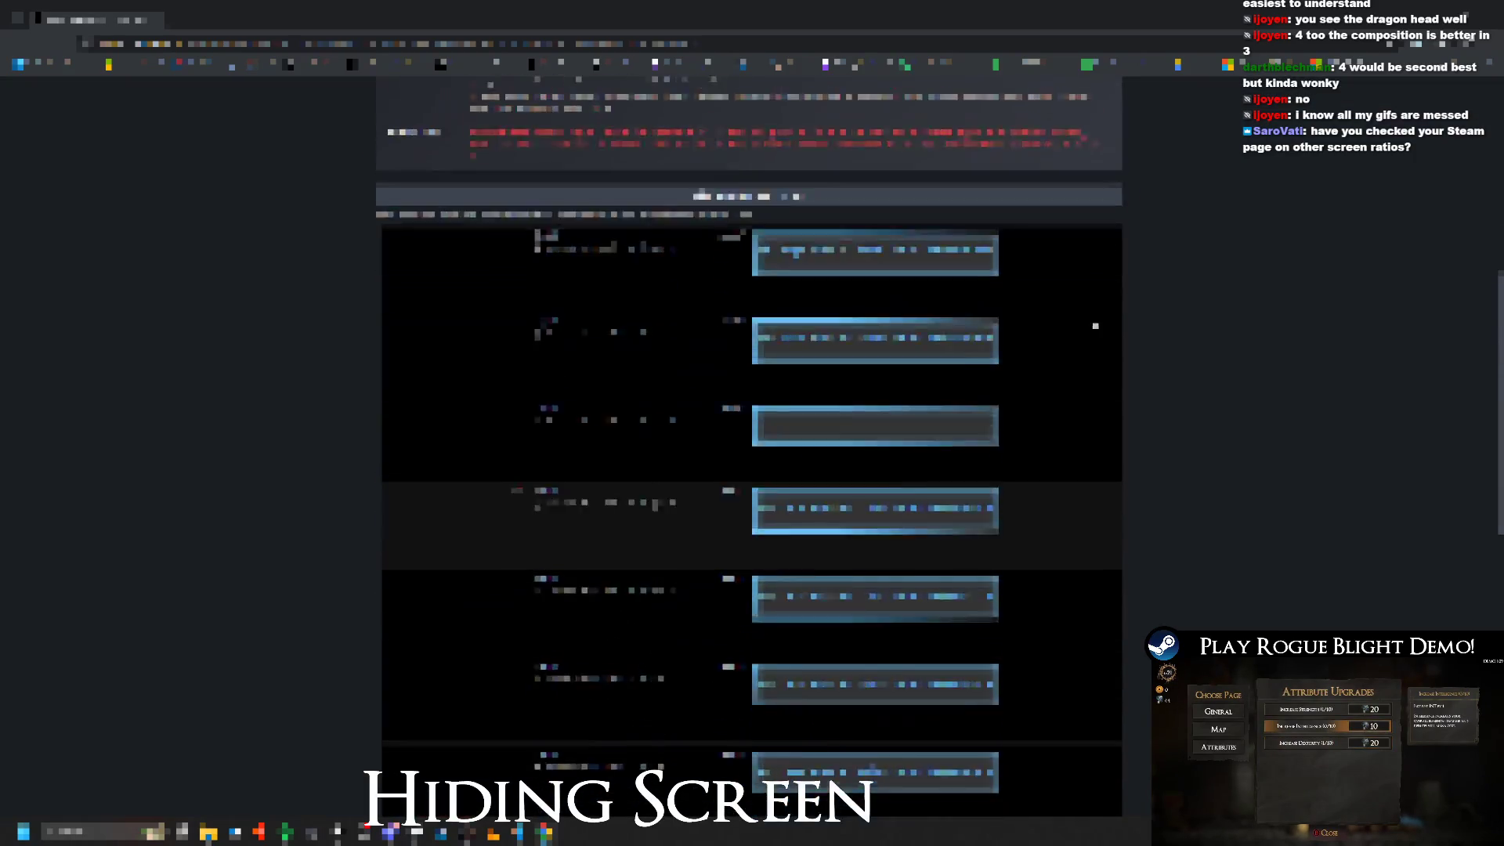
pyautogui.scroll(-5, 1090, 321)
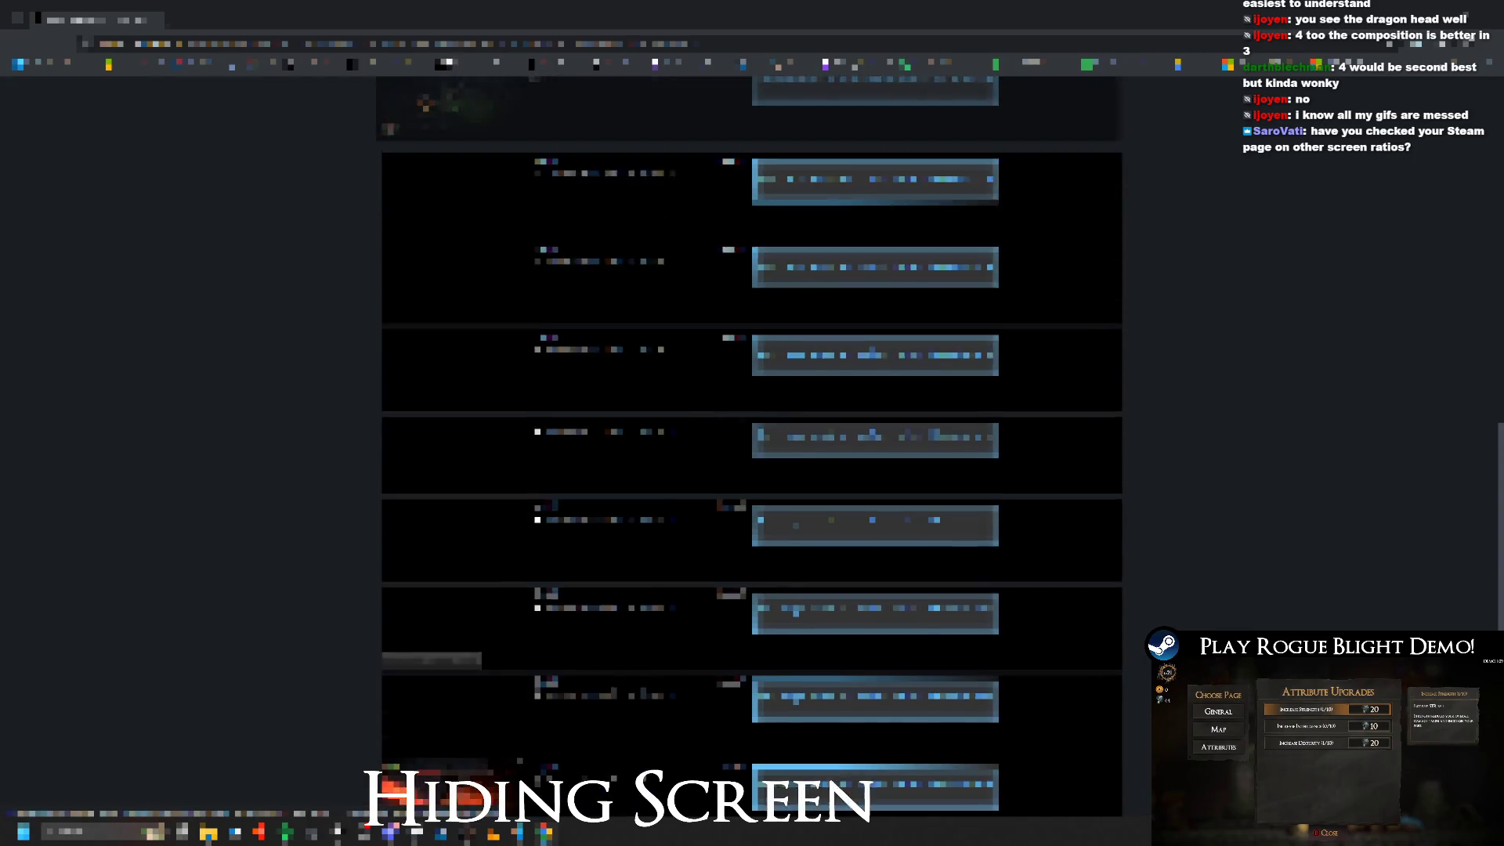
pyautogui.click(474, 326)
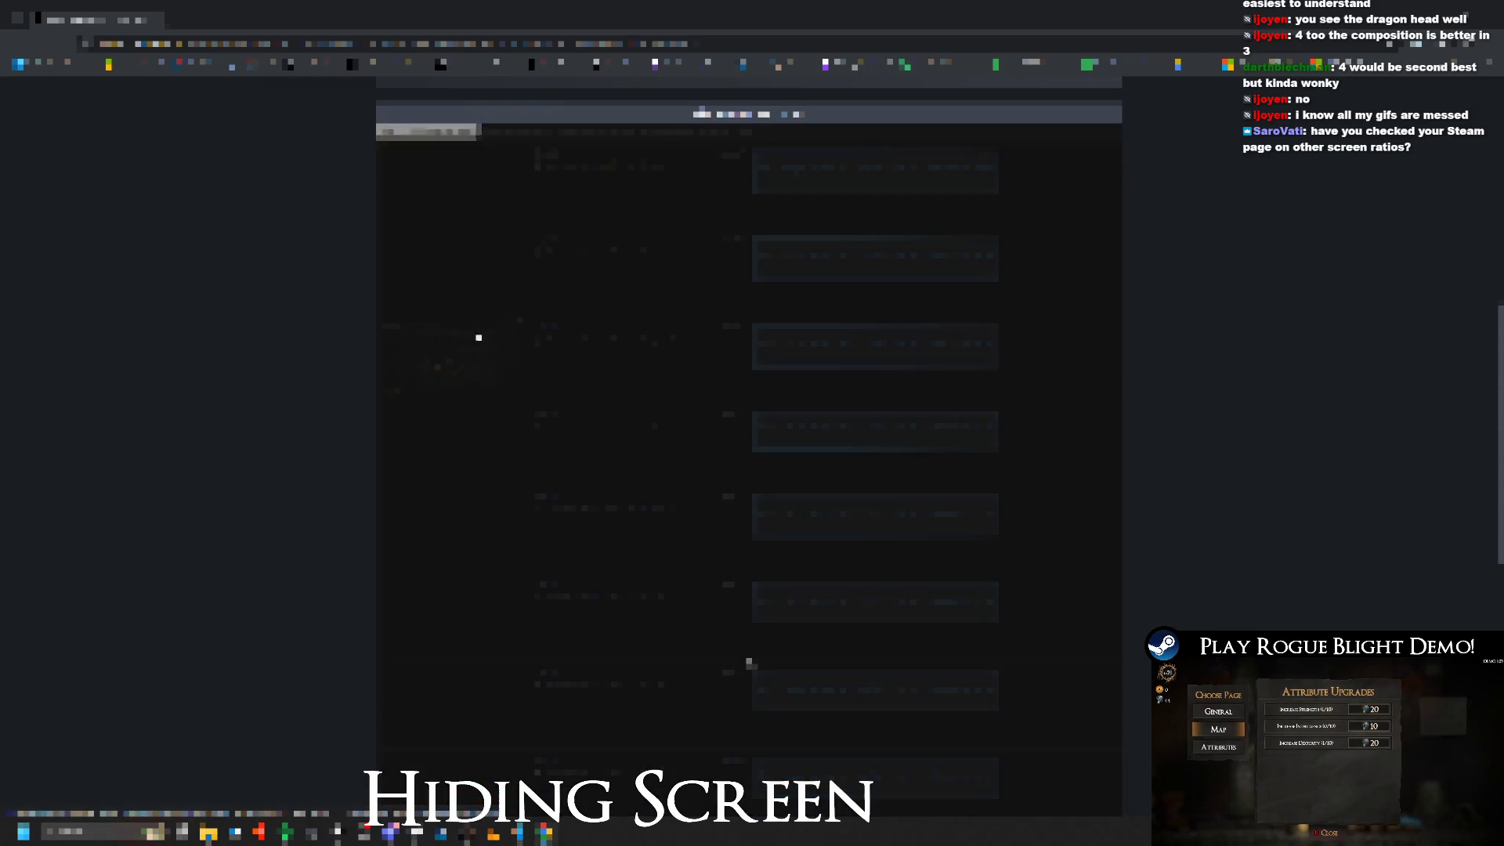
pyautogui.moveTo(516, 317)
pyautogui.mouseDown()
pyautogui.moveTo(495, 493)
pyautogui.moveTo(496, 167)
pyautogui.moveTo(540, 373)
pyautogui.moveTo(454, 638)
pyautogui.moveTo(449, 338)
pyautogui.moveTo(483, 436)
pyautogui.moveTo(472, 637)
pyautogui.moveTo(749, 662)
pyautogui.mouseUp()
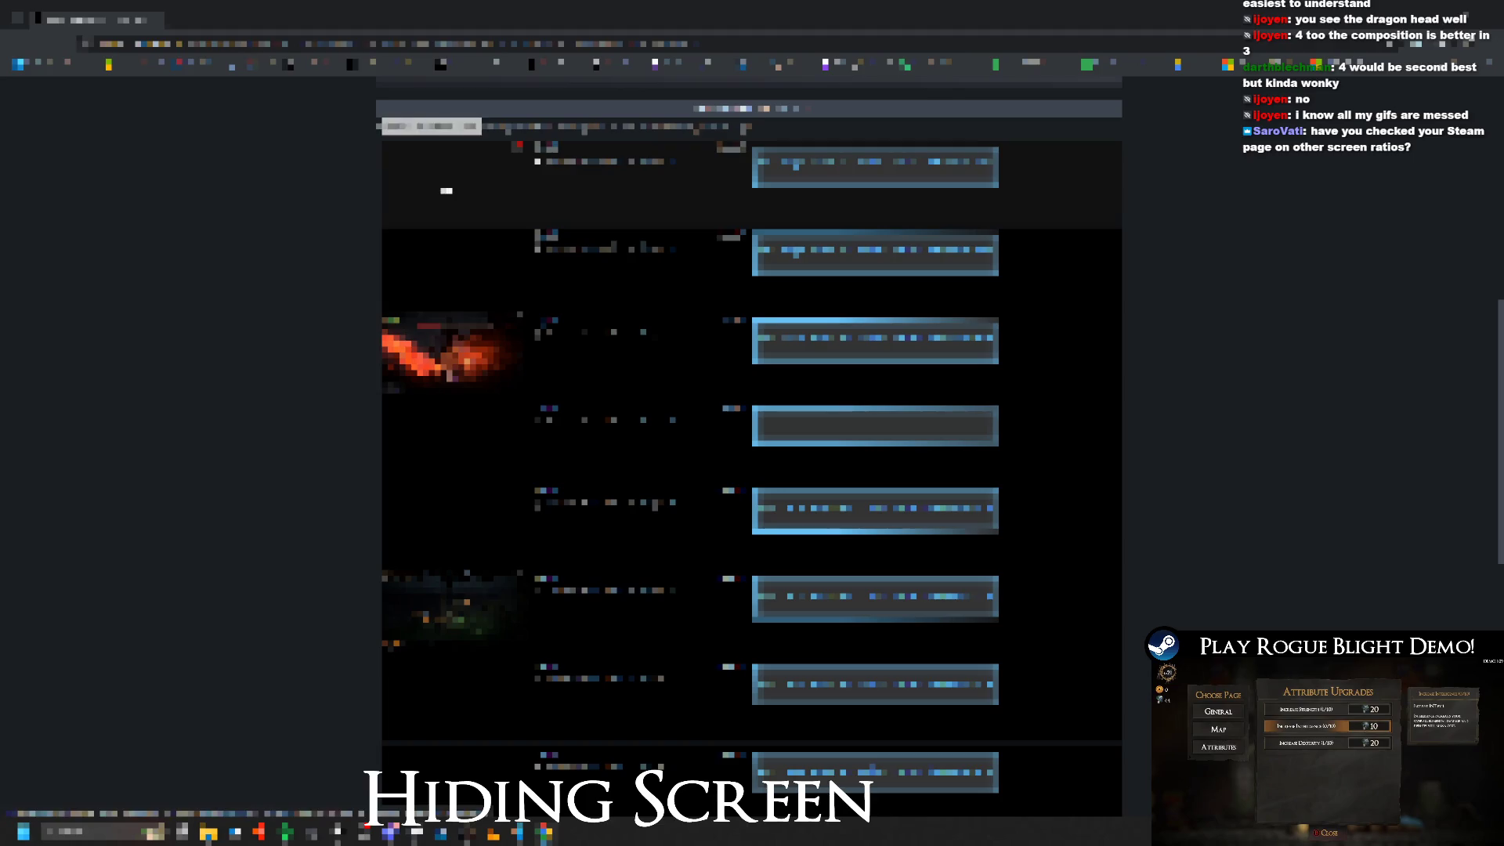
pyautogui.click(476, 14)
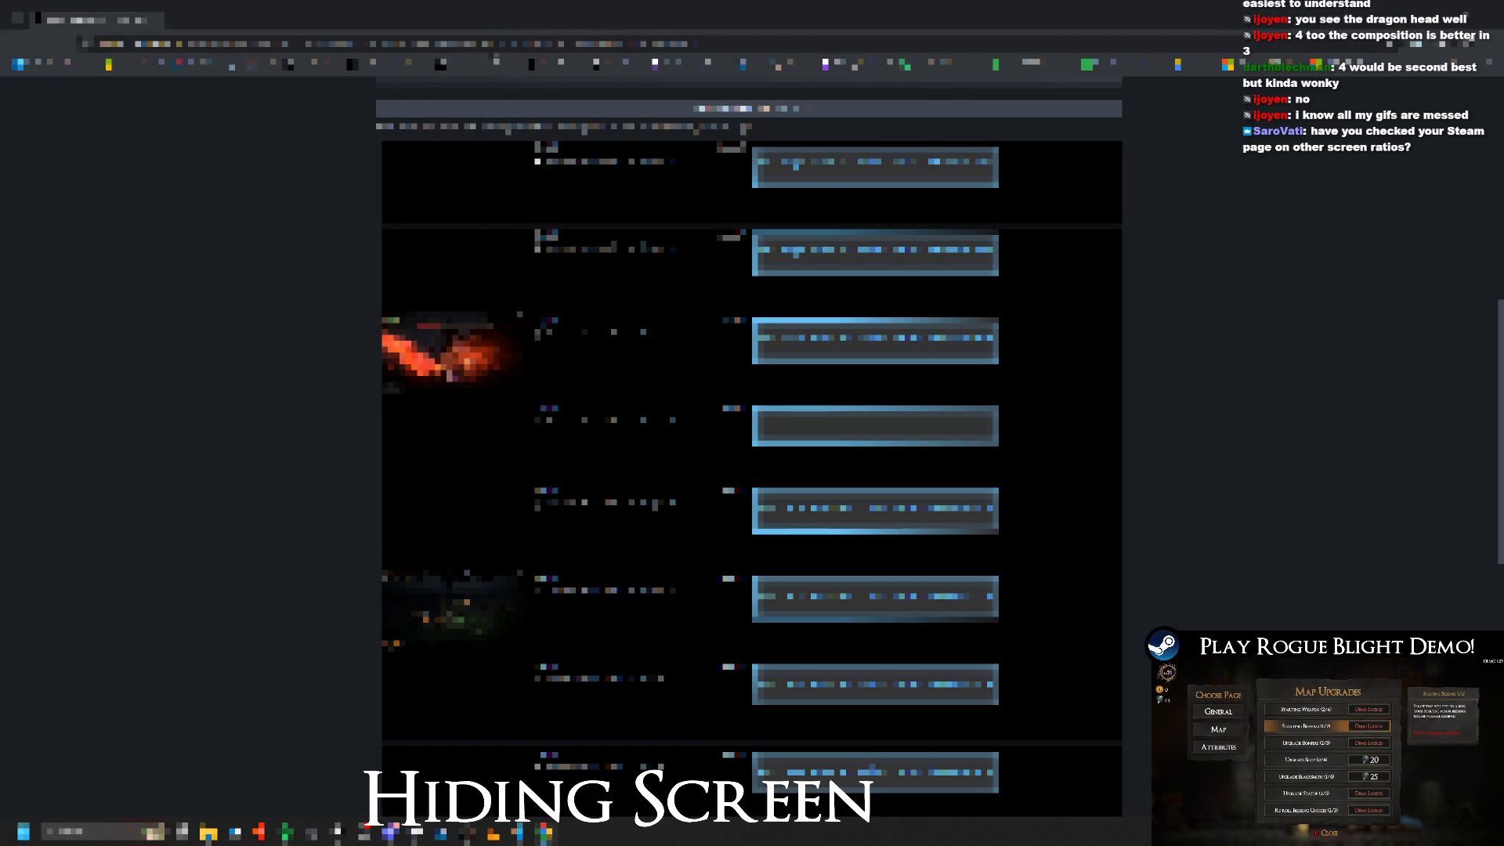
pyautogui.hotkey('ctrl', 't')
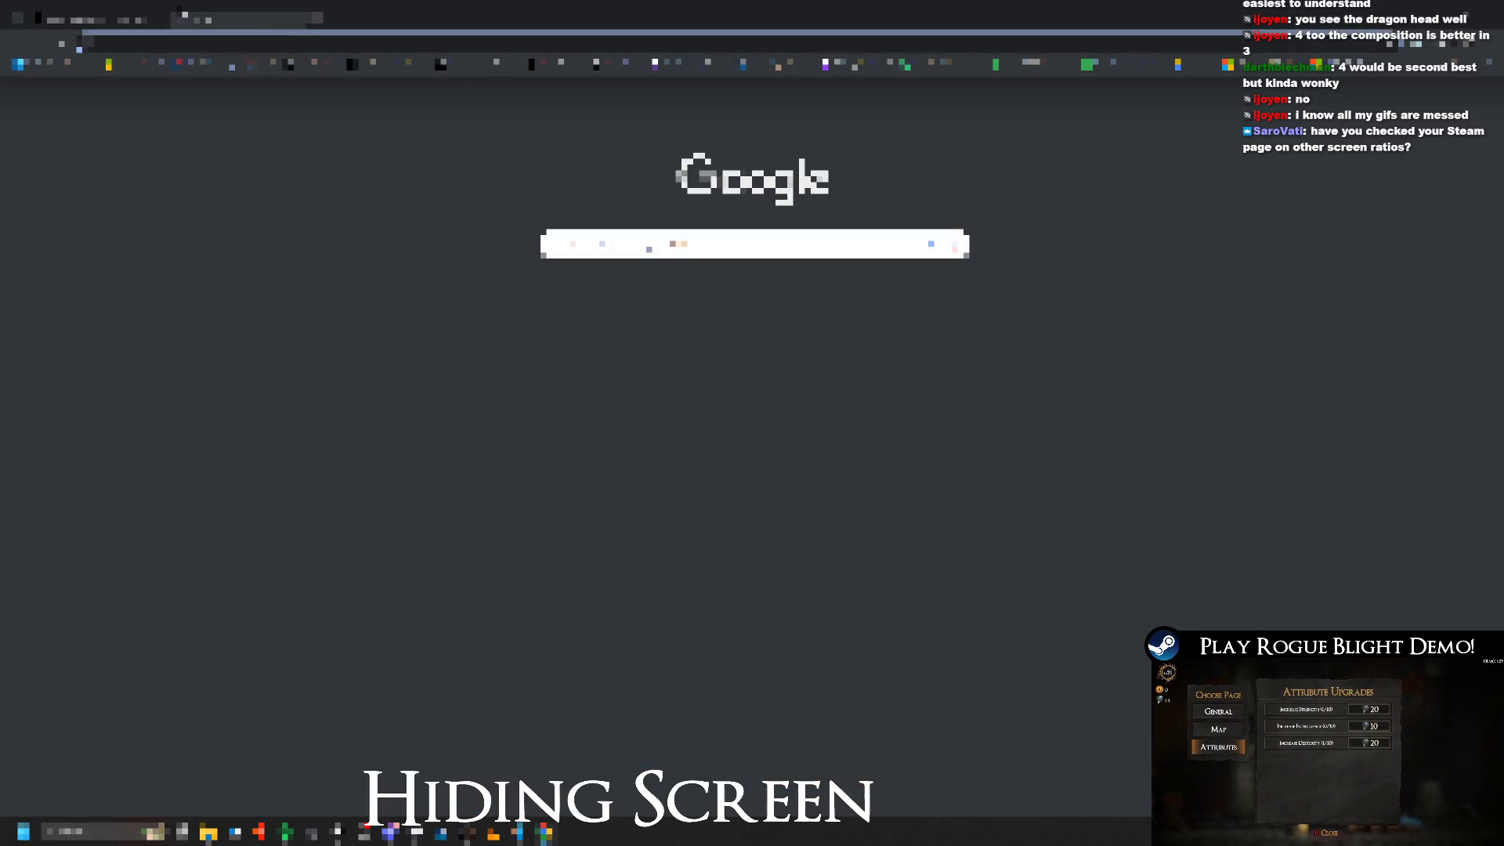
# Step: Load the Rogue Blight store page and view the third screenshot, then the inventory shot
pyautogui.press('Return')
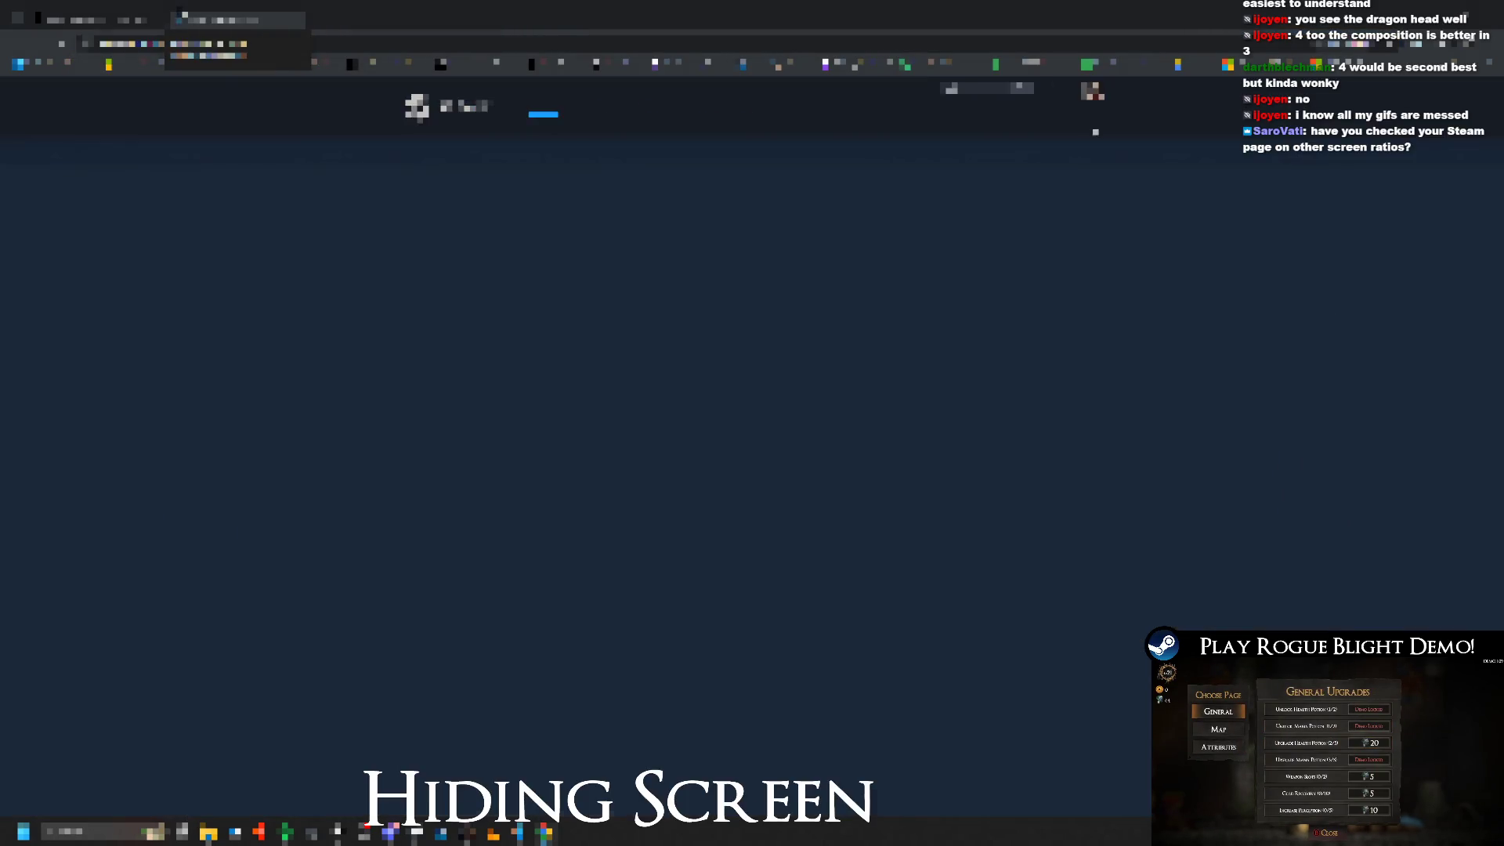
pyautogui.scroll(-5, 634, 392)
pyautogui.scroll(2, 634, 392)
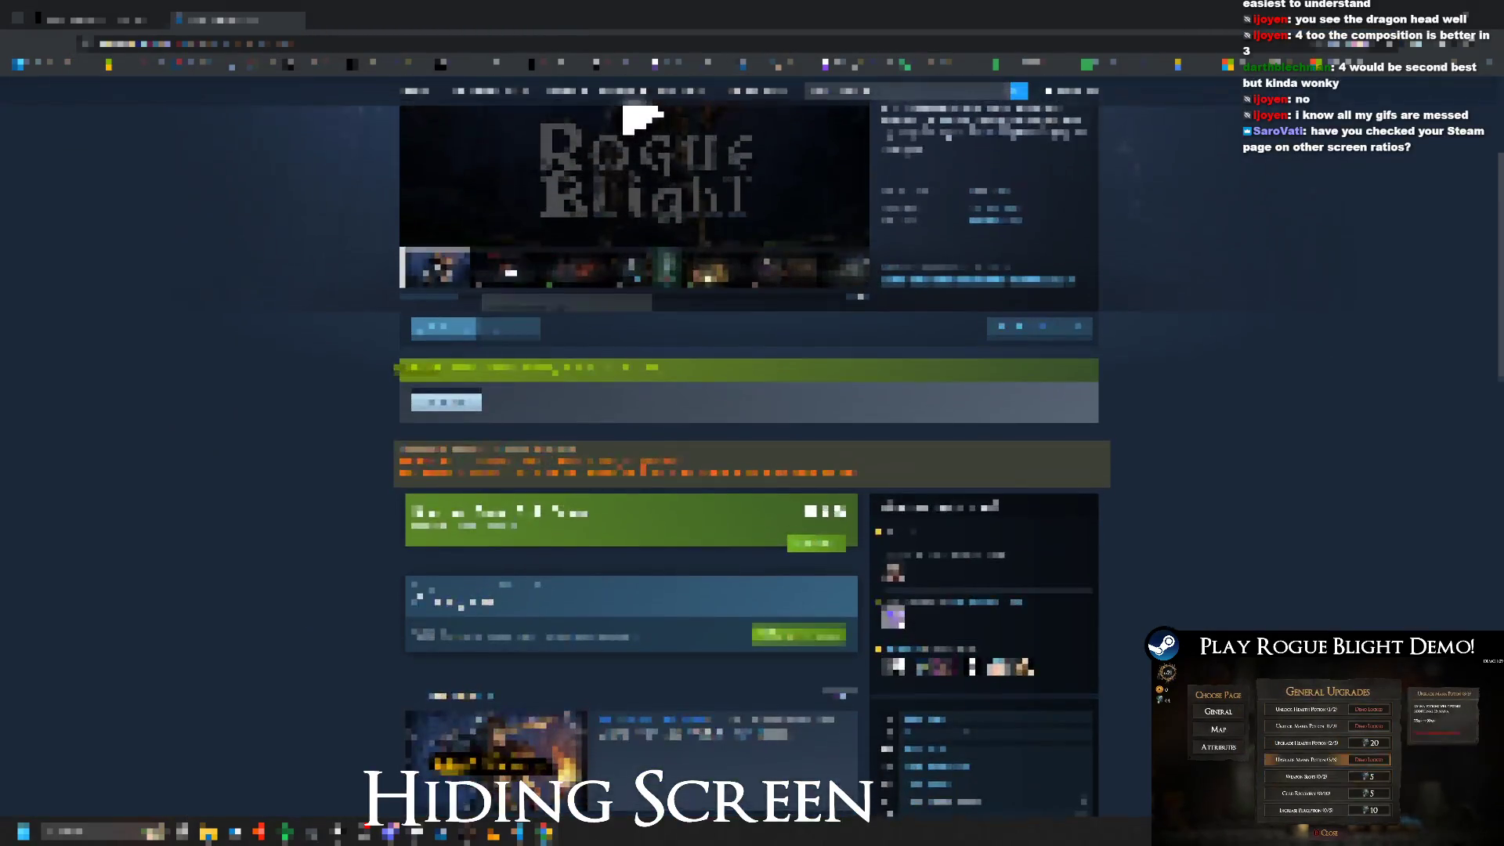
pyautogui.scroll(3, 749, 447)
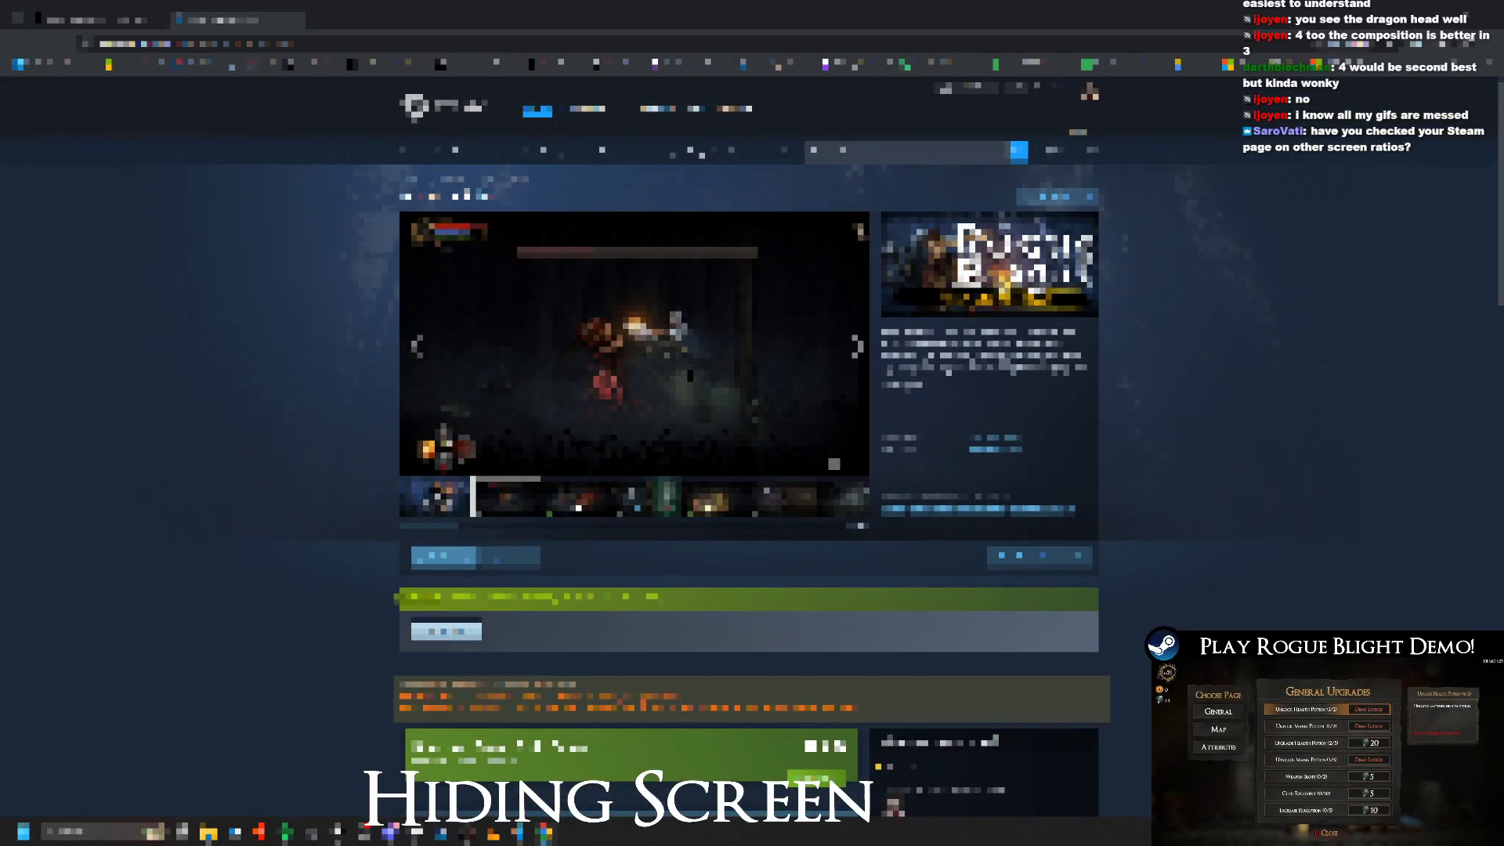
pyautogui.click(578, 508)
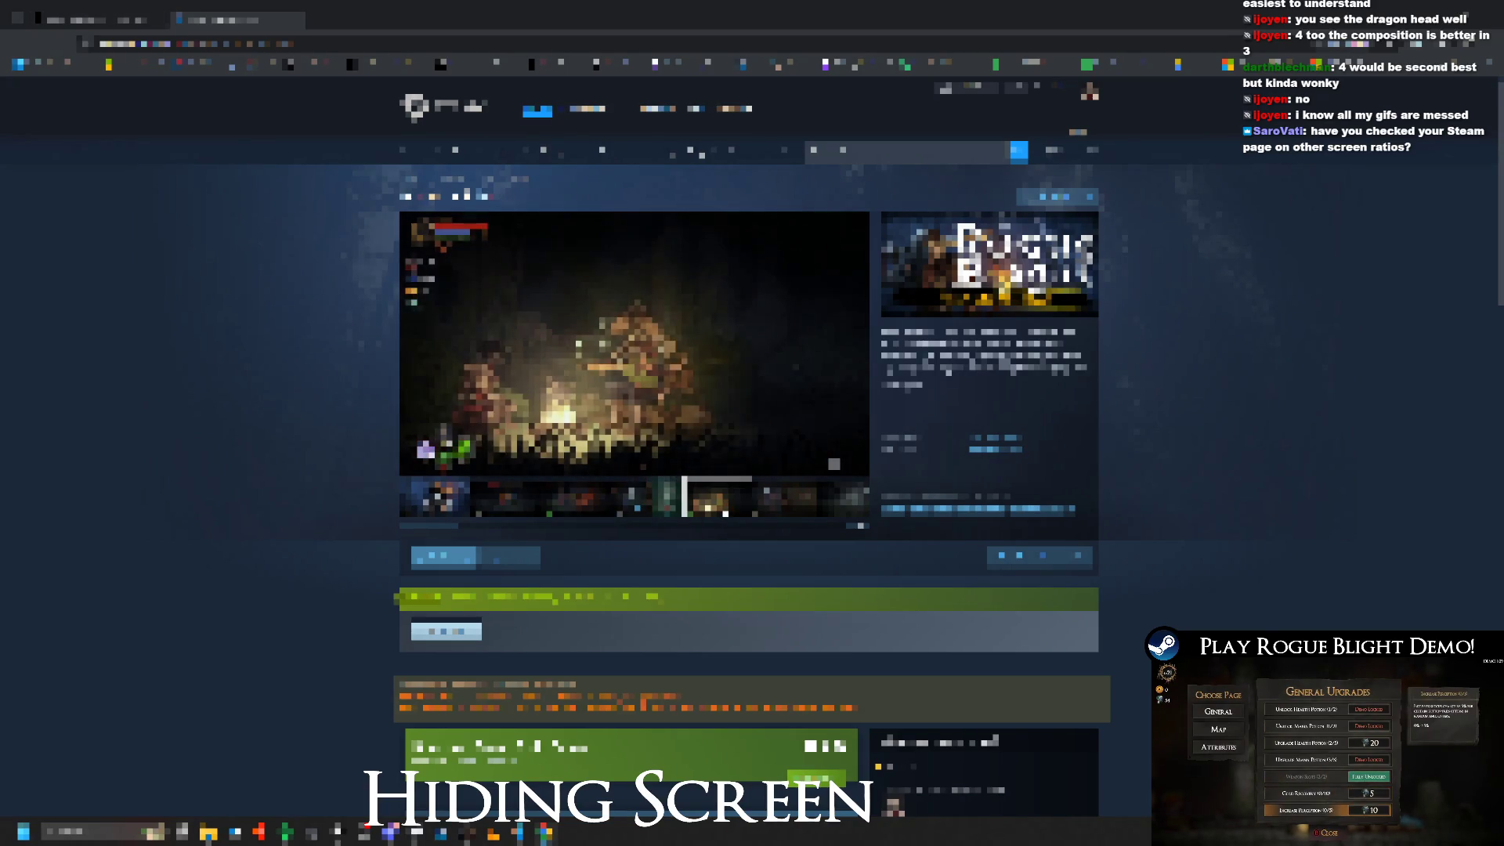
pyautogui.click(795, 516)
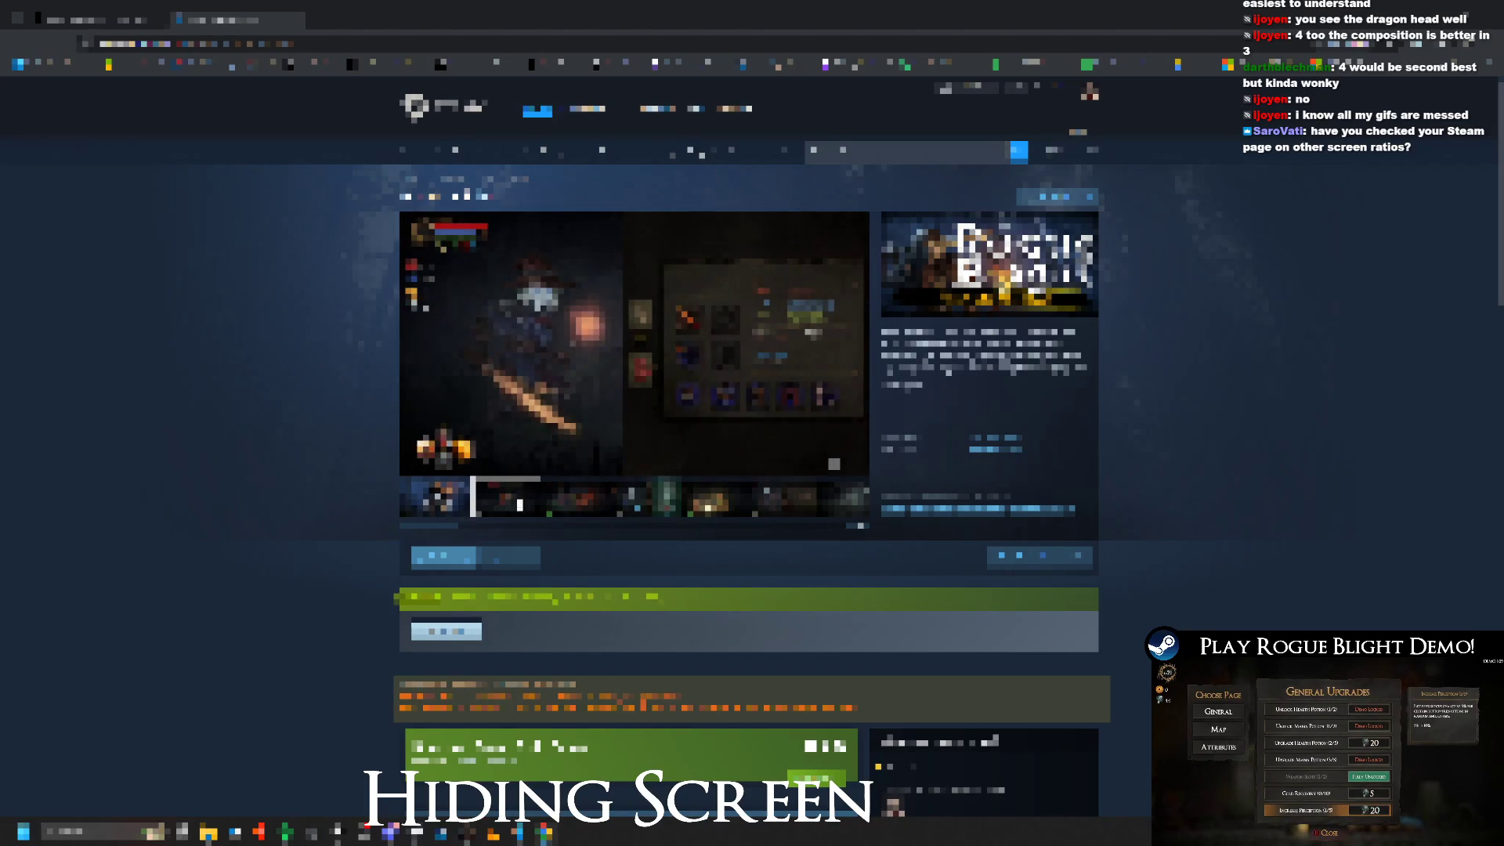
pyautogui.scroll(-15, 460, 565)
pyautogui.scroll(2, 461, 566)
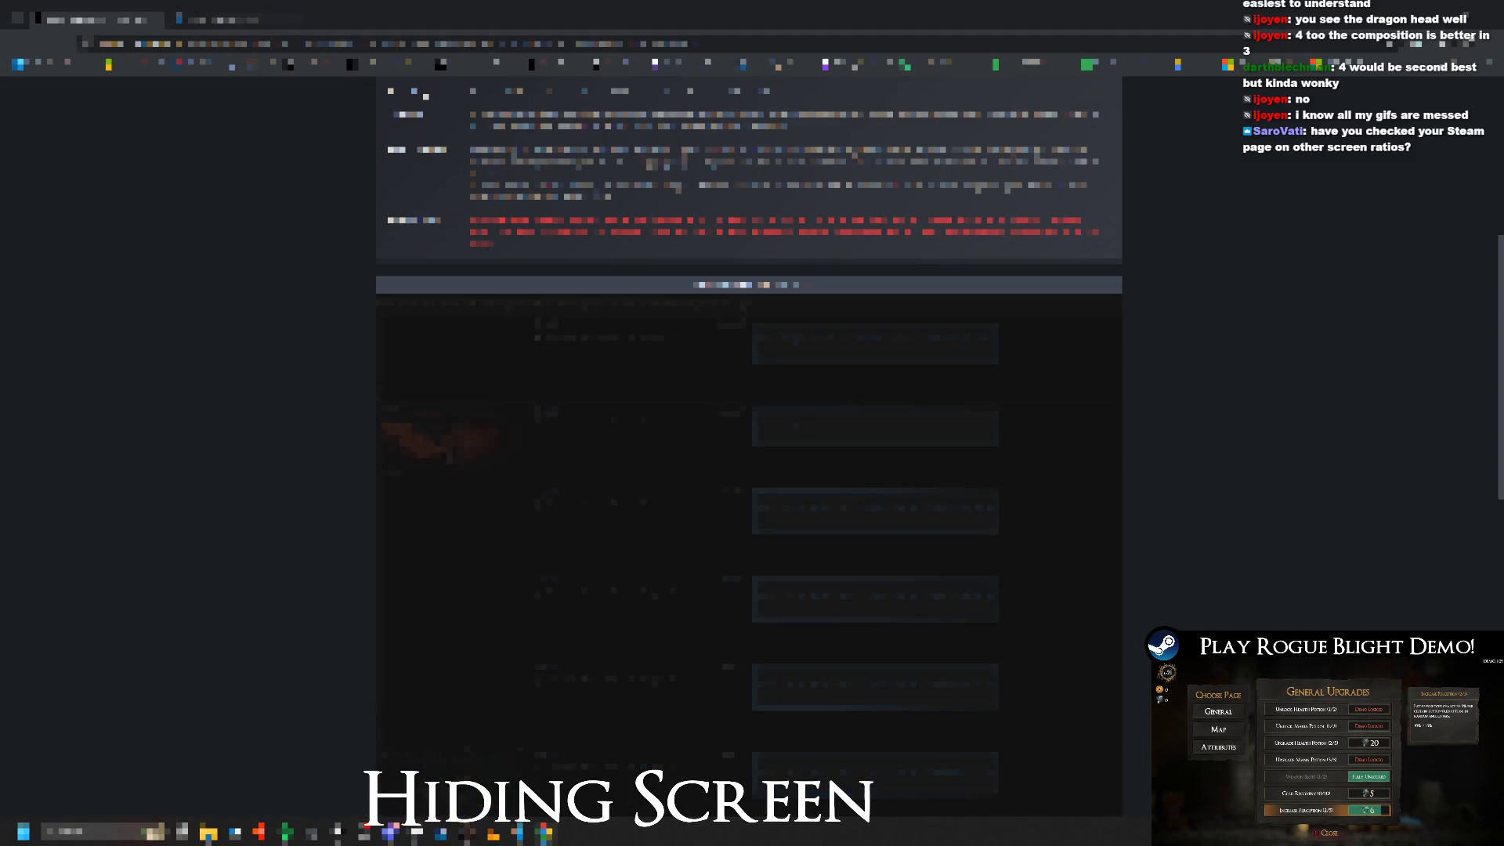
# Step: Move the dragon screenshot from second to fifth place and check the store page
pyautogui.click(220, 14)
pyautogui.click(117, 17)
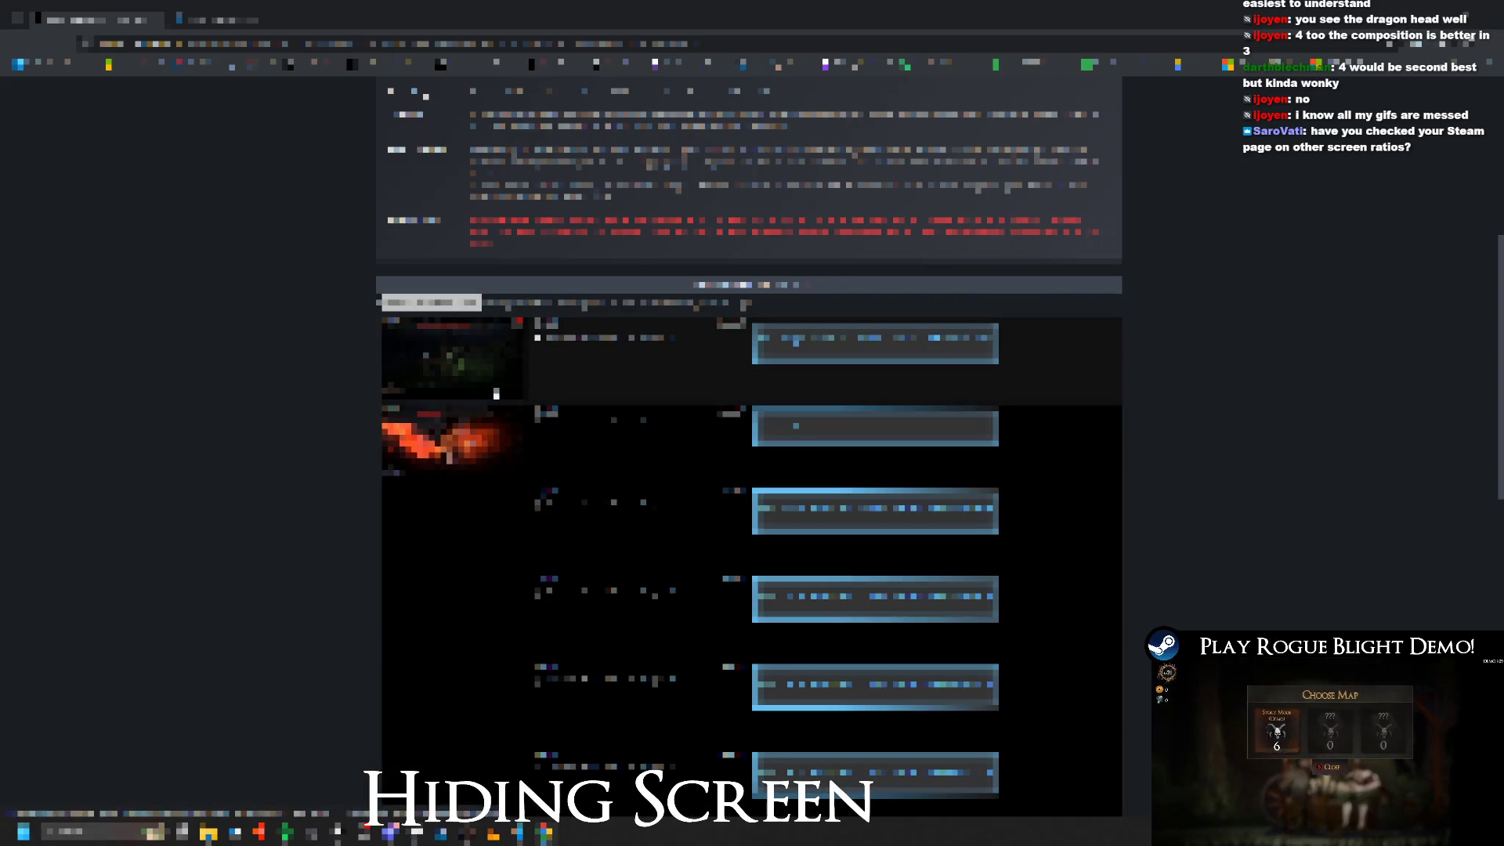
pyautogui.moveTo(450, 438)
pyautogui.mouseDown()
pyautogui.moveTo(443, 697)
pyautogui.moveTo(442, 658)
pyautogui.moveTo(467, 690)
pyautogui.mouseUp()
pyautogui.click(291, 11)
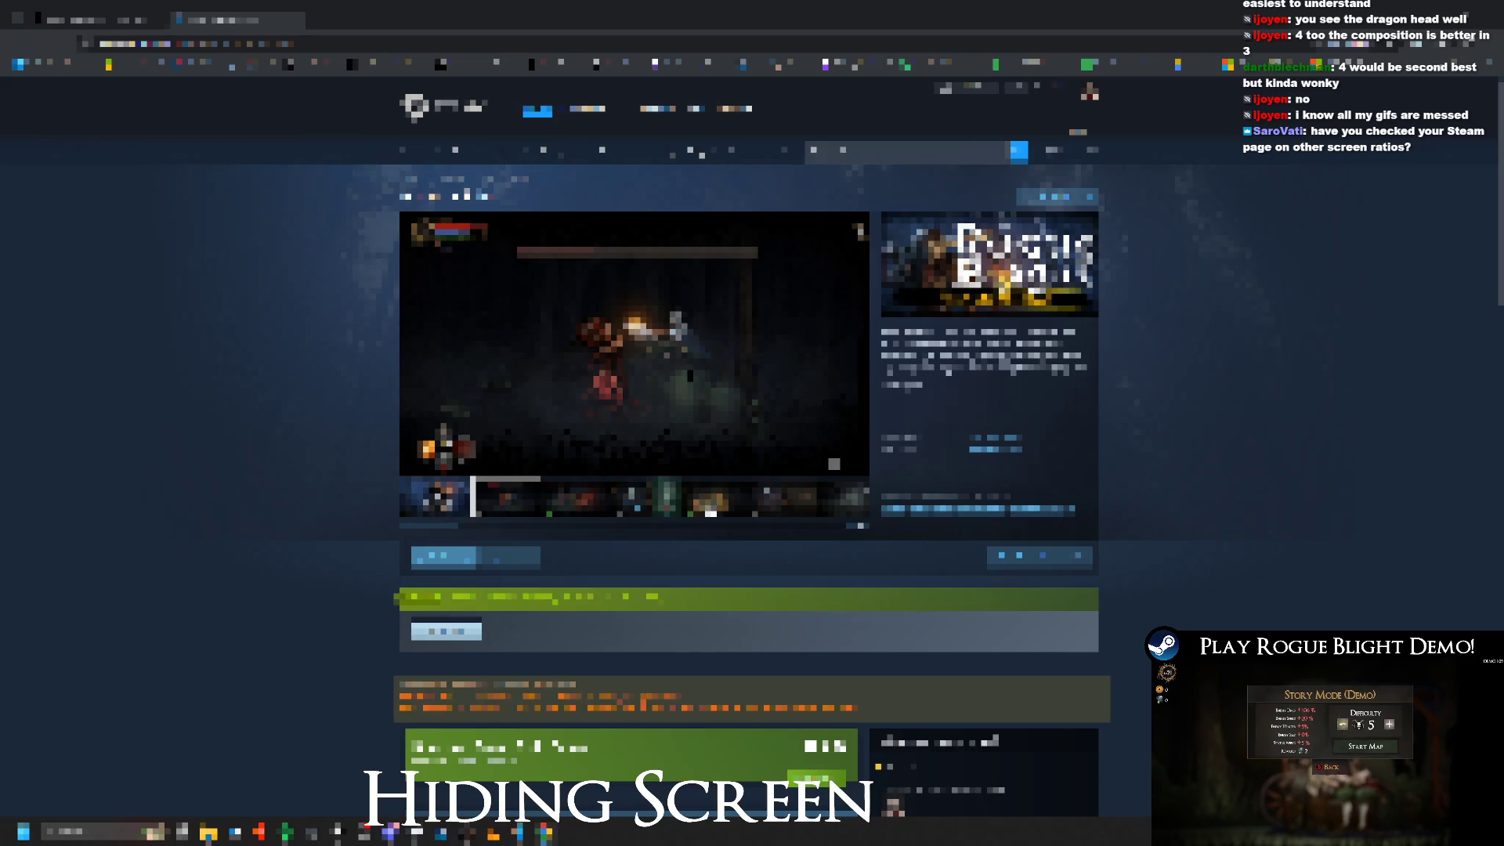
pyautogui.hotkey('ctrl', 'shift', 'Tab')
pyautogui.scroll(-3, 453, 604)
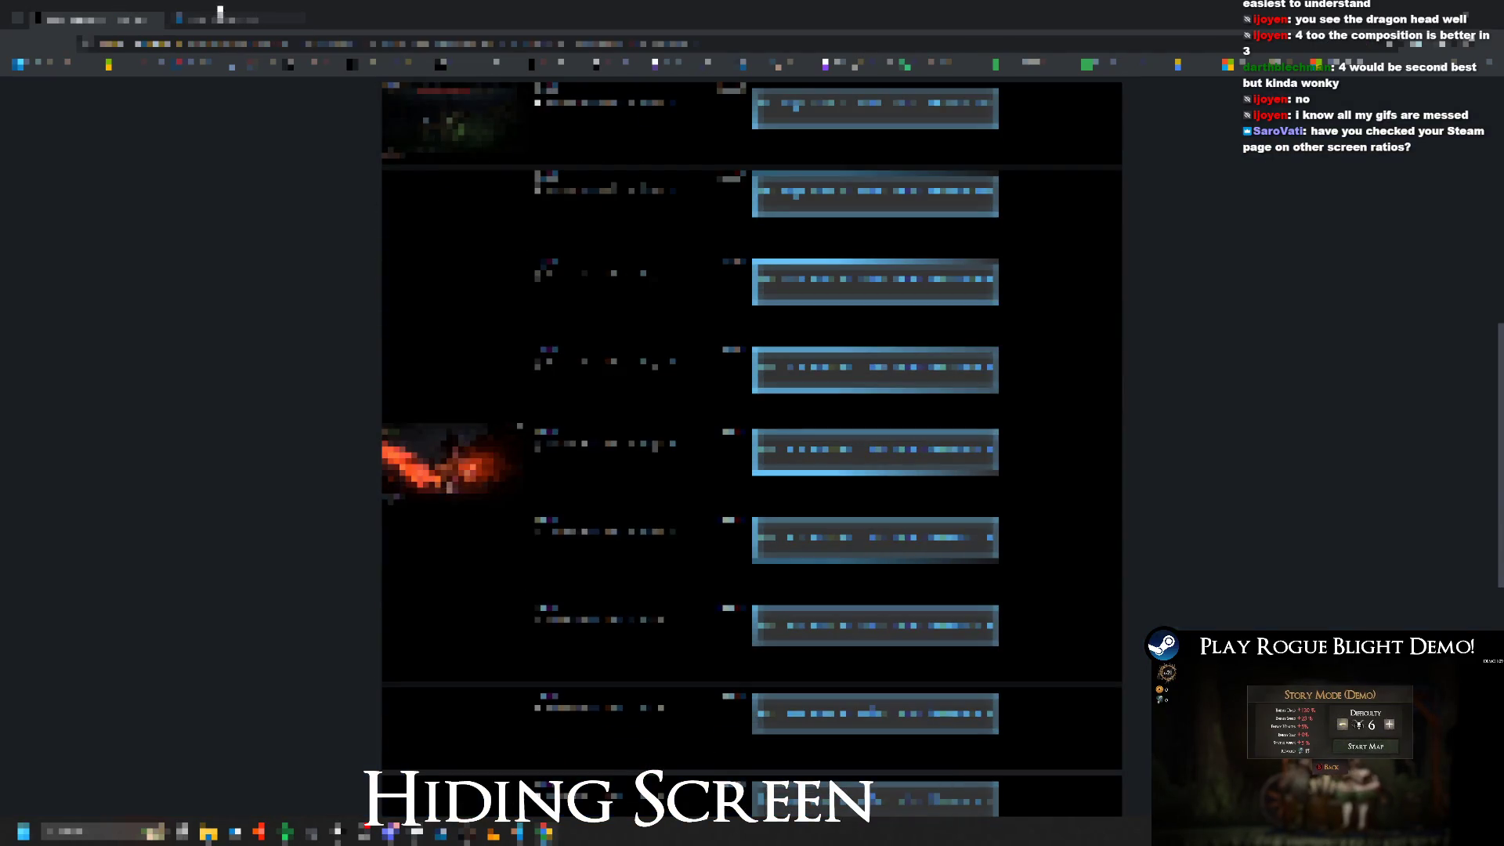
# Step: Move the dragon screenshot down one more slot and verify the new store order
pyautogui.moveTo(461, 461); pyautogui.dragTo(444, 563)
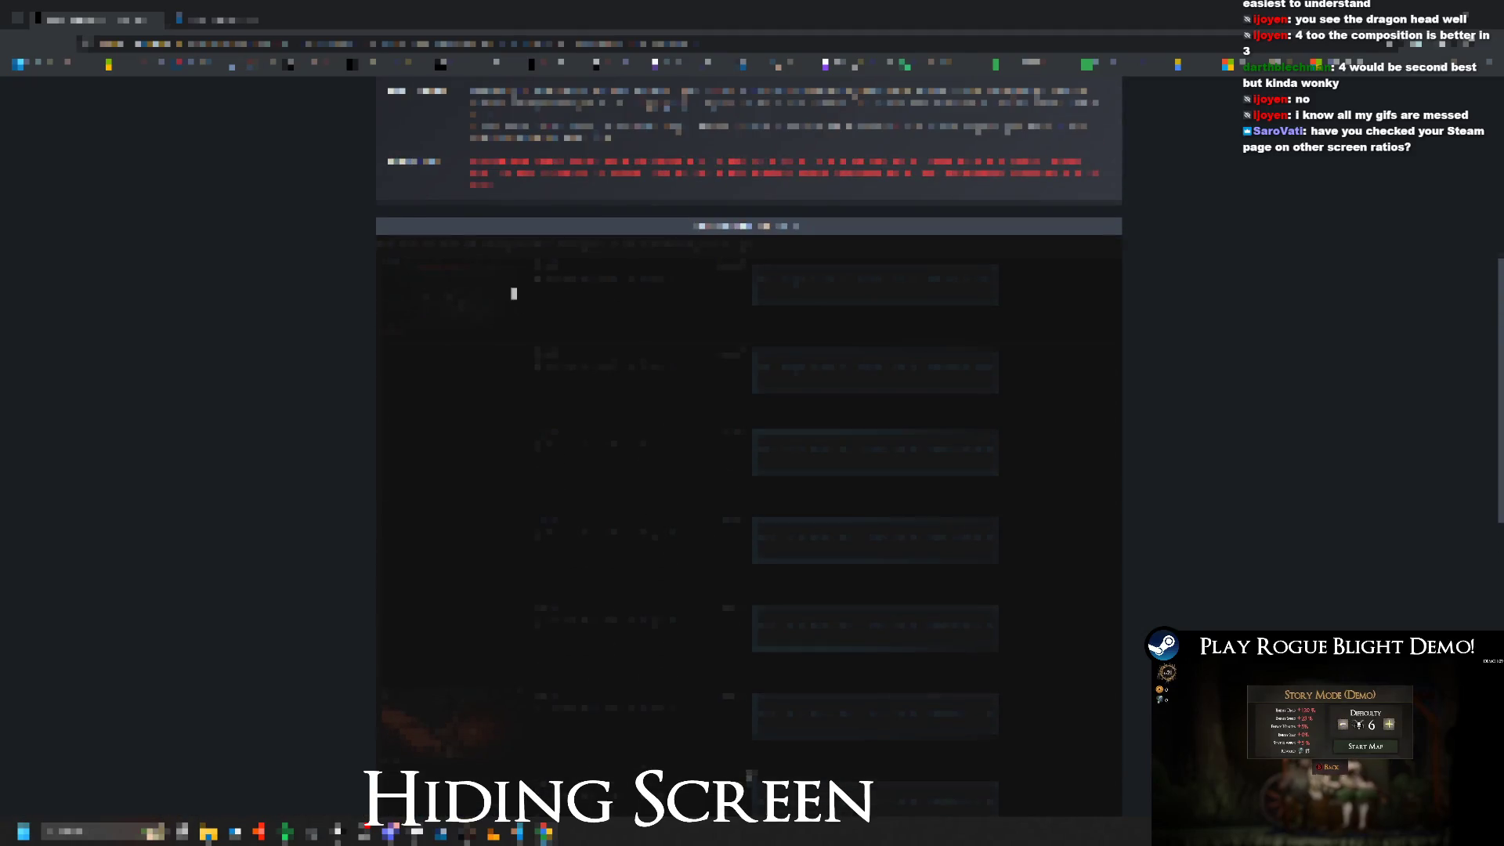
pyautogui.hotkey('ctrl', 'Tab')
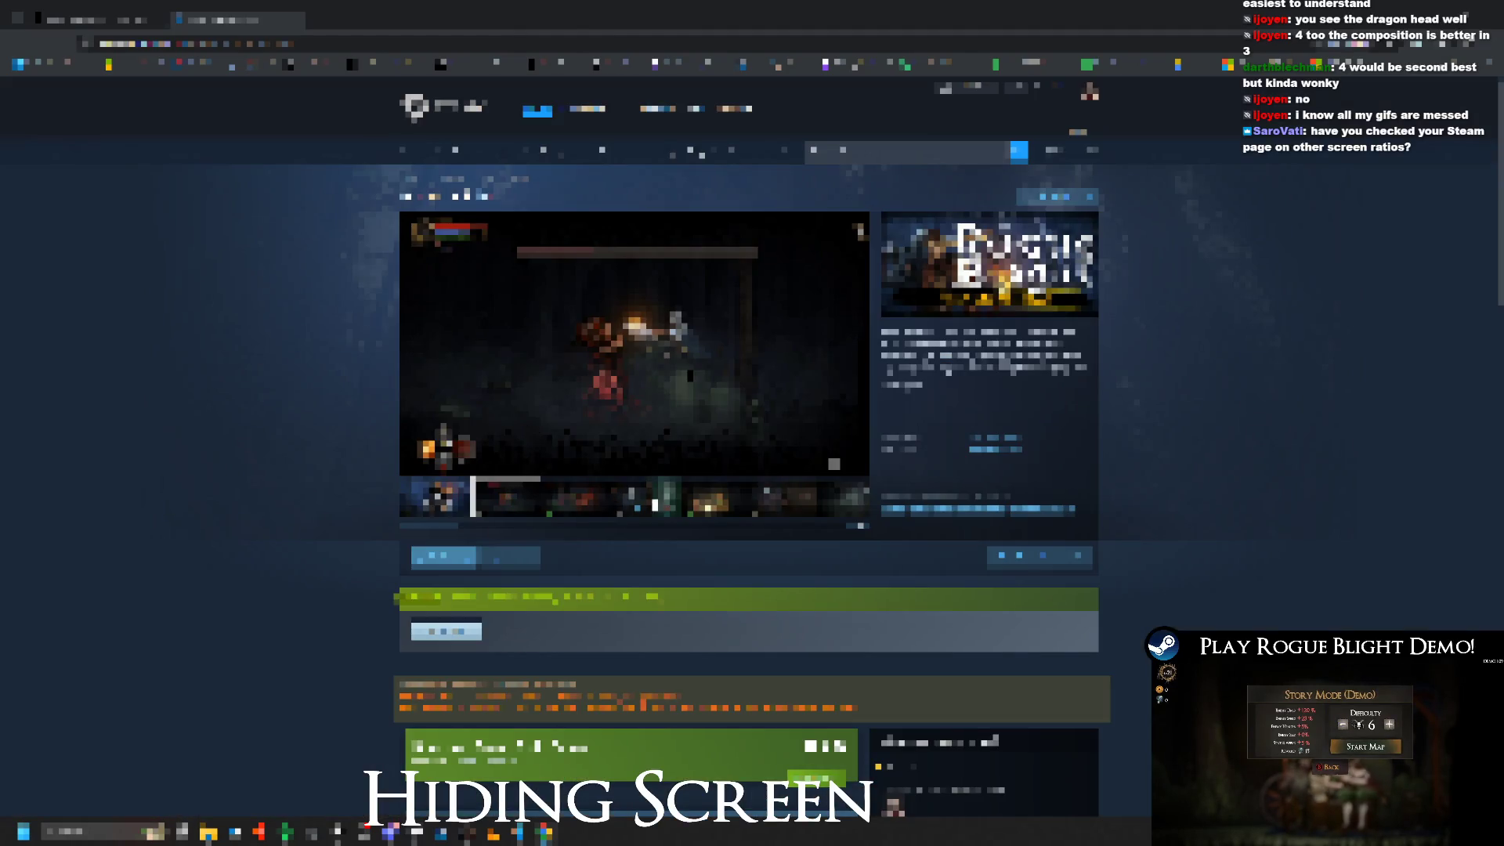
pyautogui.hotkey('ctrl', 'Tab')
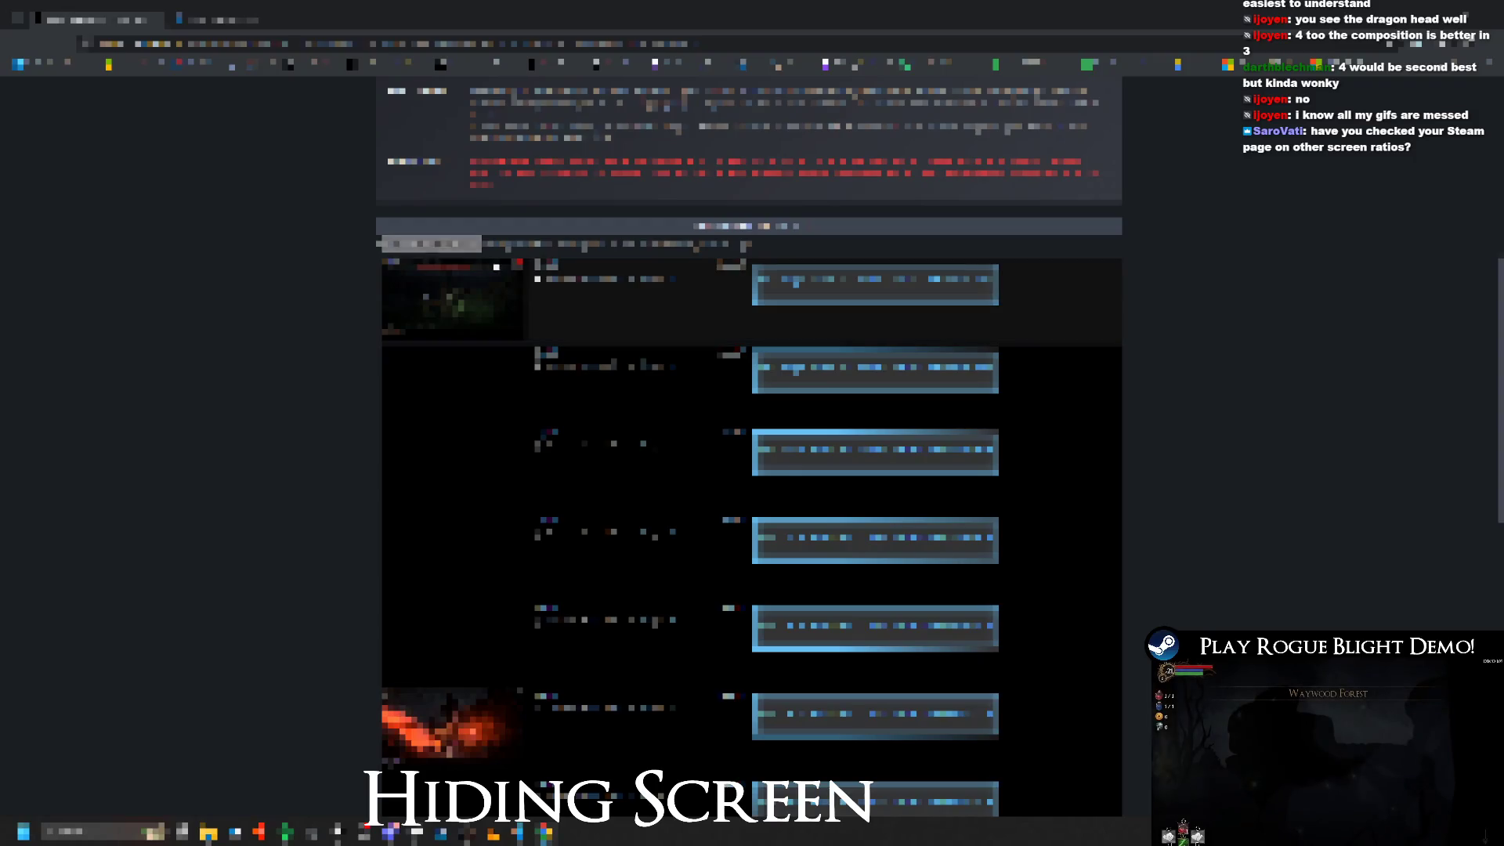
pyautogui.click(249, 9)
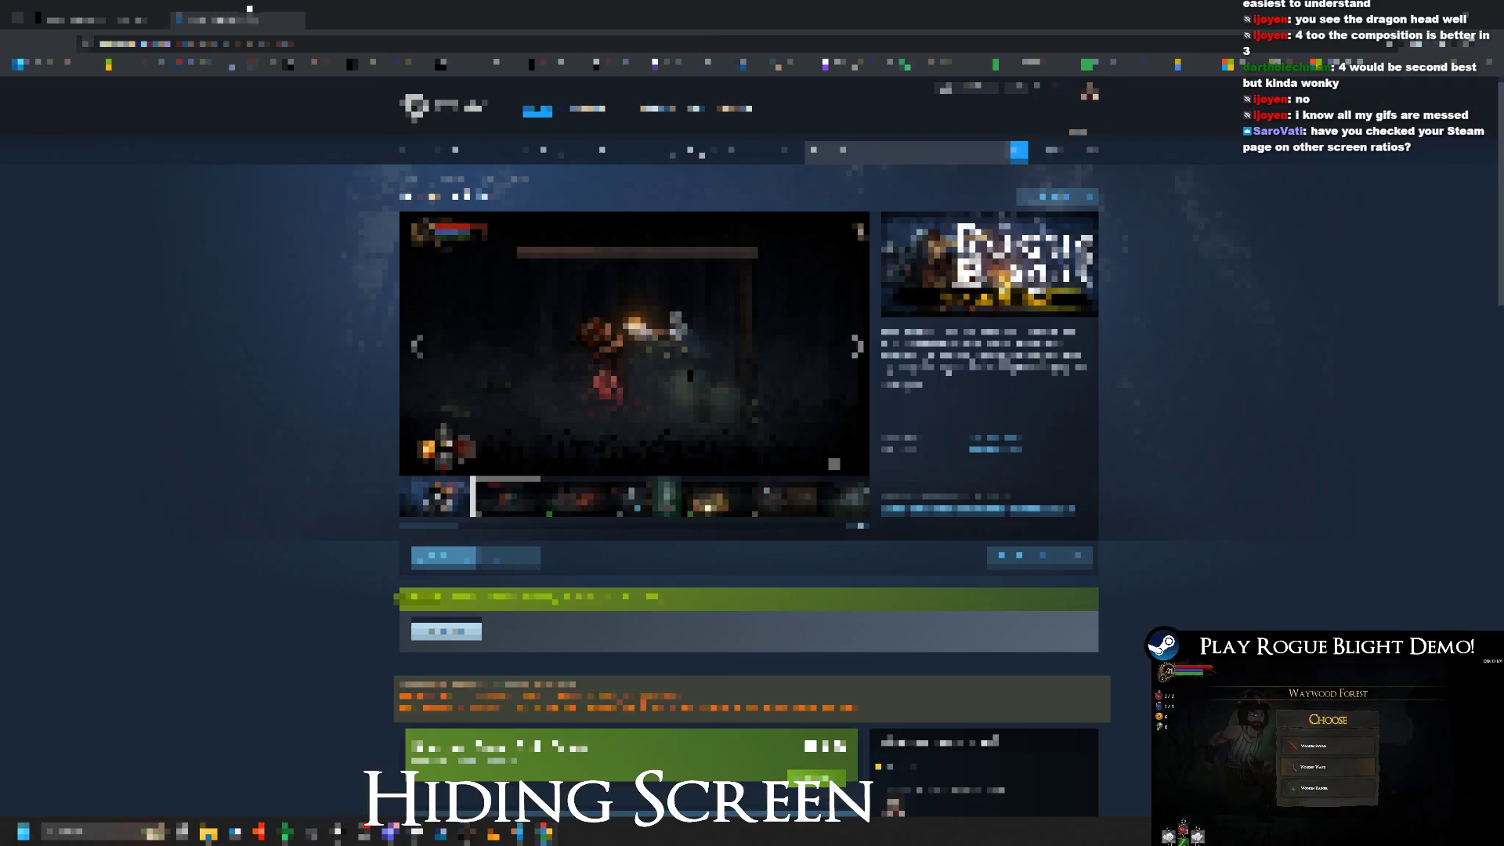
pyautogui.click(114, 8)
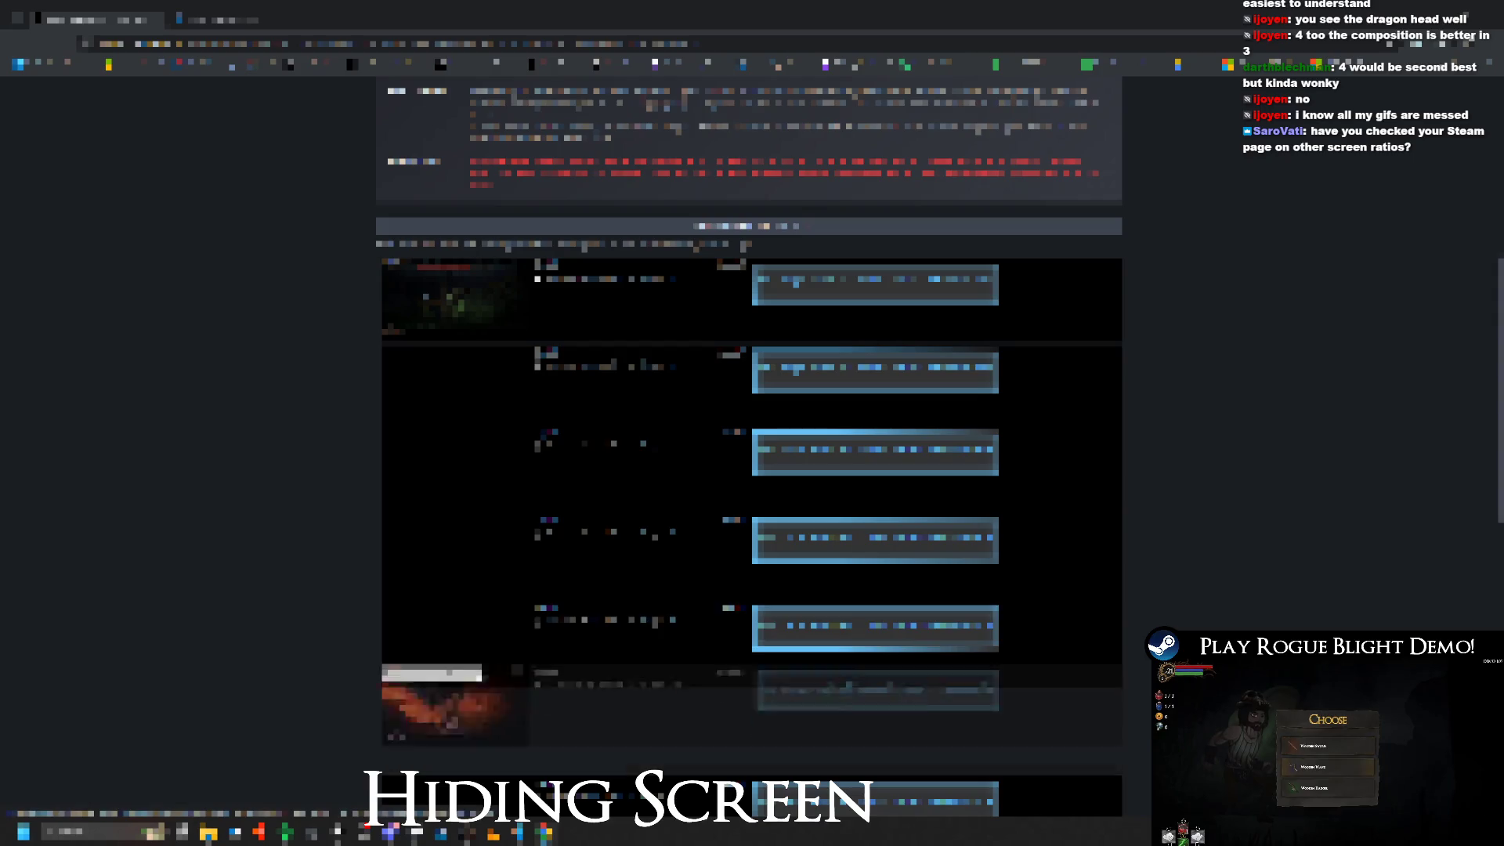
# Step: Settle the dragon screenshot in sixth place and clear the accidental text selection
pyautogui.moveTo(373, 702); pyautogui.dragTo(484, 619)
pyautogui.moveTo(467, 556)
pyautogui.mouseDown()
pyautogui.moveTo(470, 795)
pyautogui.moveTo(755, 776)
pyautogui.mouseUp()
pyautogui.moveTo(496, 743); pyautogui.dragTo(502, 706)
pyautogui.click(1172, 484)
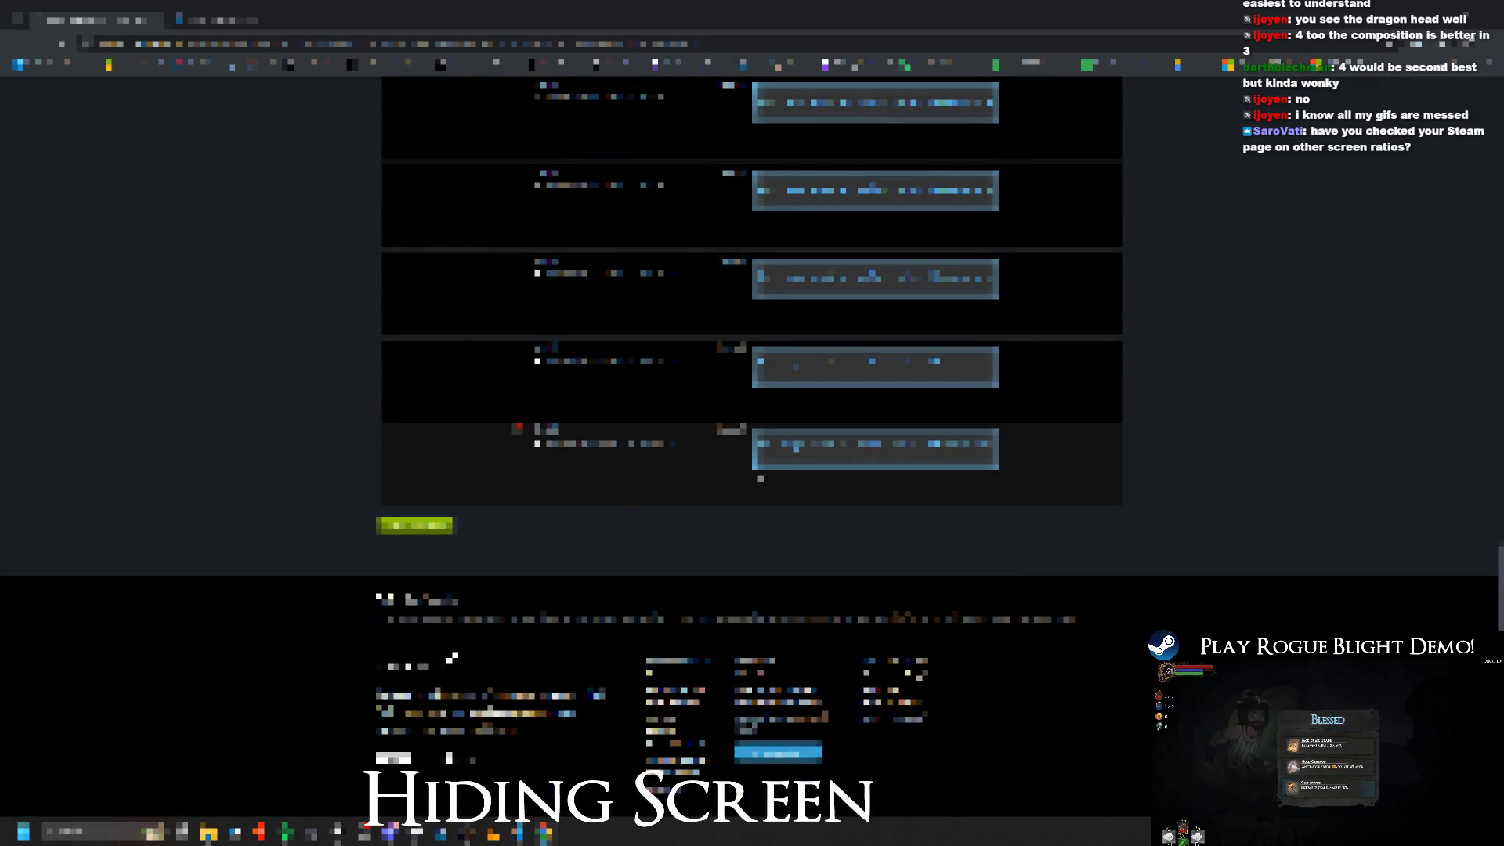
pyautogui.click(854, 427)
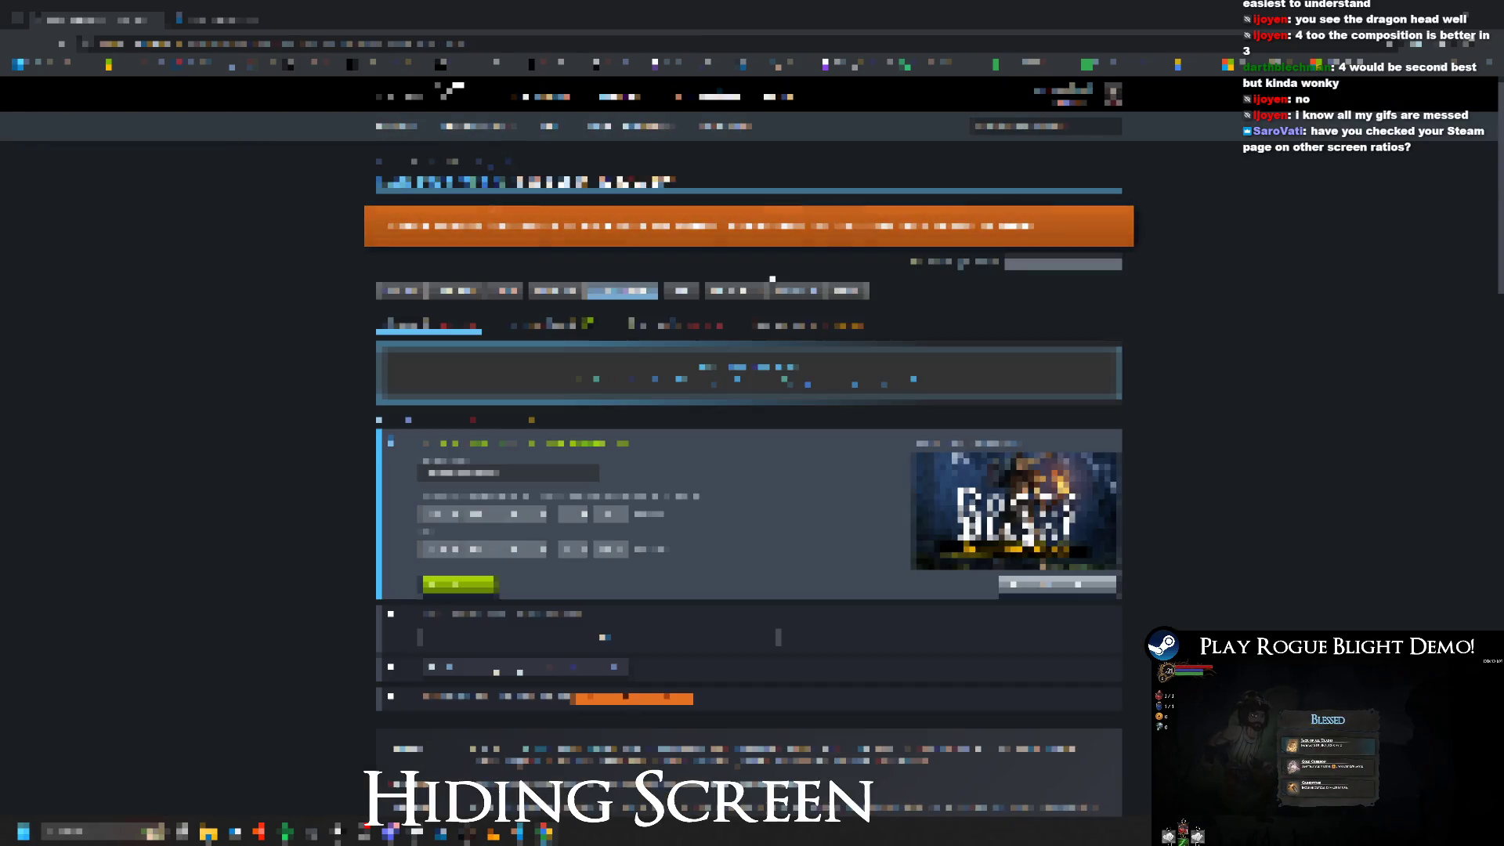
# Step: Open the admin page's long item table section, then reload the Rogue Blight store page
pyautogui.click(858, 294)
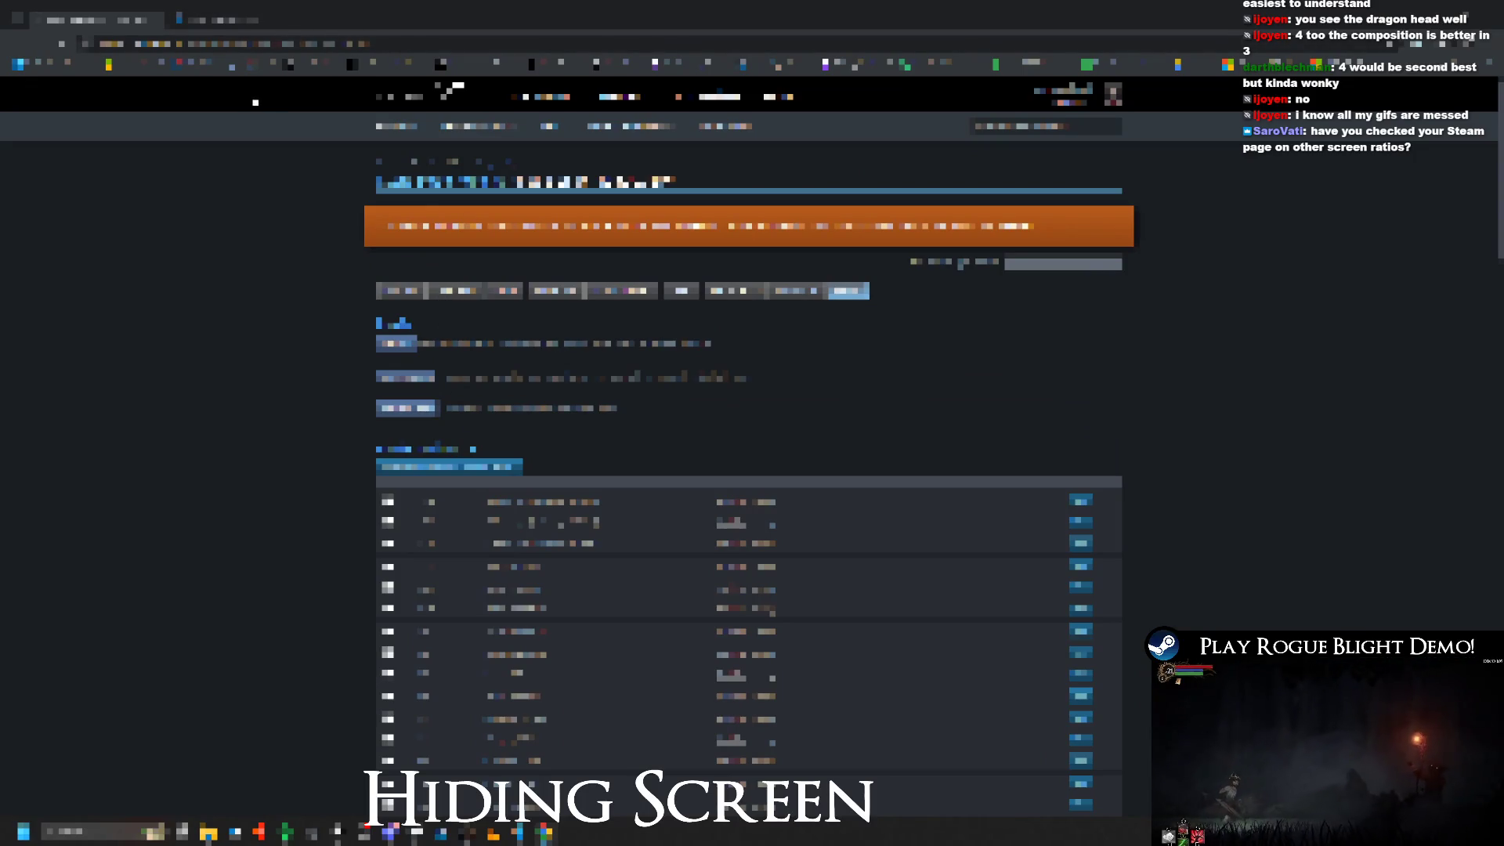
pyautogui.hotkey('ctrl', 'Tab')
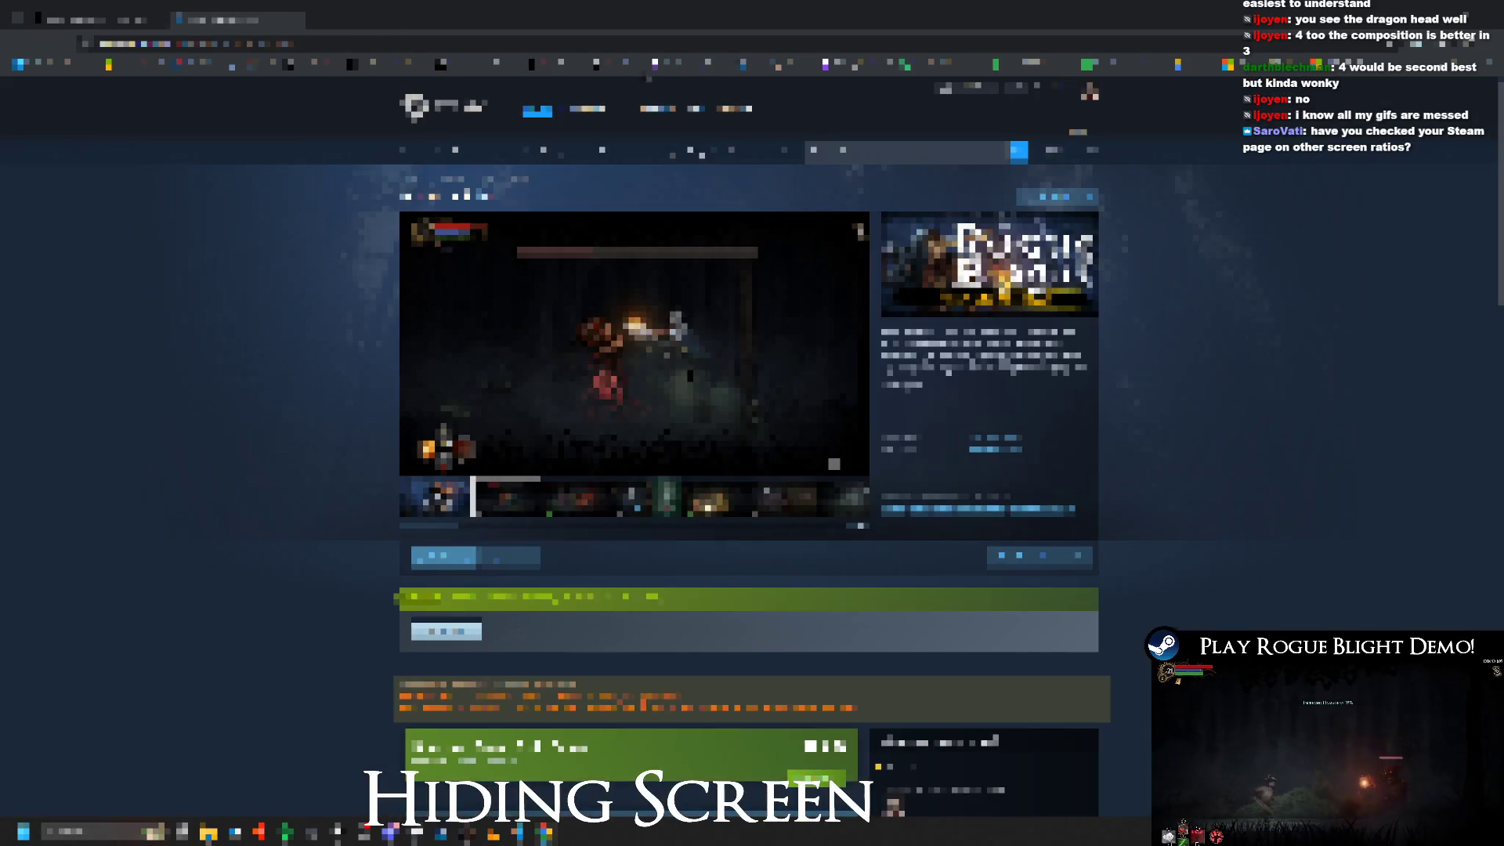
pyautogui.press('F5')
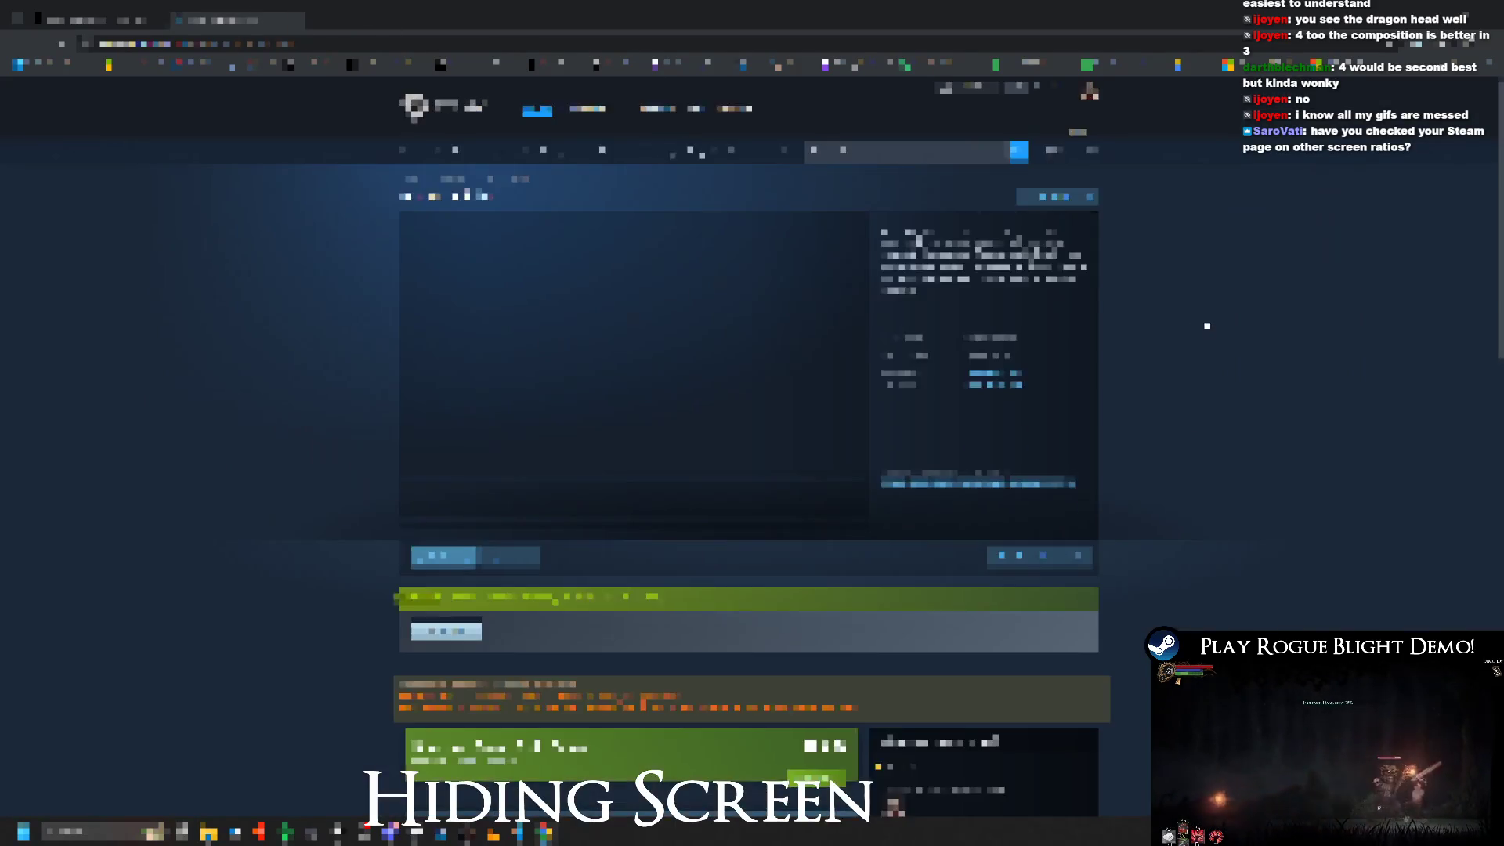
# Step: Step through the reordered gameplay screenshots on the store page, then return to the admin table
pyautogui.click(535, 505)
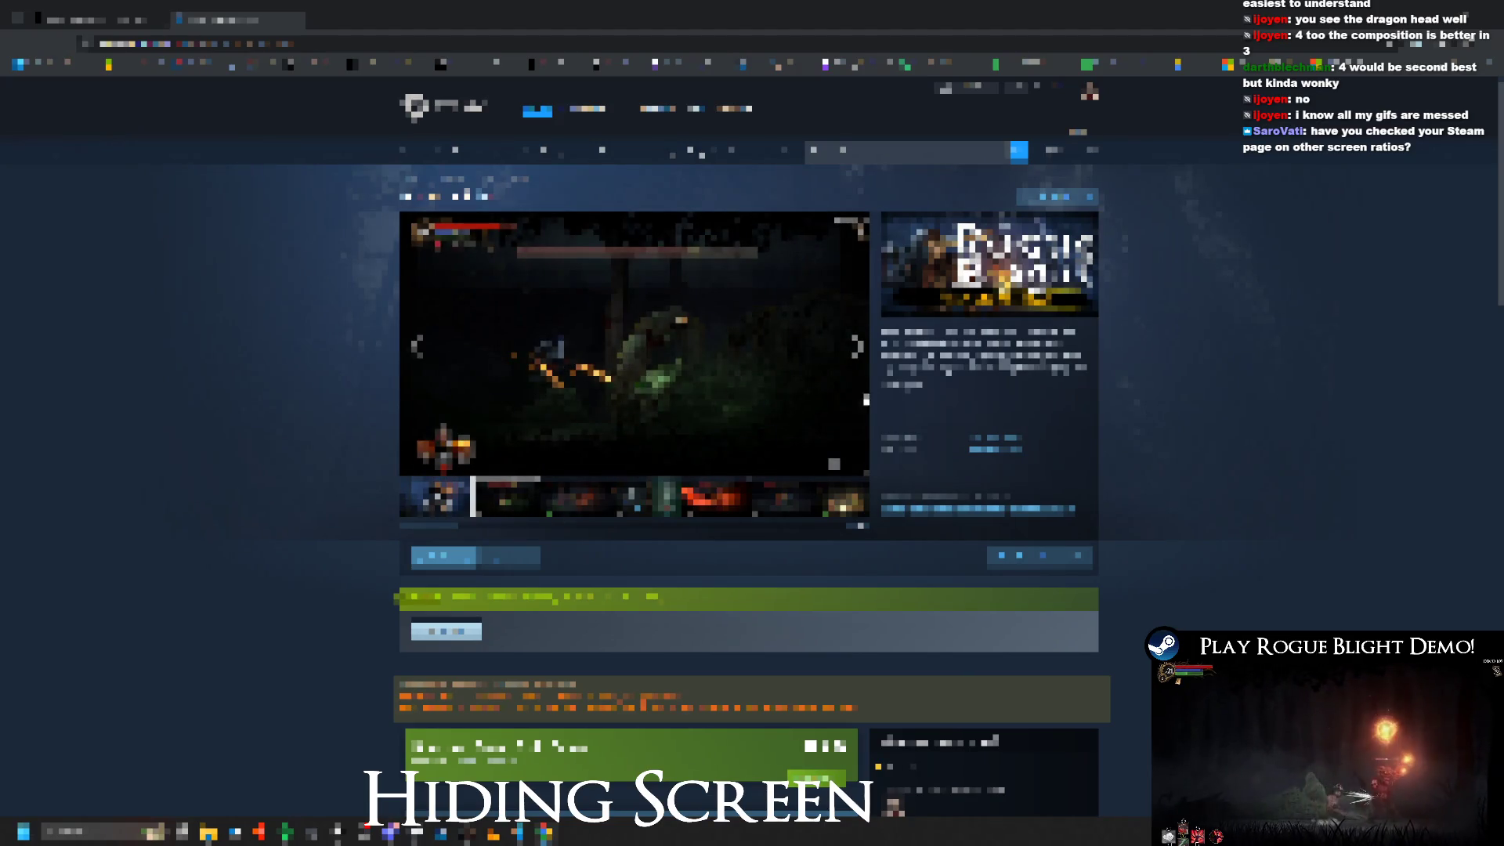
pyautogui.click(862, 362)
pyautogui.click(862, 362)
pyautogui.click(862, 362)
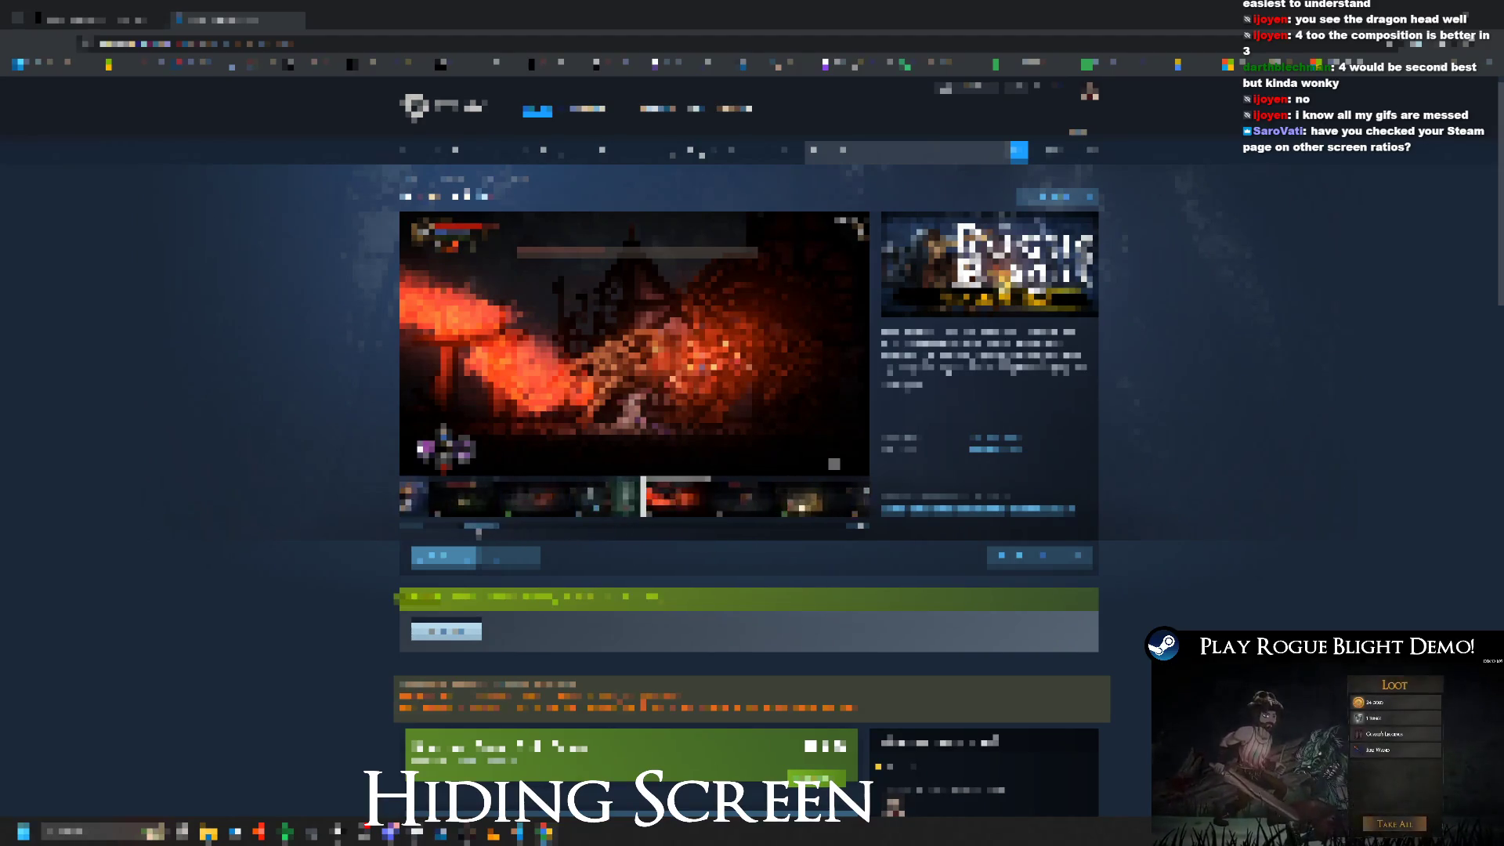
pyautogui.moveTo(438, 531); pyautogui.dragTo(483, 531)
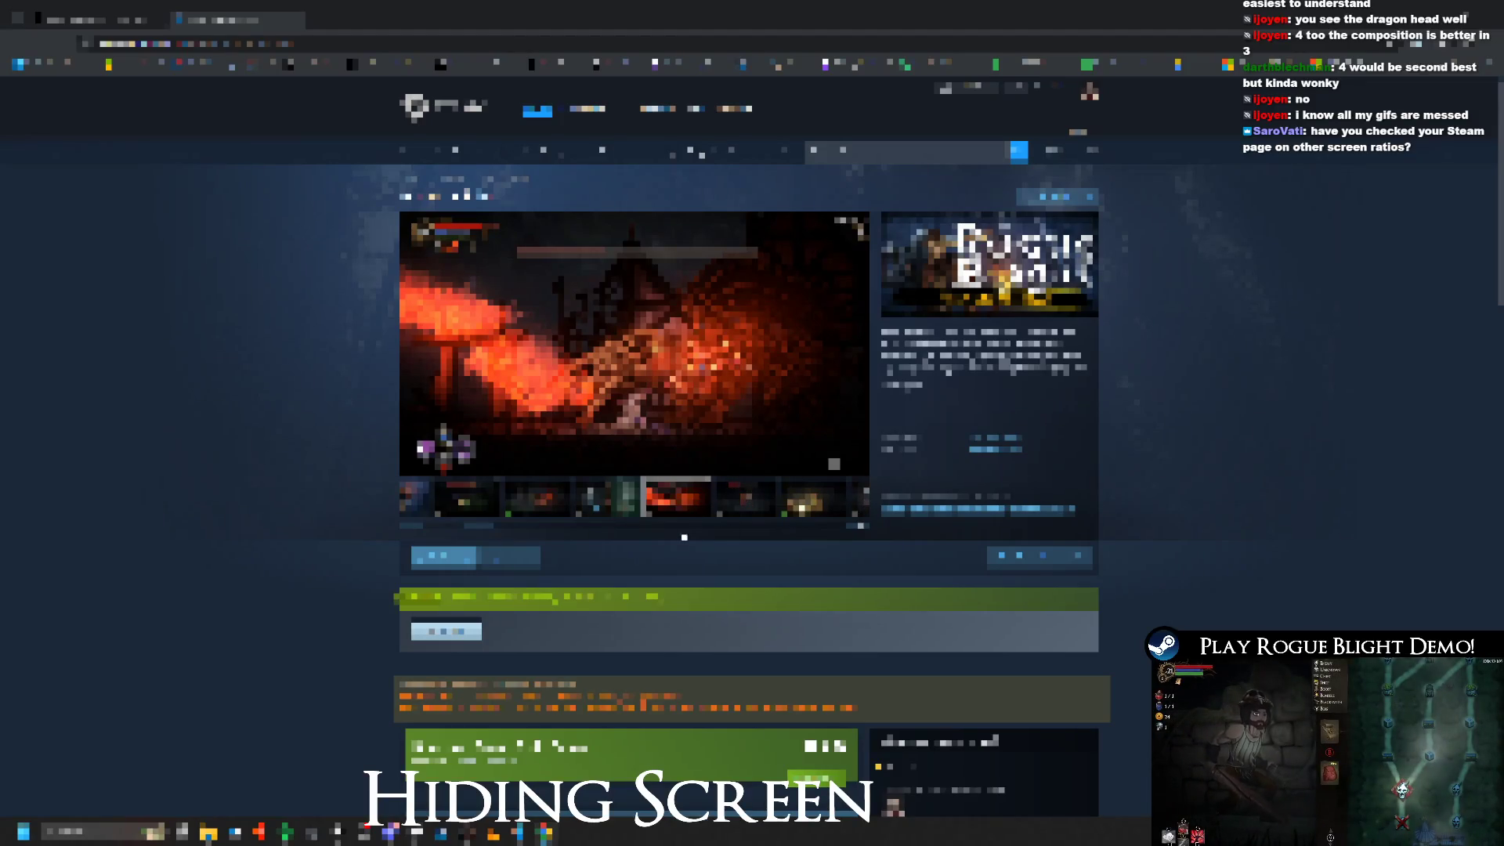
pyautogui.moveTo(501, 531); pyautogui.dragTo(511, 531)
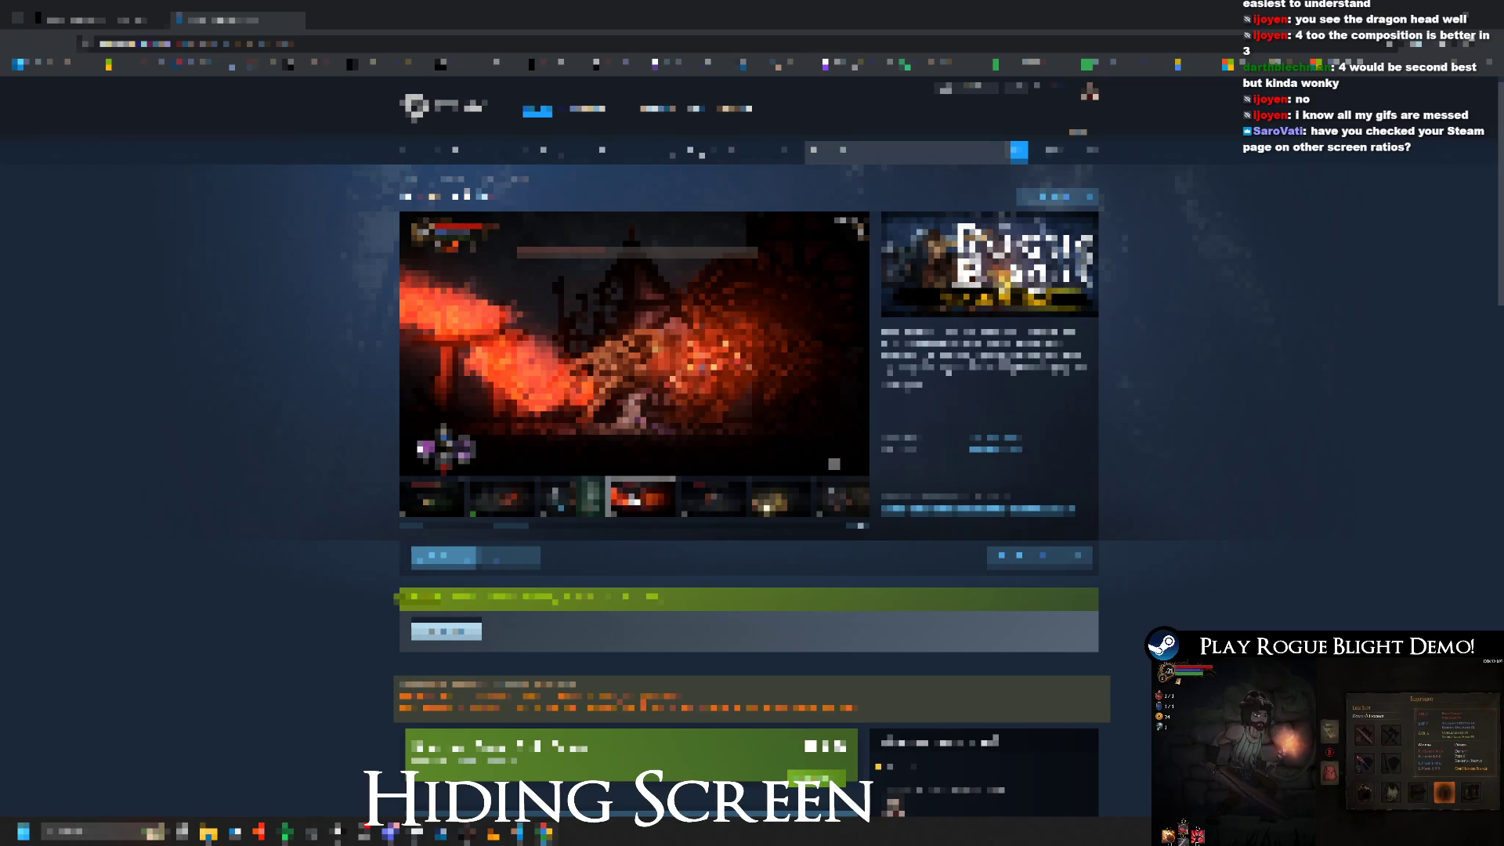
pyautogui.hotkey('ctrl', 'shift', 'Tab')
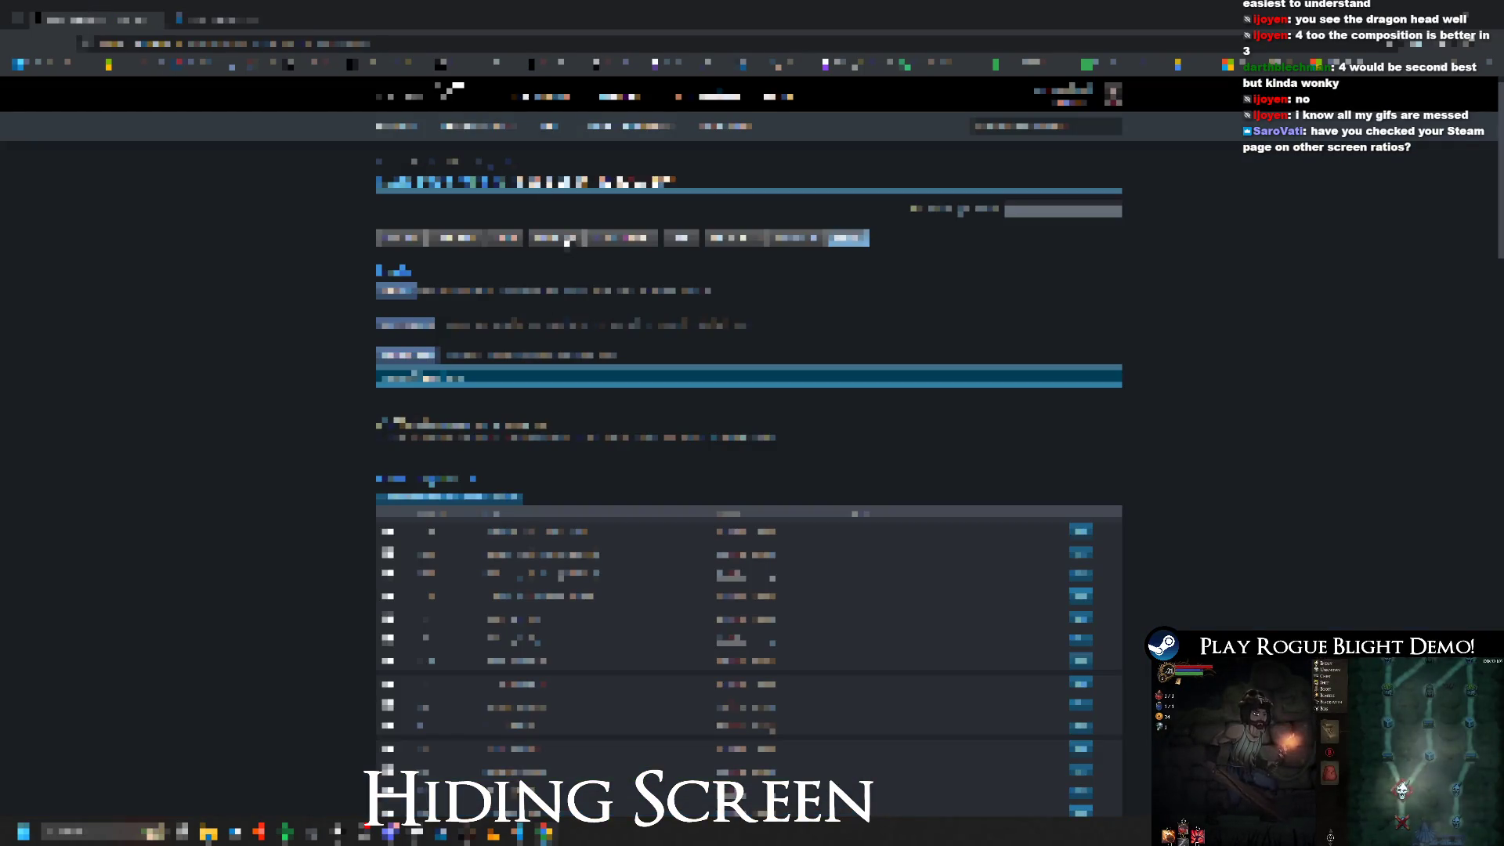
# Step: Look through the admin page's sections: search list, text settings and orange notice
pyautogui.click(464, 239)
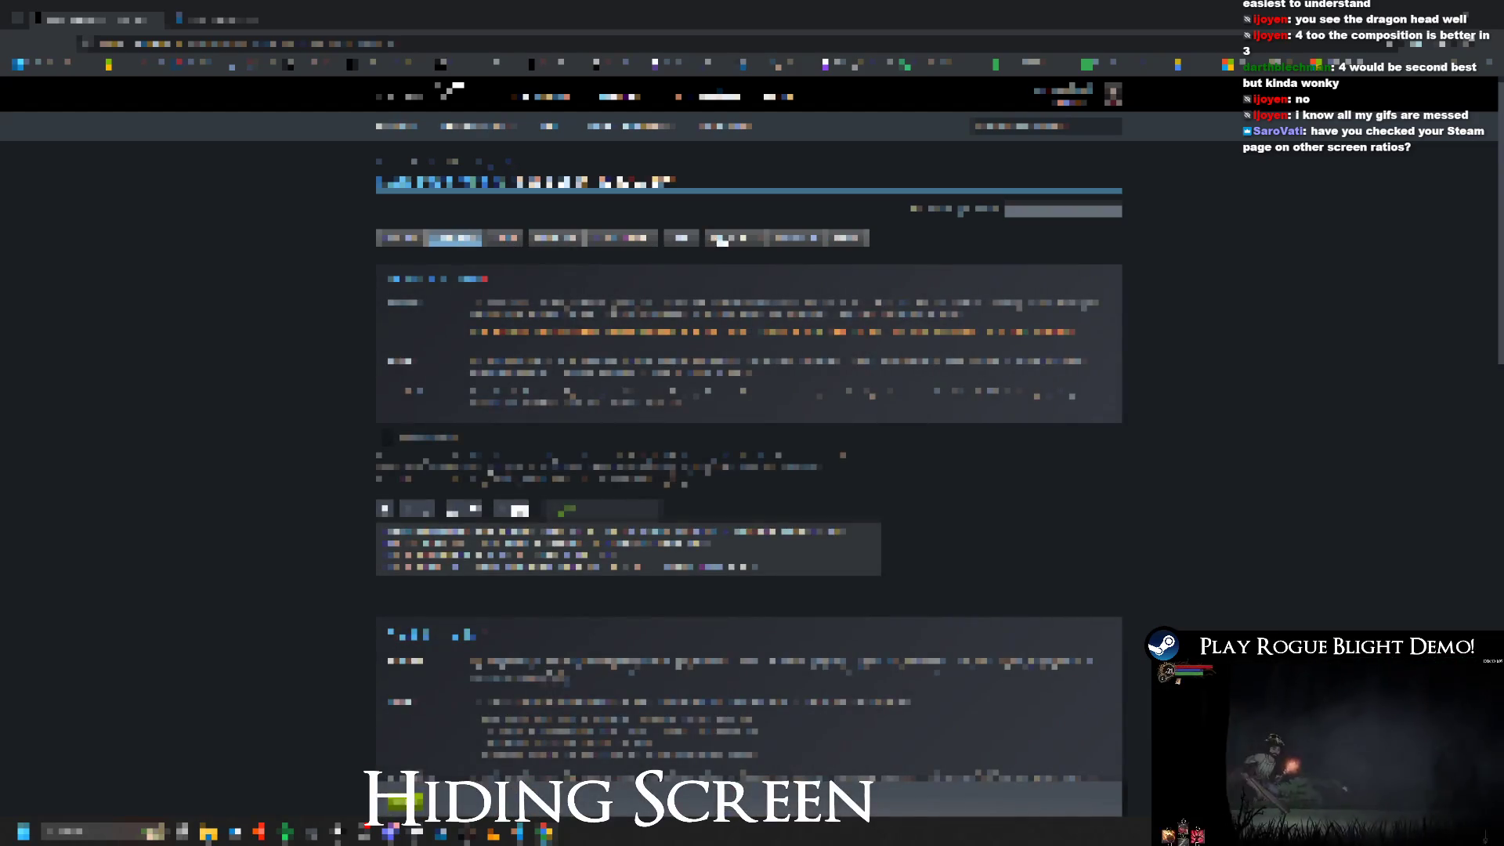
pyautogui.click(722, 239)
pyautogui.click(623, 238)
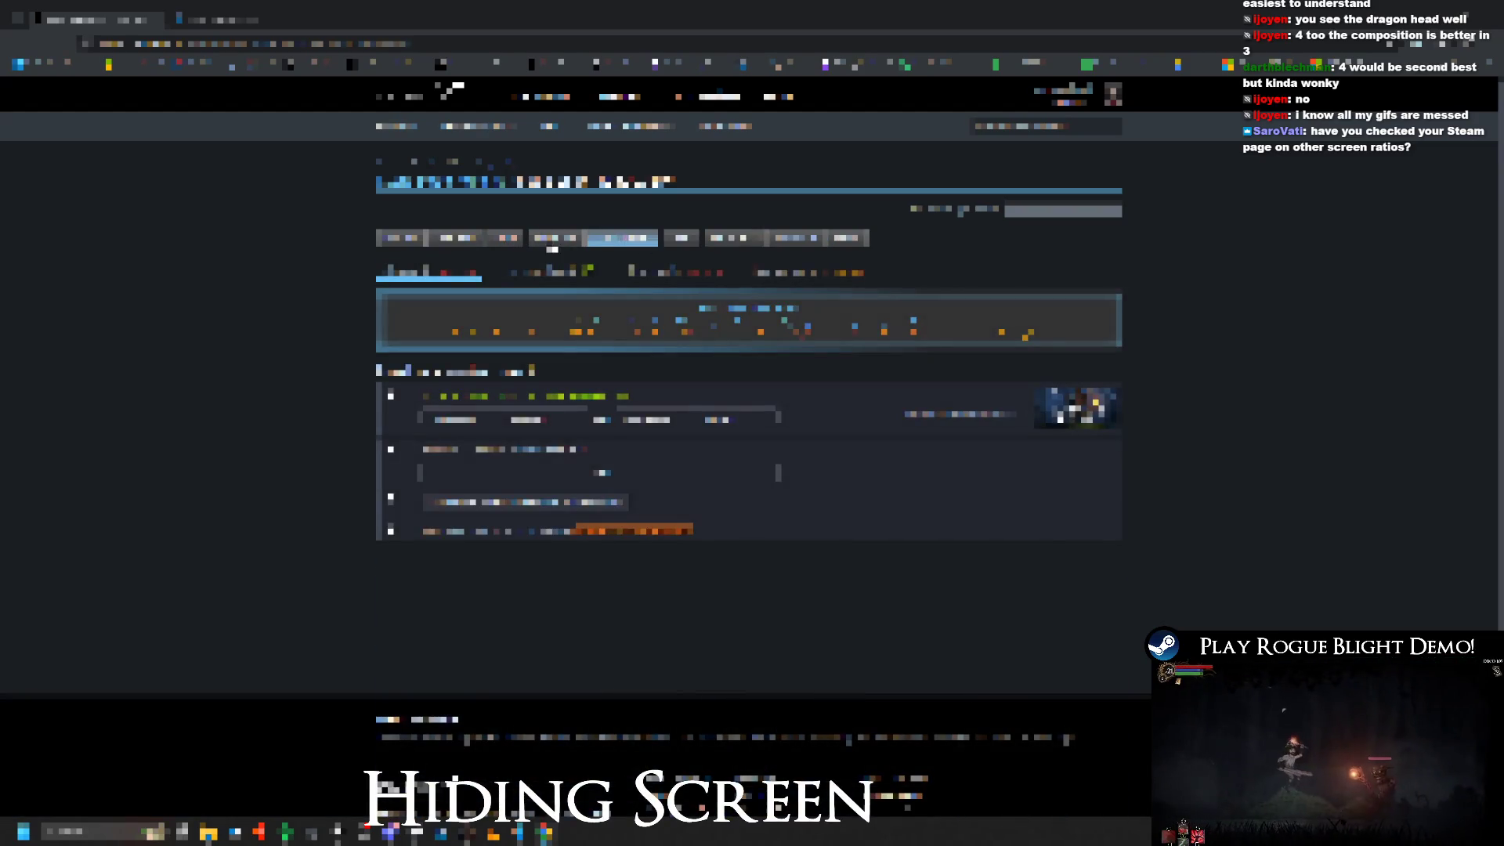
pyautogui.click(552, 244)
pyautogui.click(506, 241)
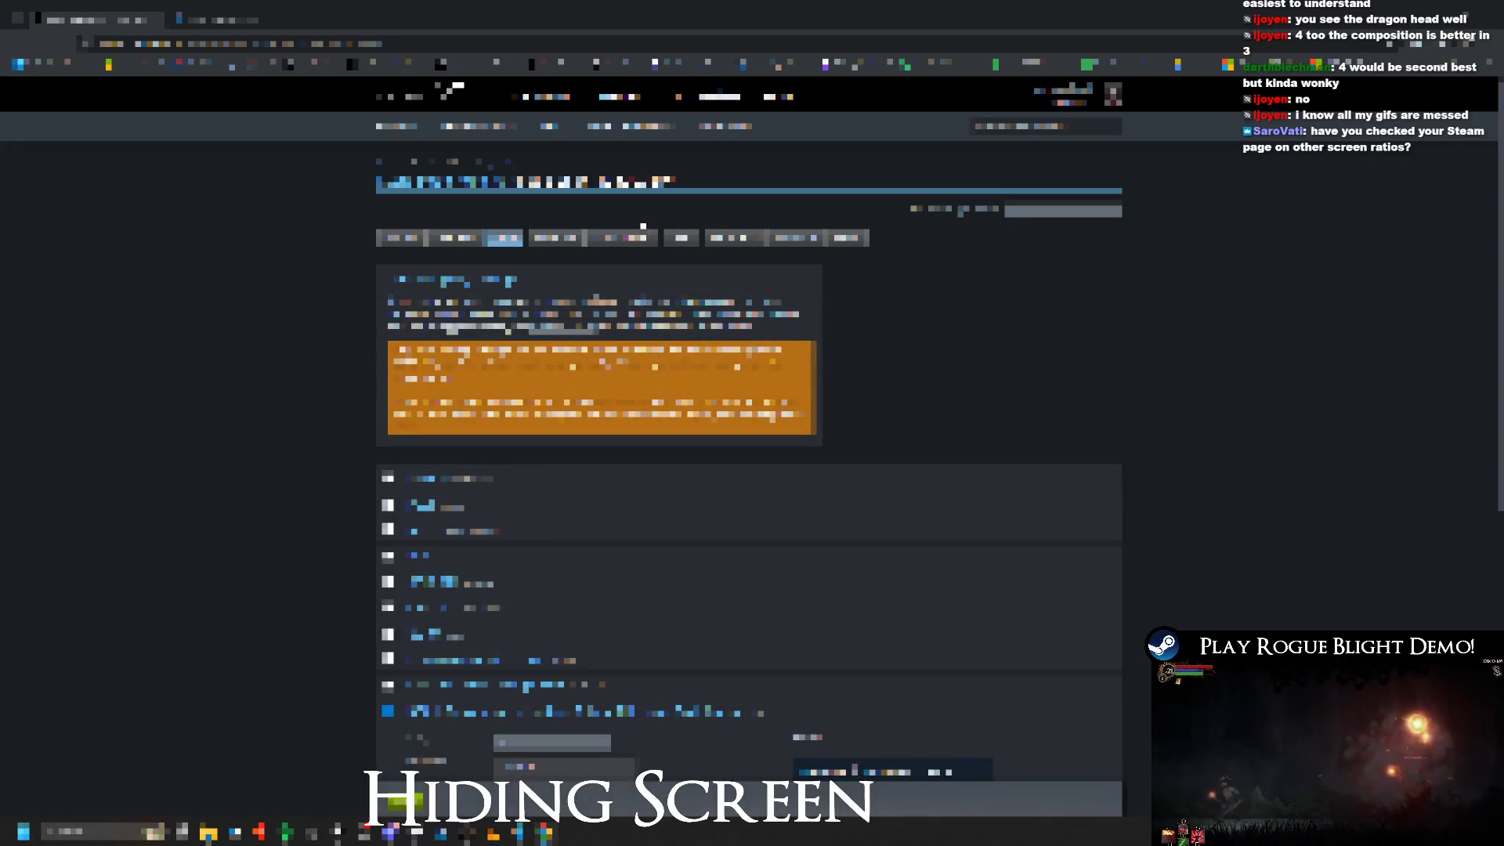
pyautogui.click(639, 239)
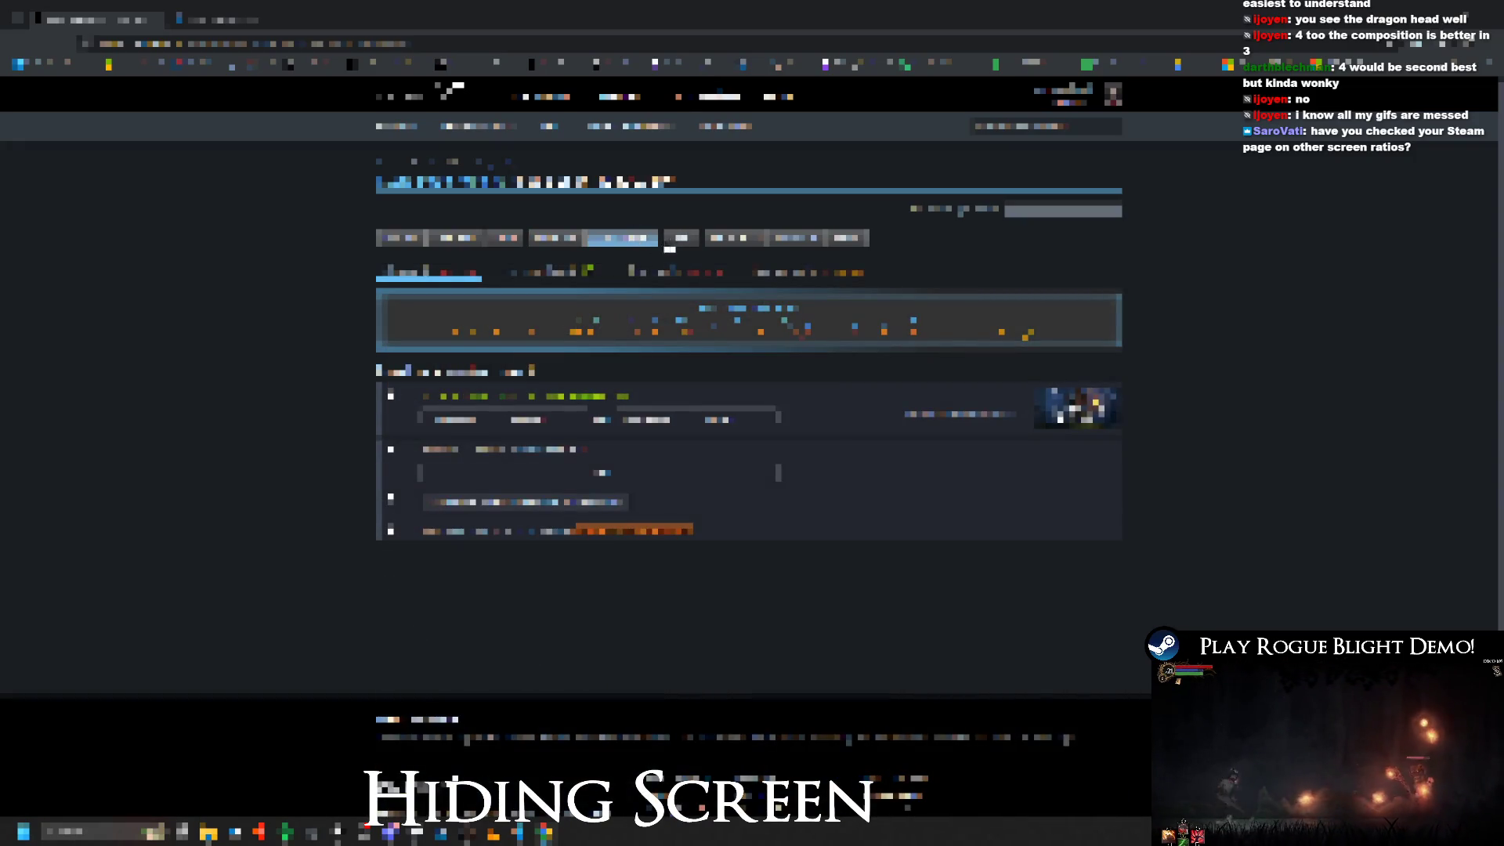
pyautogui.click(672, 242)
pyautogui.click(614, 241)
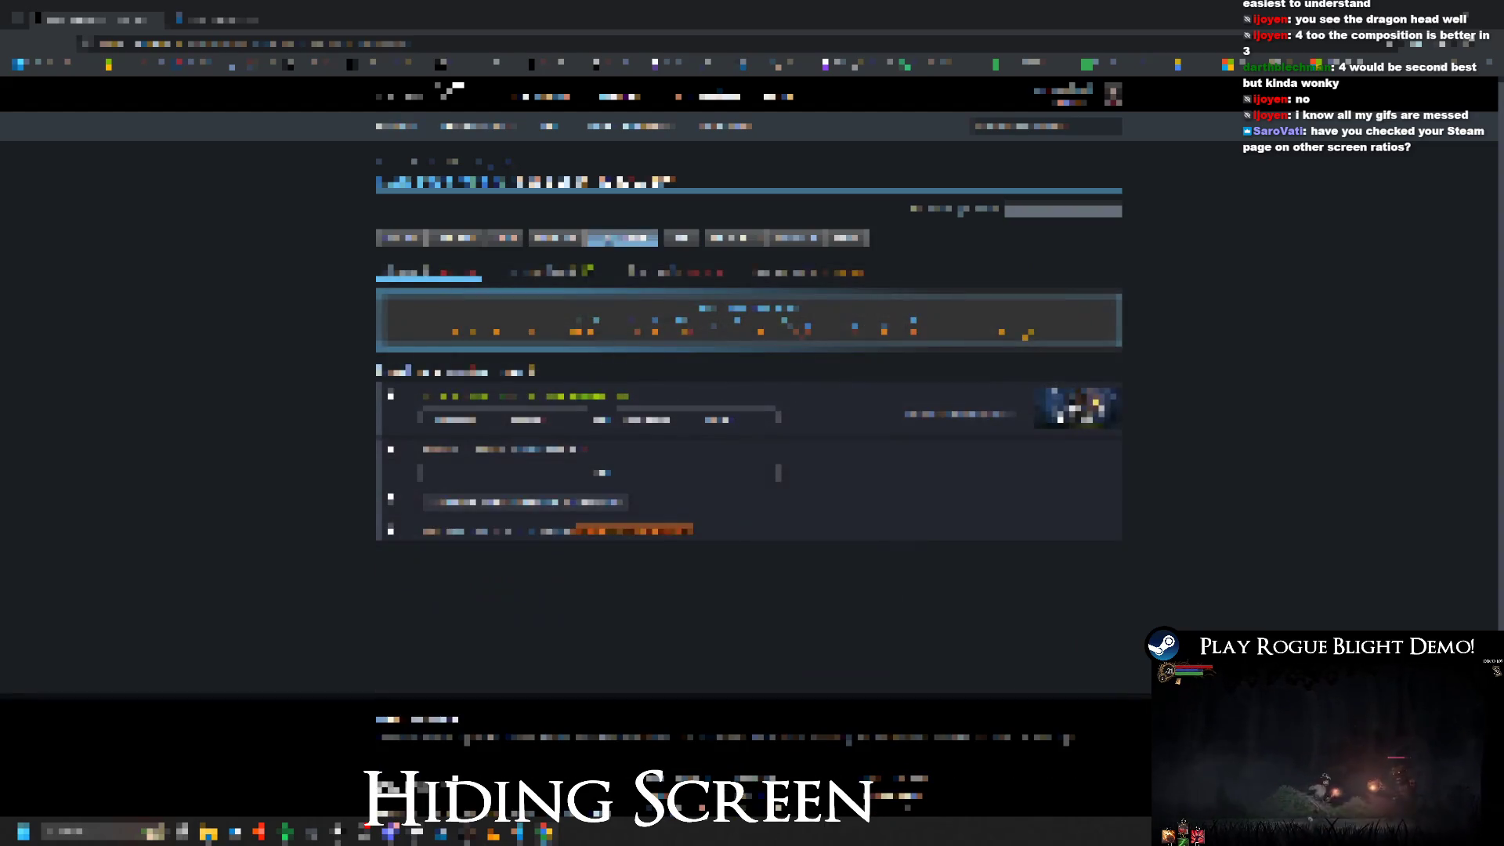
# Step: Check a few more admin sections, then show the store screenshot list
pyautogui.click(532, 244)
pyautogui.click(483, 246)
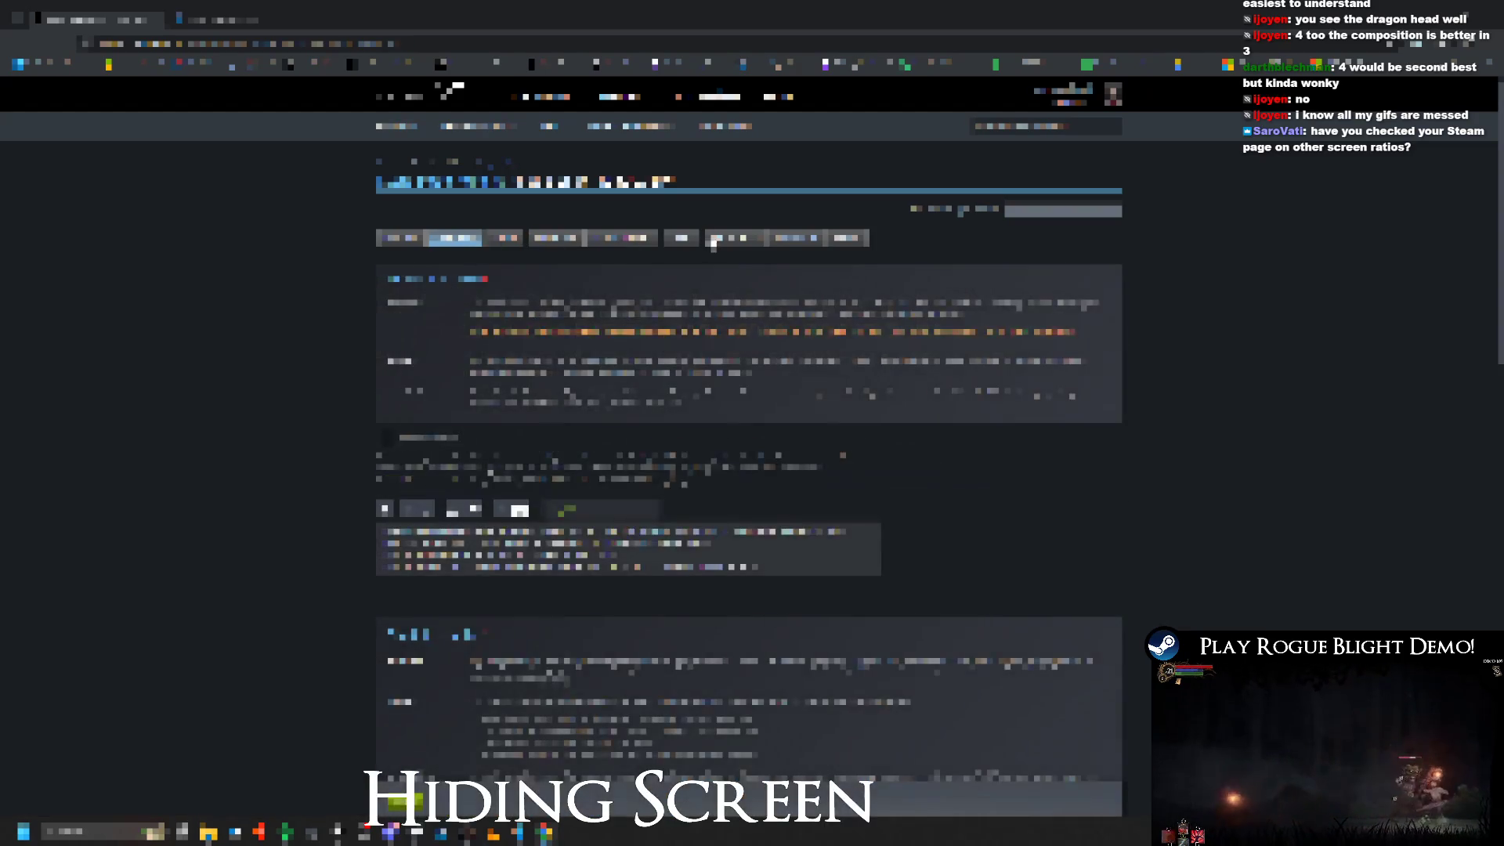
pyautogui.click(708, 241)
pyautogui.click(590, 241)
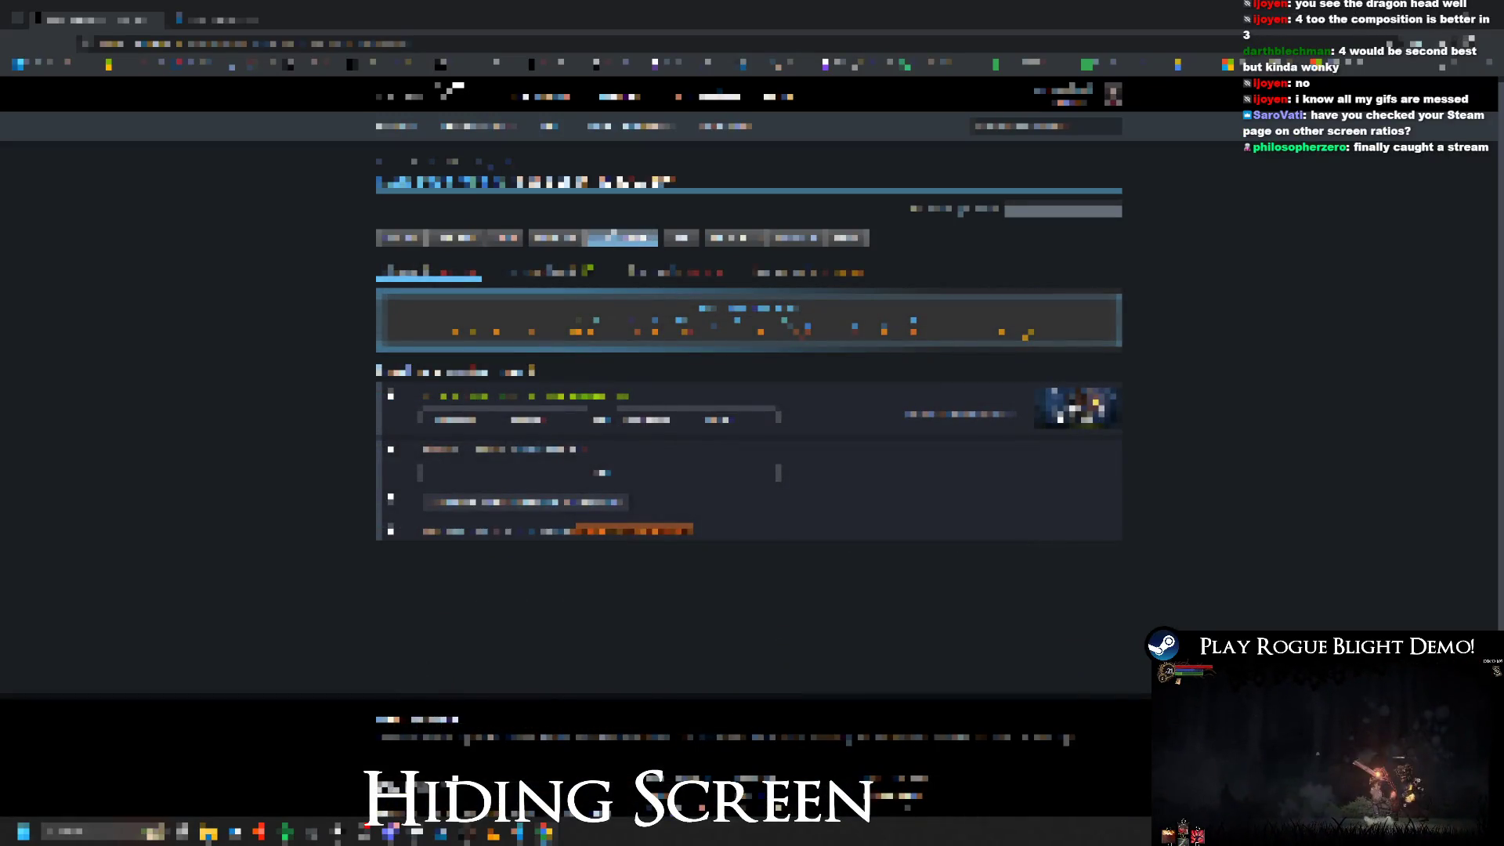
pyautogui.click(596, 278)
pyautogui.scroll(-10, 596, 391)
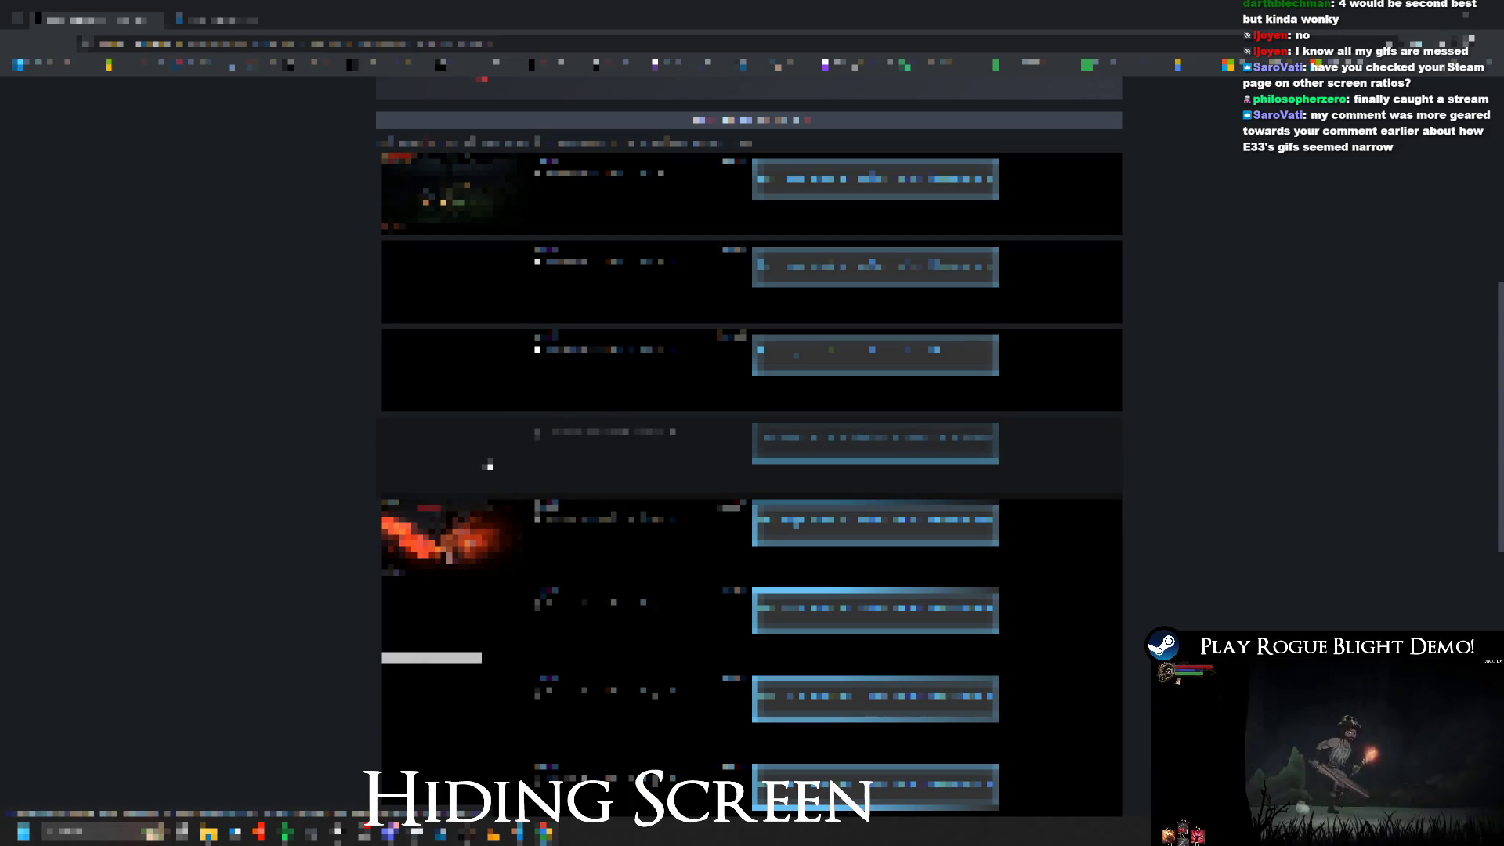
# Step: Preview a screenshot enlarged, then compare against the open store page tab
pyautogui.click(596, 561)
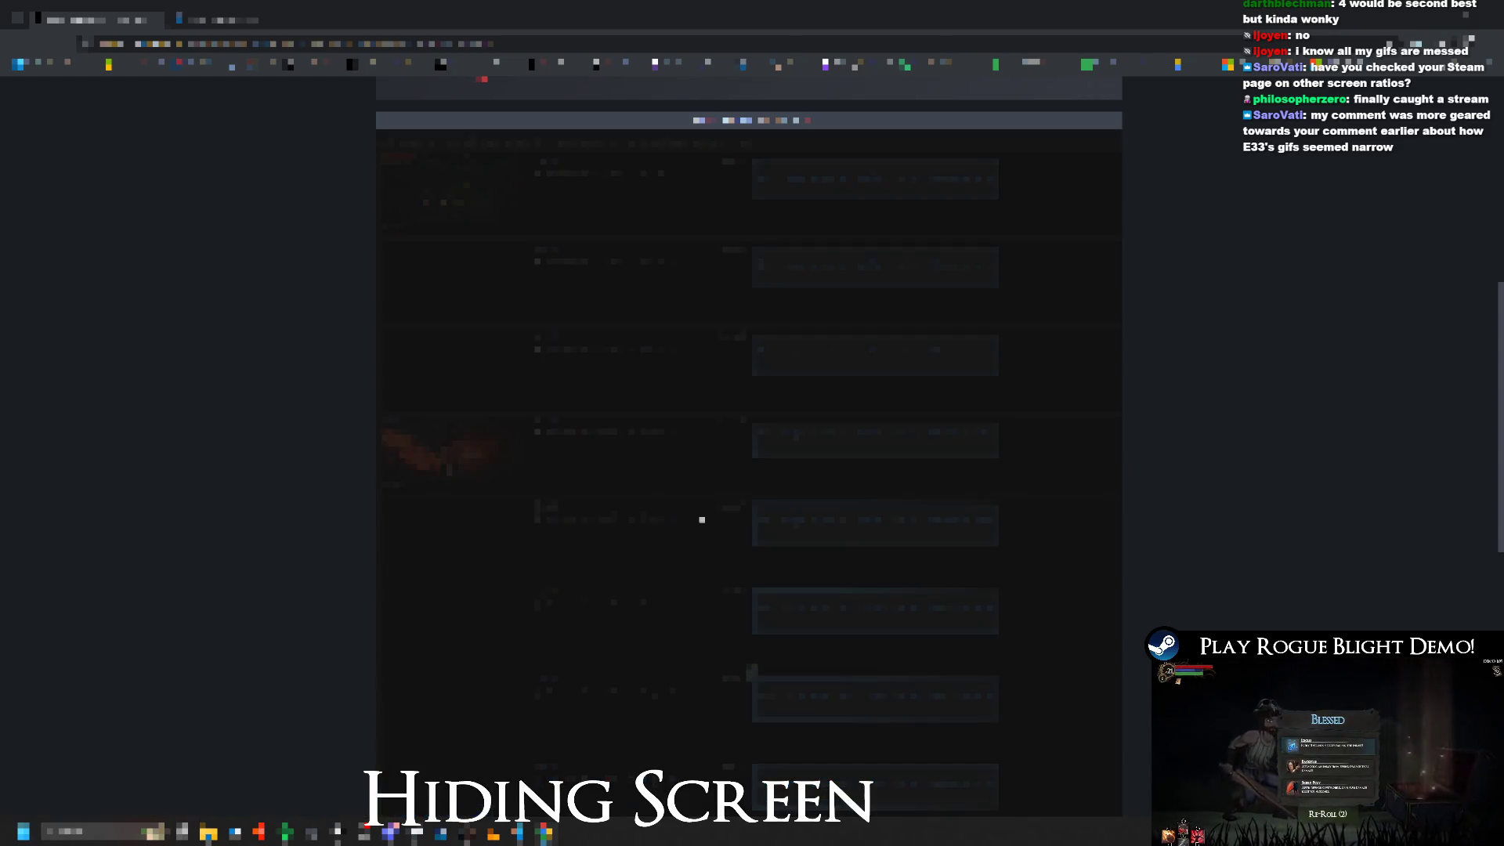
pyautogui.click(748, 674)
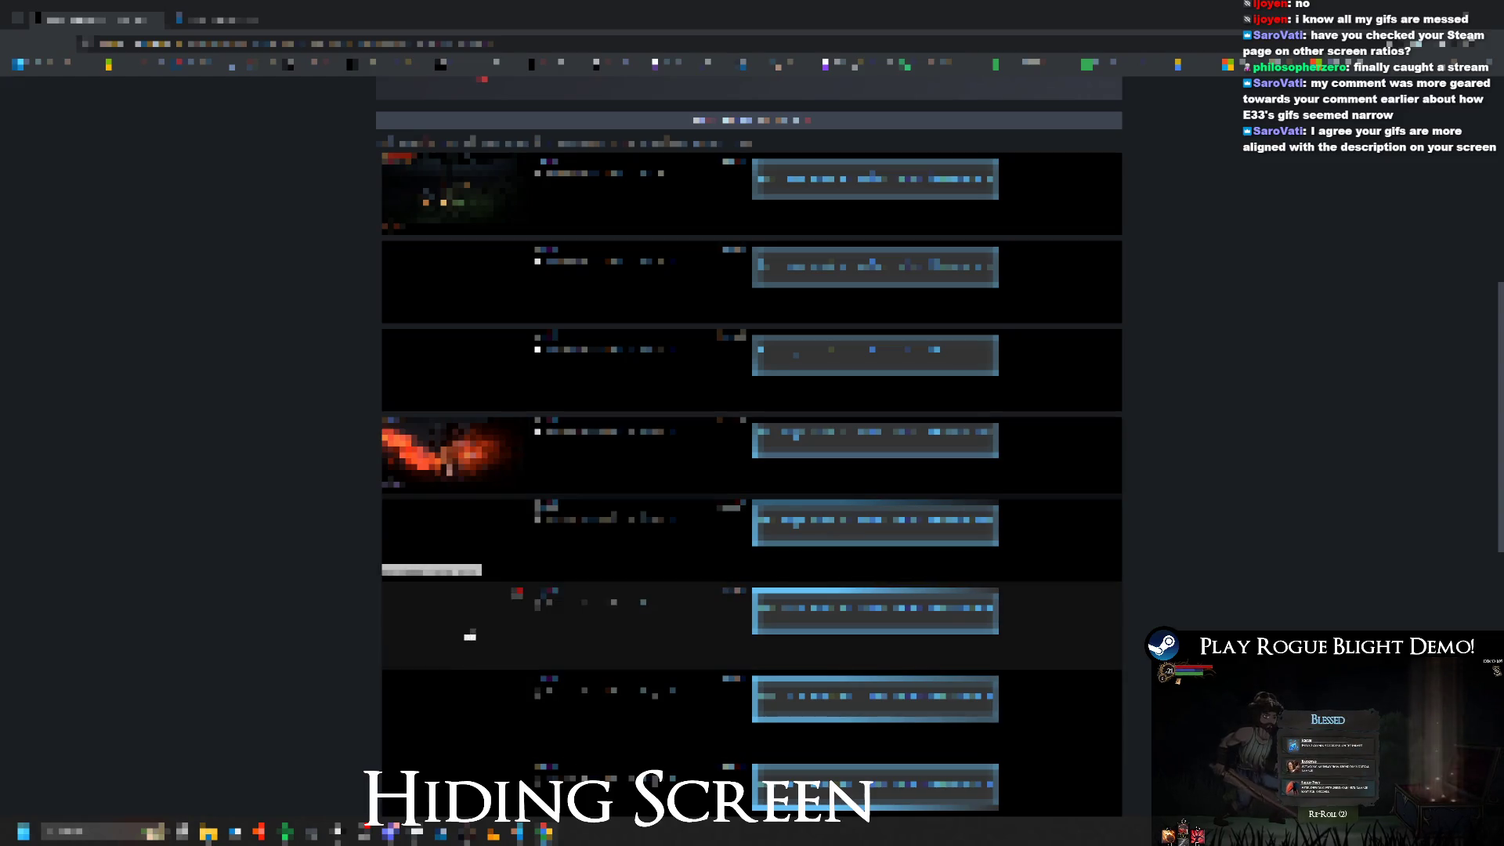
pyautogui.hotkey('ctrl', 'Tab')
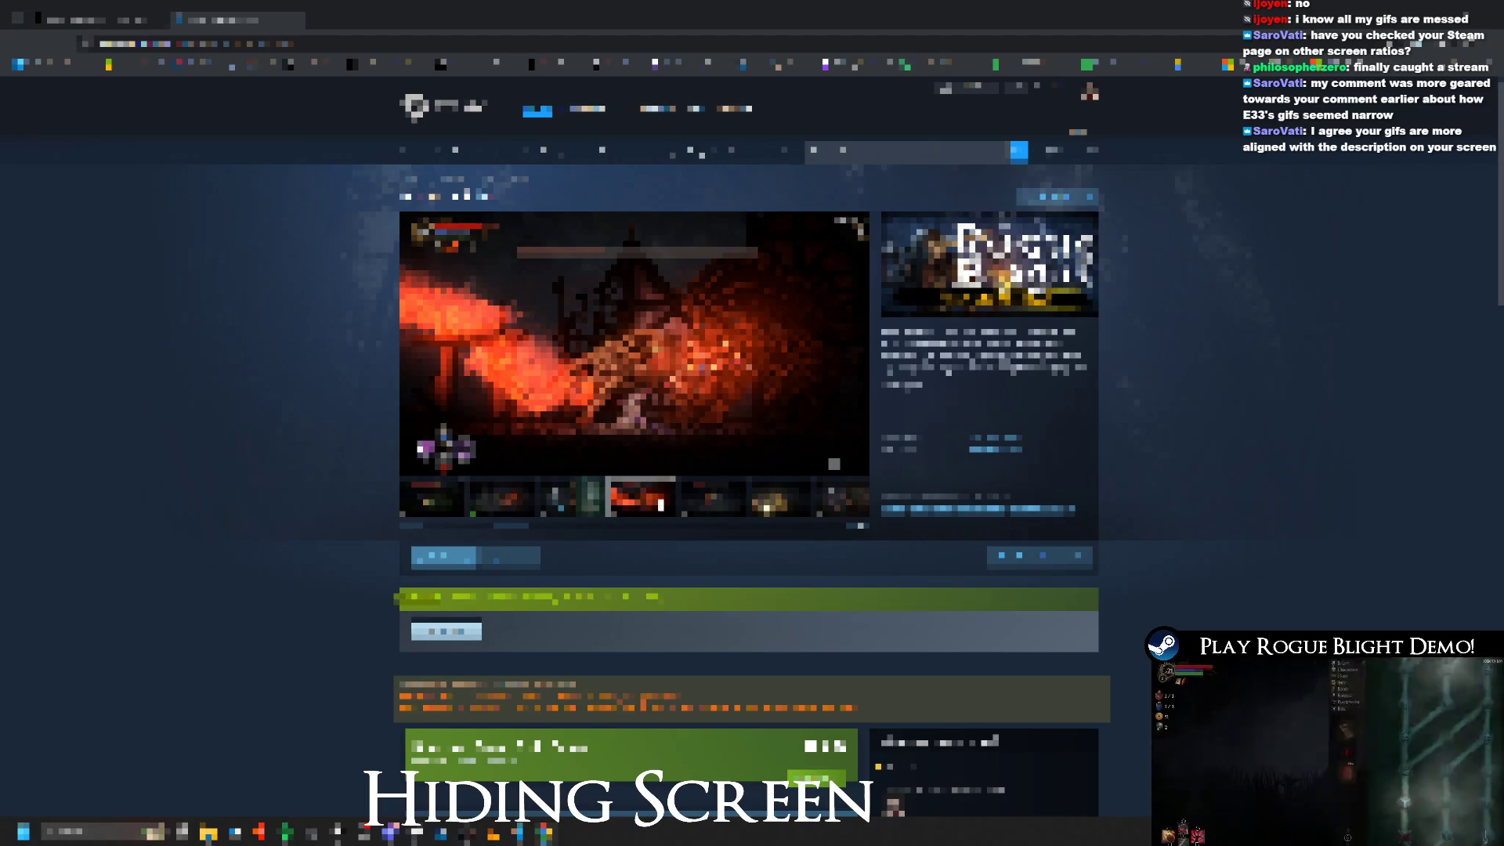
pyautogui.hotkey('ctrl', 'Tab')
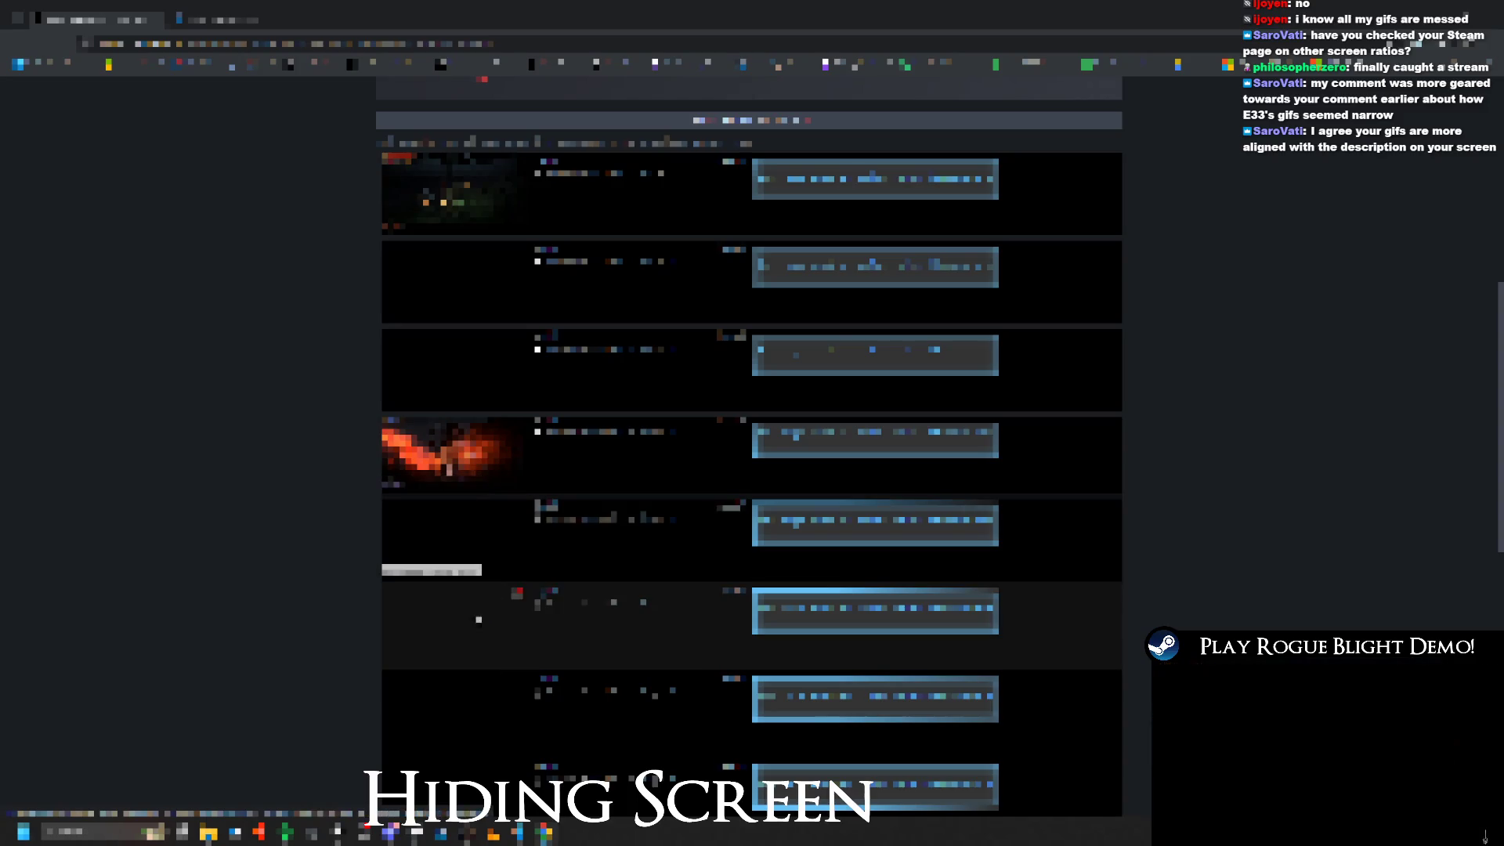
# Step: Open an entry from the list and follow its link to the Rogue Blight store page
pyautogui.scroll(-1, 488, 548)
pyautogui.click(752, 627)
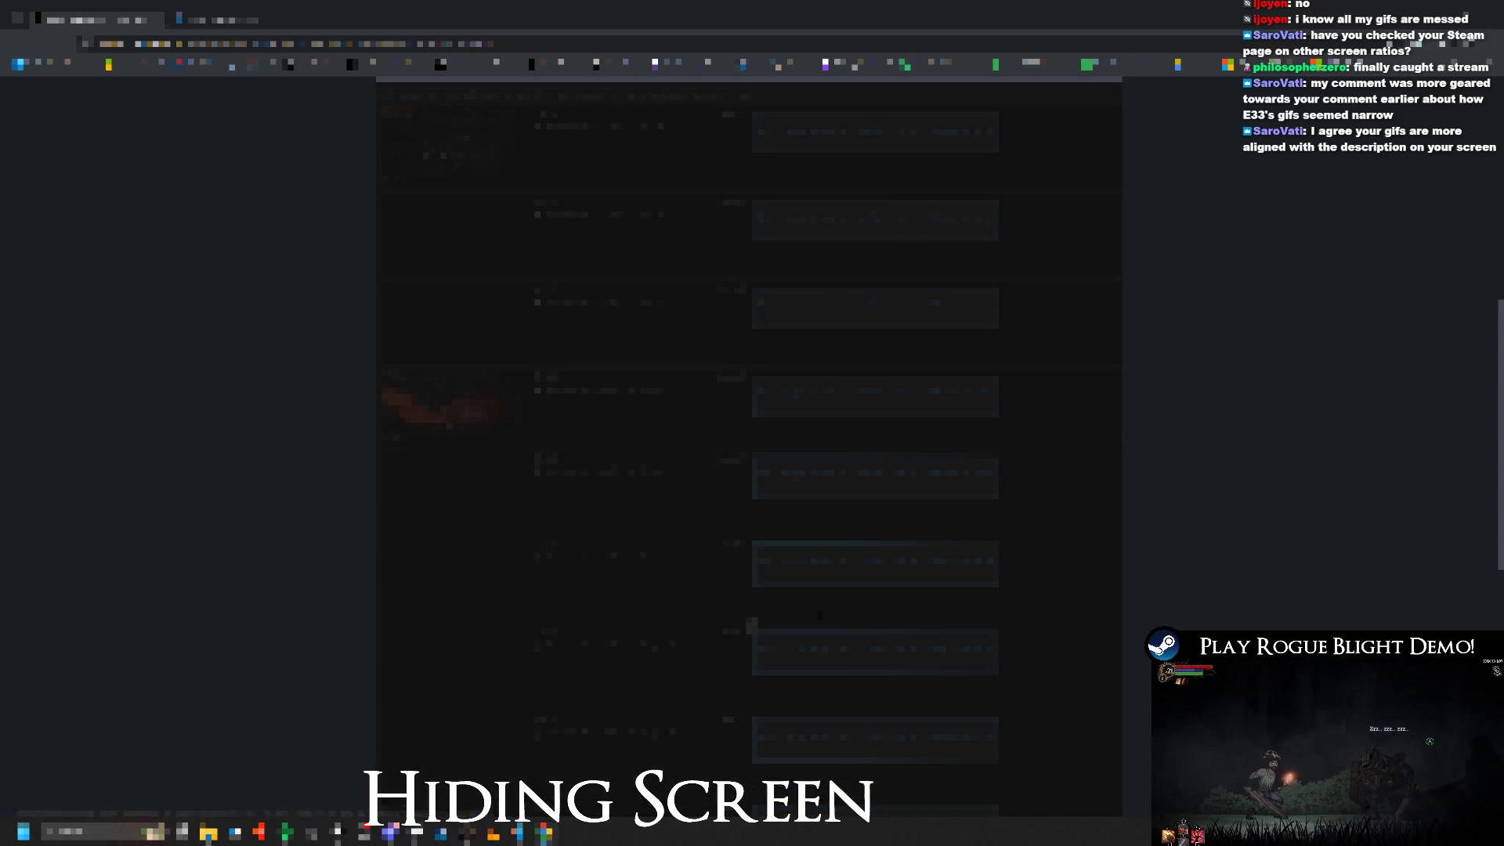
pyautogui.scroll(-3, 485, 526)
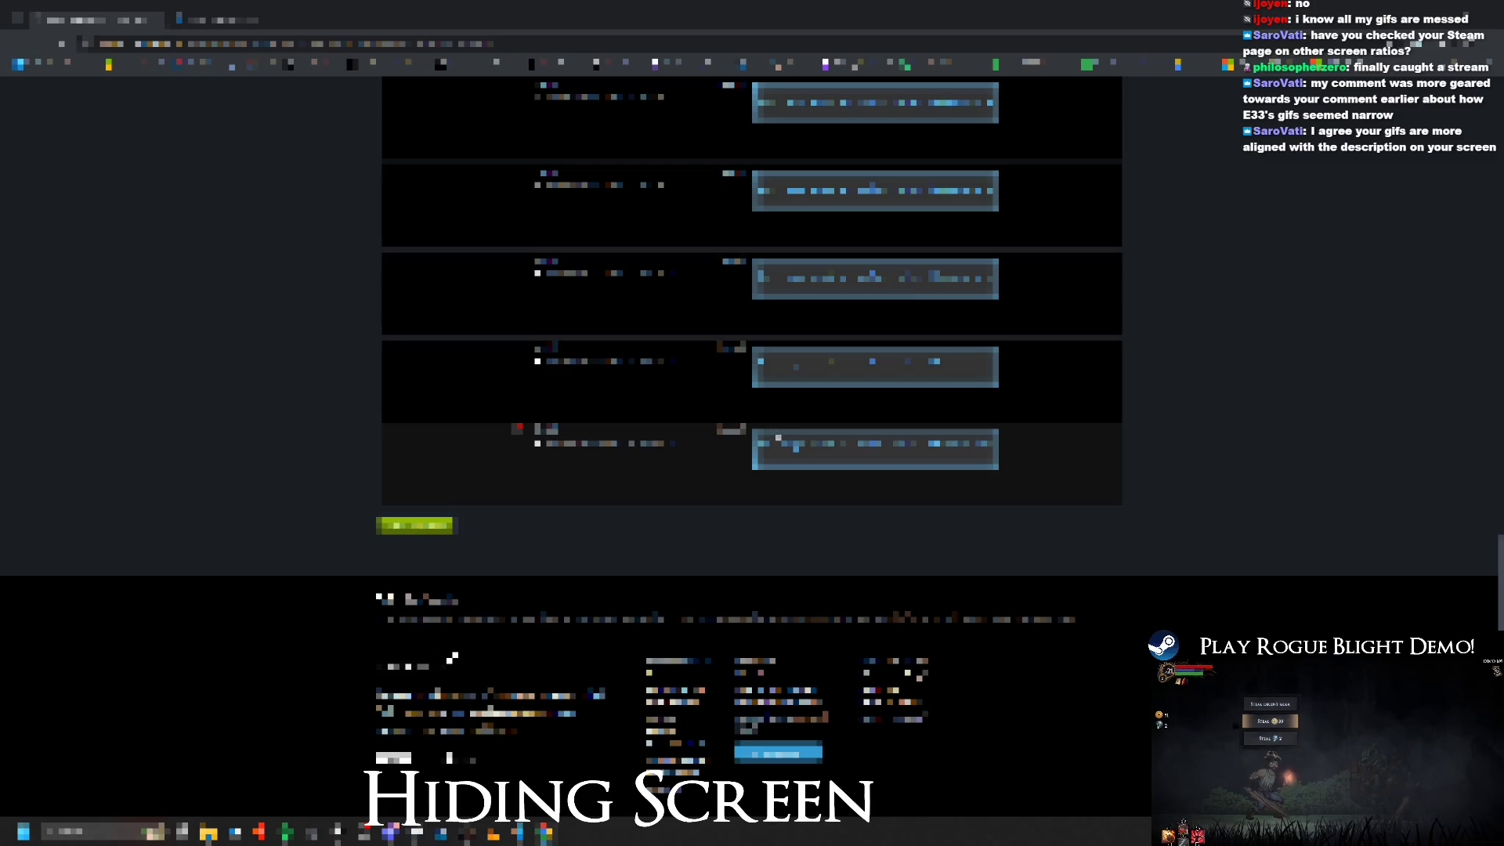
pyautogui.click(778, 437)
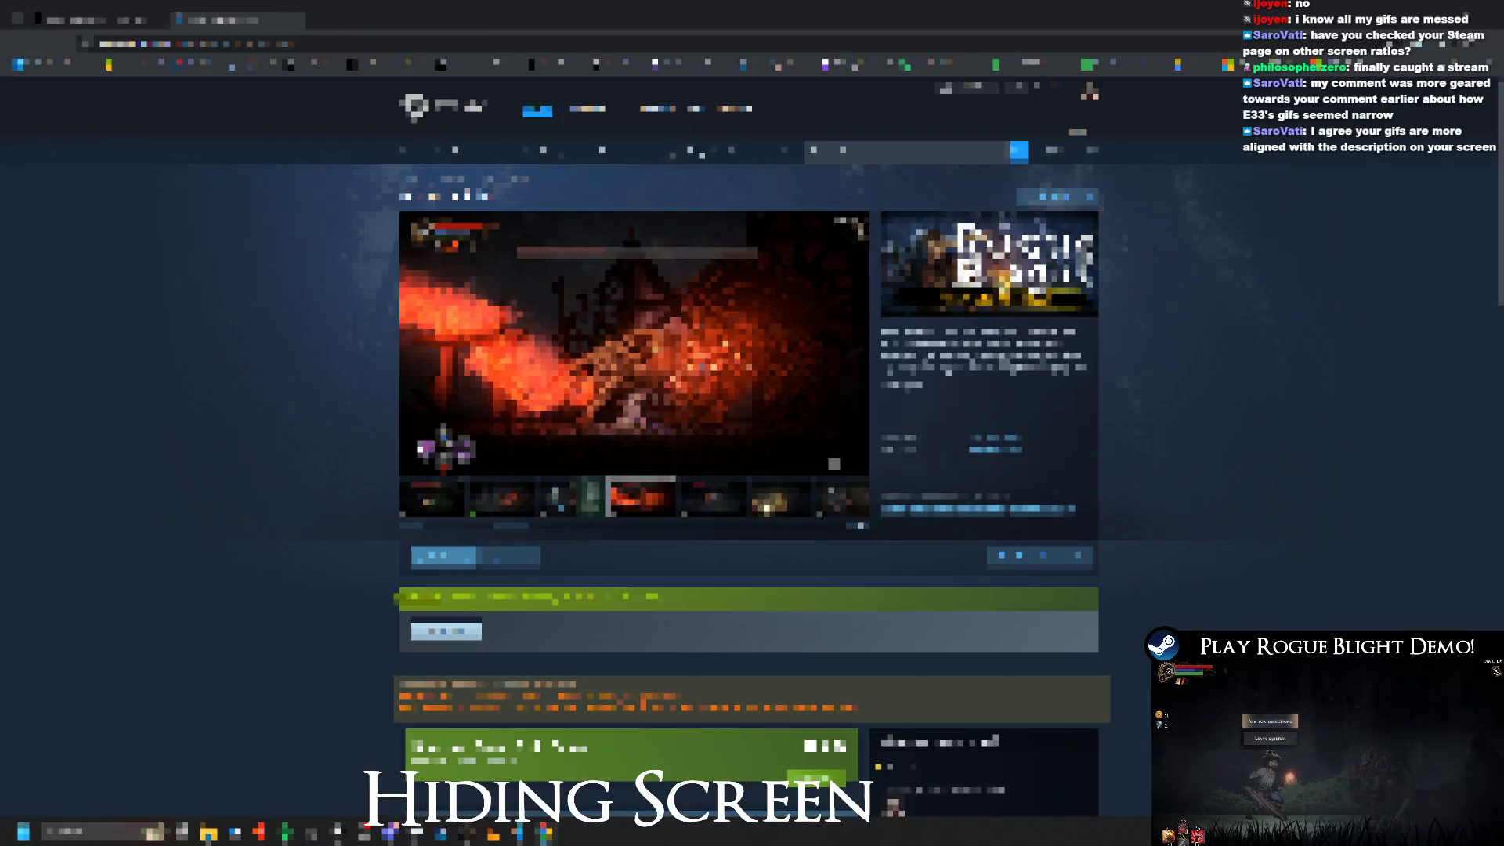
# Step: Check the last section's entries on the previous list page, then return to the Rogue Blight store page
pyautogui.hotkey('alt', 'Left')
pyautogui.click(859, 298)
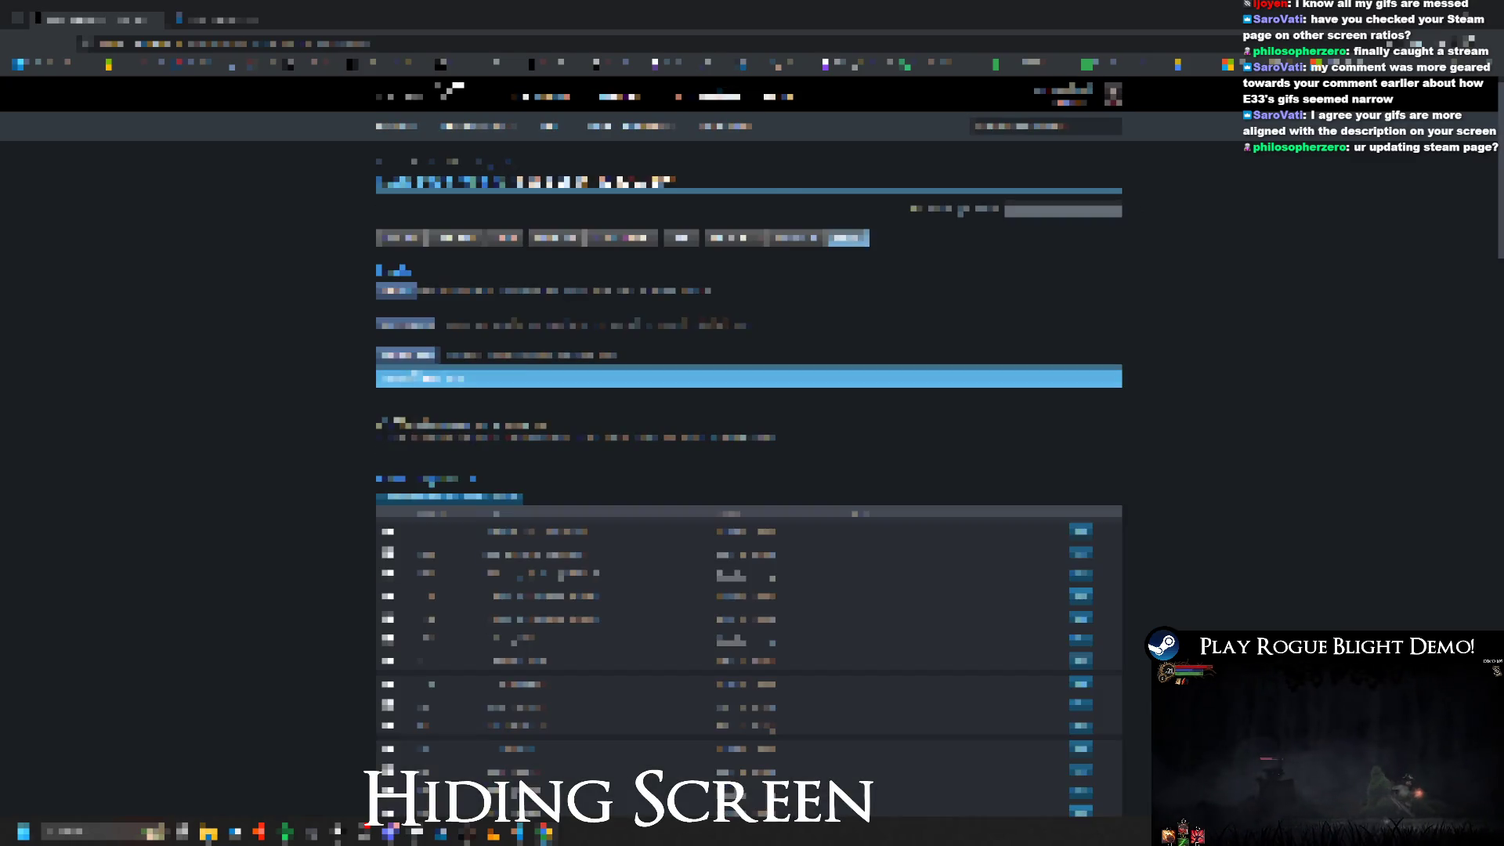
pyautogui.click(249, 19)
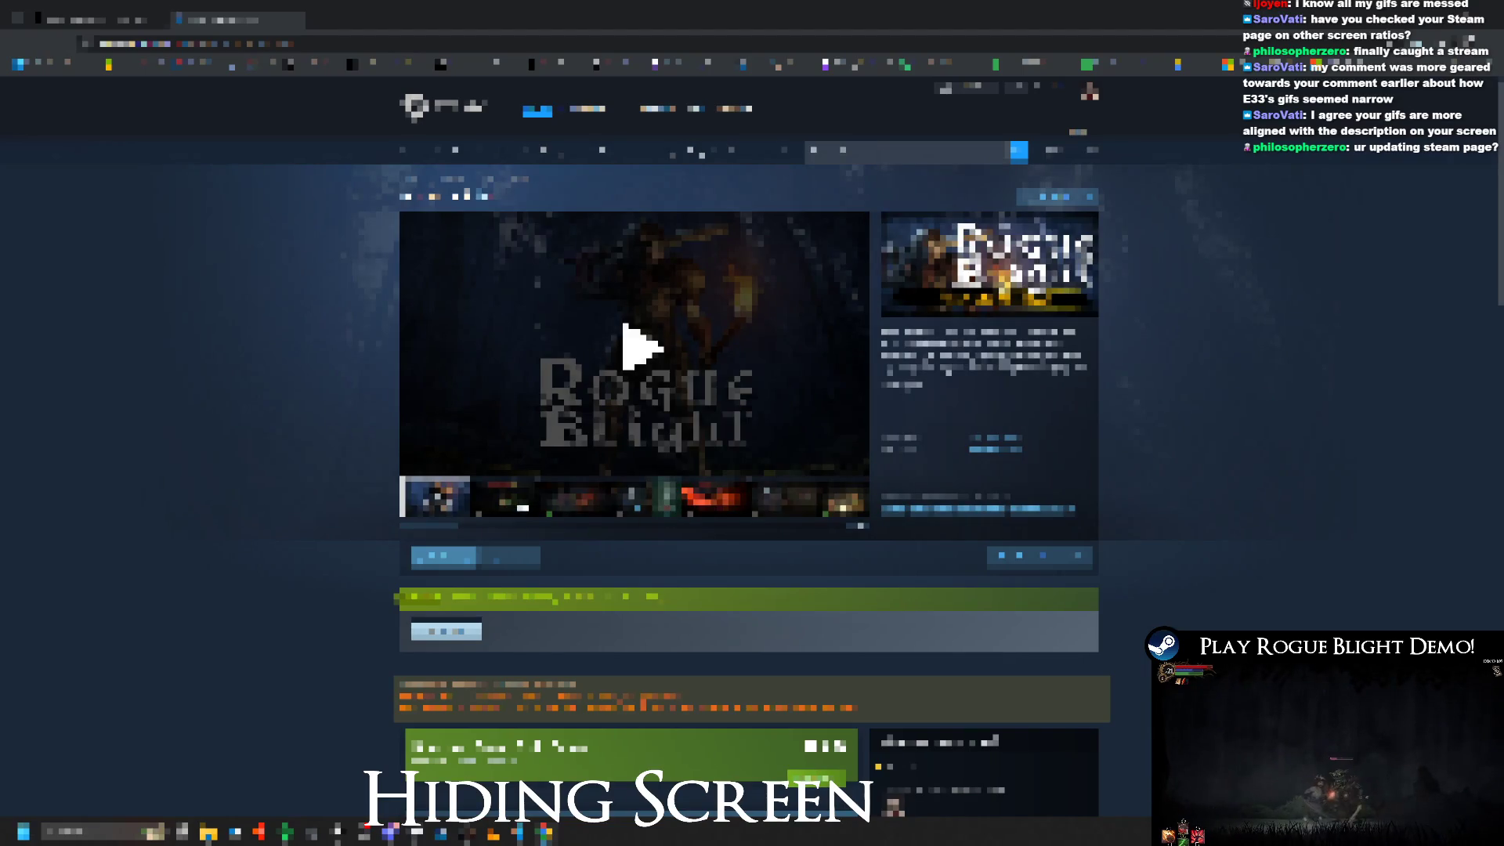
# Step: Step through the Rogue Blight gameplay screenshots in the media carousel, starting from the trailer
pyautogui.click(580, 501)
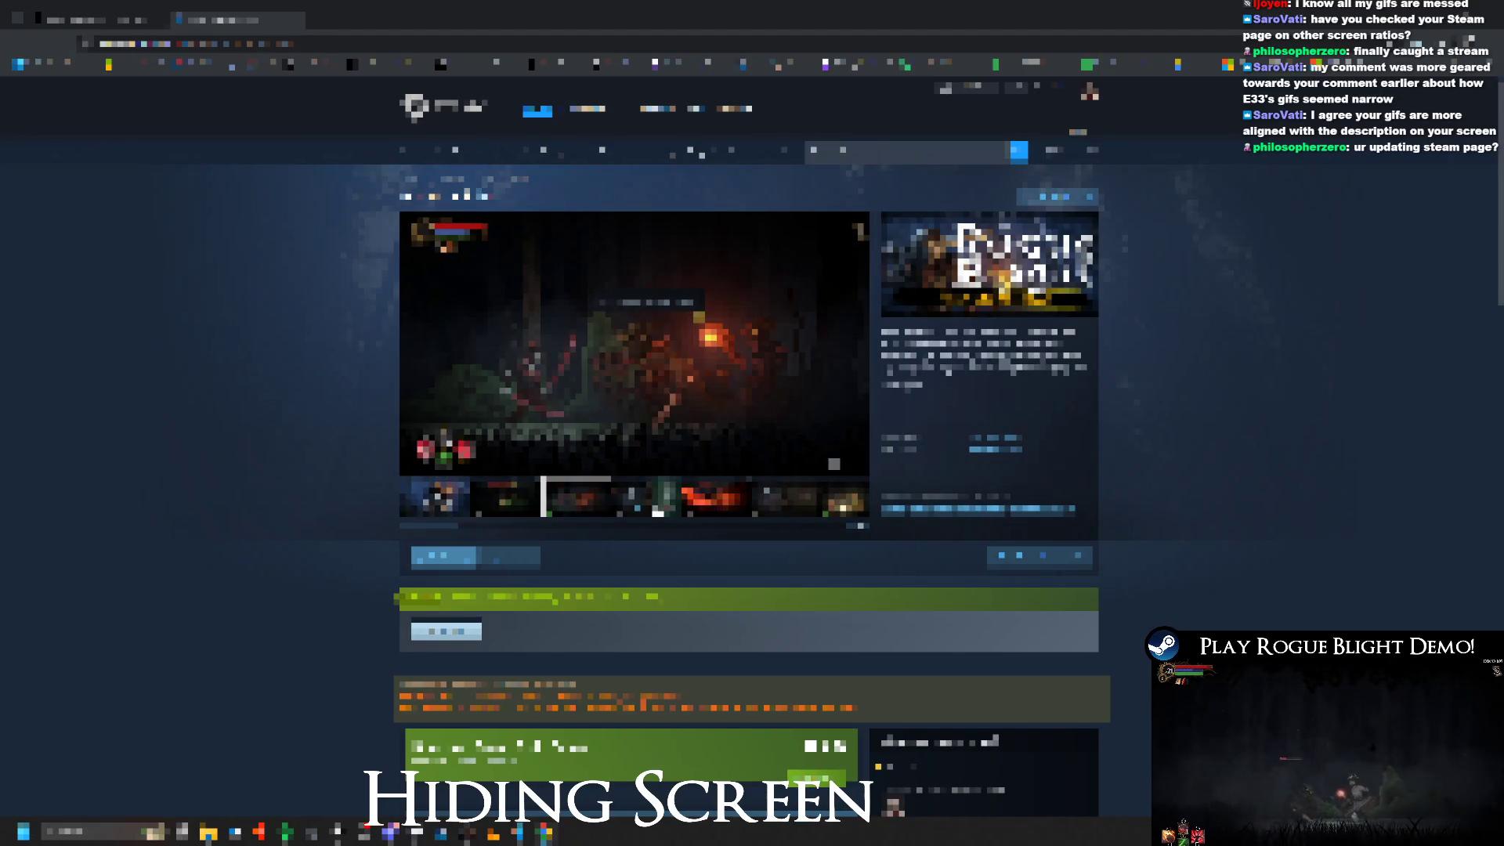
pyautogui.click(646, 498)
pyautogui.click(717, 498)
pyautogui.click(505, 498)
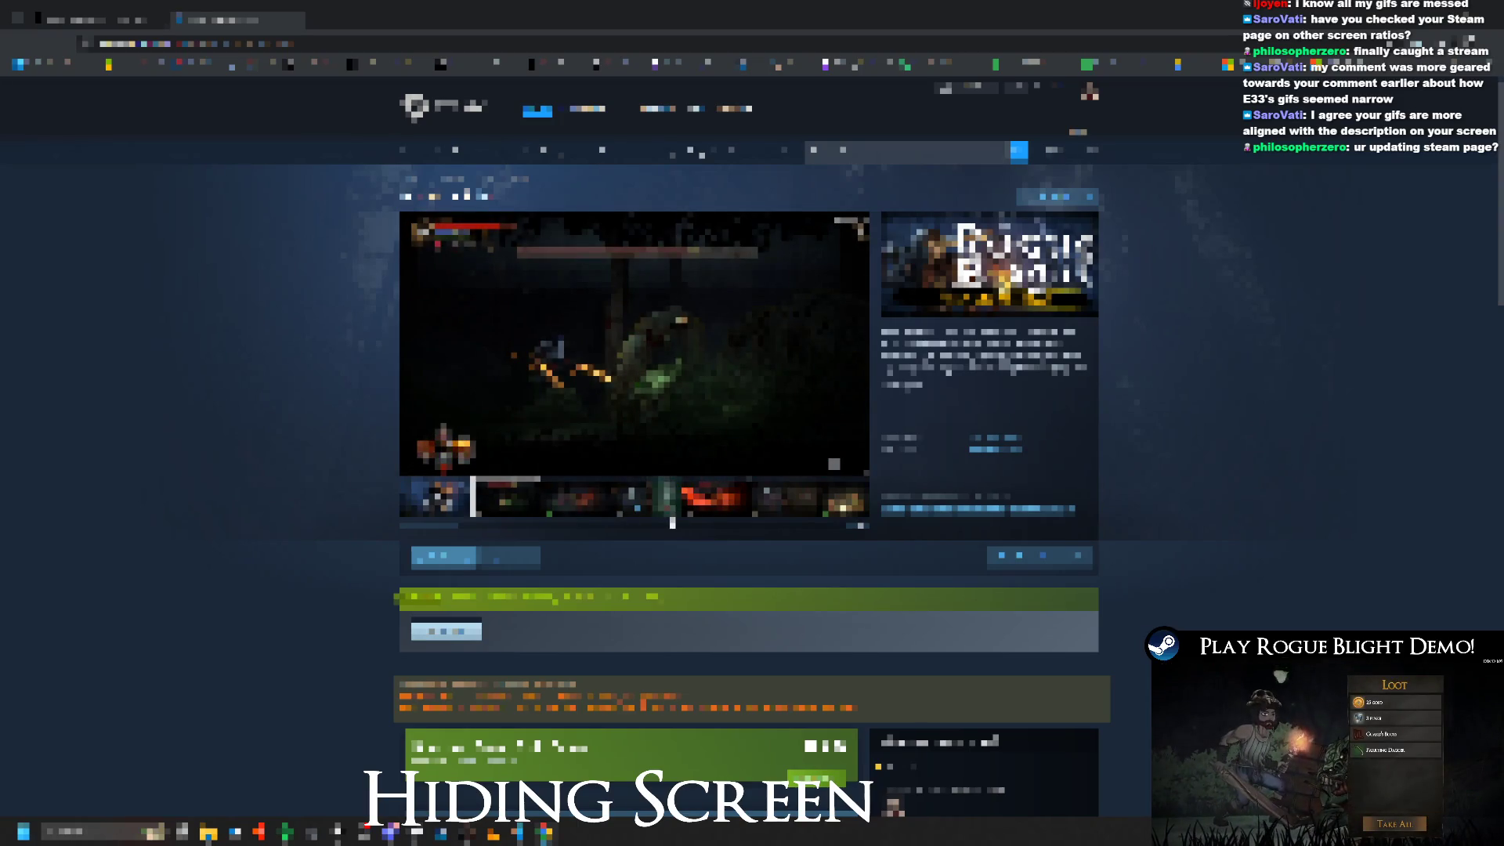
pyautogui.click(580, 500)
pyautogui.click(650, 499)
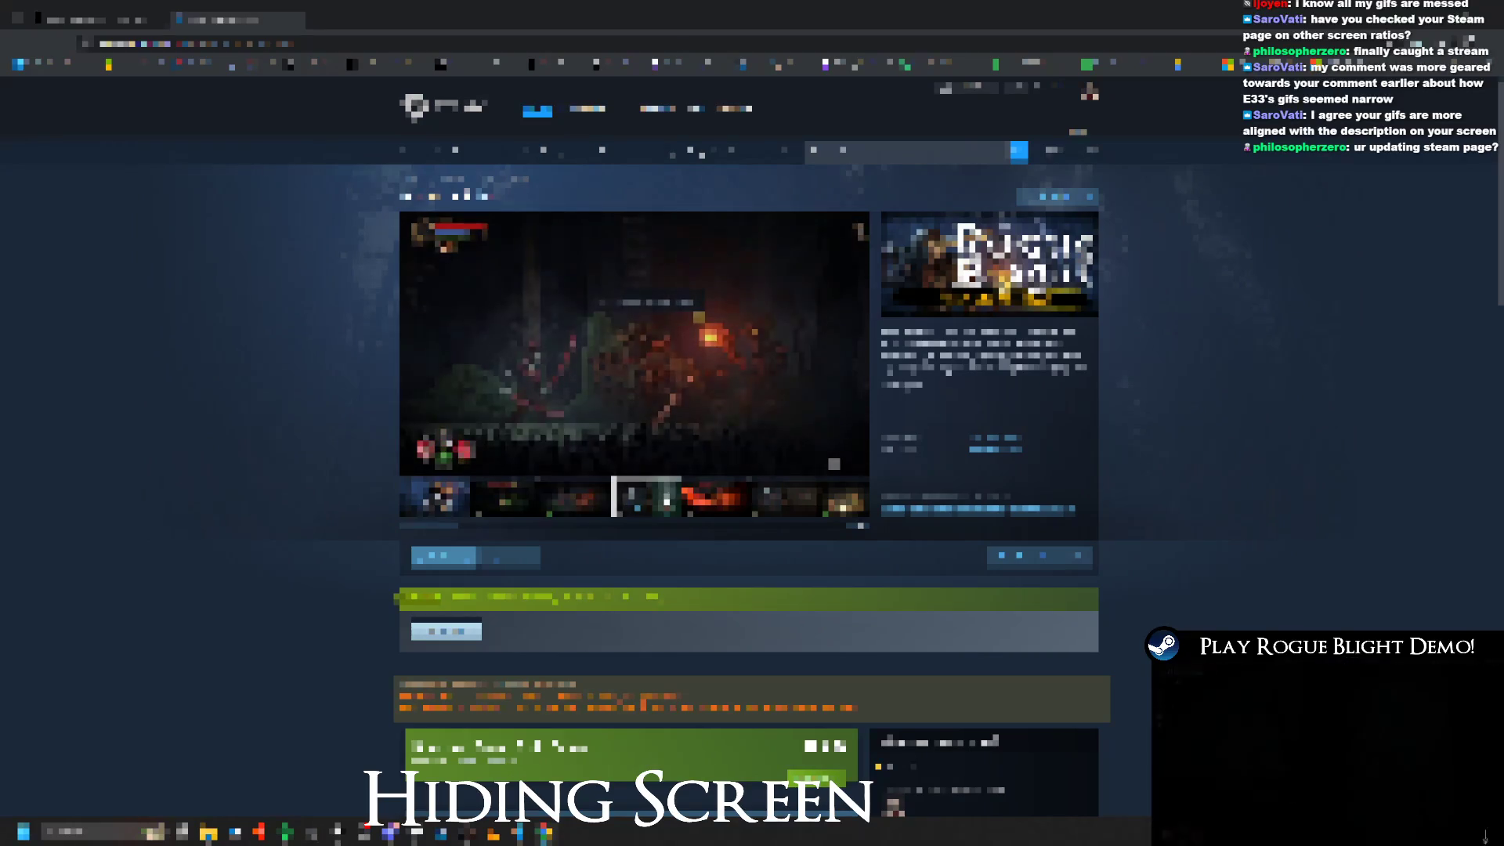
pyautogui.click(740, 505)
pyautogui.click(784, 497)
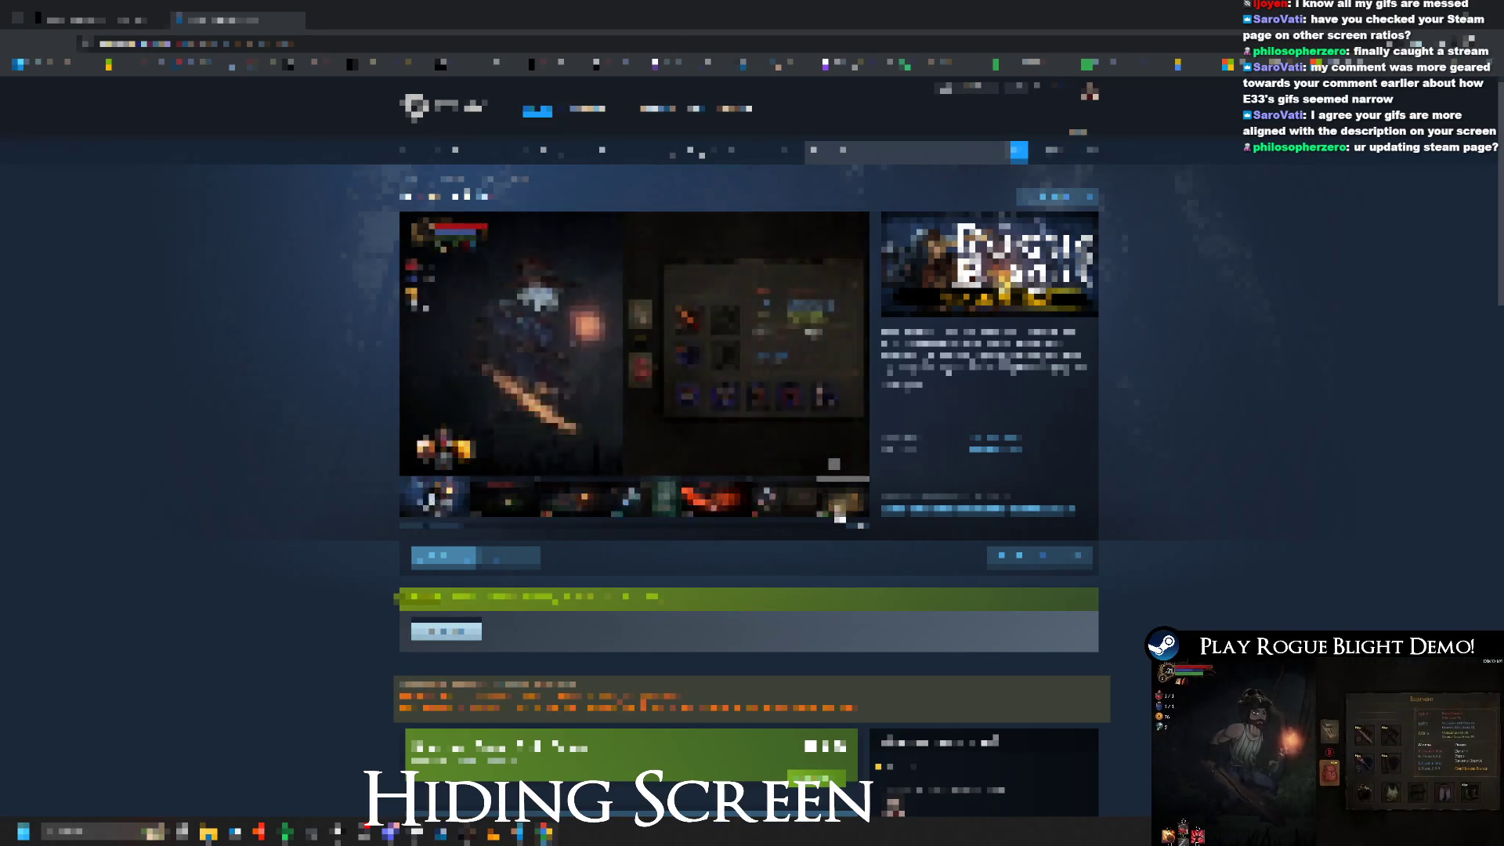
pyautogui.click(842, 497)
pyautogui.click(632, 498)
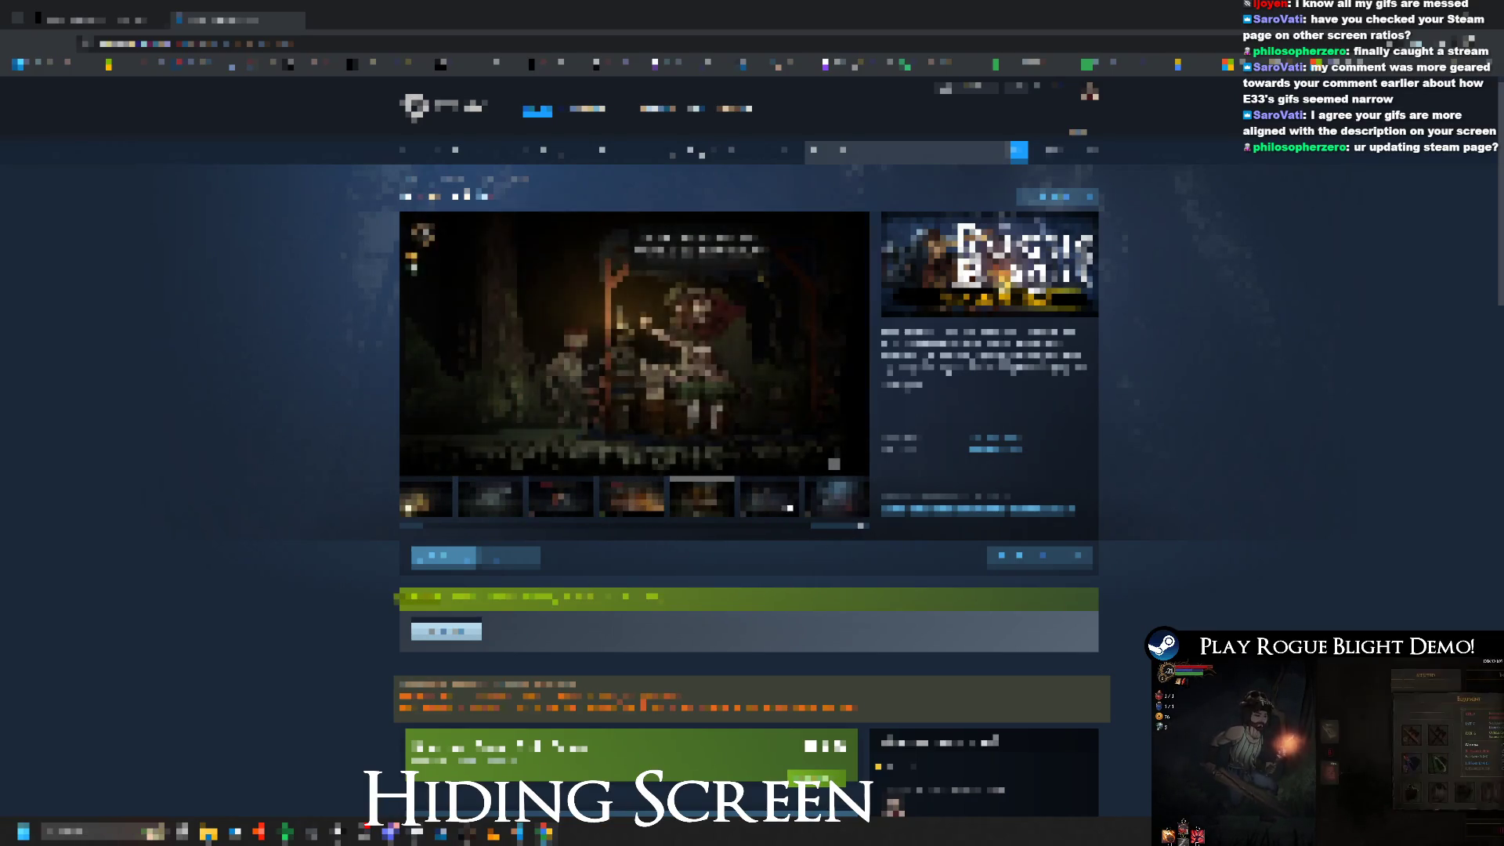
pyautogui.click(771, 500)
pyautogui.moveTo(813, 532)
pyautogui.mouseDown()
pyautogui.moveTo(473, 541)
pyautogui.moveTo(764, 522)
pyautogui.moveTo(731, 532)
pyautogui.mouseUp()
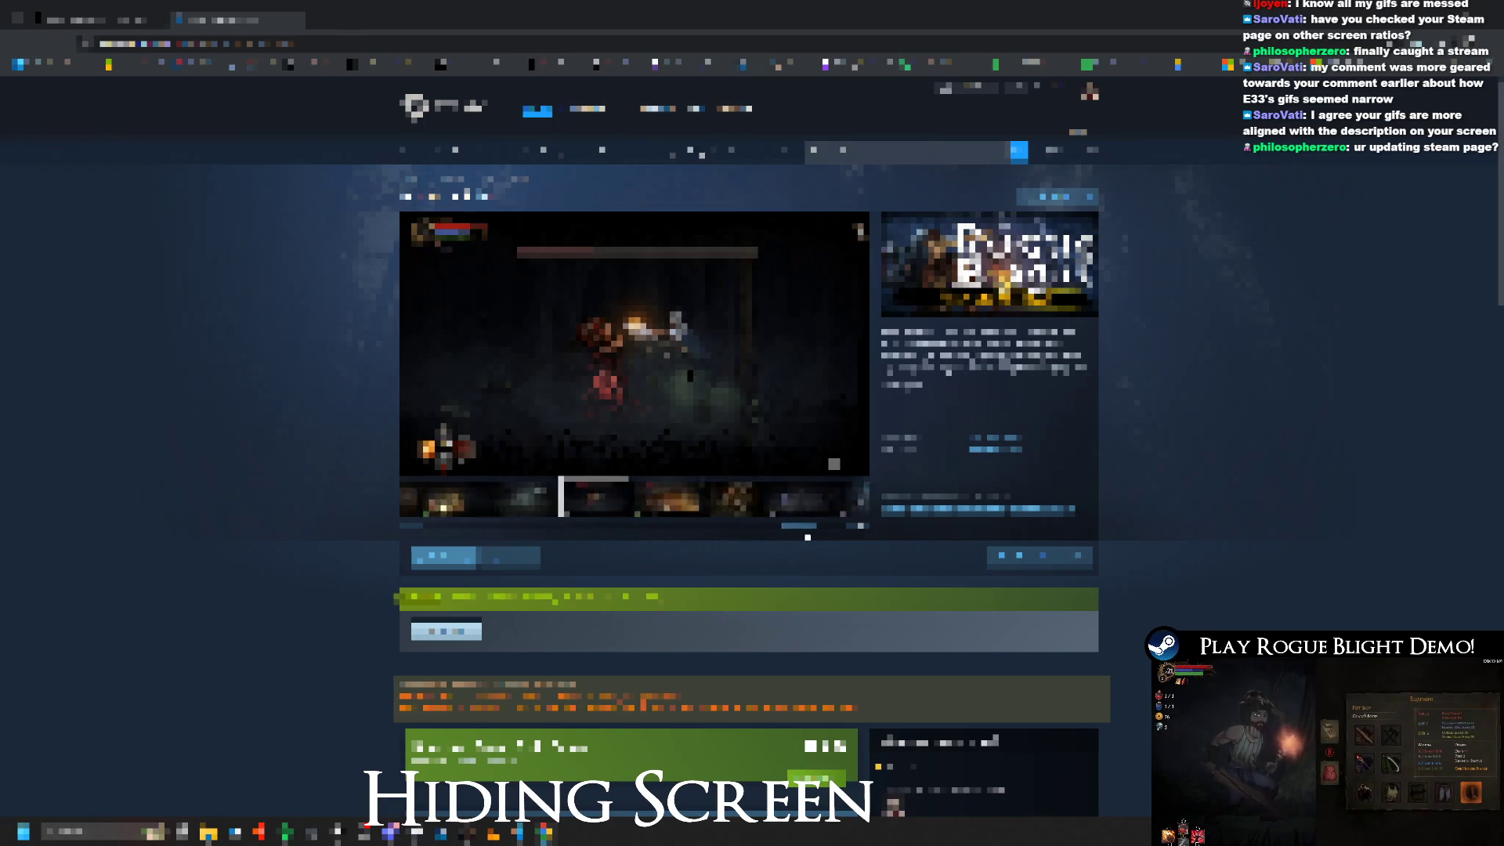
pyautogui.moveTo(832, 543); pyautogui.dragTo(425, 543)
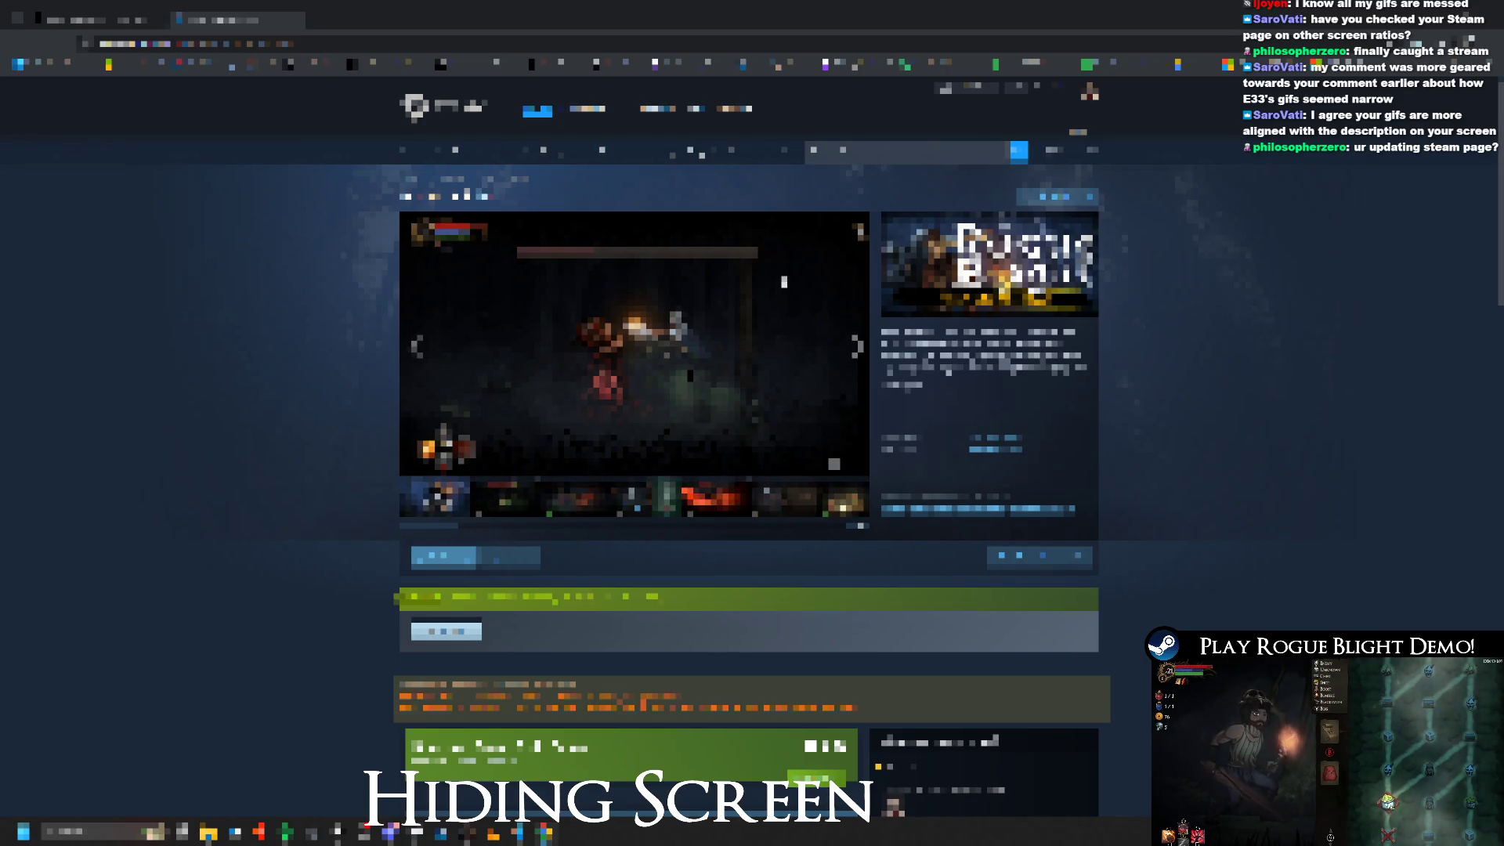
# Step: Return to the Steam store page and scroll down to the description GIFs
pyautogui.hotkey('alt', 'Tab')
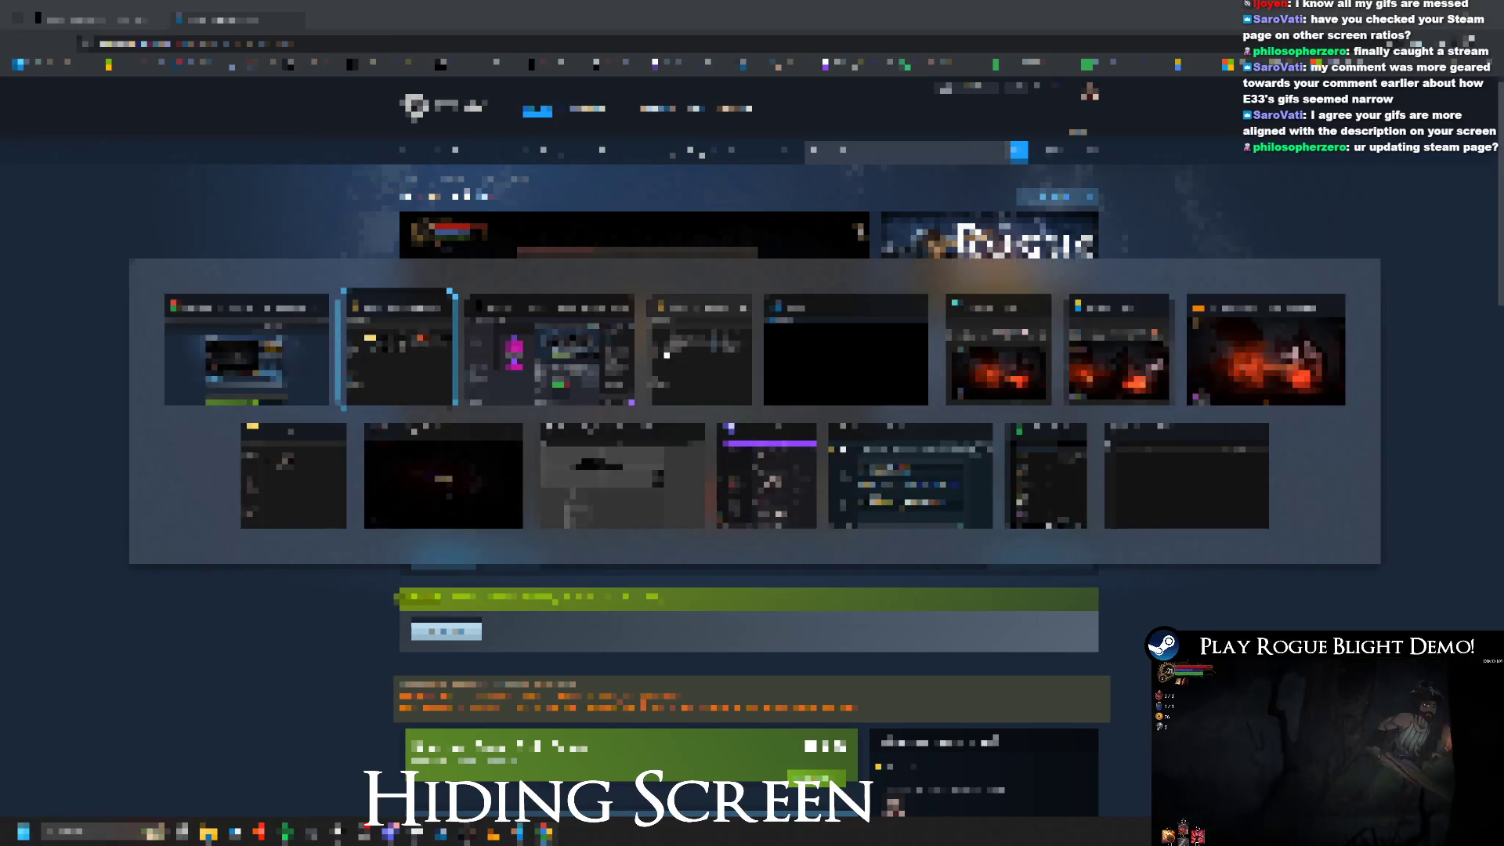
pyautogui.hotkey('alt', 'Tab')
pyautogui.scroll(-8, 753, 455)
pyautogui.scroll(-3, 626, 454)
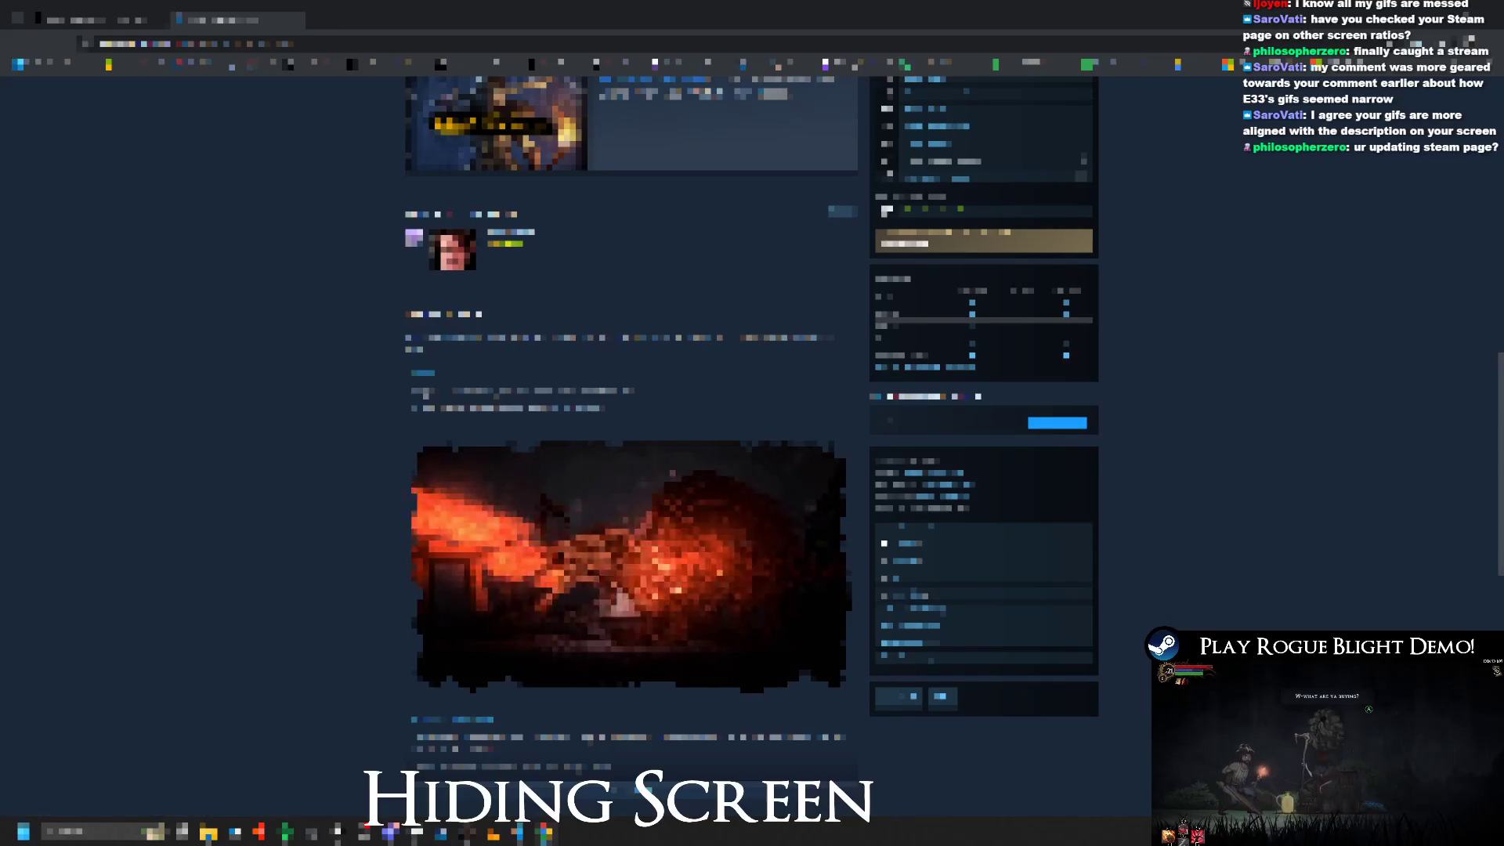
# Step: Cycle through the open windows, close one, and bring the store page window back to front
pyautogui.hotkey('alt', 'Tab')
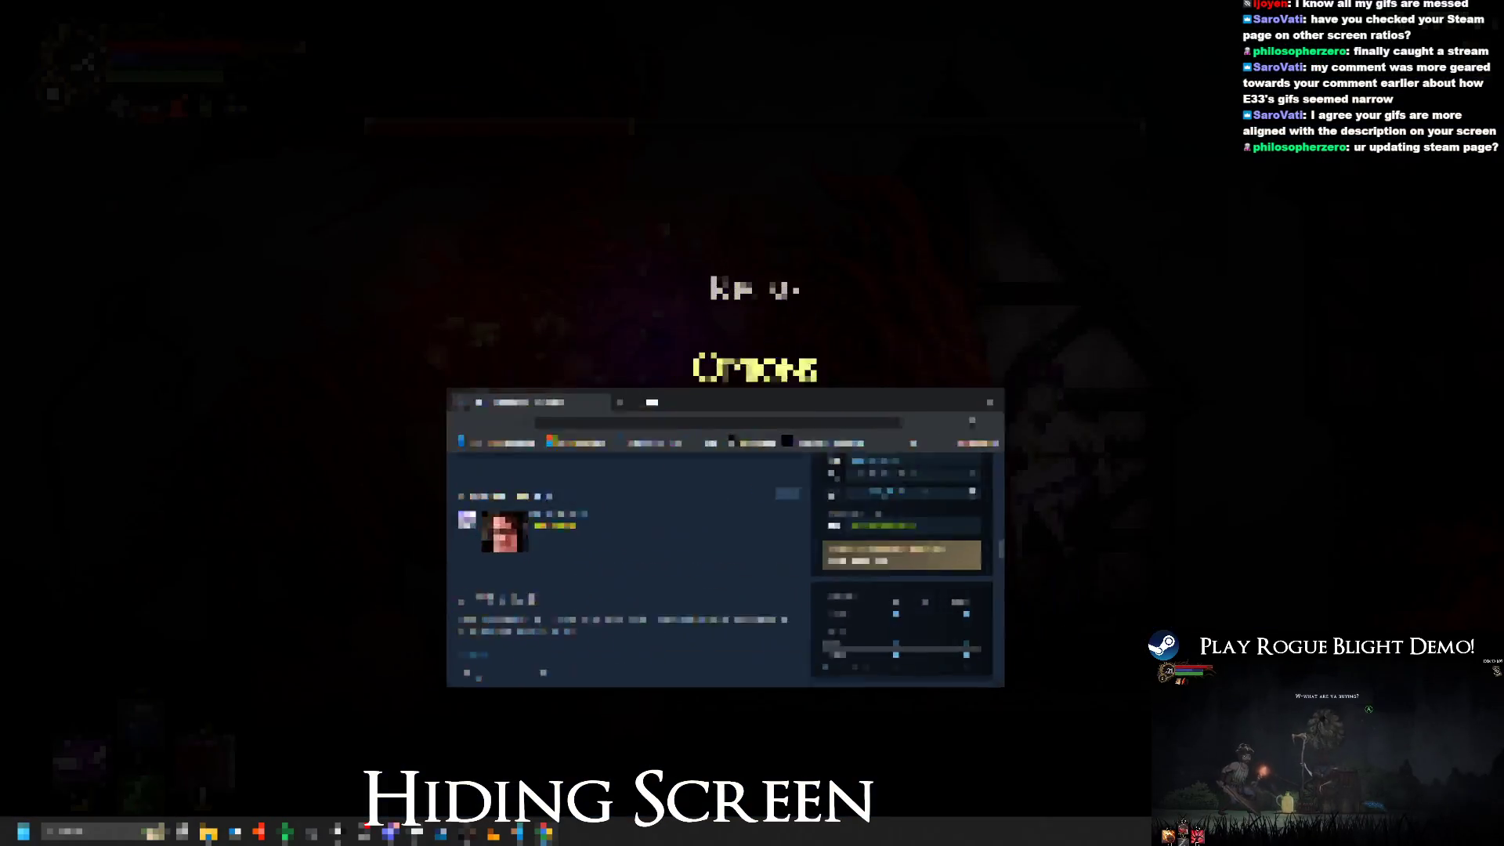
pyautogui.hotkey('alt', 'Tab')
pyautogui.press('Tab')
pyautogui.press('Tab')
pyautogui.press('Tab')
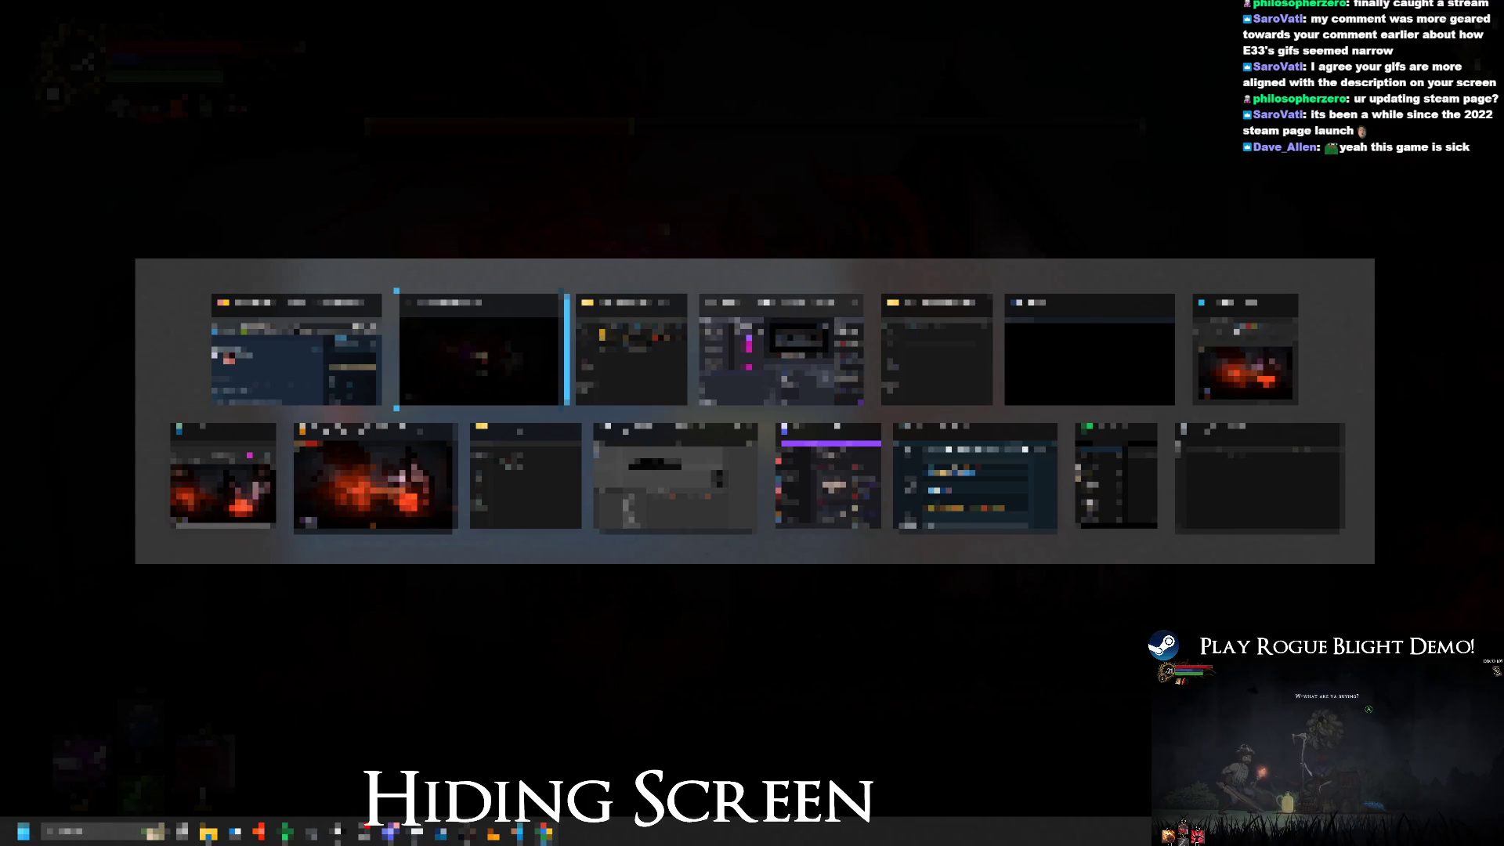
pyautogui.press('Tab')
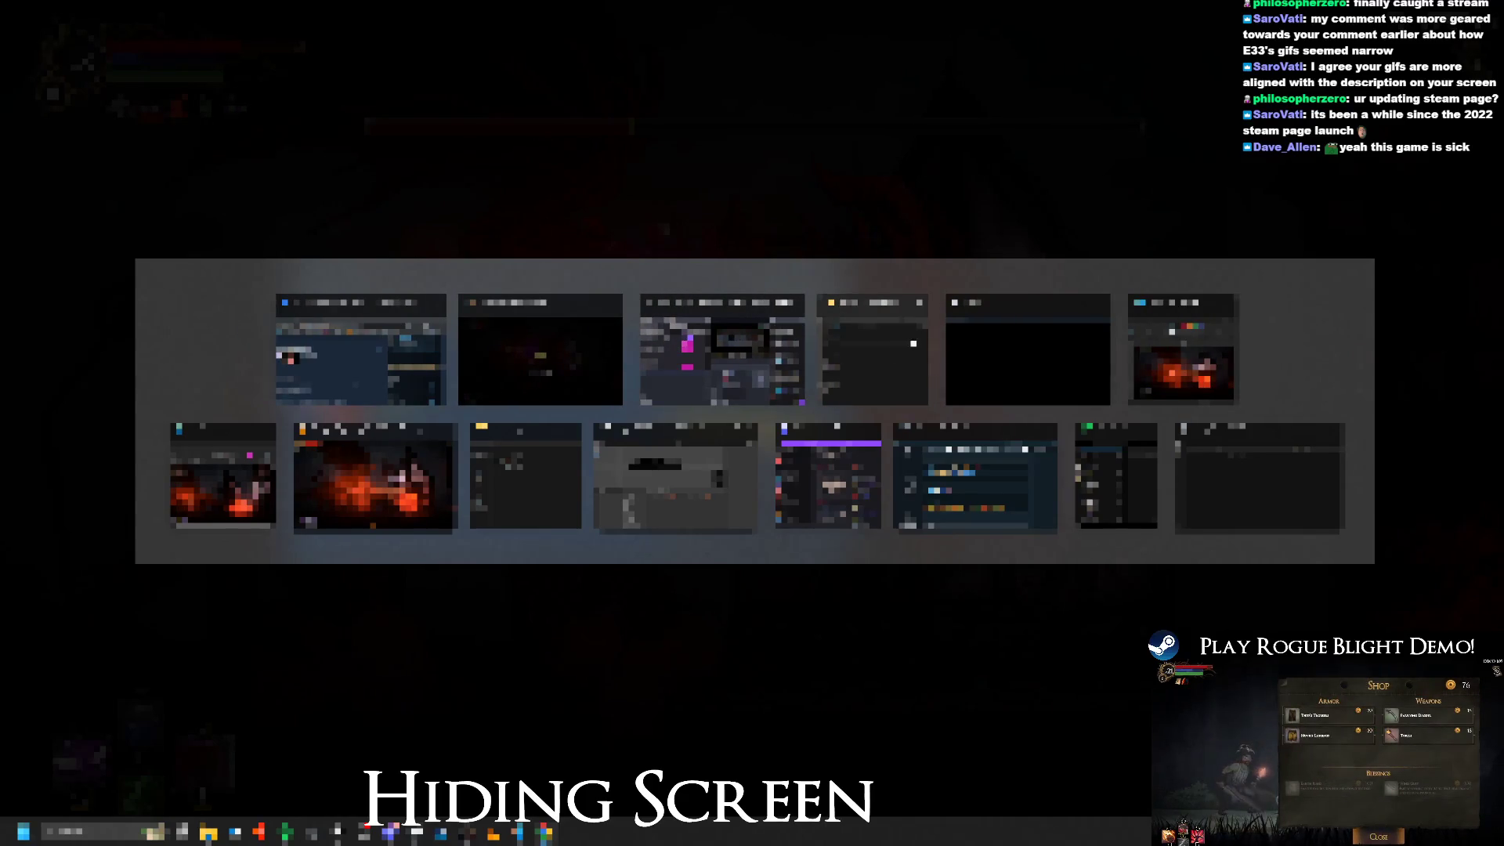
pyautogui.press('Tab')
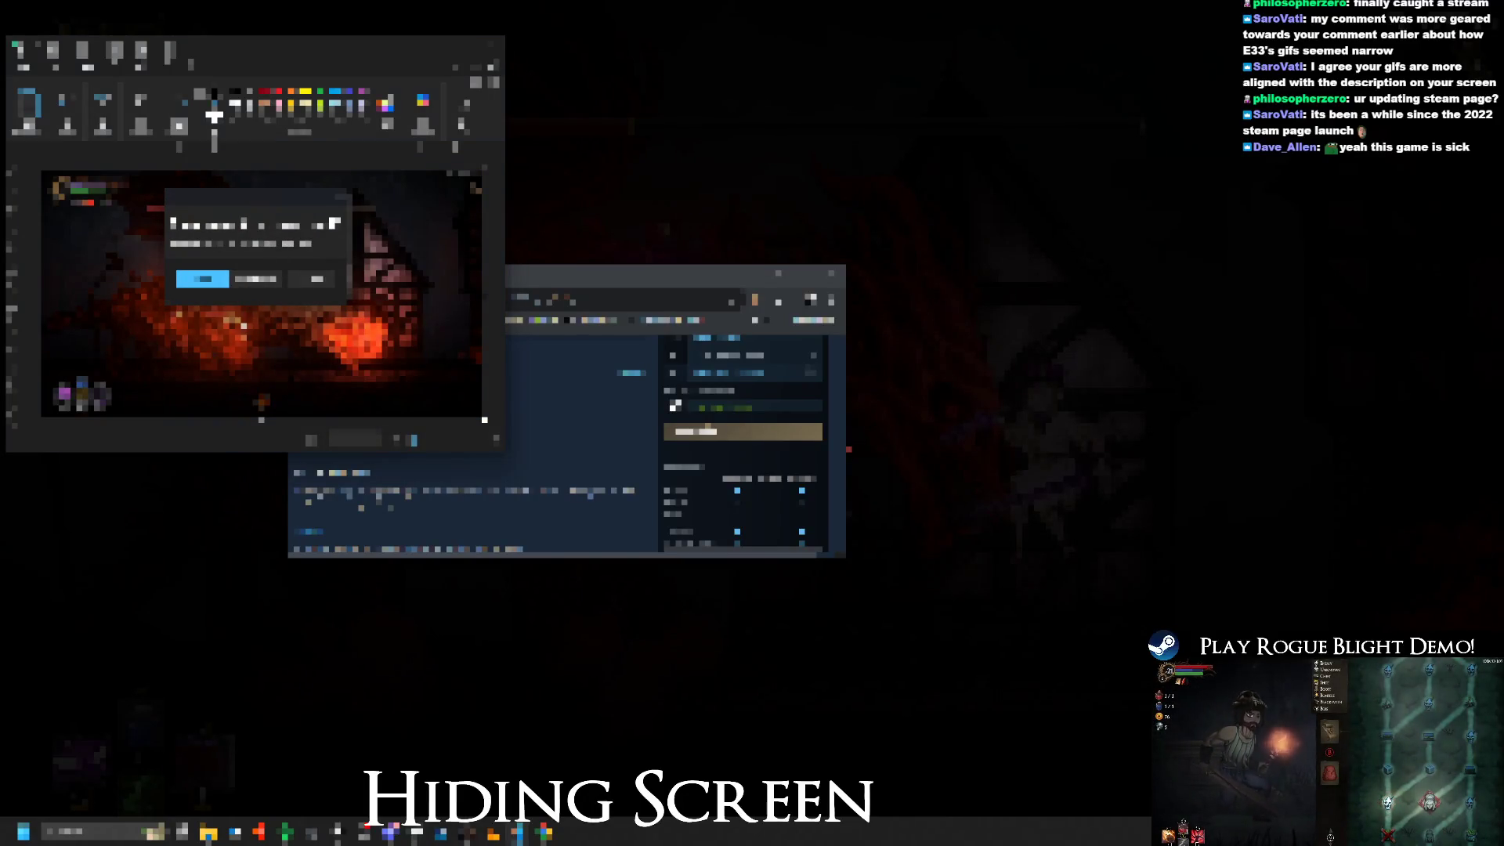
pyautogui.hotkey('alt', 'Tab')
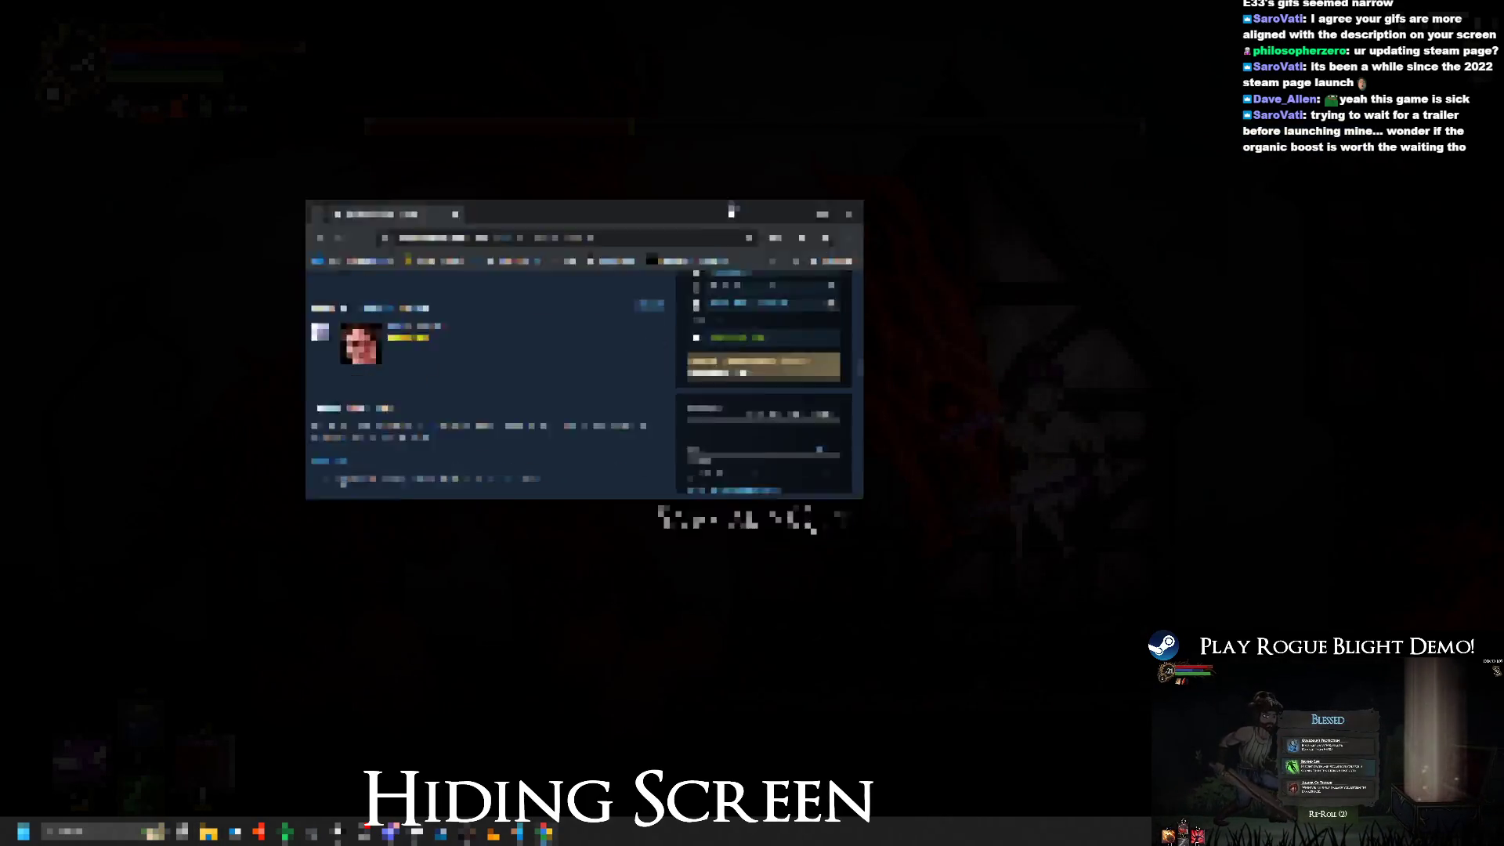
pyautogui.press('super+Up')
pyautogui.hotkey('alt', 'Tab')
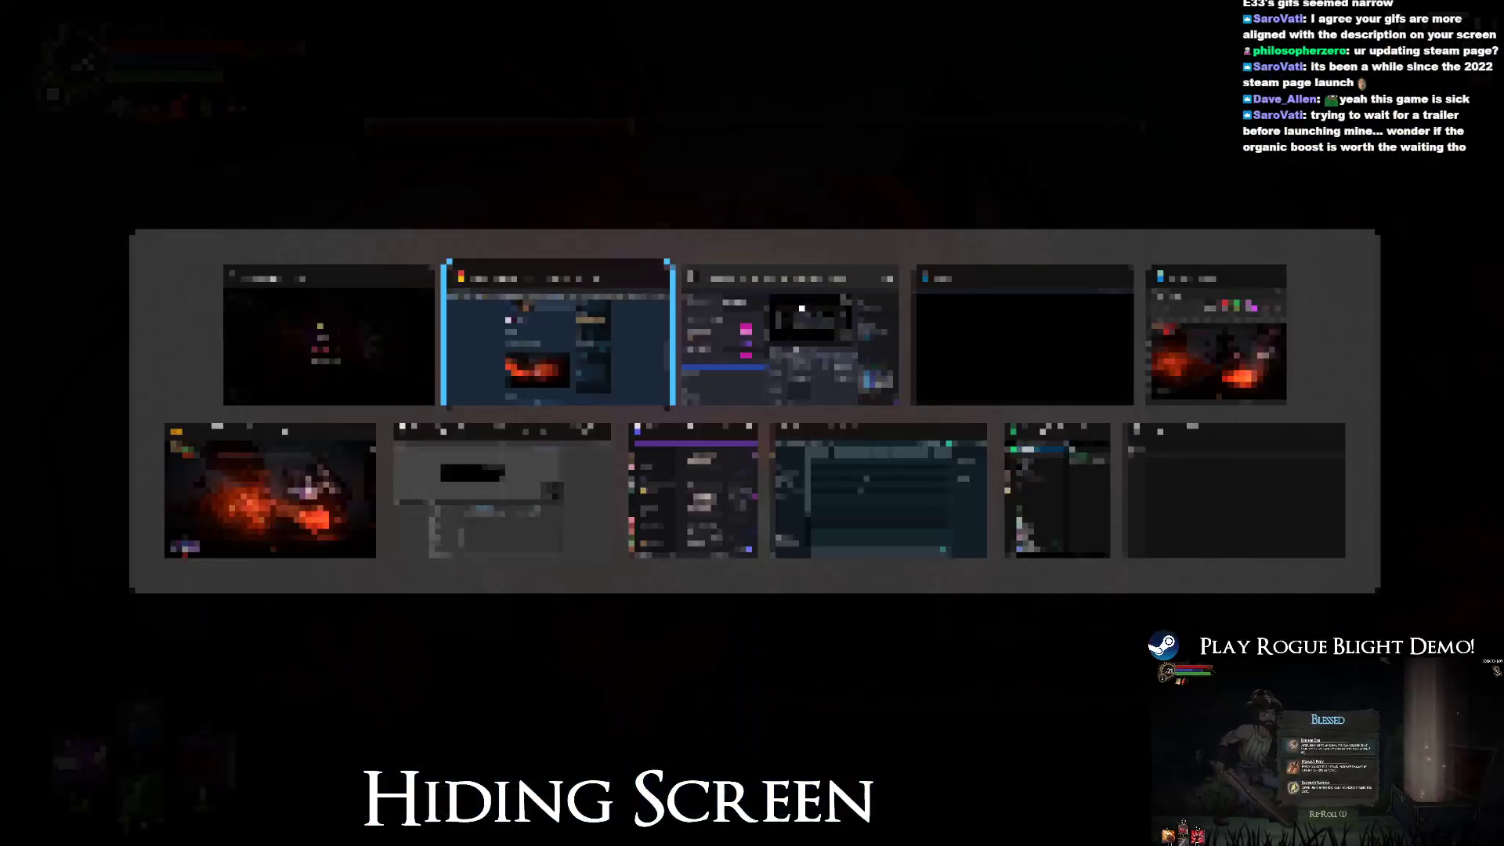
pyautogui.click(1334, 430)
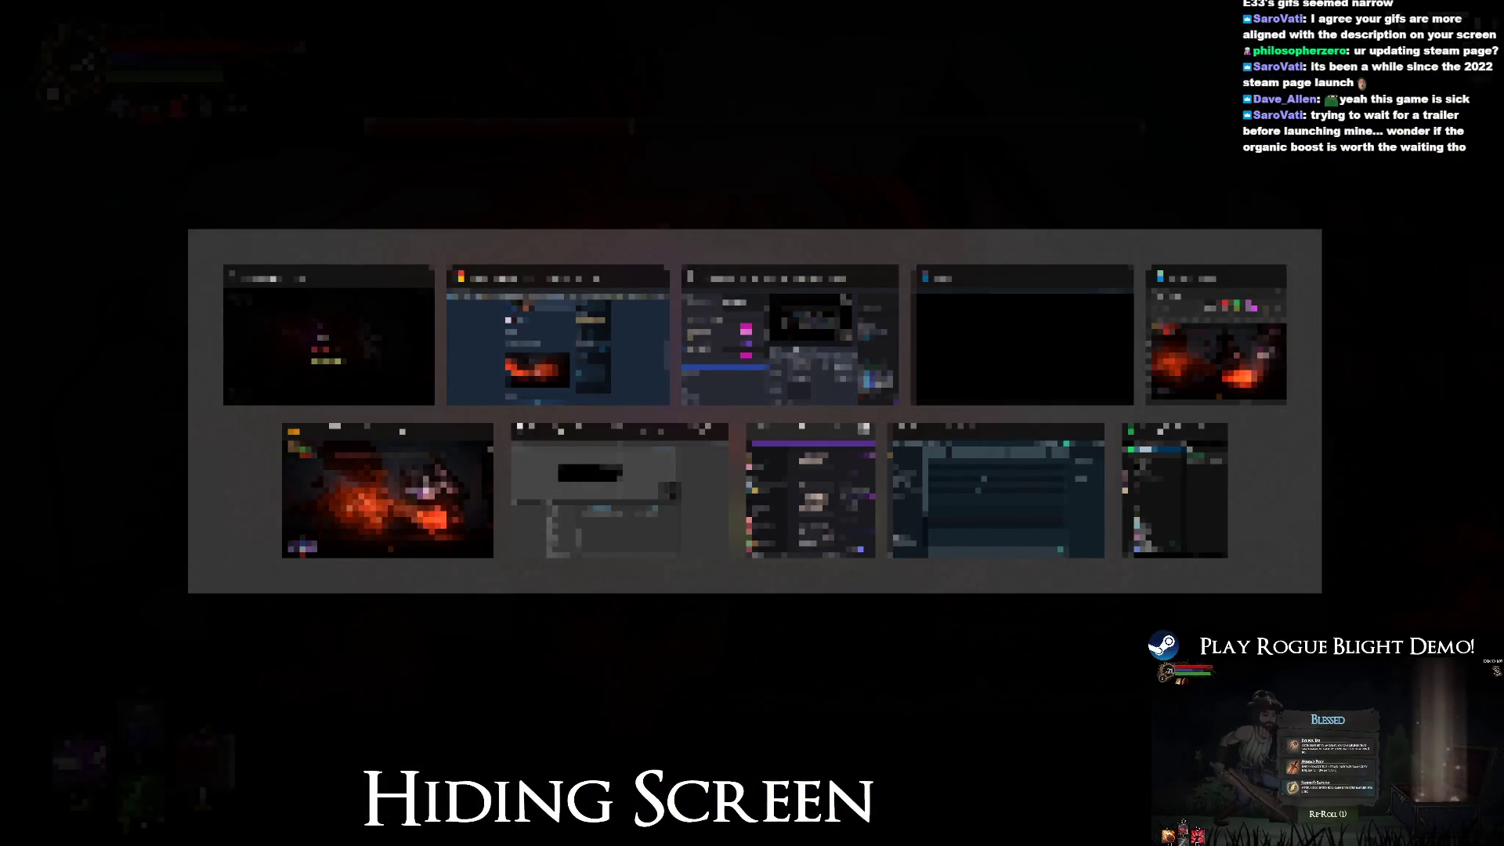
pyautogui.click(1054, 366)
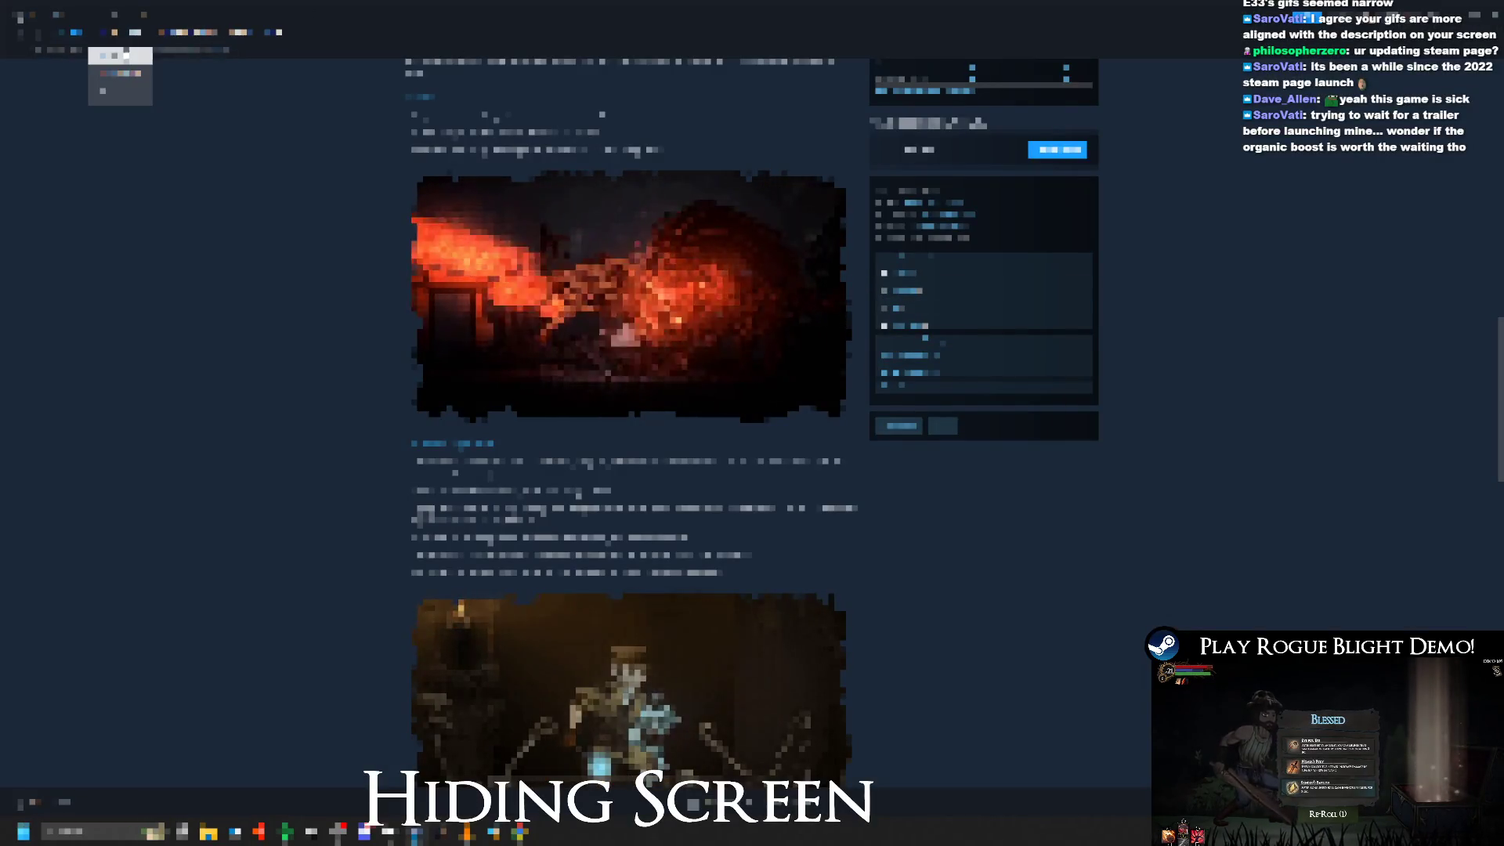
# Step: Open Rogue Blight Demo in the Steam library, then Save and Quit the paused run
pyautogui.click(129, 32)
pyautogui.click(214, 196)
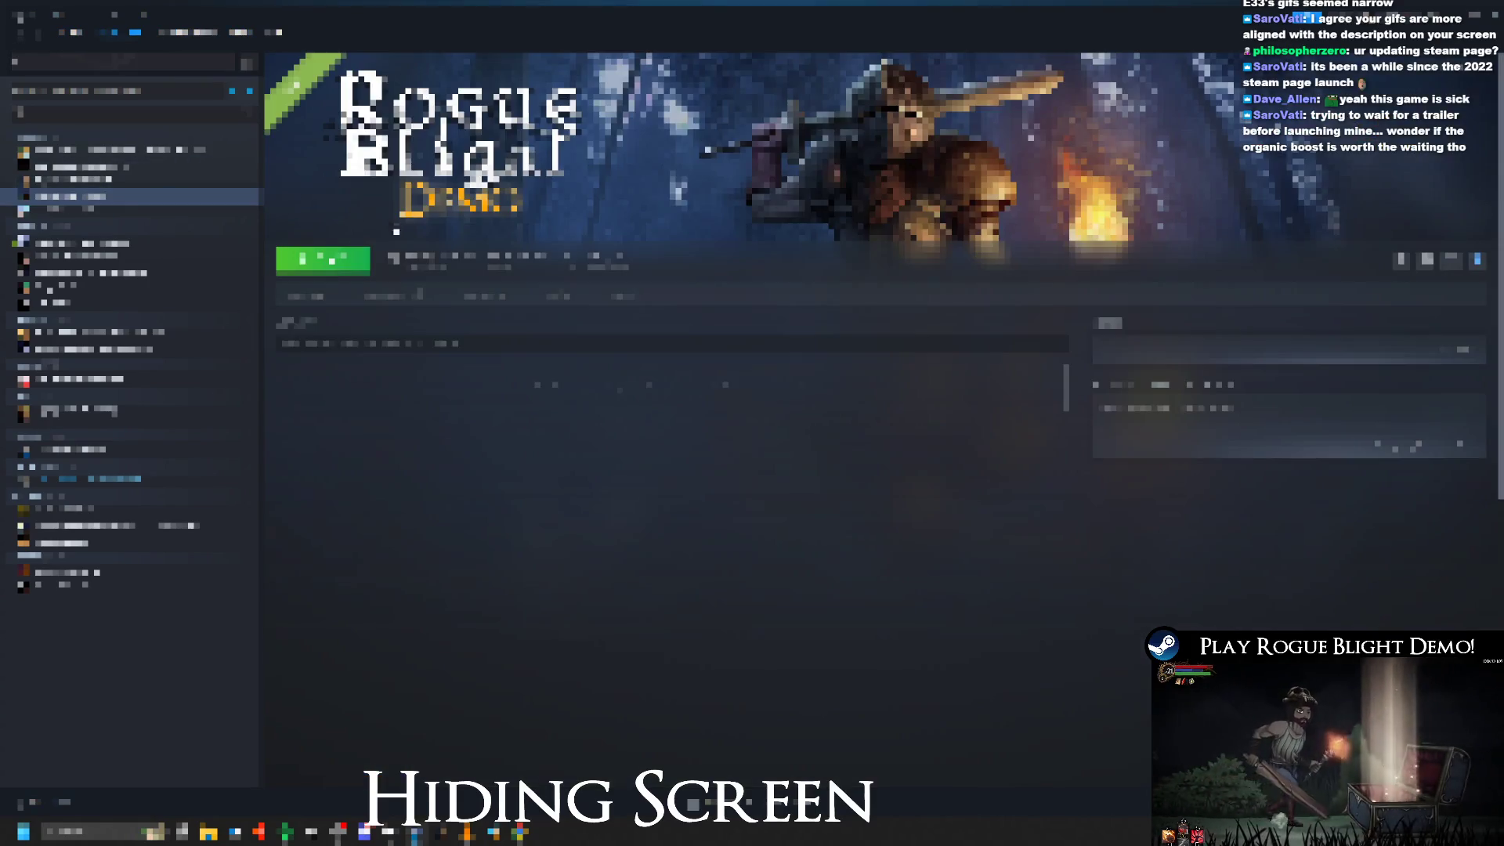
pyautogui.hotkey('alt', 'Tab')
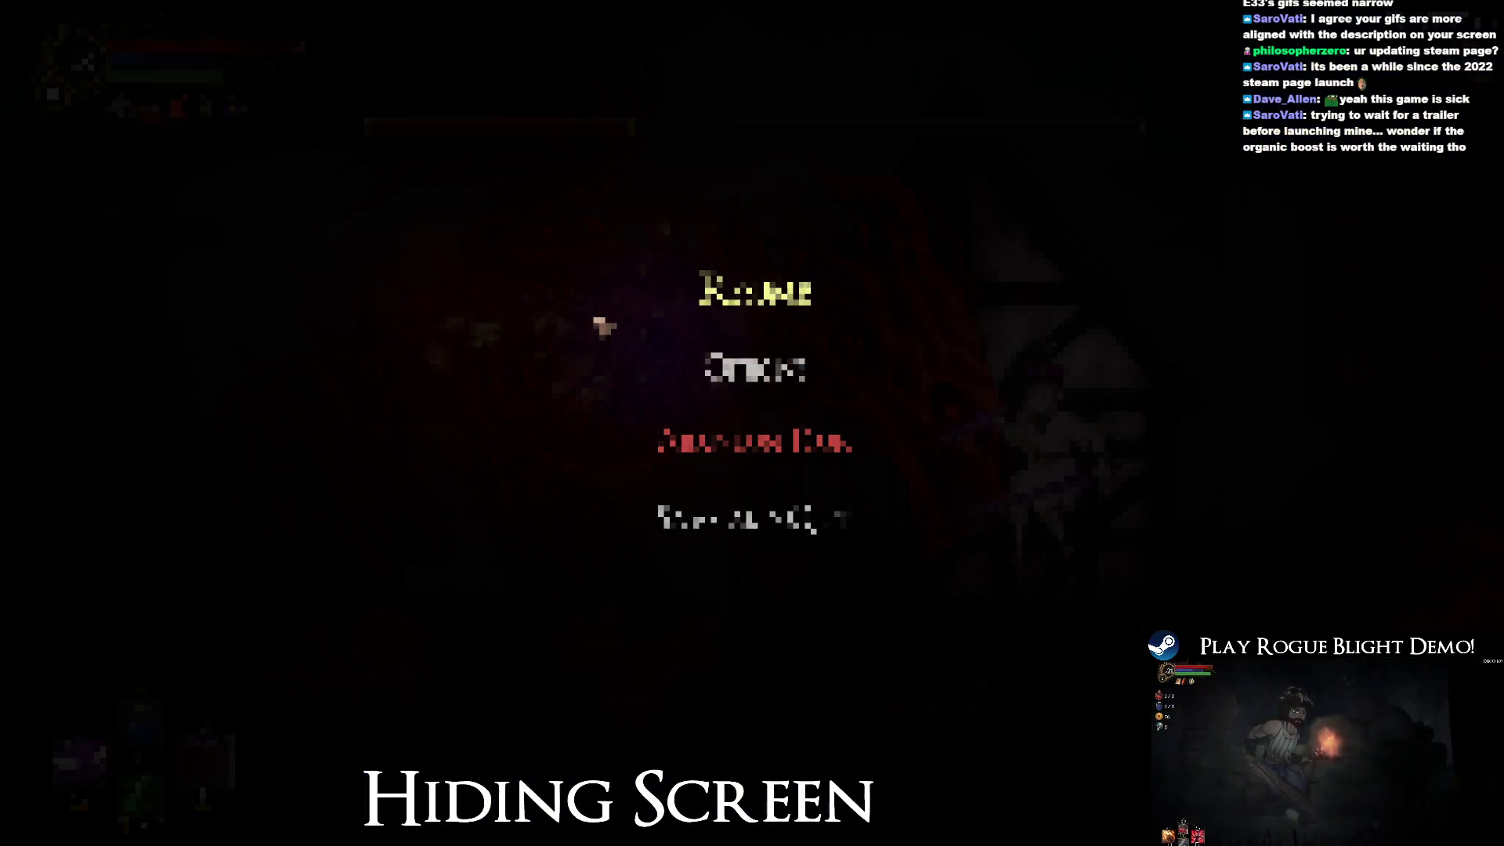
pyautogui.hotkey('alt', 'Tab')
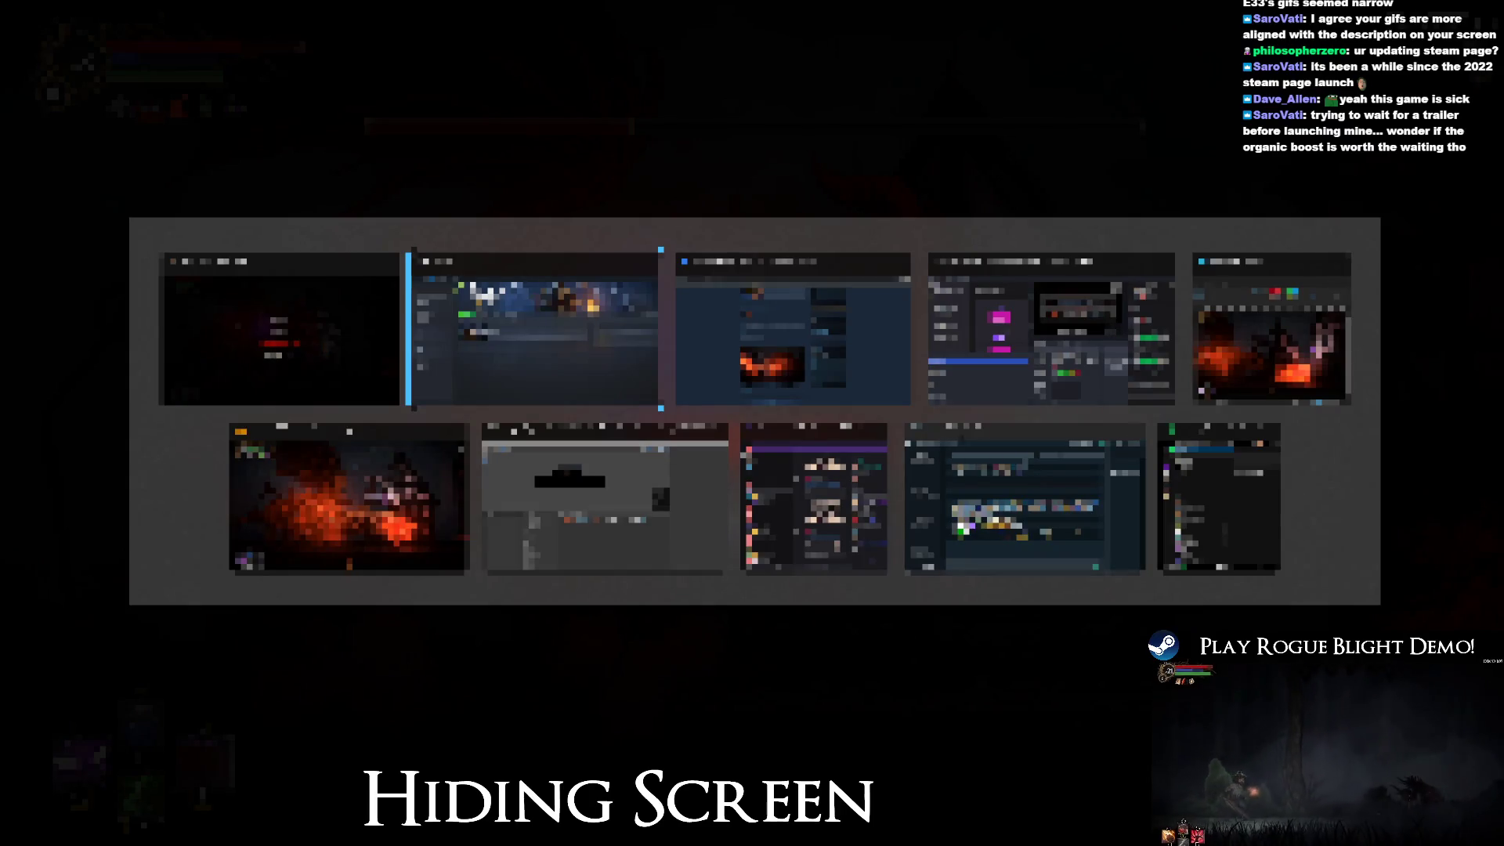
pyautogui.press('Tab')
pyautogui.press('Tab')
pyautogui.press('Tab')
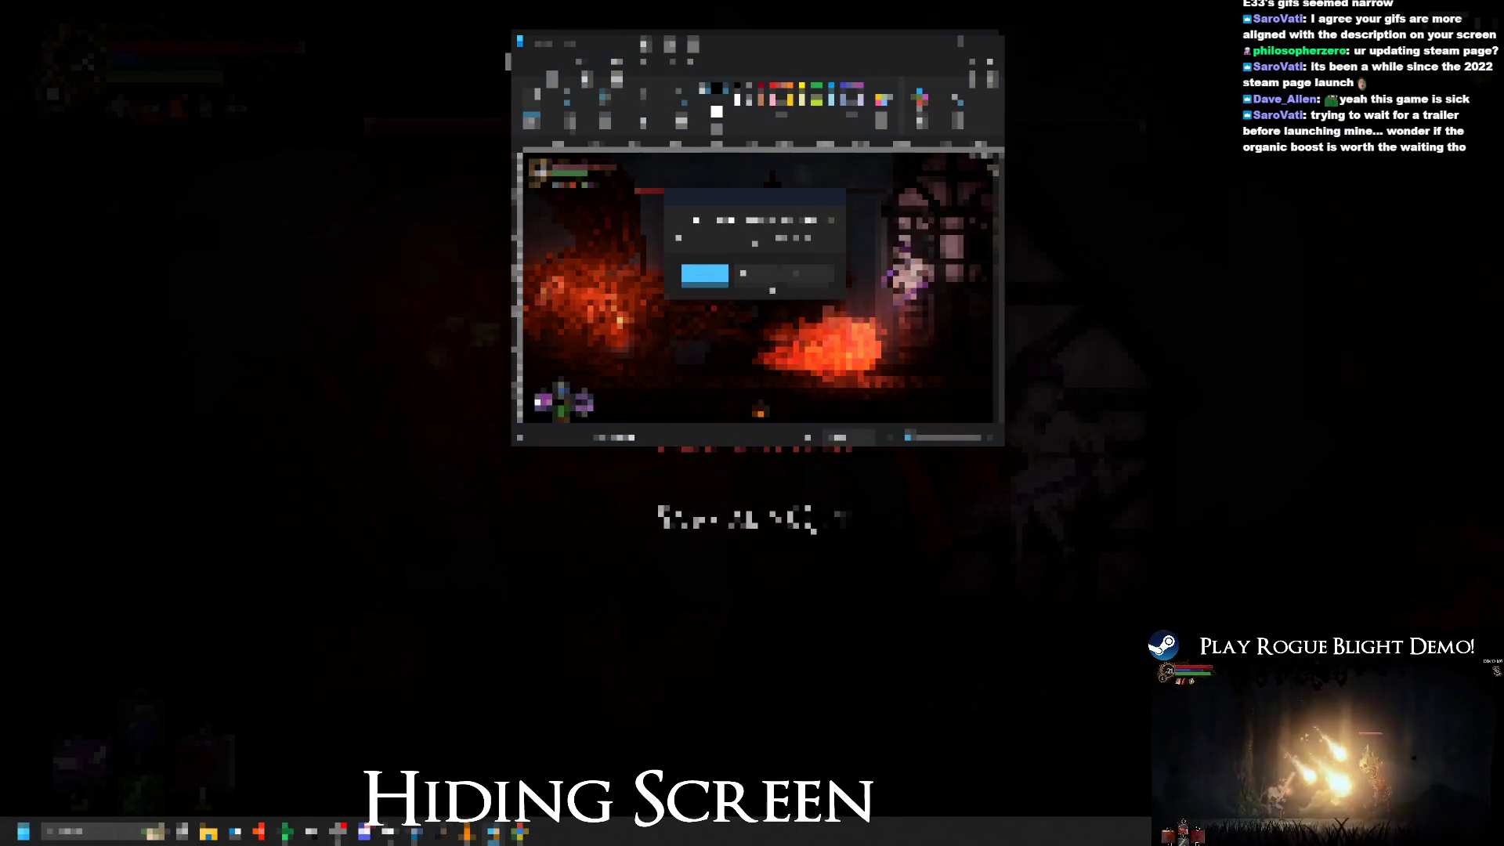
pyautogui.hotkey('alt', 'Tab')
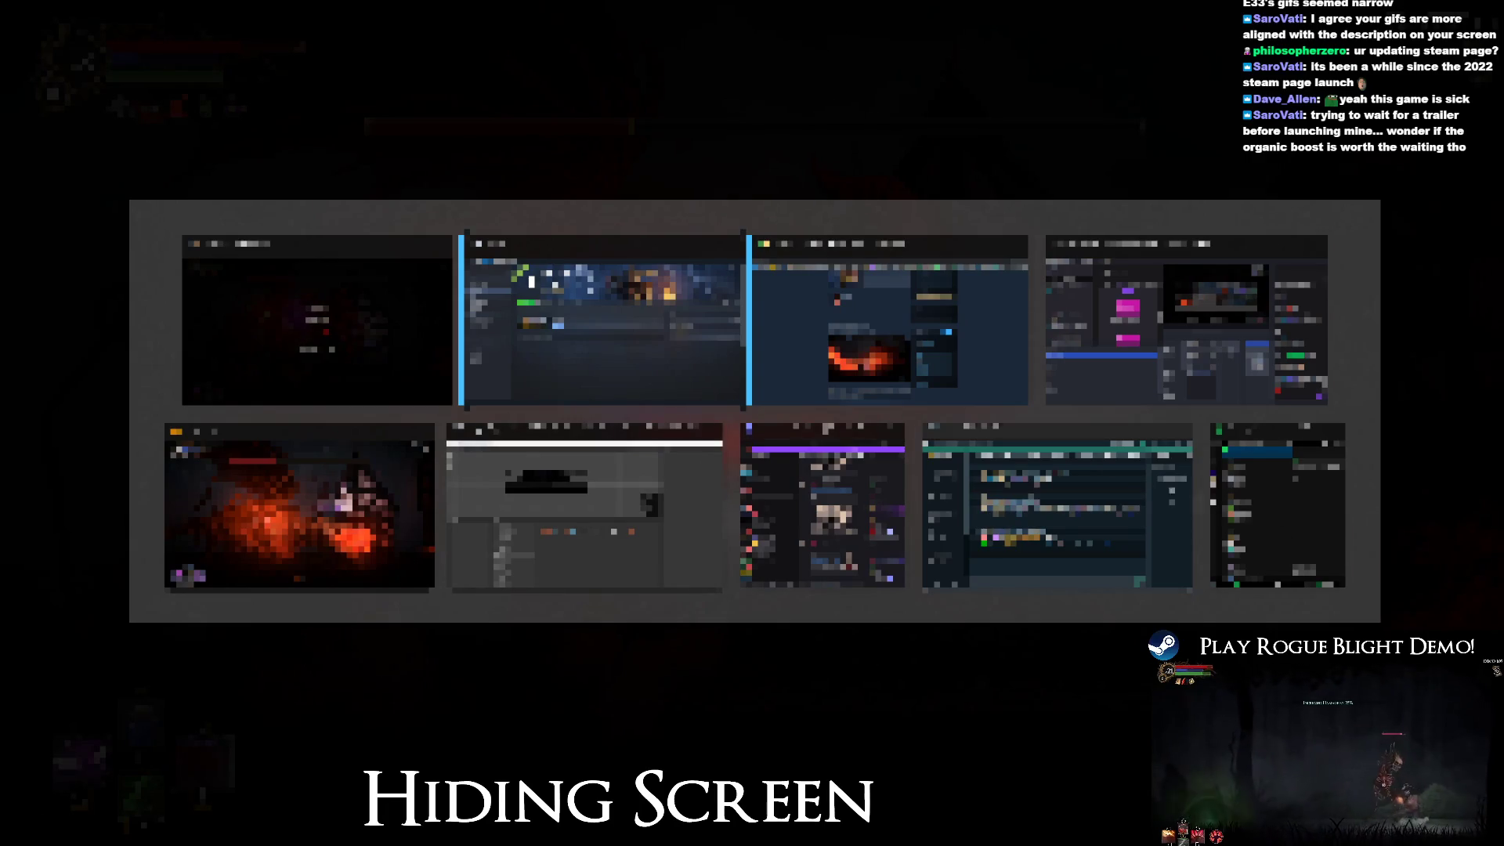
pyautogui.press('Tab')
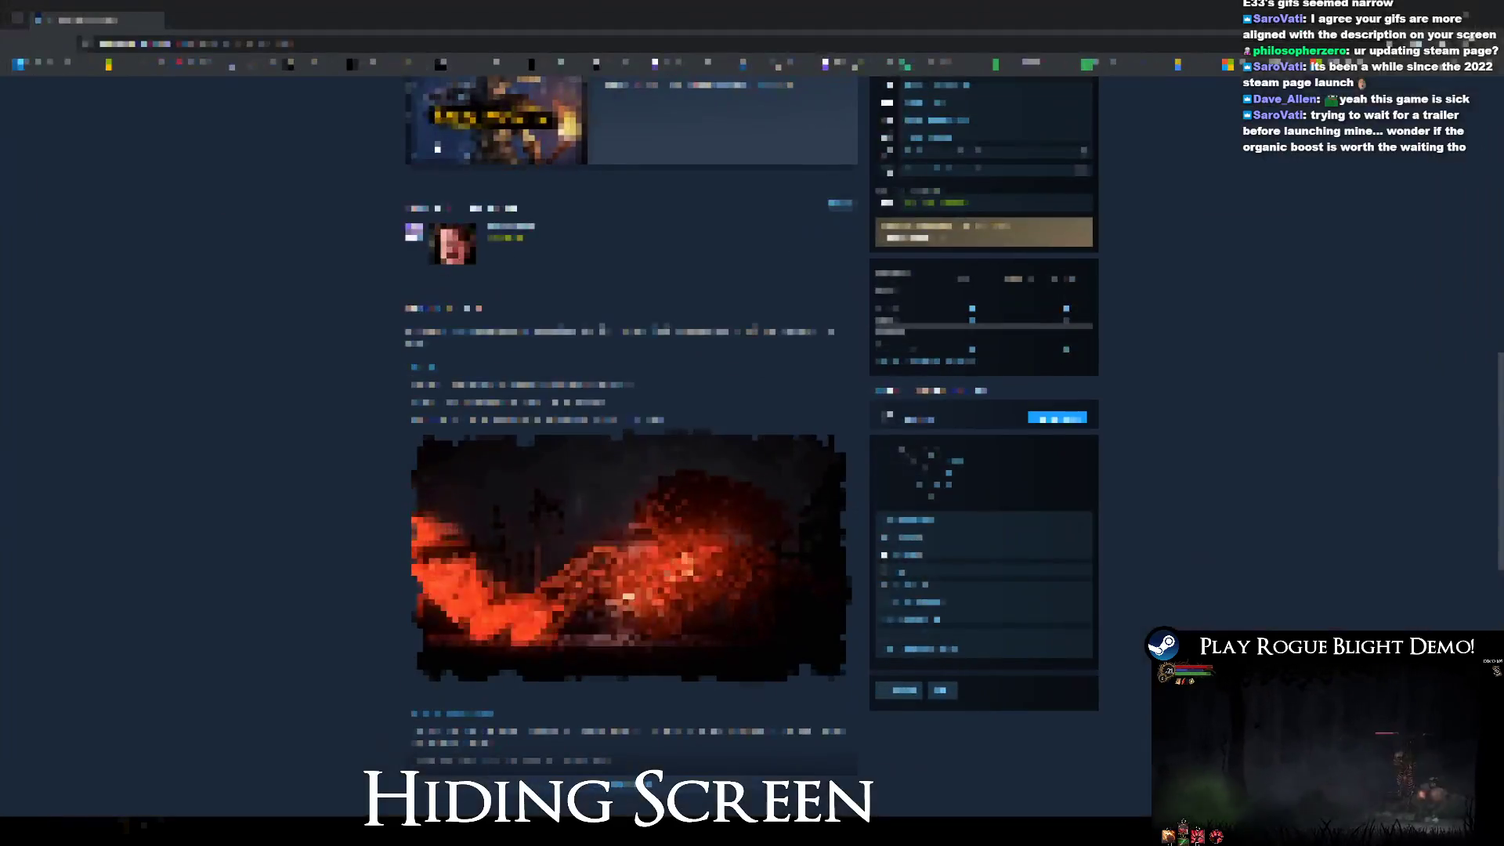
pyautogui.hotkey('alt', 'Tab')
pyautogui.click(800, 519)
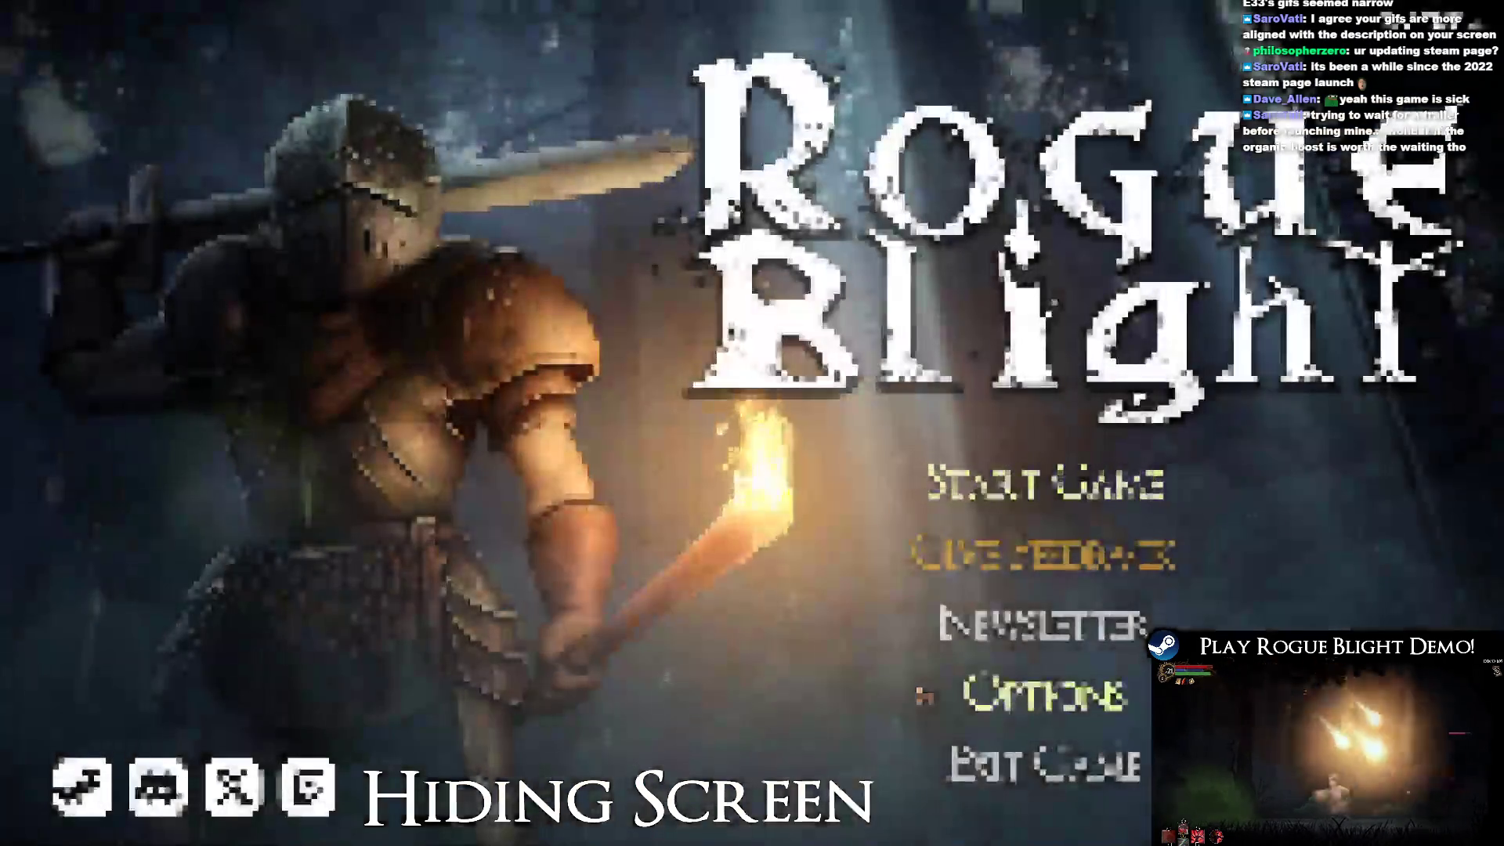
# Step: Exit Rogue Blight from its main menu and return to the Unity editor
pyautogui.click(1054, 776)
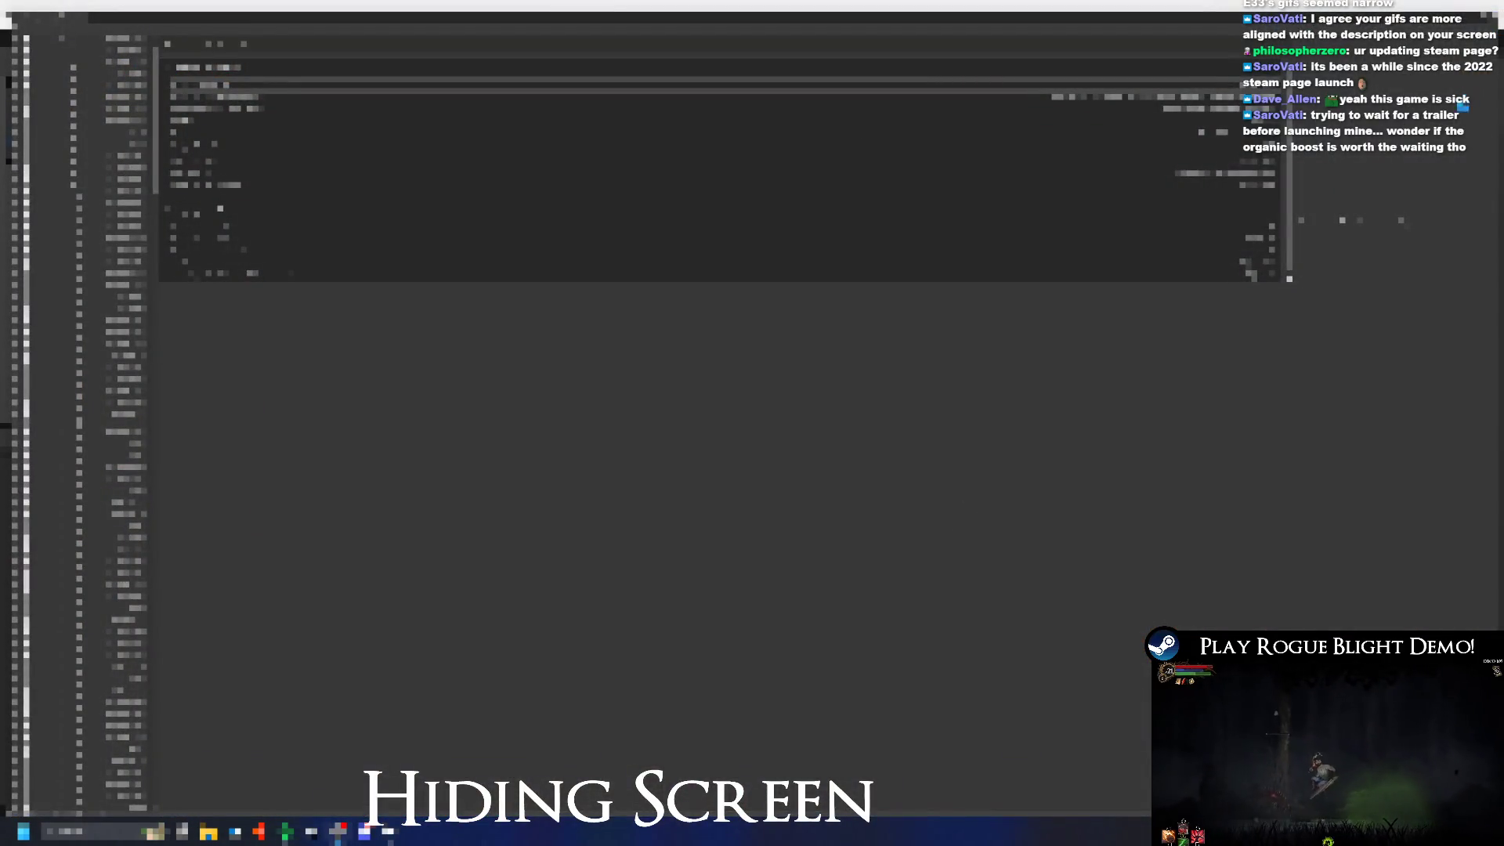
pyautogui.hotkey('alt', 'Tab')
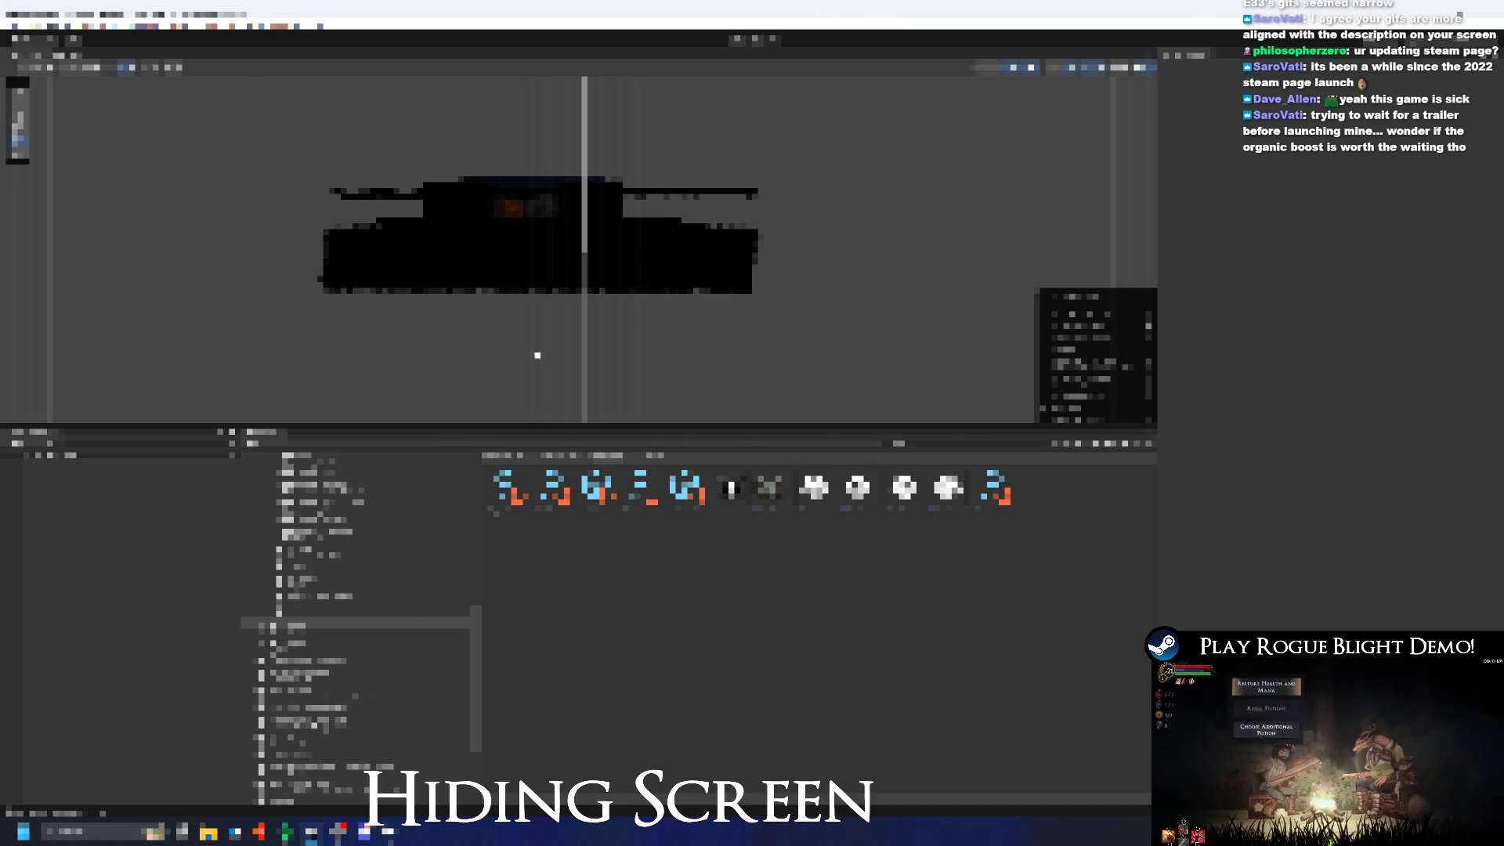
pyautogui.hotkey('alt', 'Tab')
pyautogui.press('Escape')
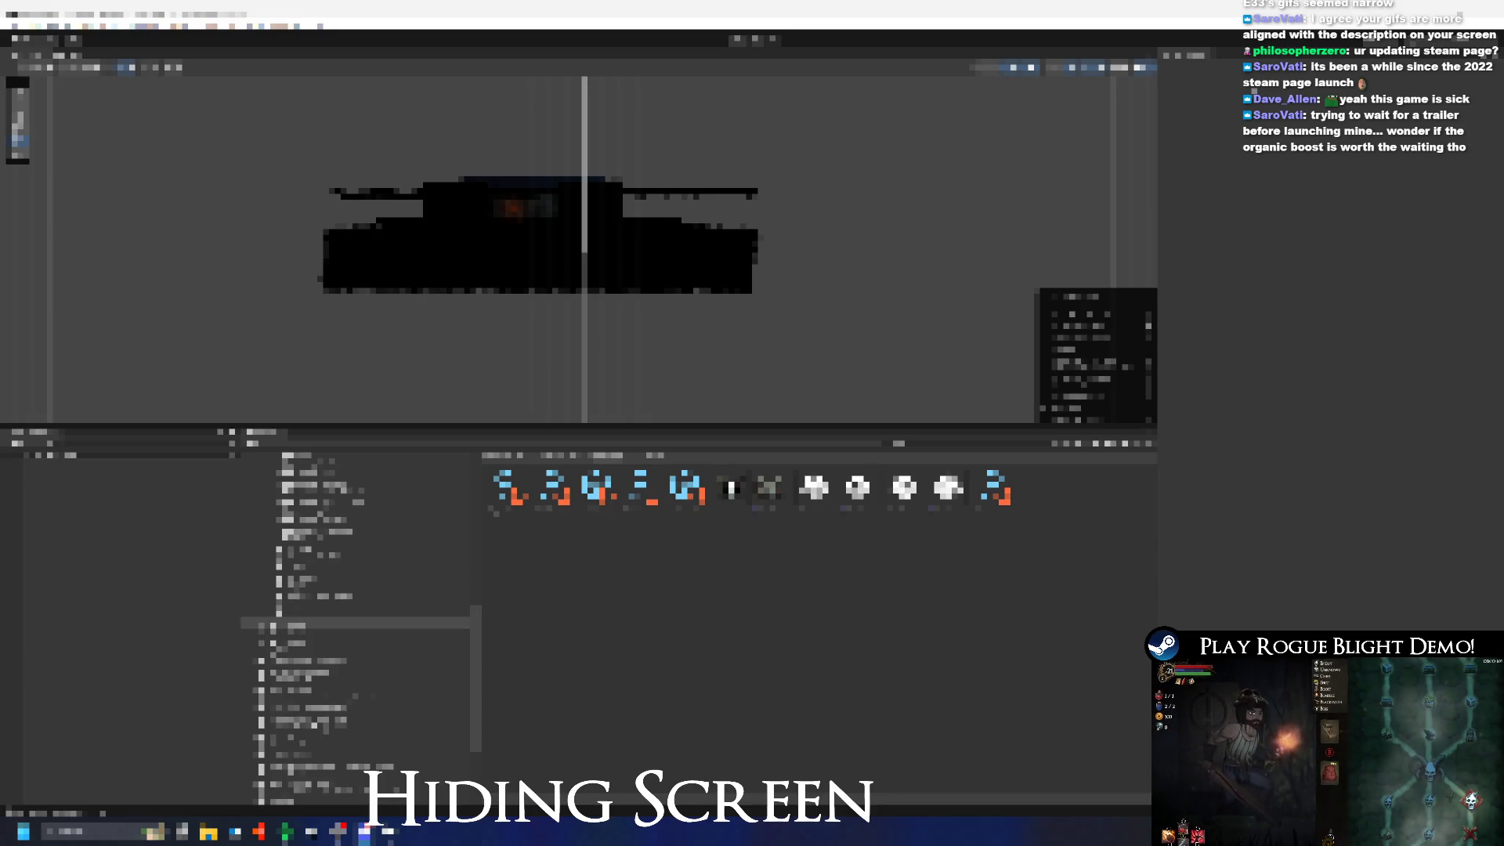
# Step: Browse the Project window to the Assets > _Project > _Scenes folder, keeping Unity in front
pyautogui.press('BackSpace')
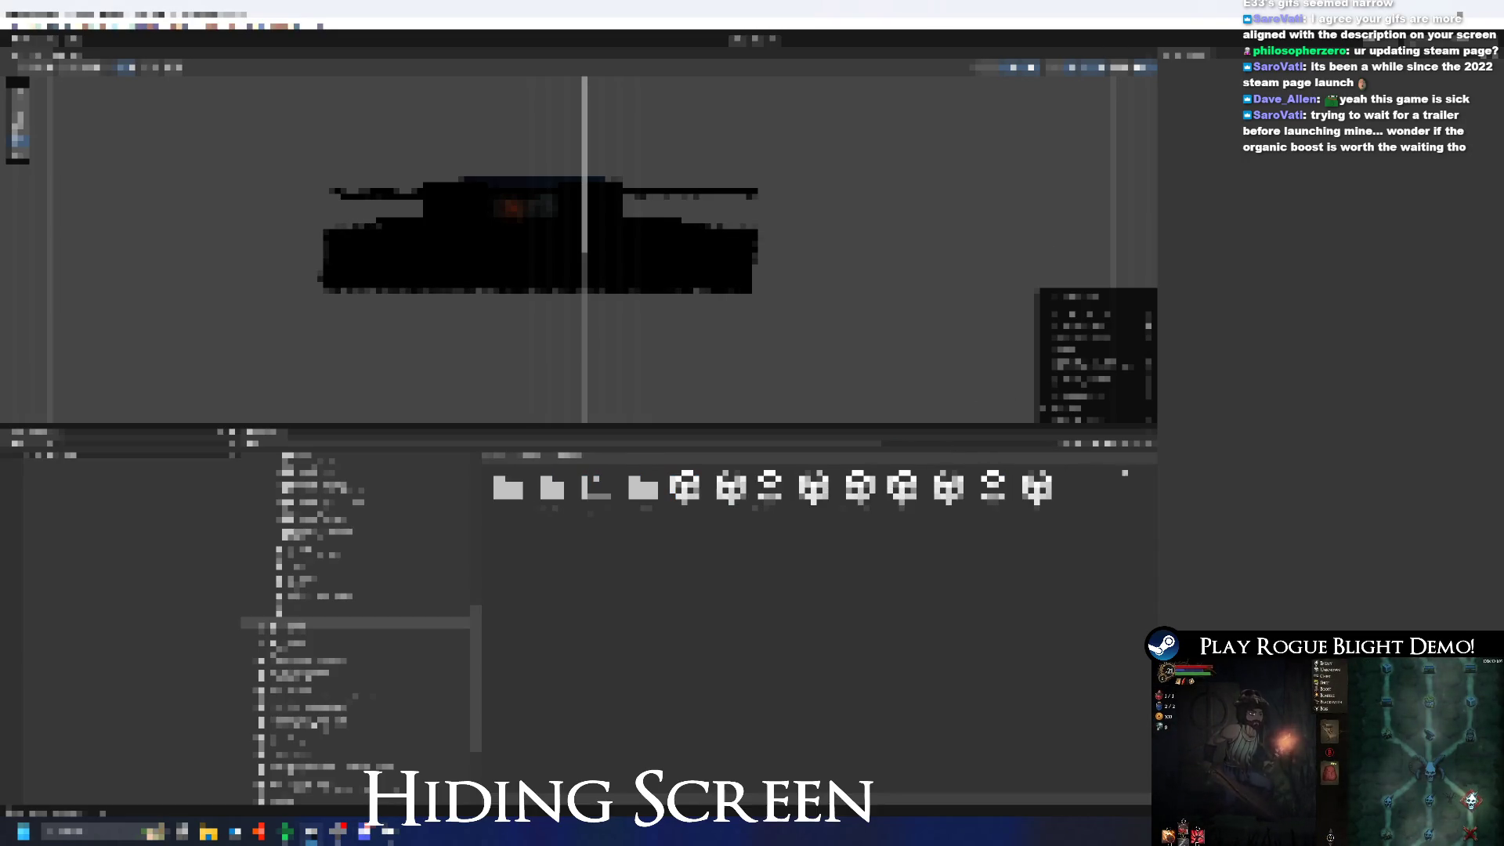
pyautogui.hotkey('alt', 'Tab')
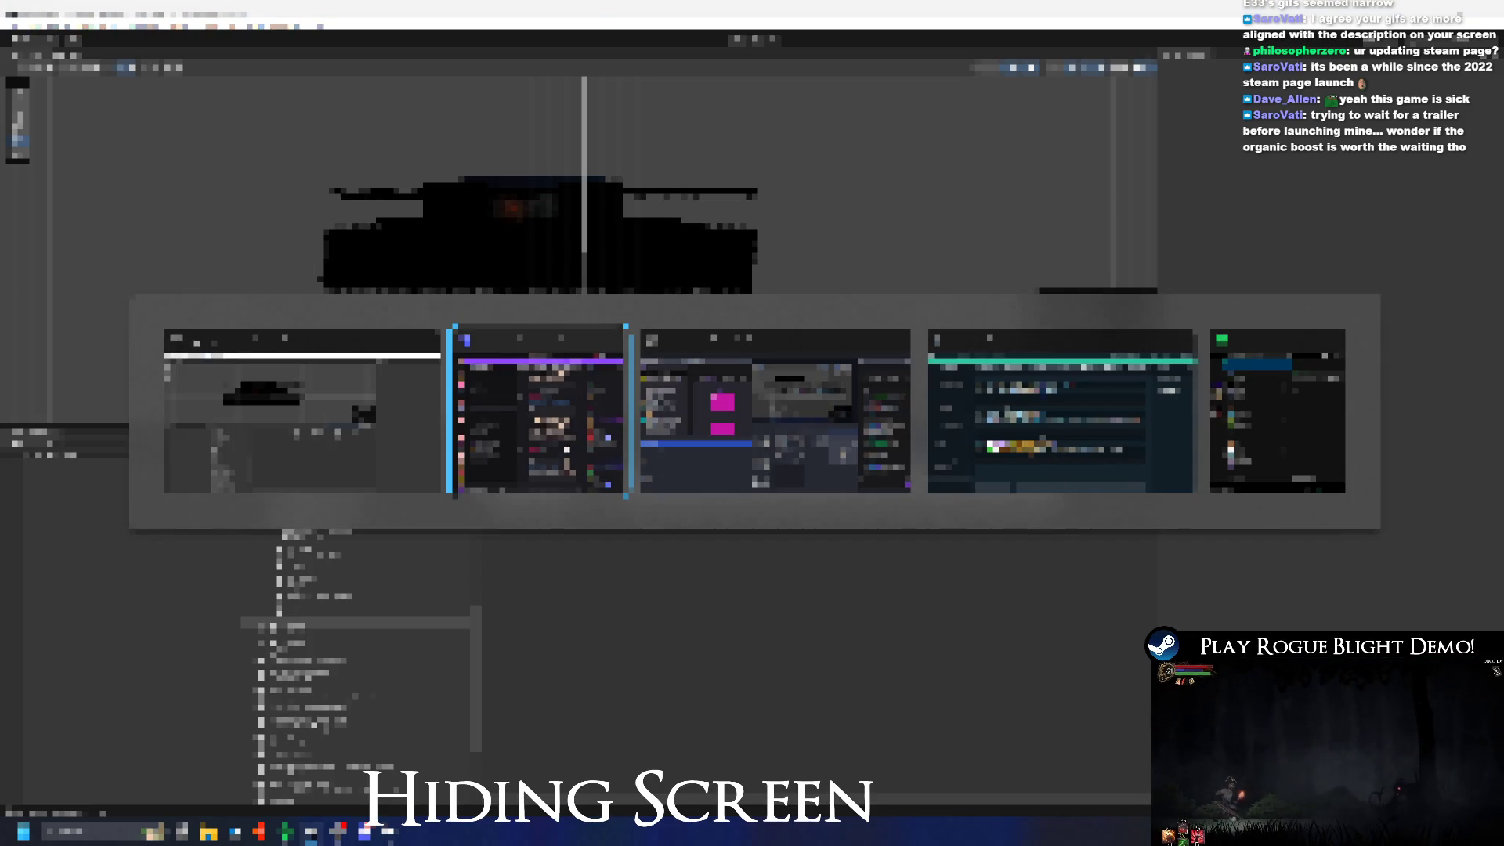
pyautogui.click(362, 389)
pyautogui.hotkey('alt', 'Tab')
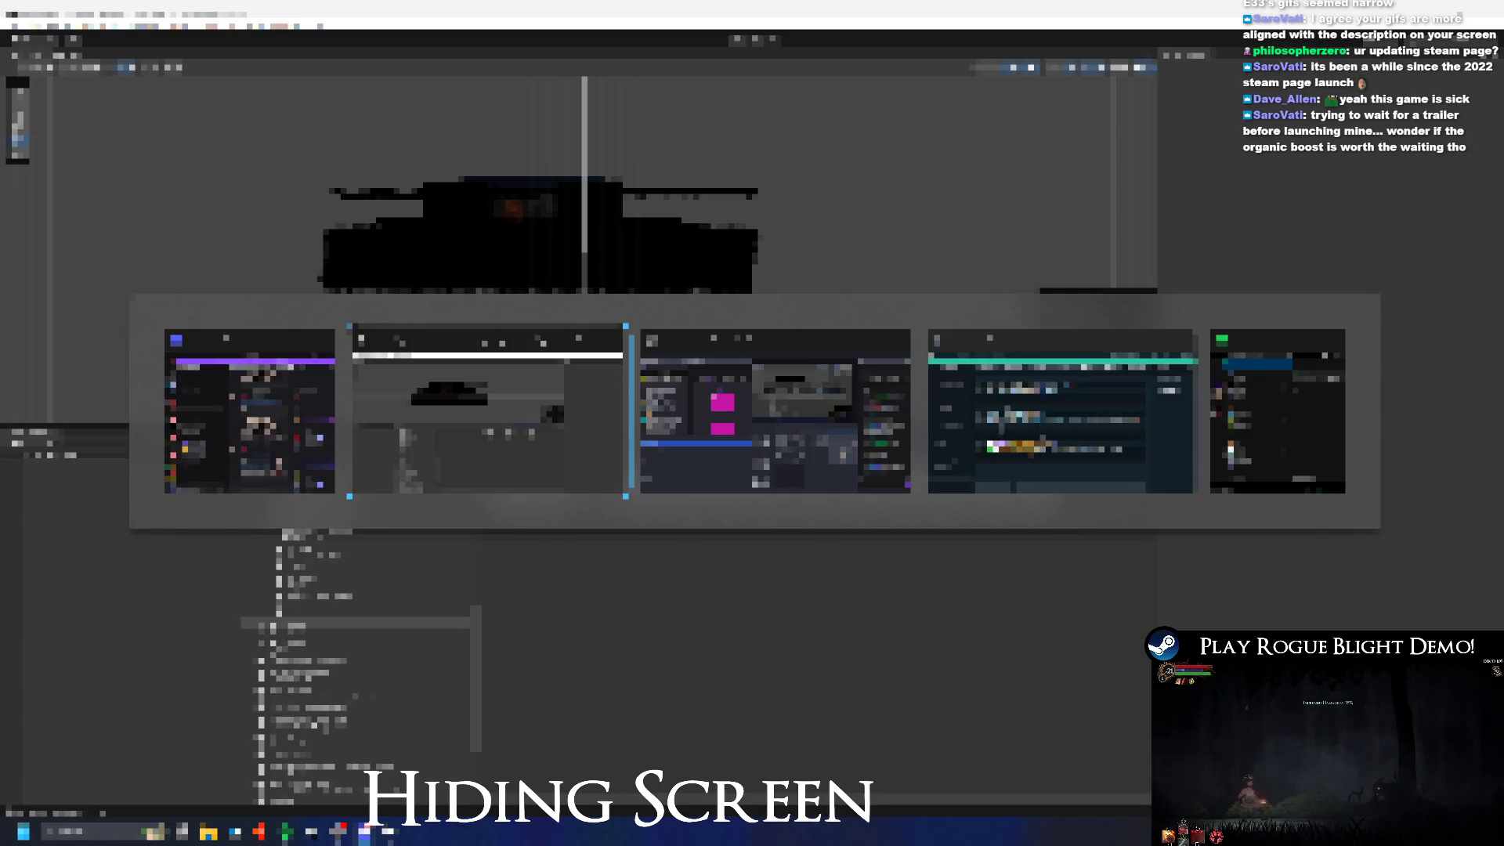
pyautogui.click(444, 420)
pyautogui.hotkey('alt', 'Tab')
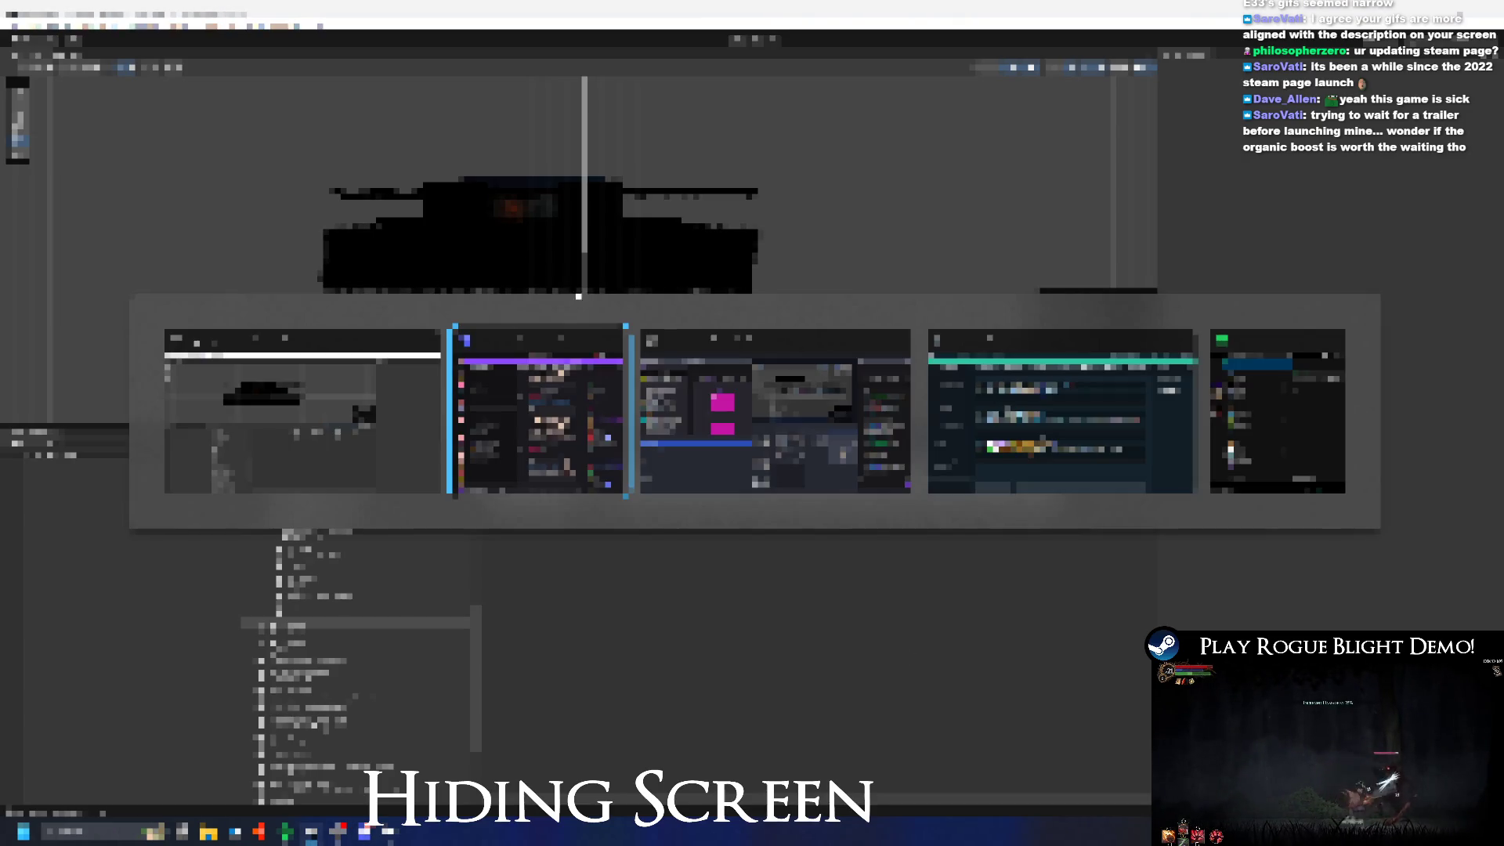
pyautogui.press('Escape')
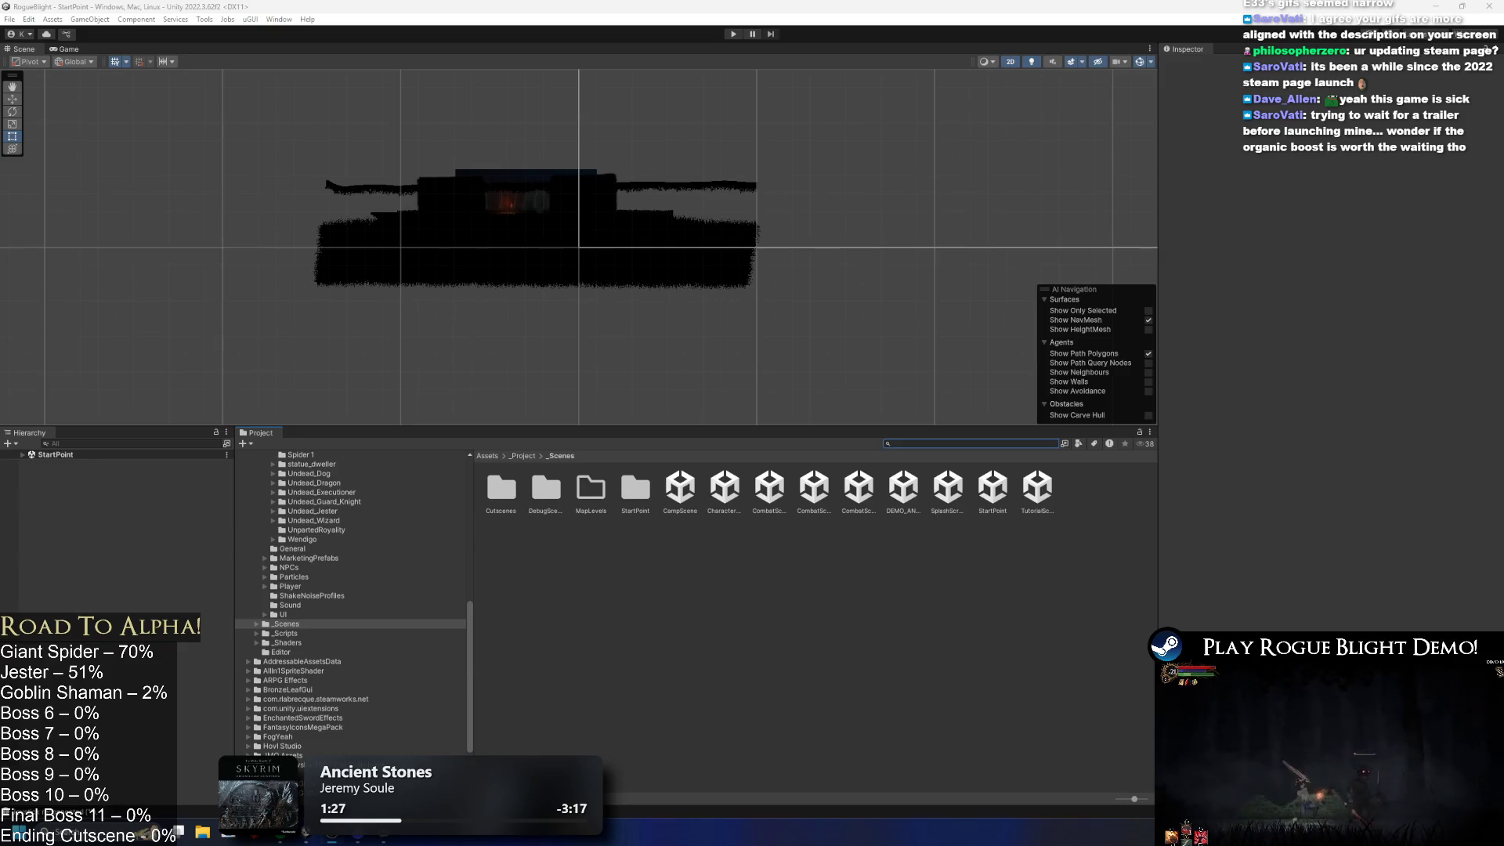
# Step: Launch Steam from Start search and open the Rogue Blight Demo store page on its second screenshot
pyautogui.press('super')
pyautogui.write('steam')
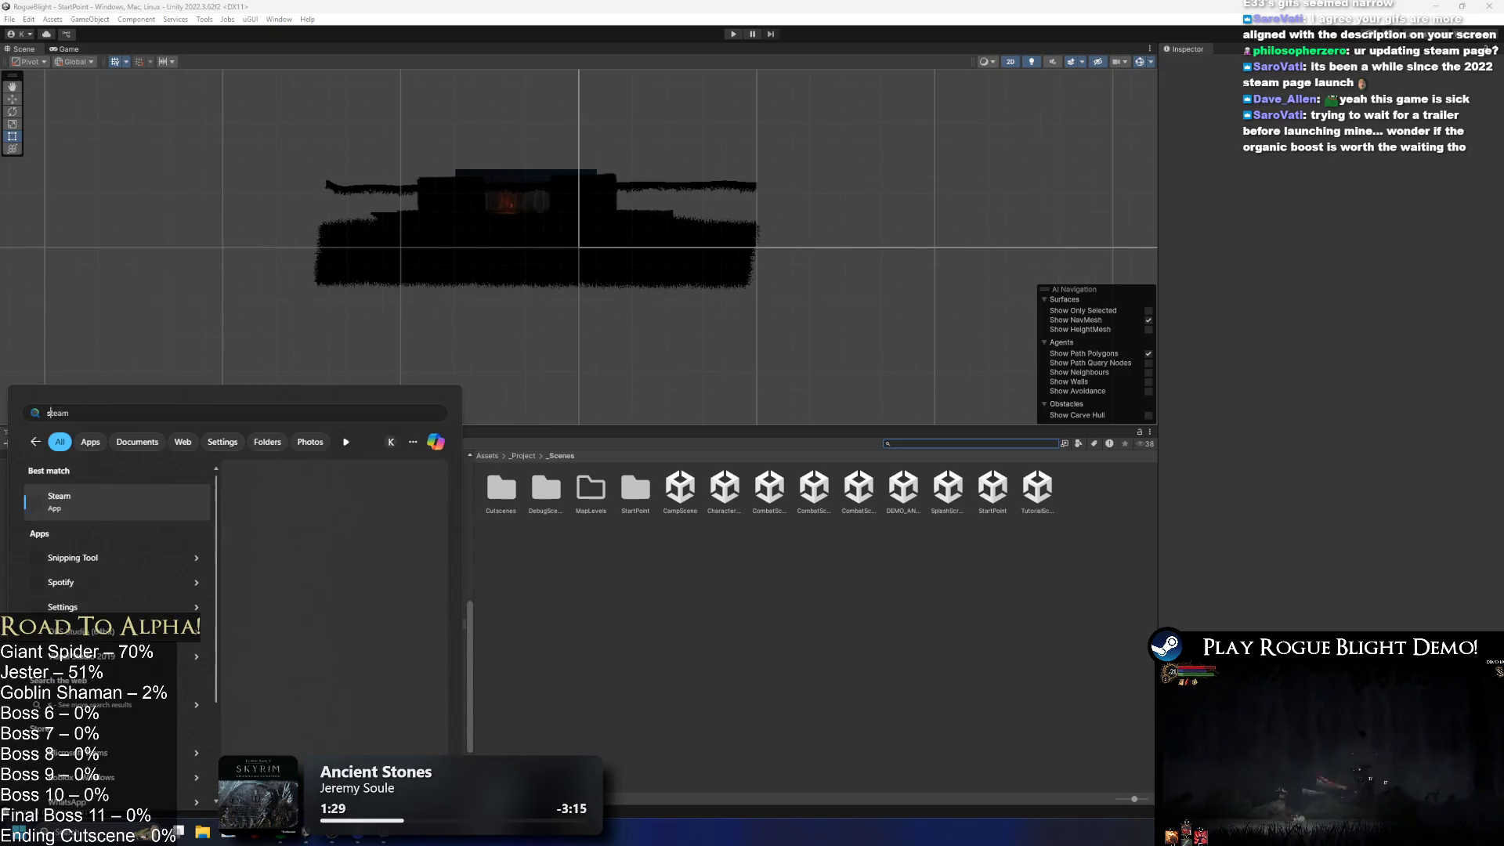
pyautogui.press('Return')
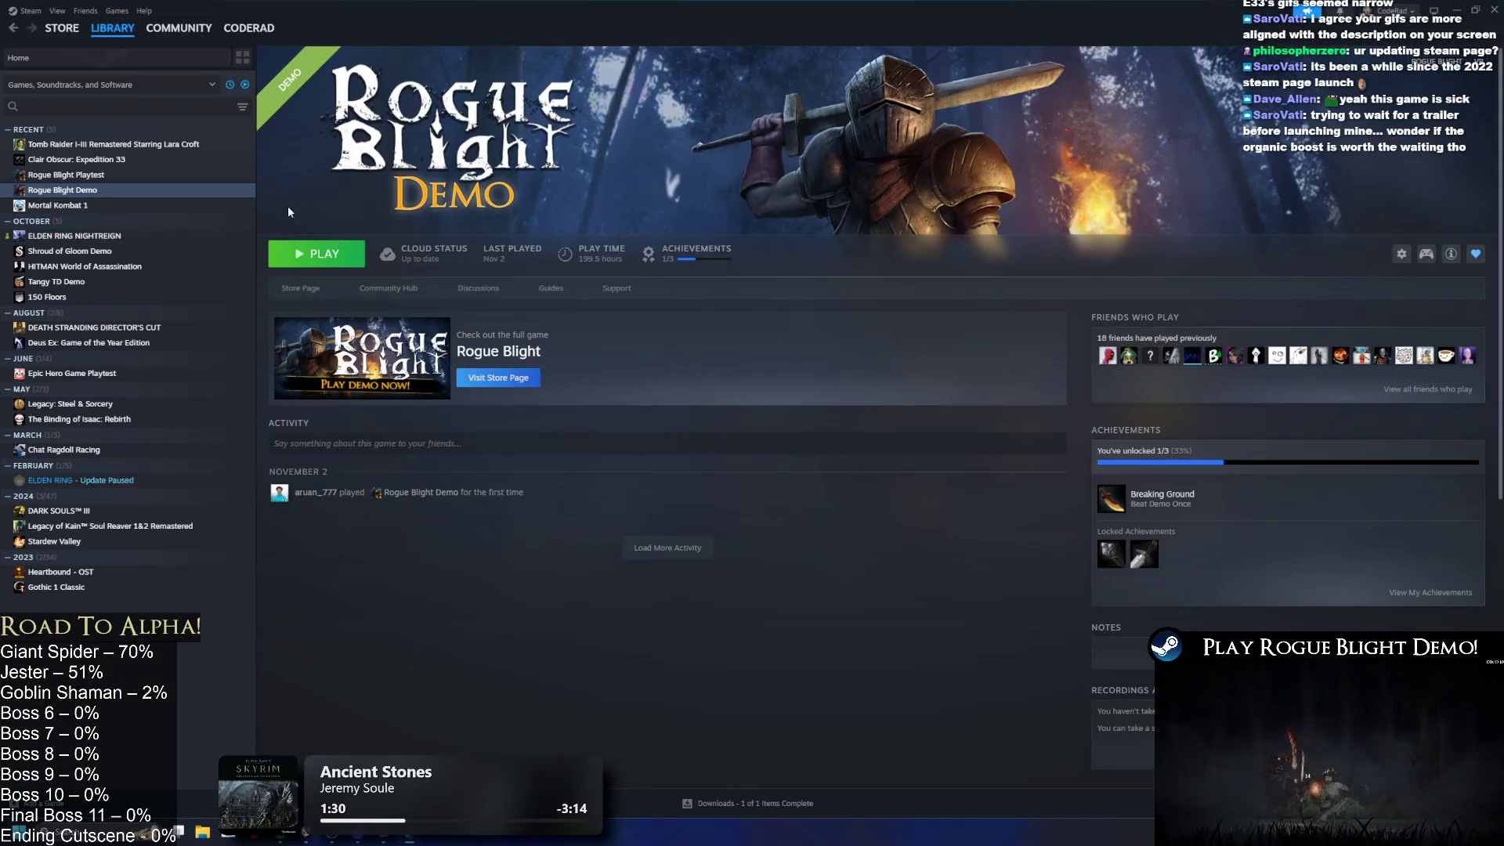
pyautogui.click(283, 285)
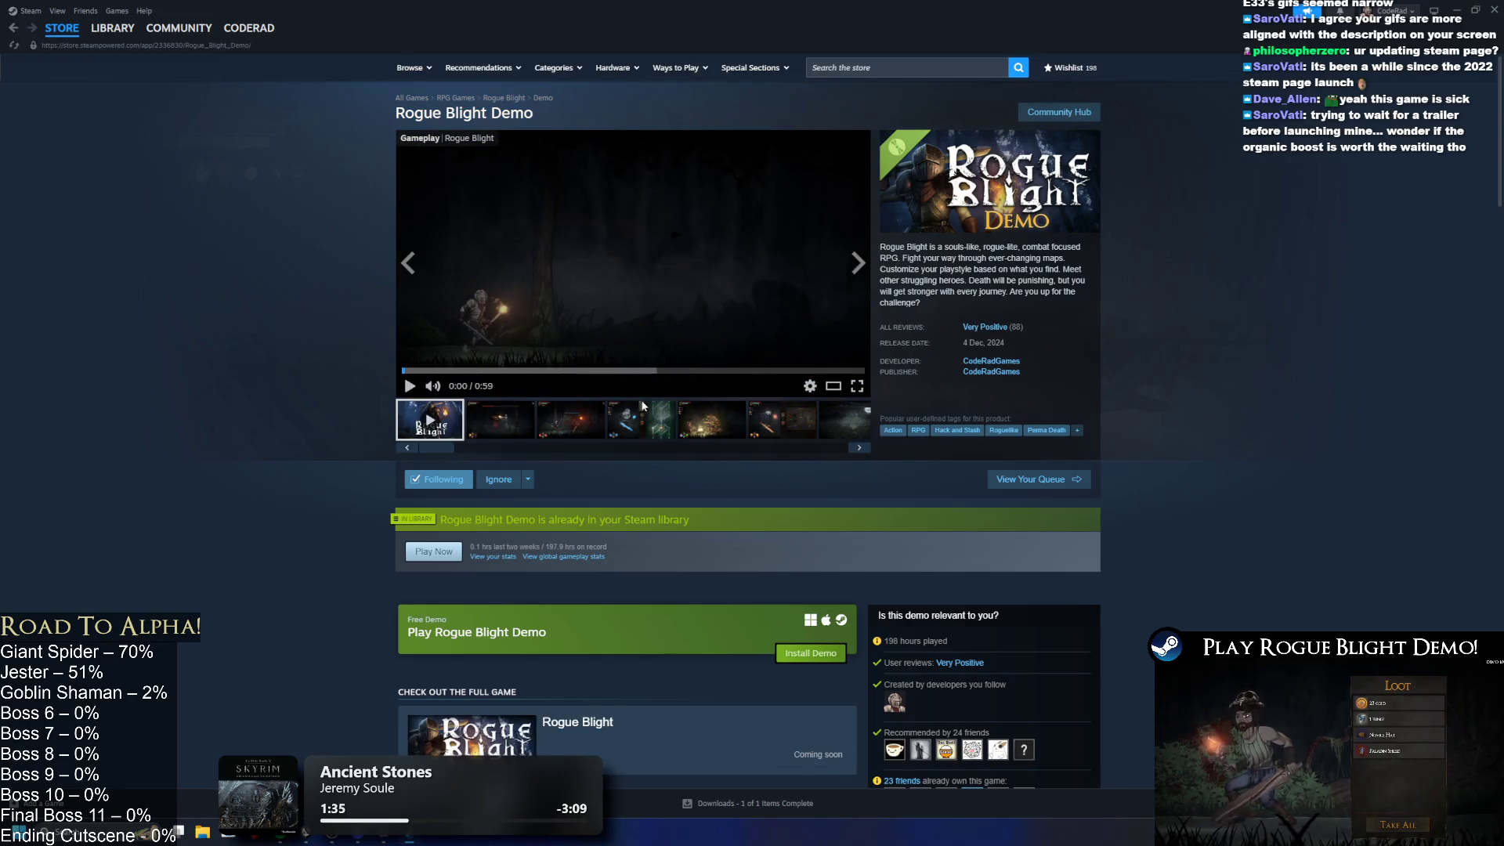
pyautogui.click(496, 436)
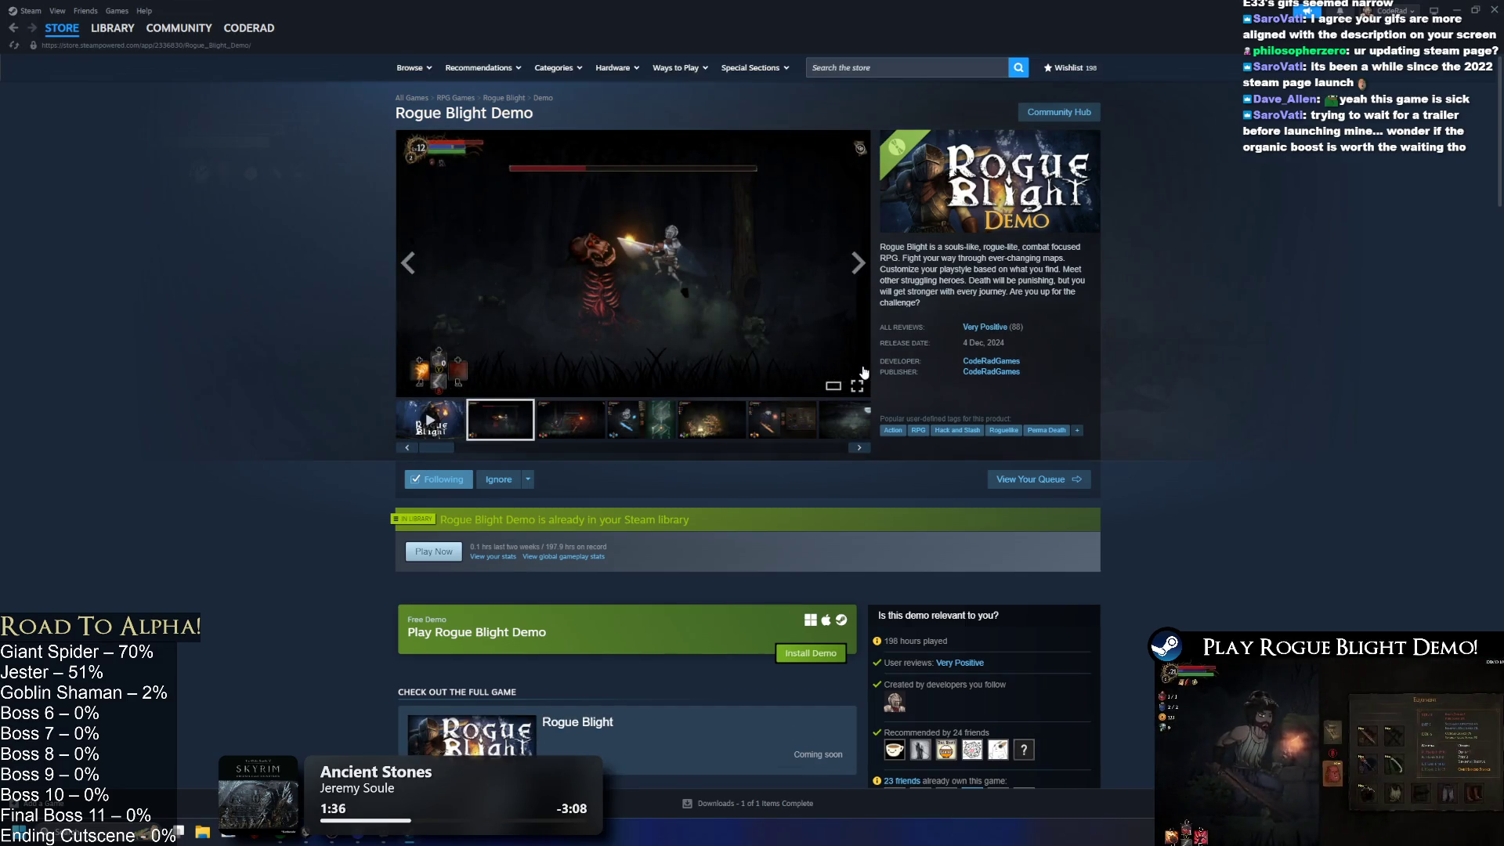
# Step: Expand the full demo description under ABOUT THIS DEMO, then go back to the Steam store front page
pyautogui.scroll(-9, 865, 351)
pyautogui.scroll(-4, 823, 329)
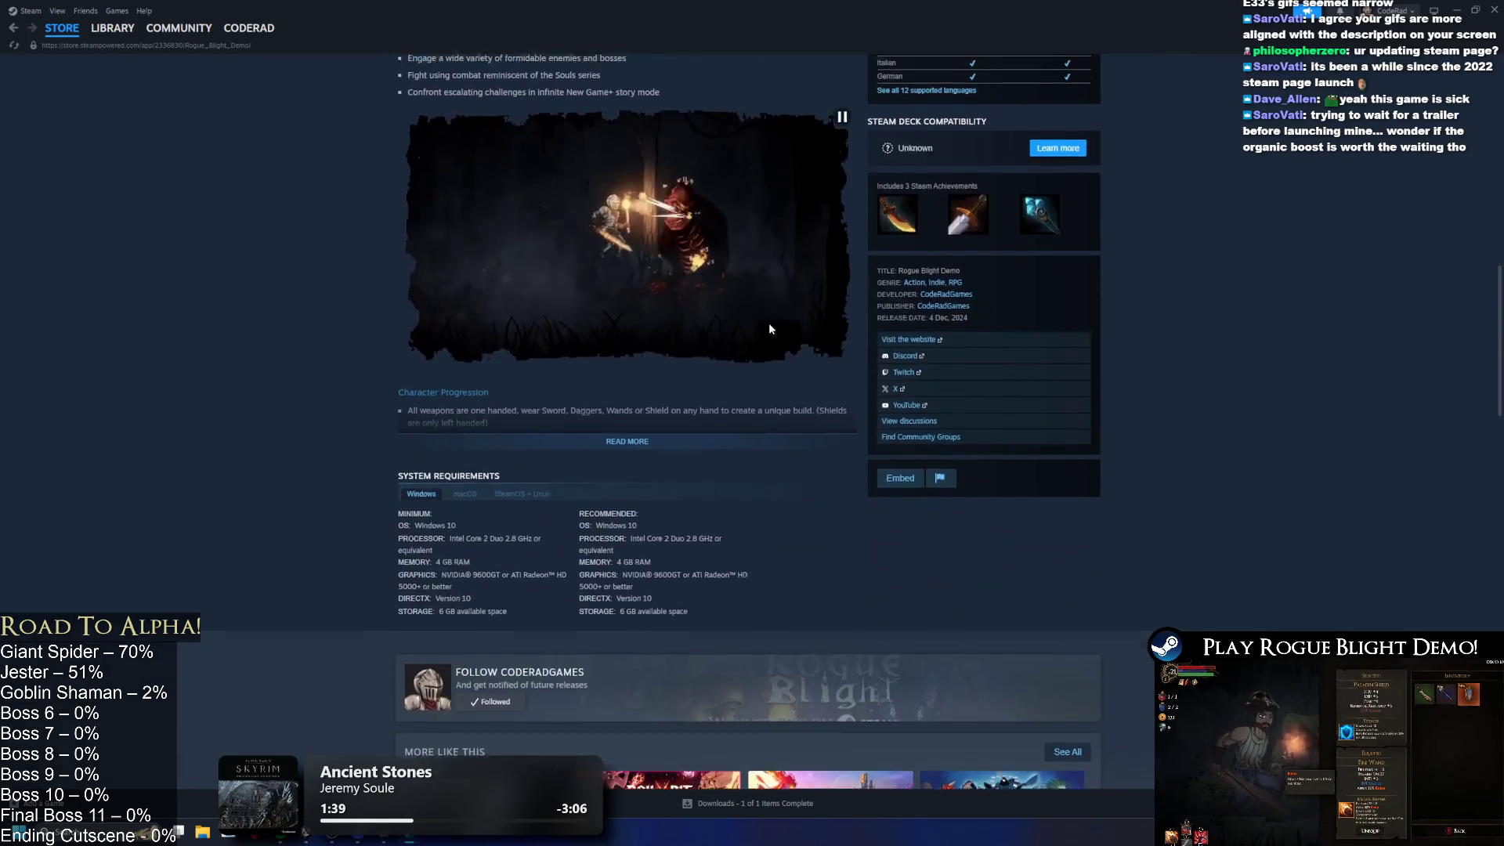
pyautogui.scroll(2, 764, 323)
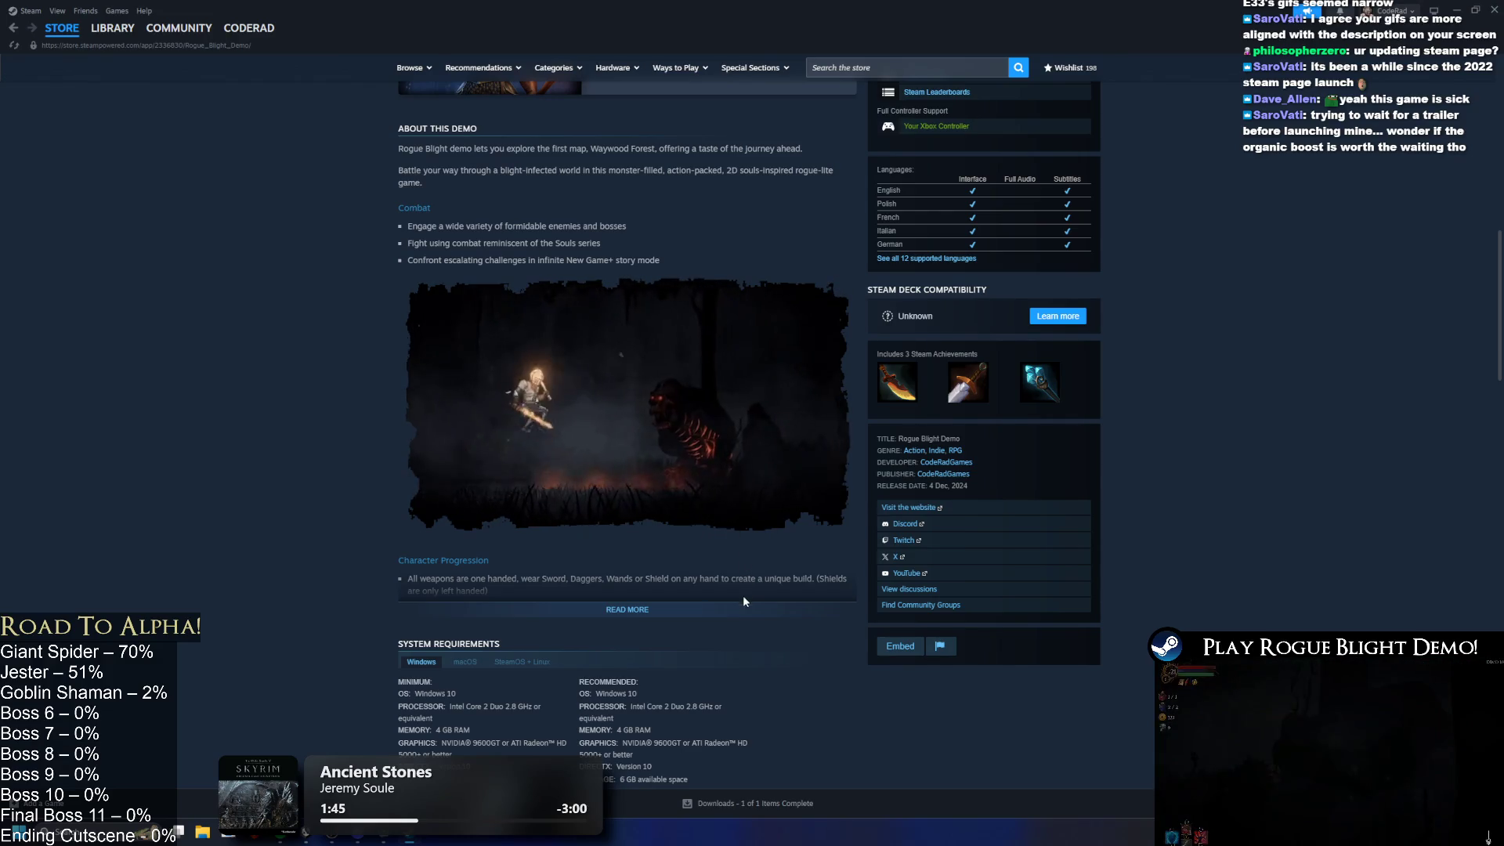
pyautogui.click(723, 606)
pyautogui.scroll(-5, 855, 413)
pyautogui.scroll(7, 632, 411)
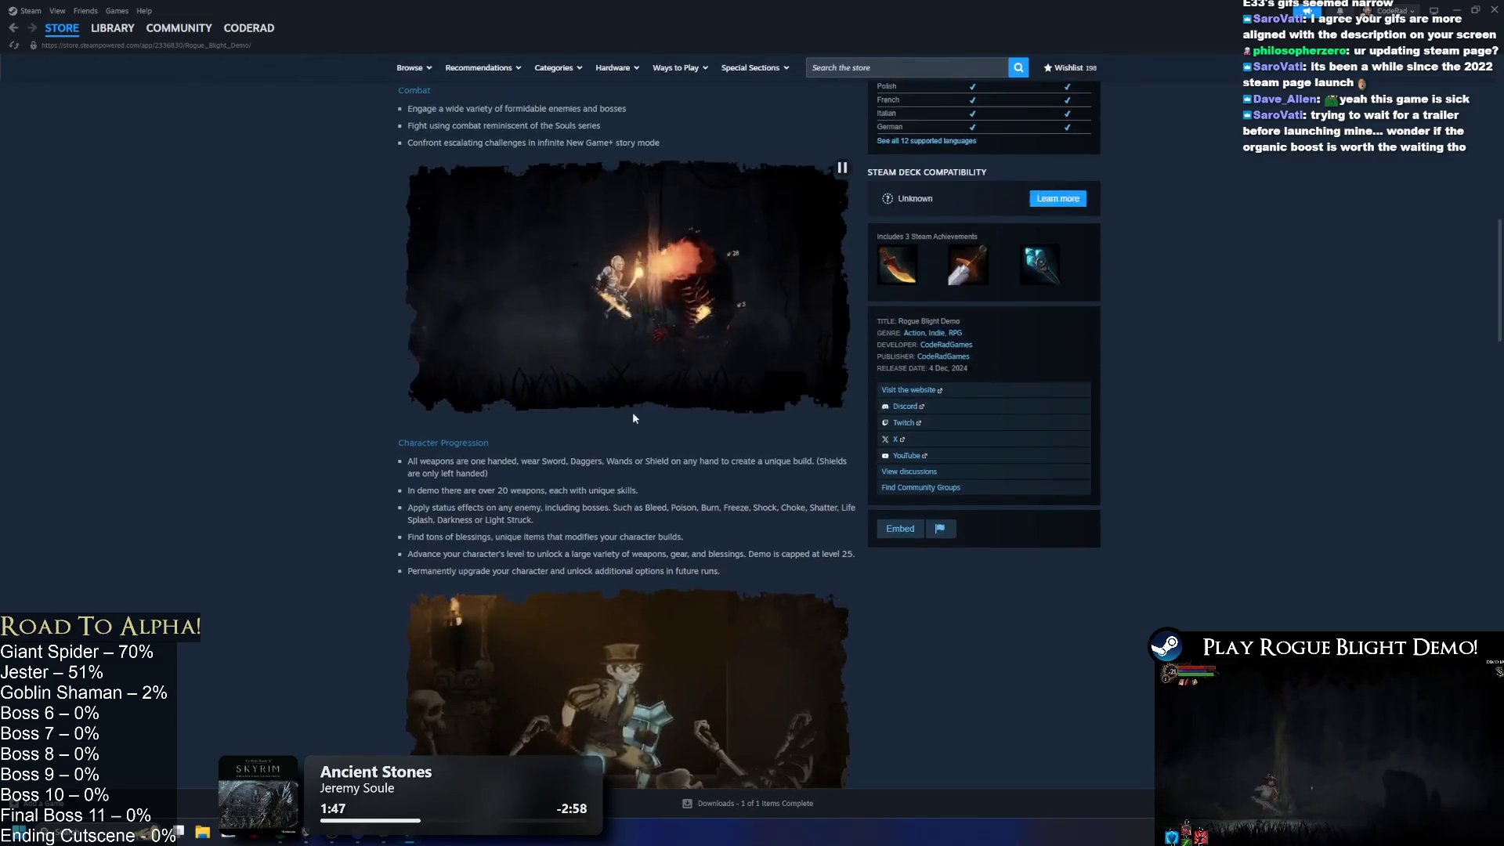
pyautogui.tripleClick(705, 305)
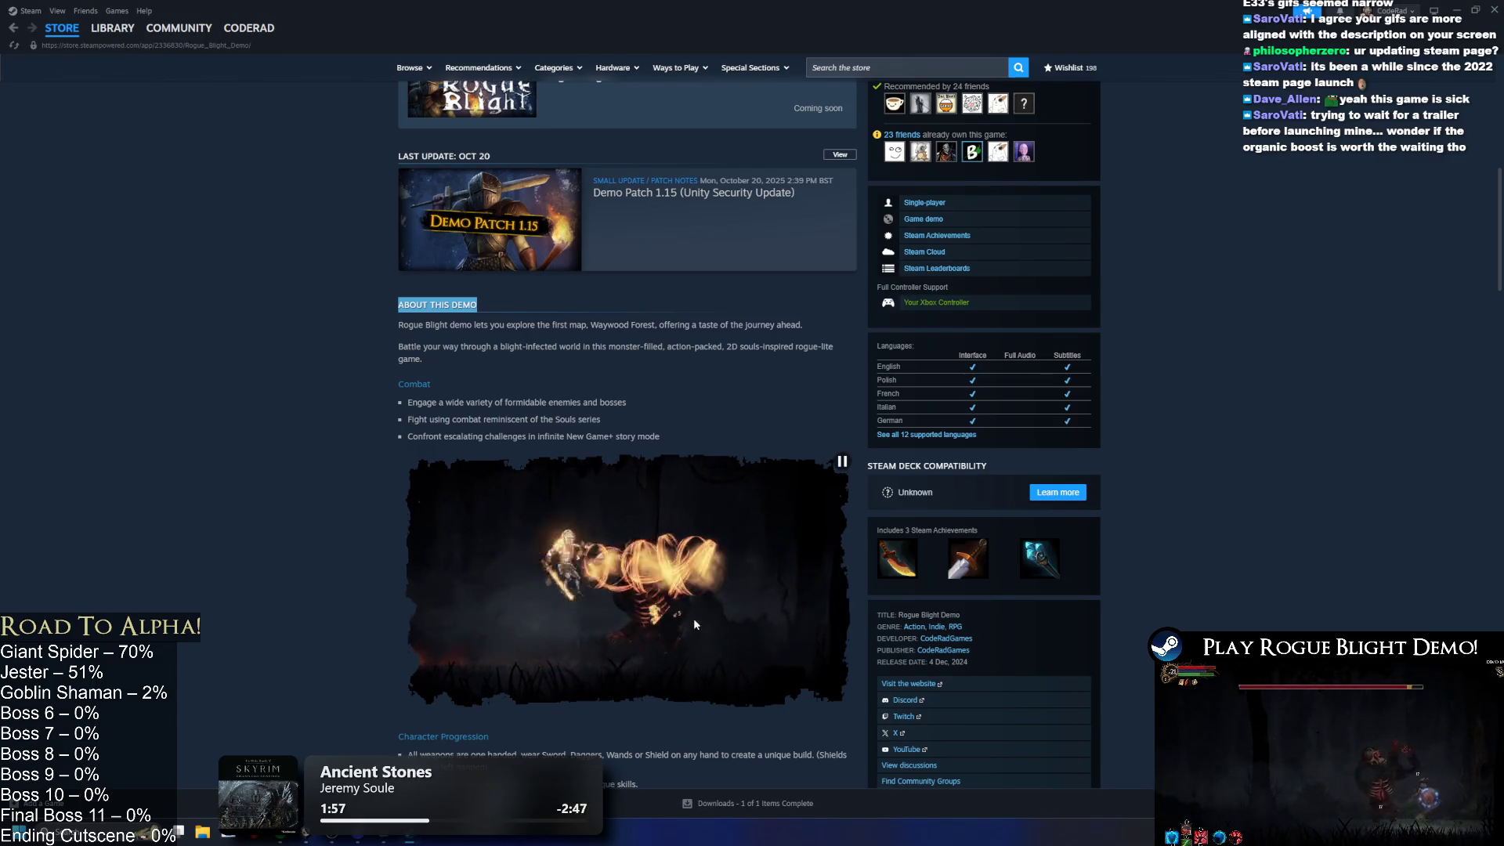
pyautogui.scroll(15, 702, 644)
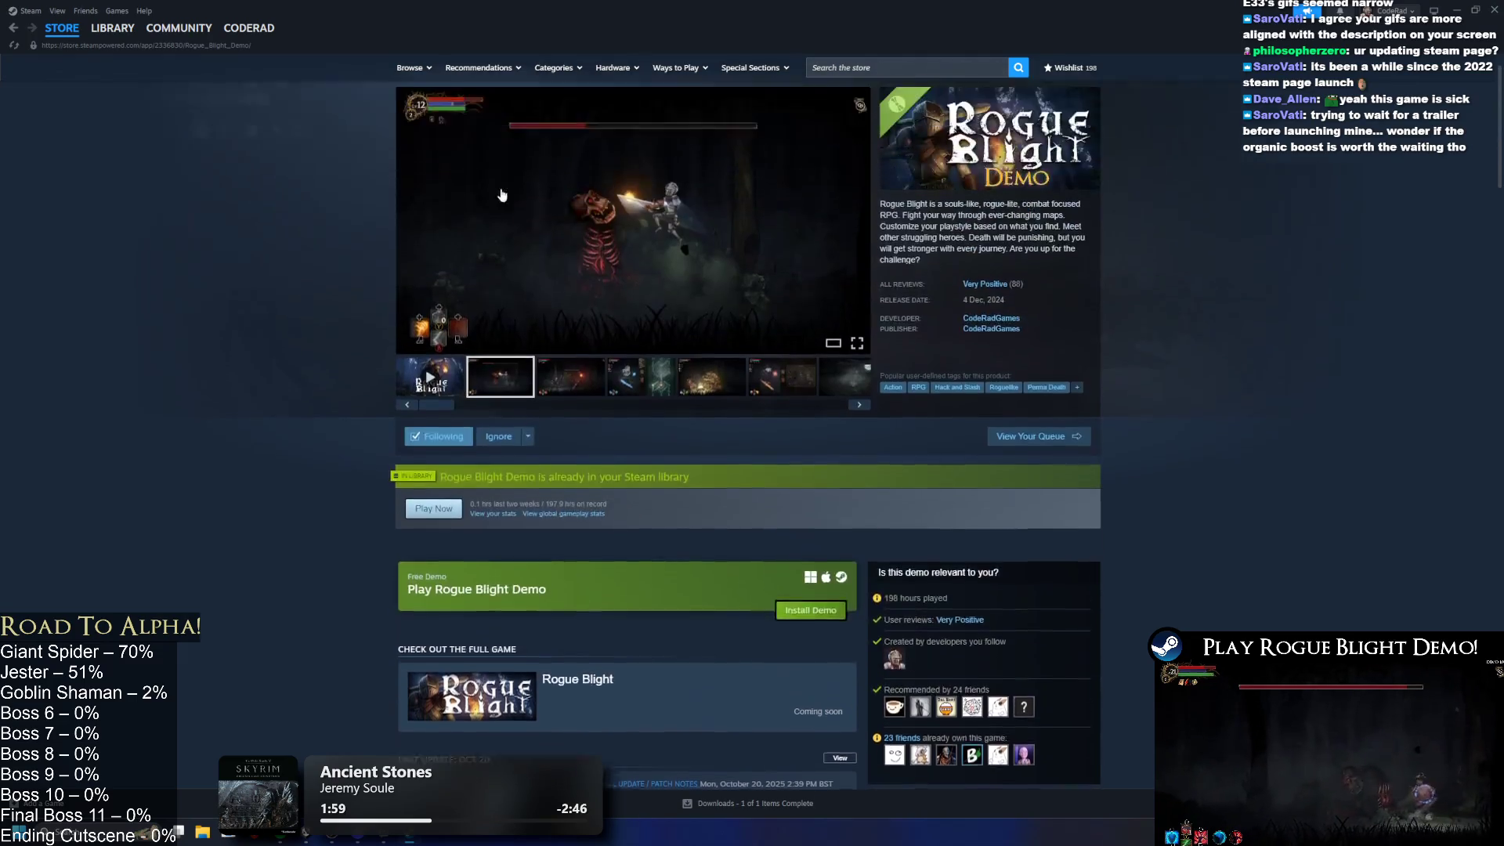
pyautogui.click(107, 45)
pyautogui.click(62, 51)
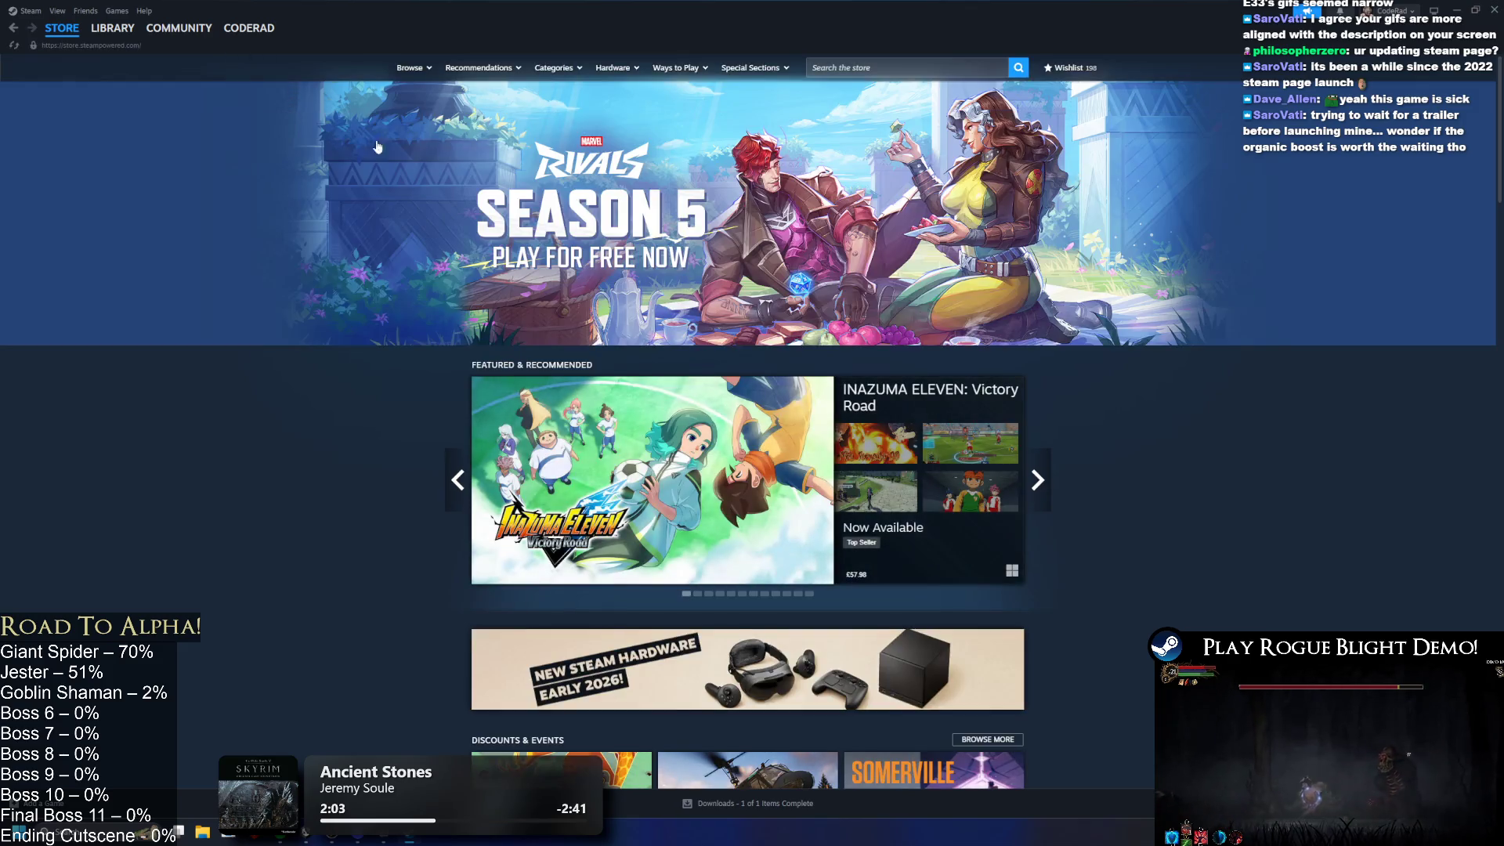
# Step: Open the Winter Burrow store page from the store front and scroll through its banners
pyautogui.scroll(-8, 744, 298)
pyautogui.scroll(-15, 743, 297)
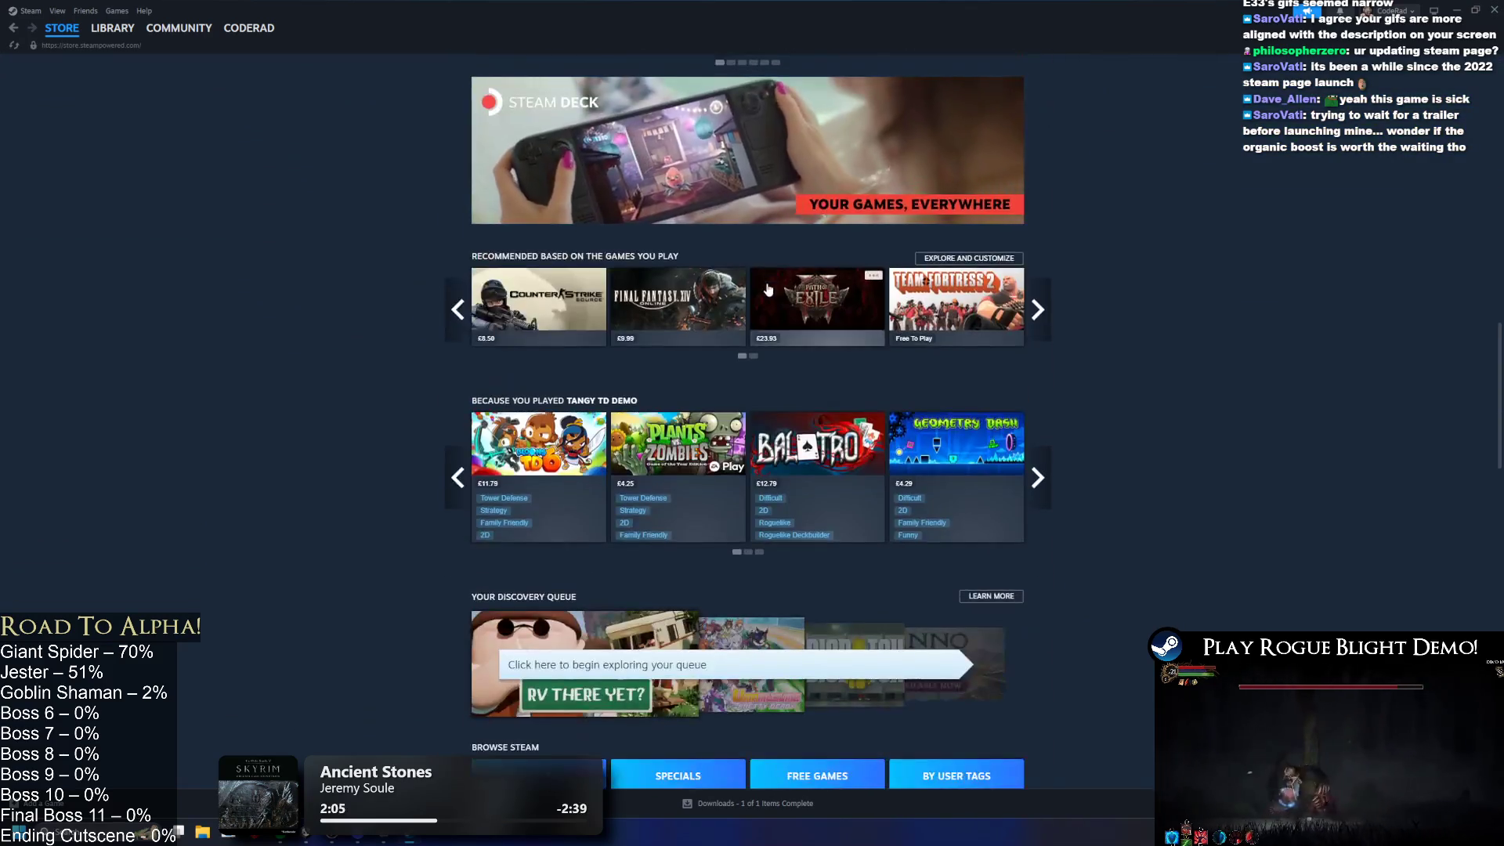
pyautogui.scroll(-3, 784, 292)
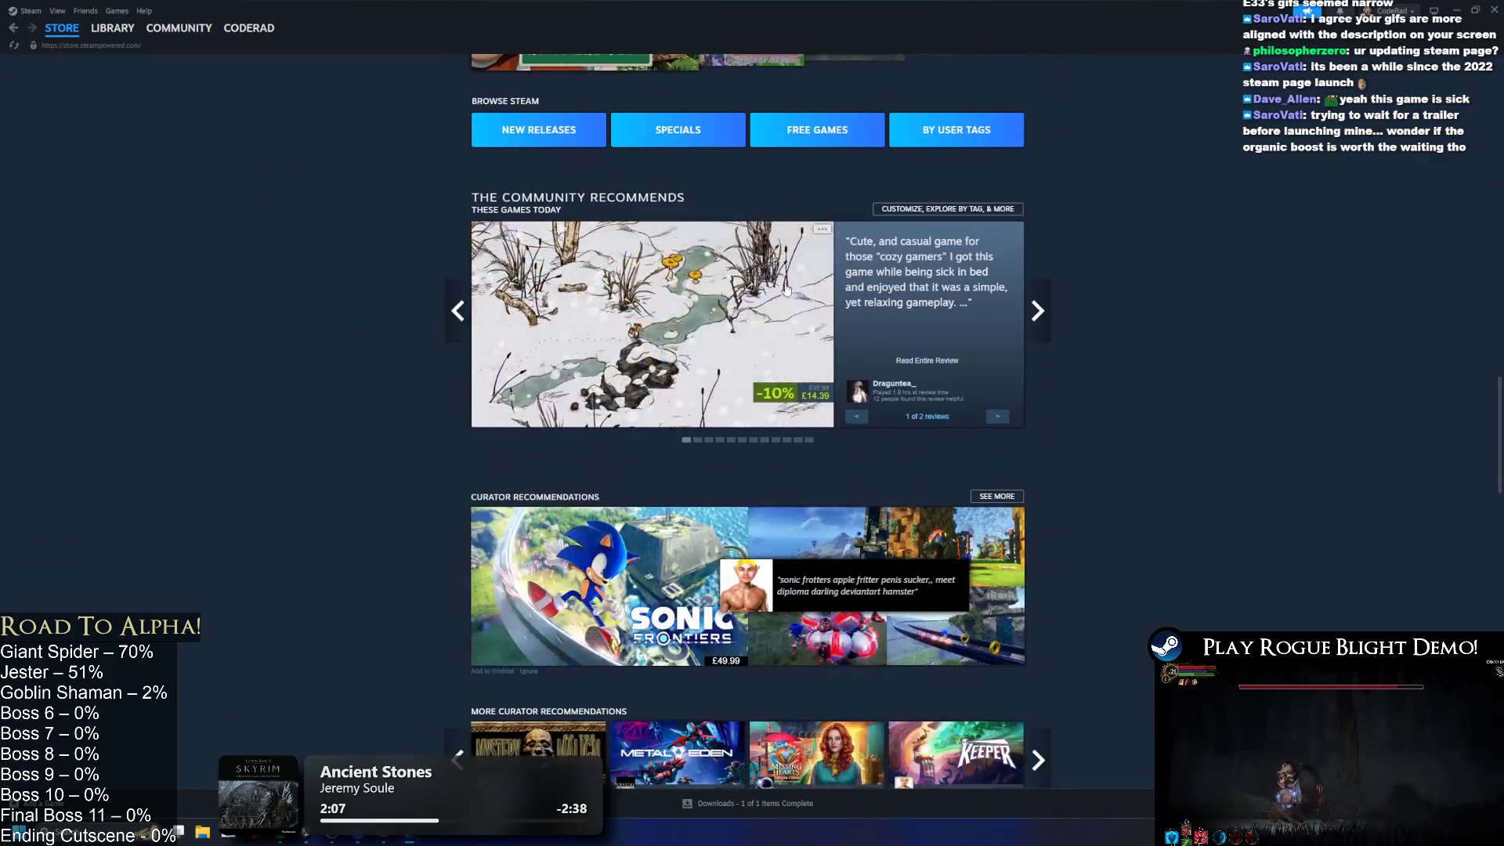
pyautogui.click(731, 311)
pyautogui.scroll(-10, 724, 301)
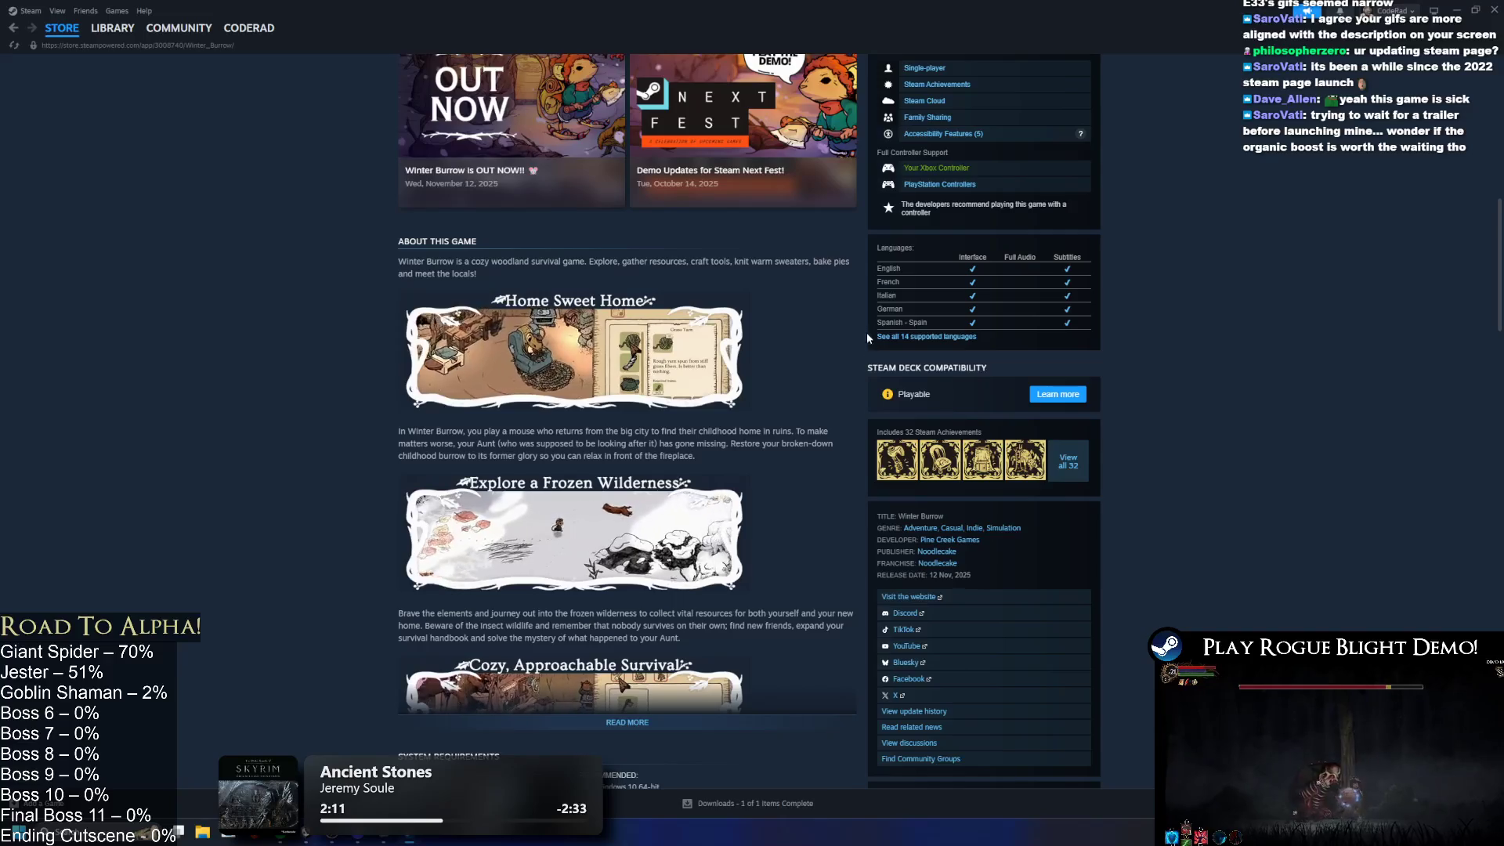
pyautogui.scroll(-4, 849, 347)
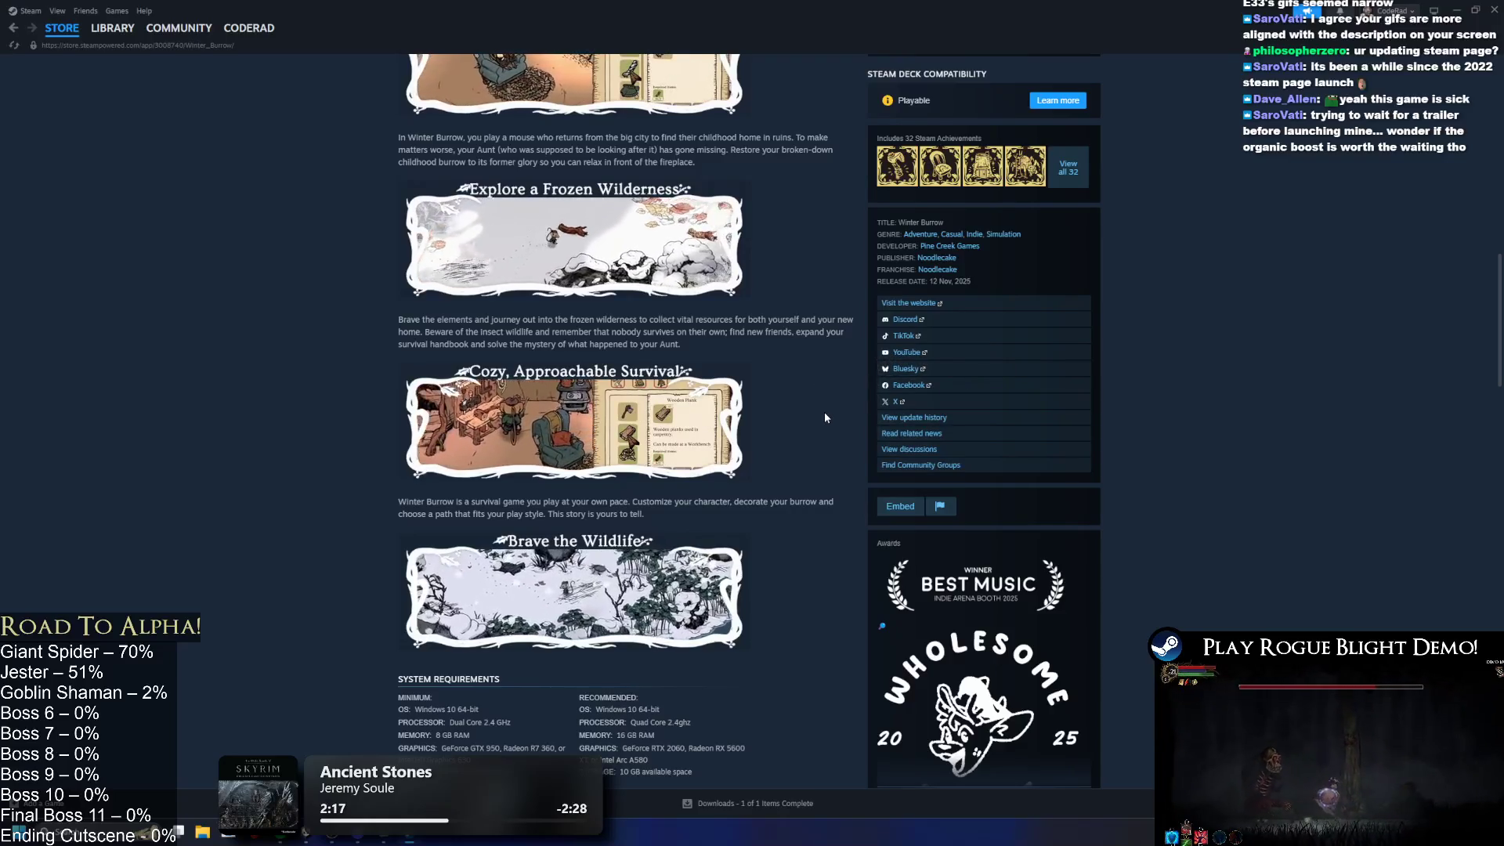
pyautogui.scroll(-5, 862, 469)
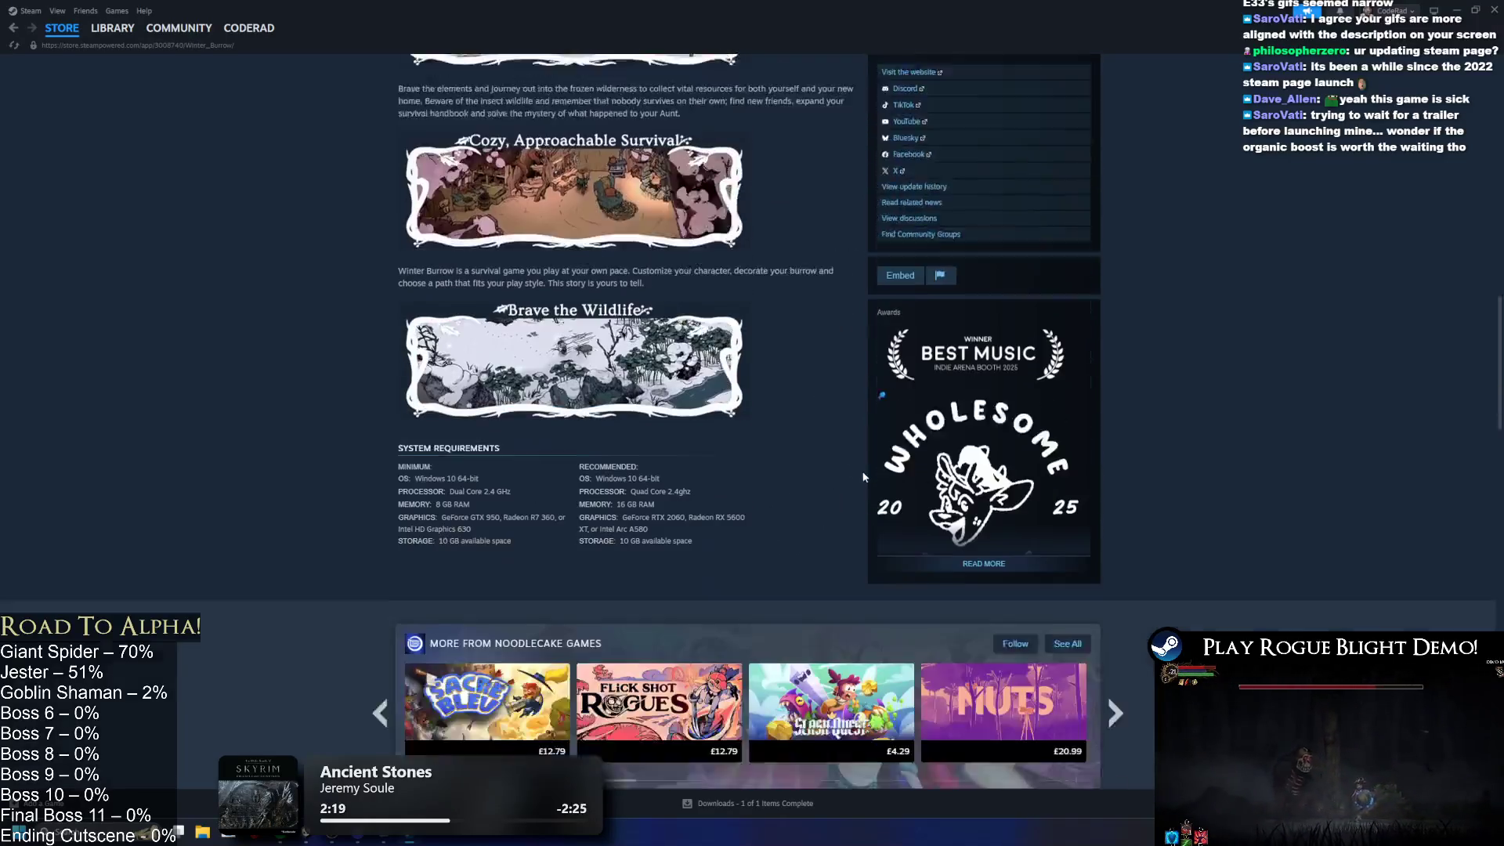
pyautogui.hotkey('alt', 'Left')
# Step: Expand and scroll through Goodnight Universe's description banners, then return to the store front
pyautogui.scroll(-15, 872, 350)
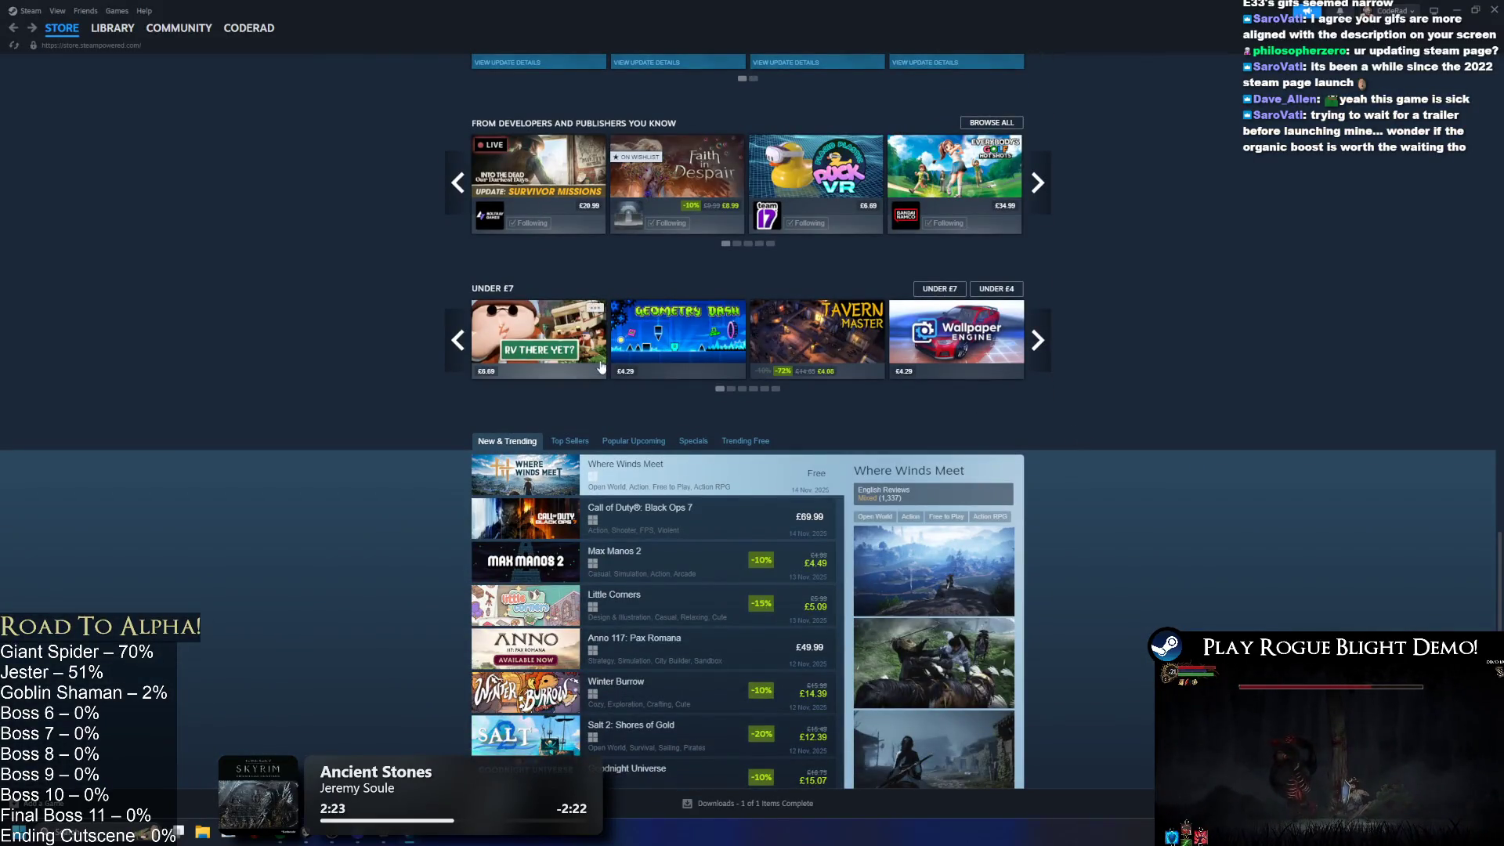
pyautogui.scroll(-5, 636, 349)
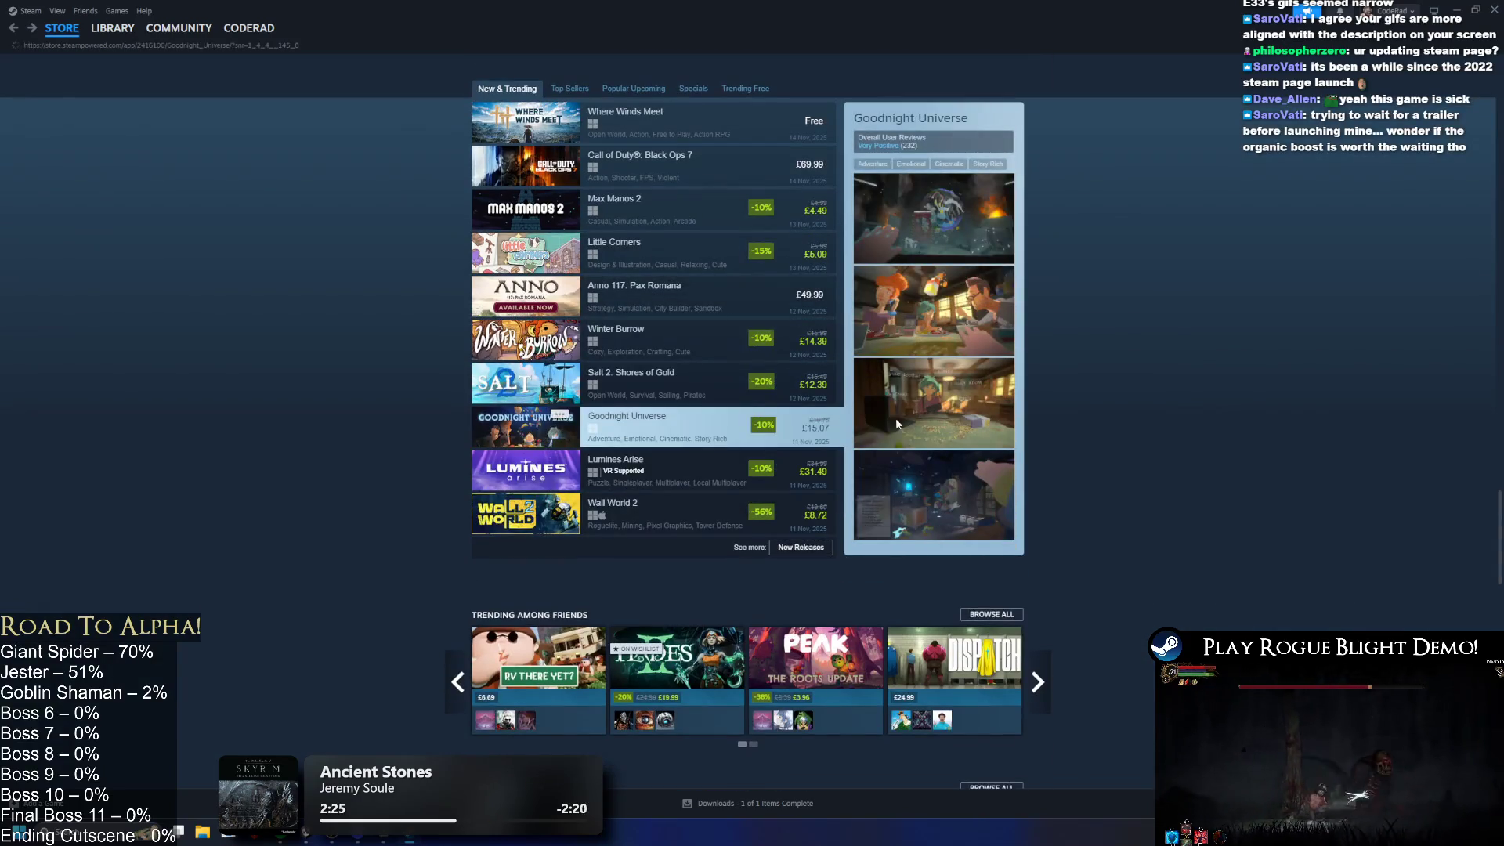
pyautogui.scroll(-5, 809, 453)
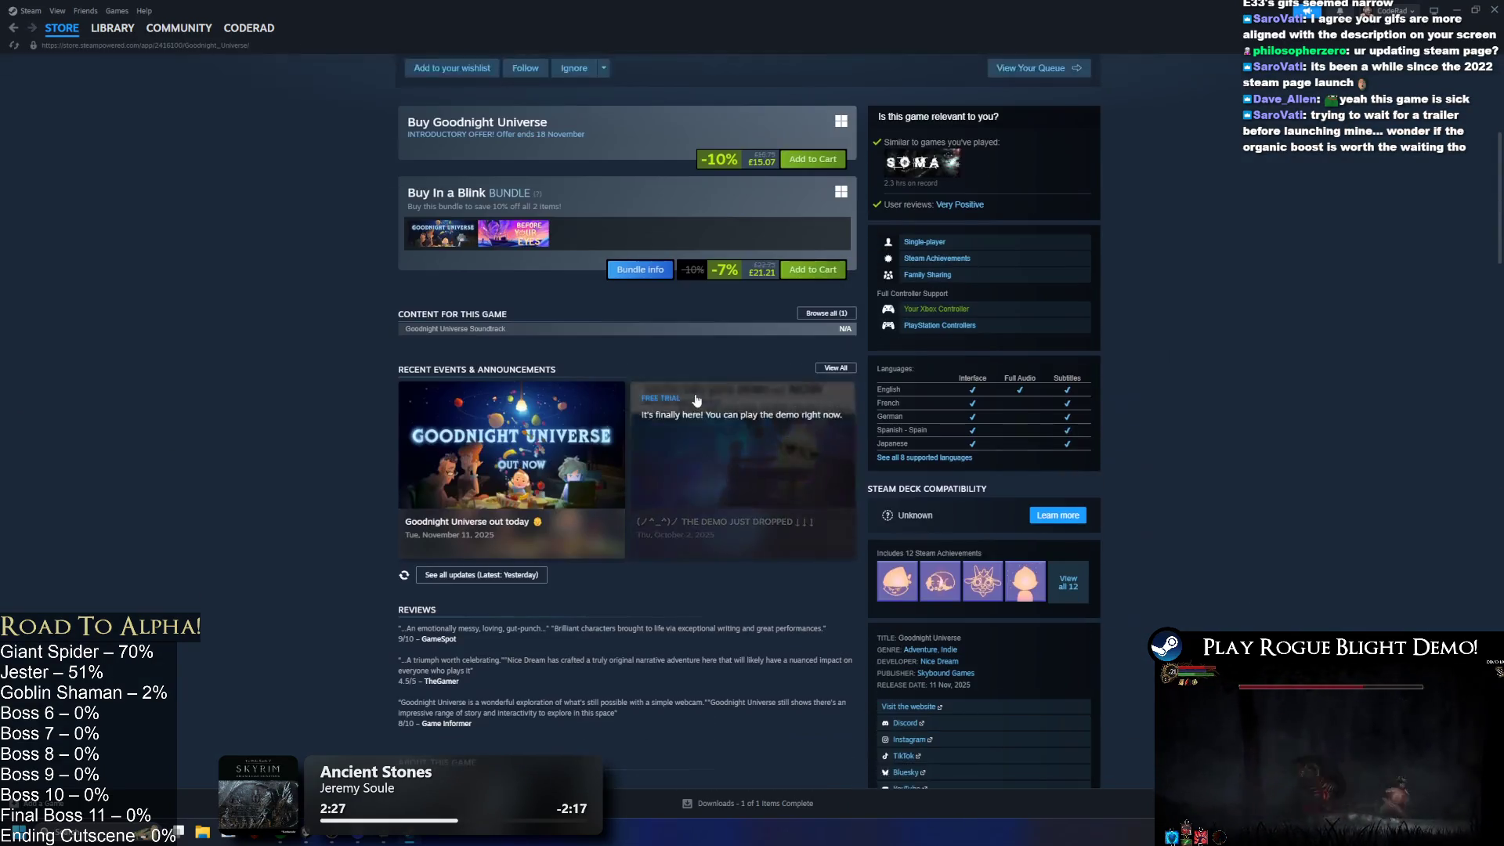
pyautogui.scroll(2, 713, 290)
pyautogui.scroll(5, 709, 235)
pyautogui.scroll(-20, 764, 275)
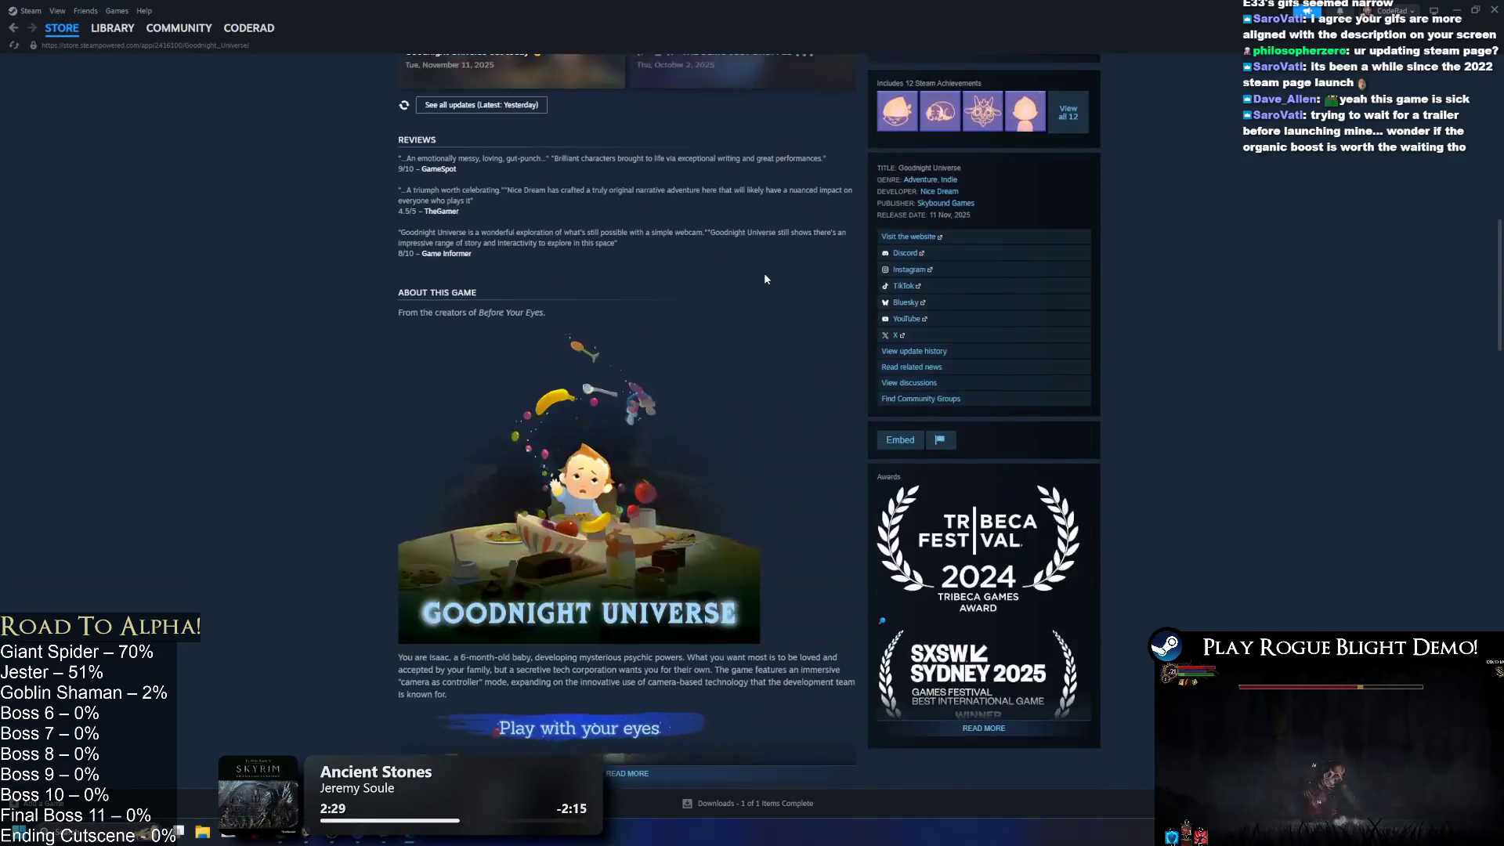
pyautogui.click(627, 364)
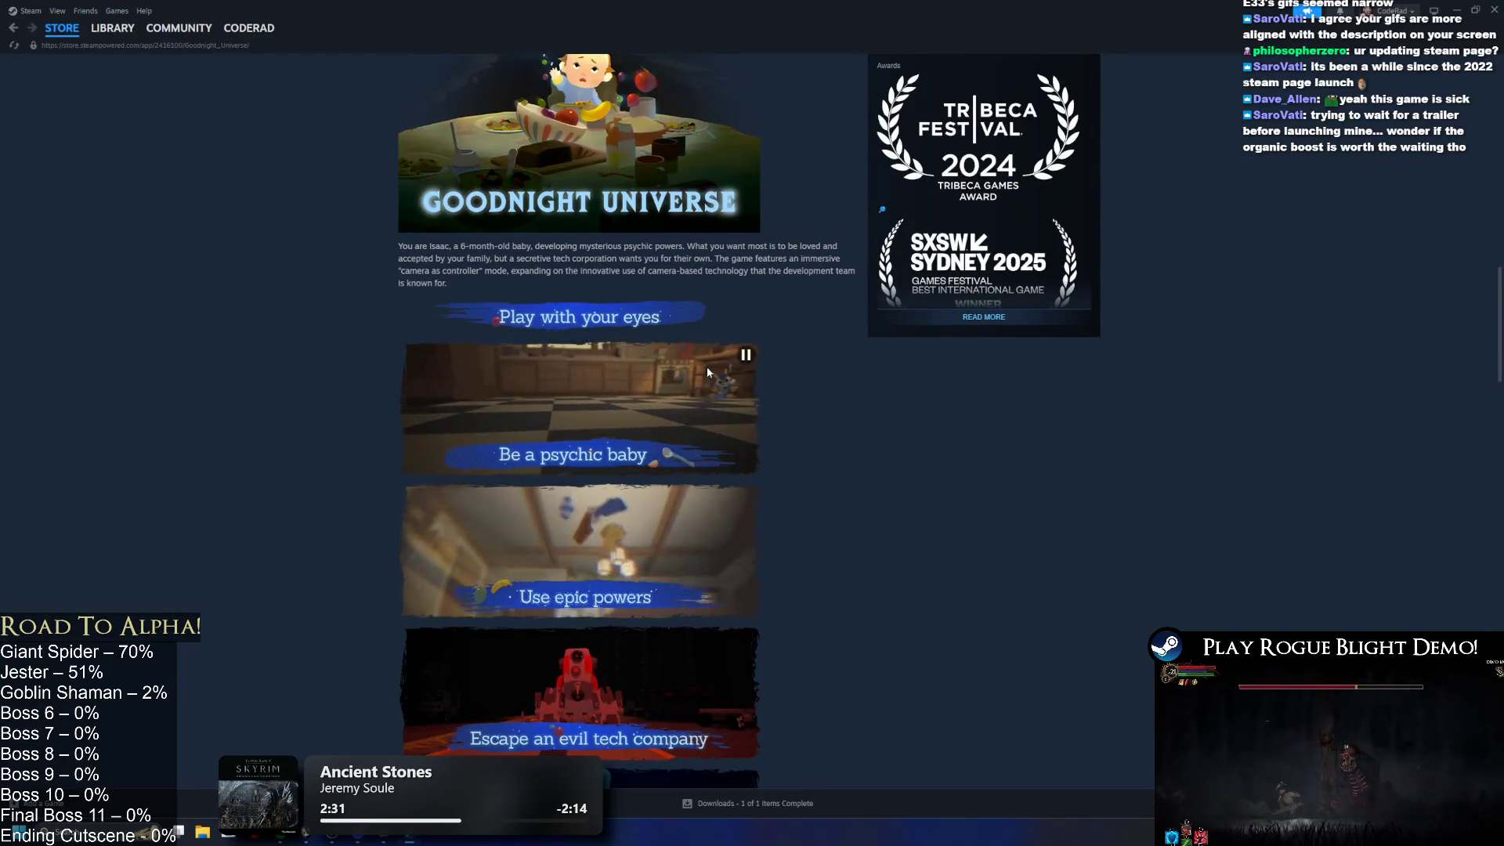
pyautogui.scroll(-2, 772, 581)
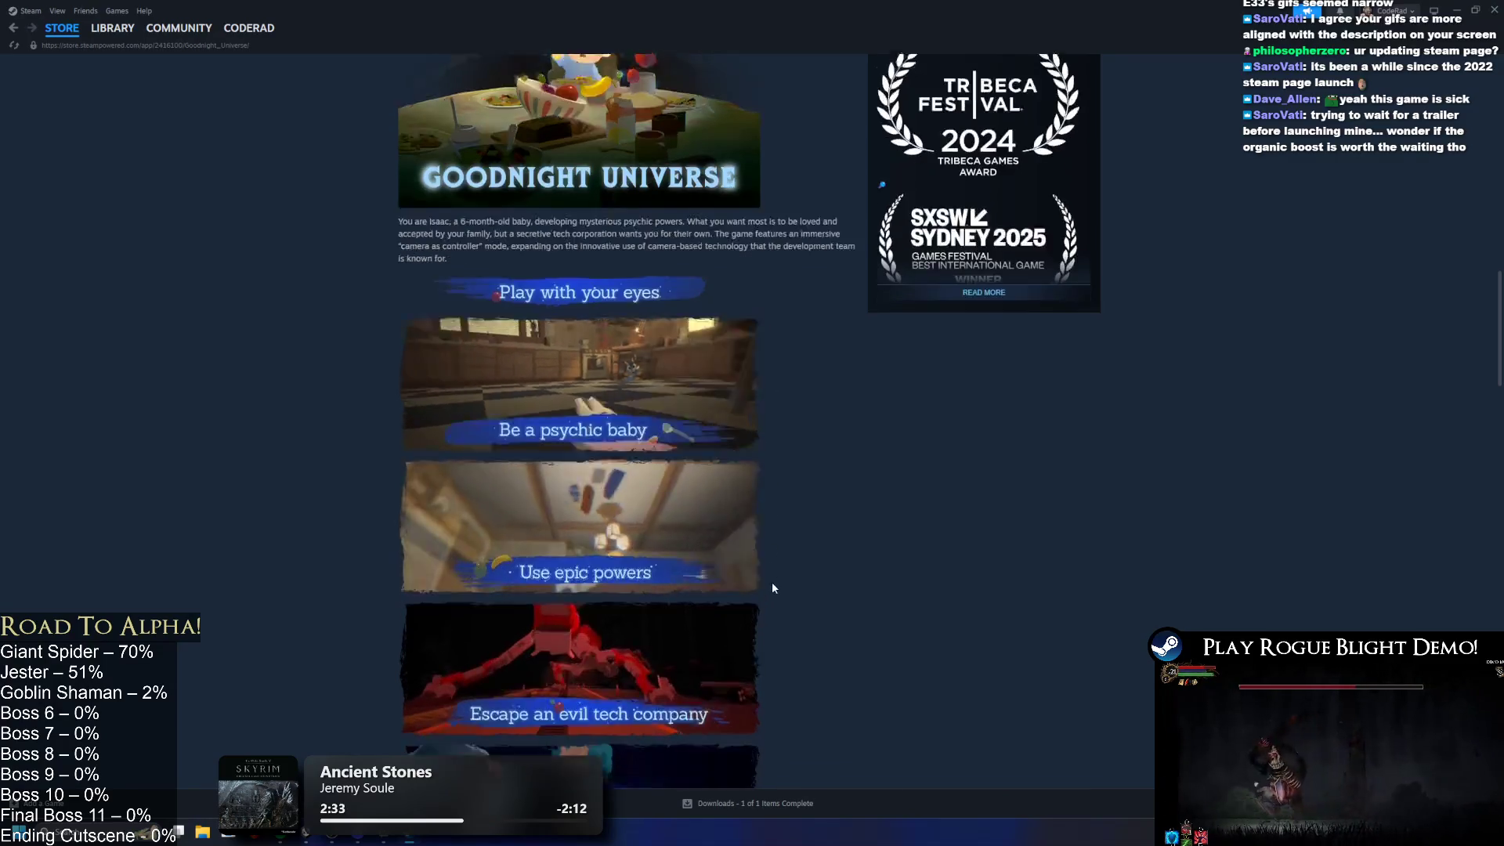
pyautogui.scroll(-4, 776, 580)
pyautogui.scroll(9, 780, 438)
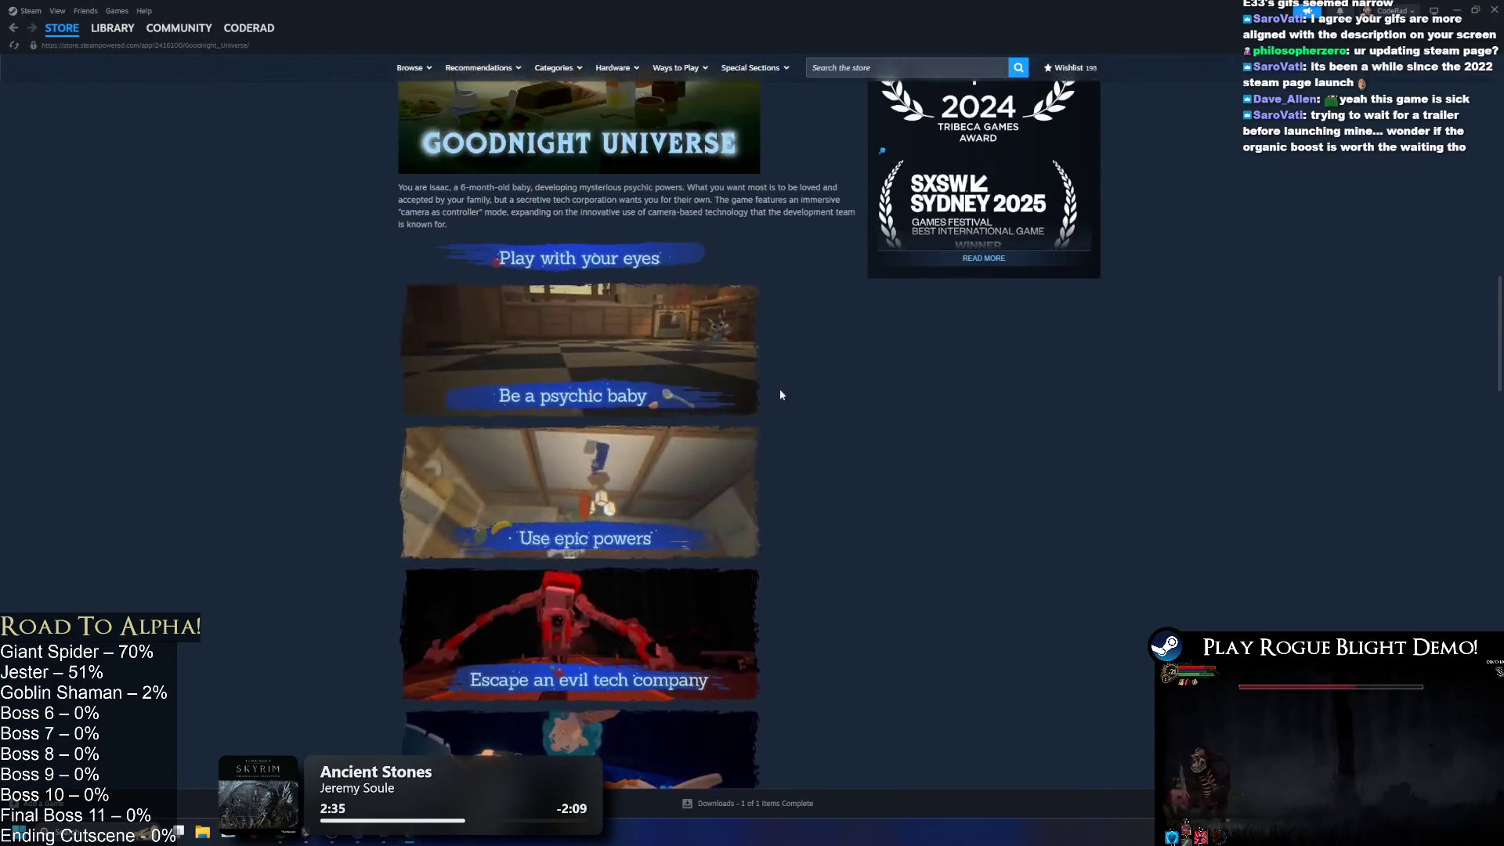
pyautogui.scroll(3, 777, 423)
pyautogui.hotkey('alt', 'Left')
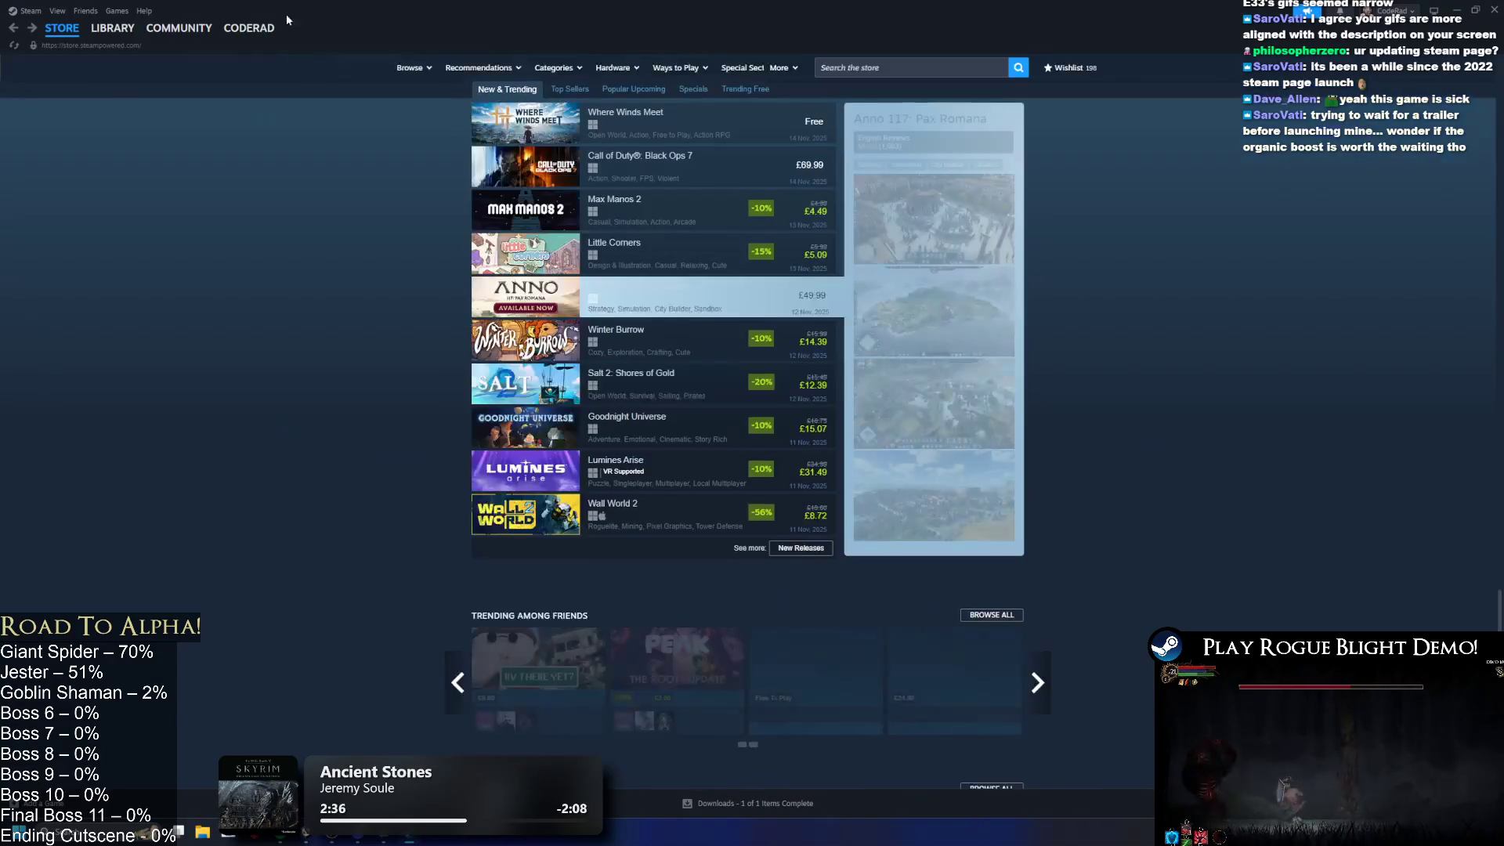
# Step: Open Rogue Blight Demo from Library Home and go to its store page
pyautogui.click(107, 50)
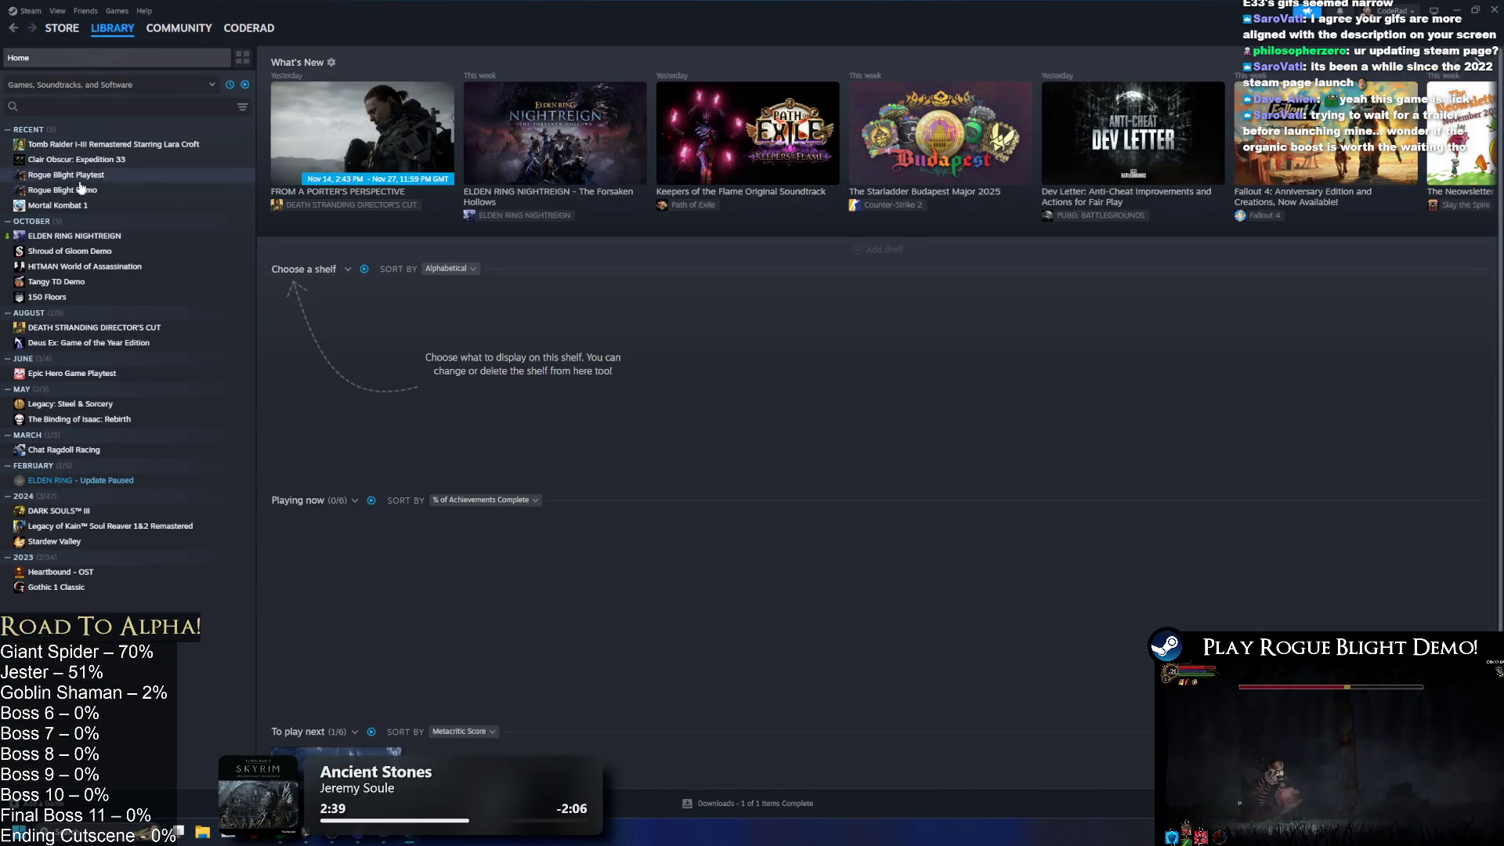
pyautogui.click(78, 190)
pyautogui.click(311, 290)
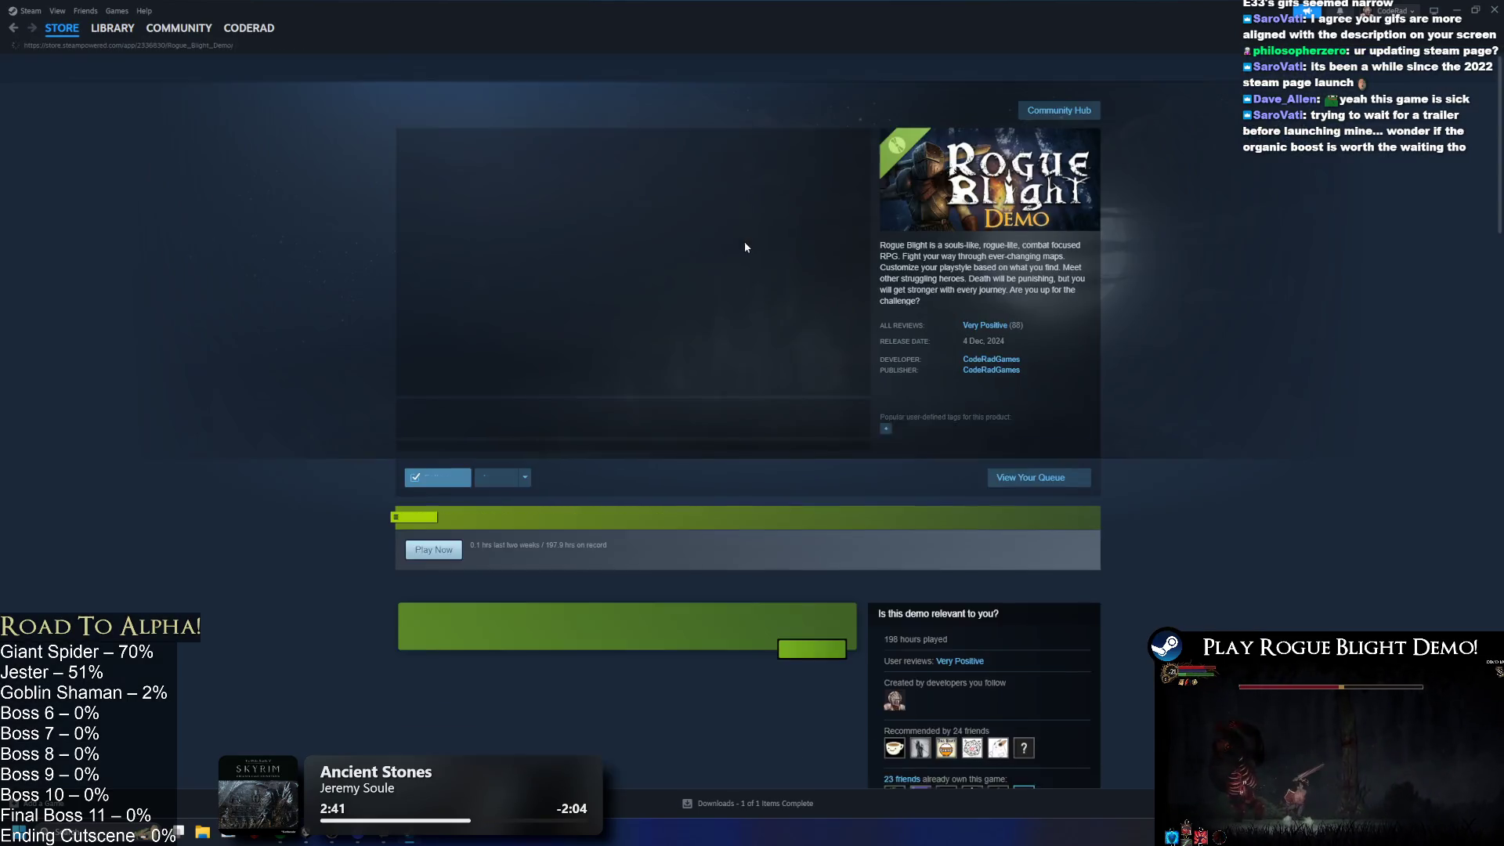
# Step: Expand the Rogue Blight Demo description and scroll through its animated GIFs
pyautogui.scroll(-10, 838, 219)
pyautogui.scroll(-3, 843, 305)
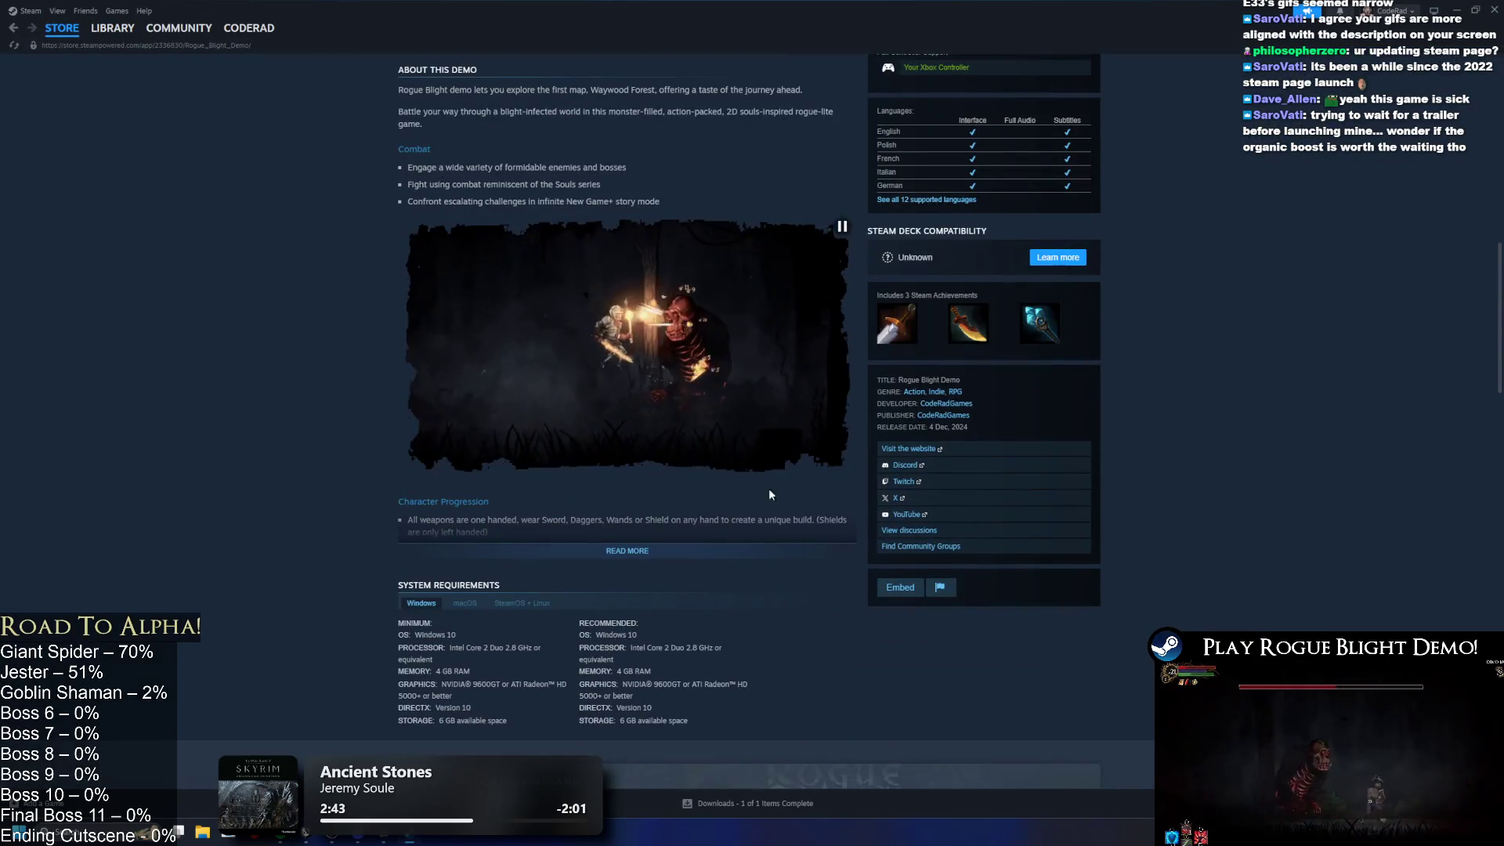
pyautogui.scroll(-1, 729, 430)
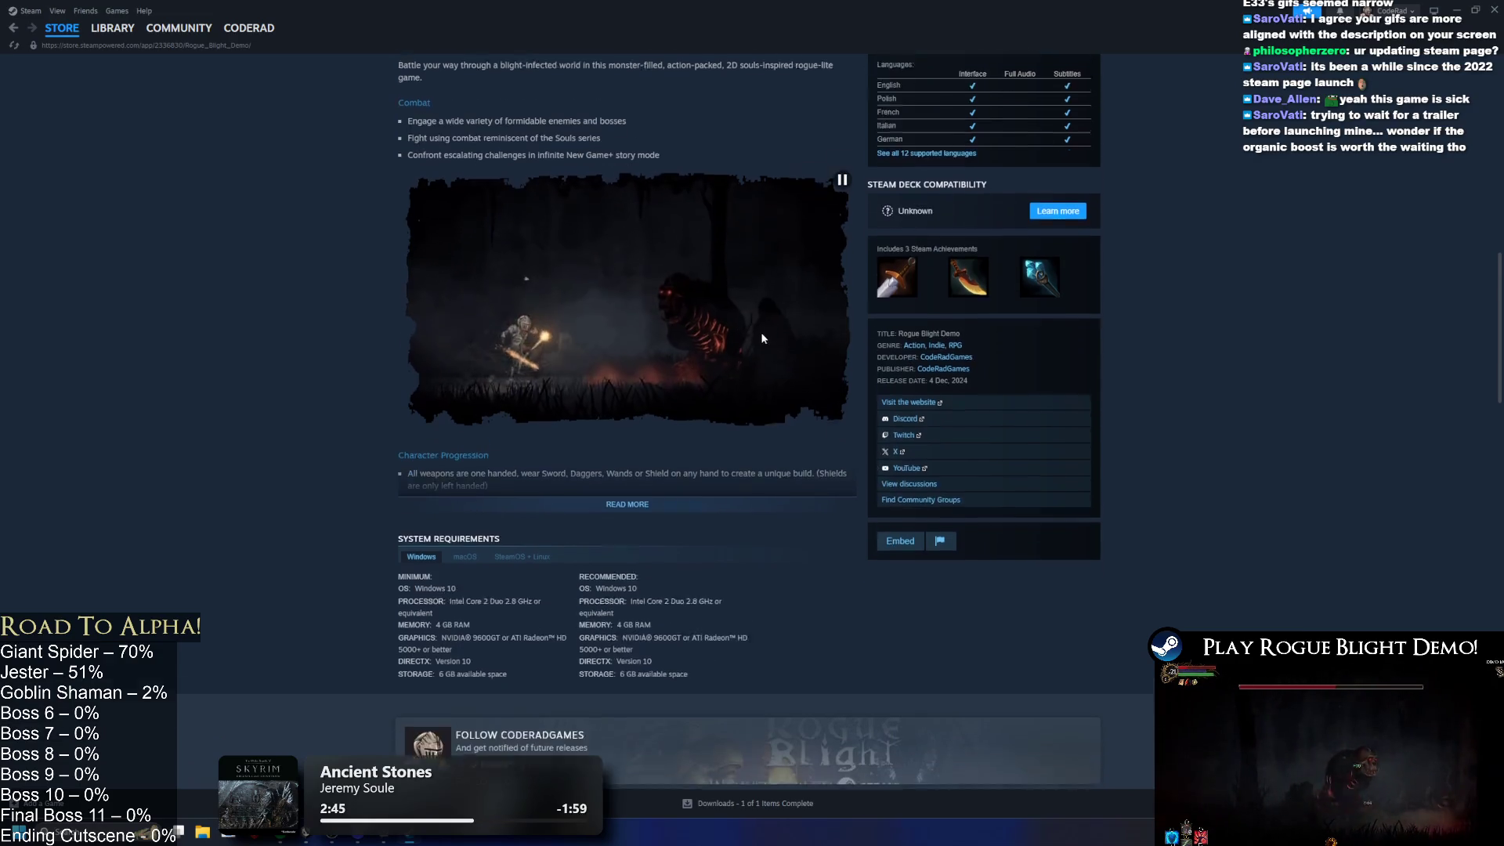
pyautogui.scroll(2, 760, 335)
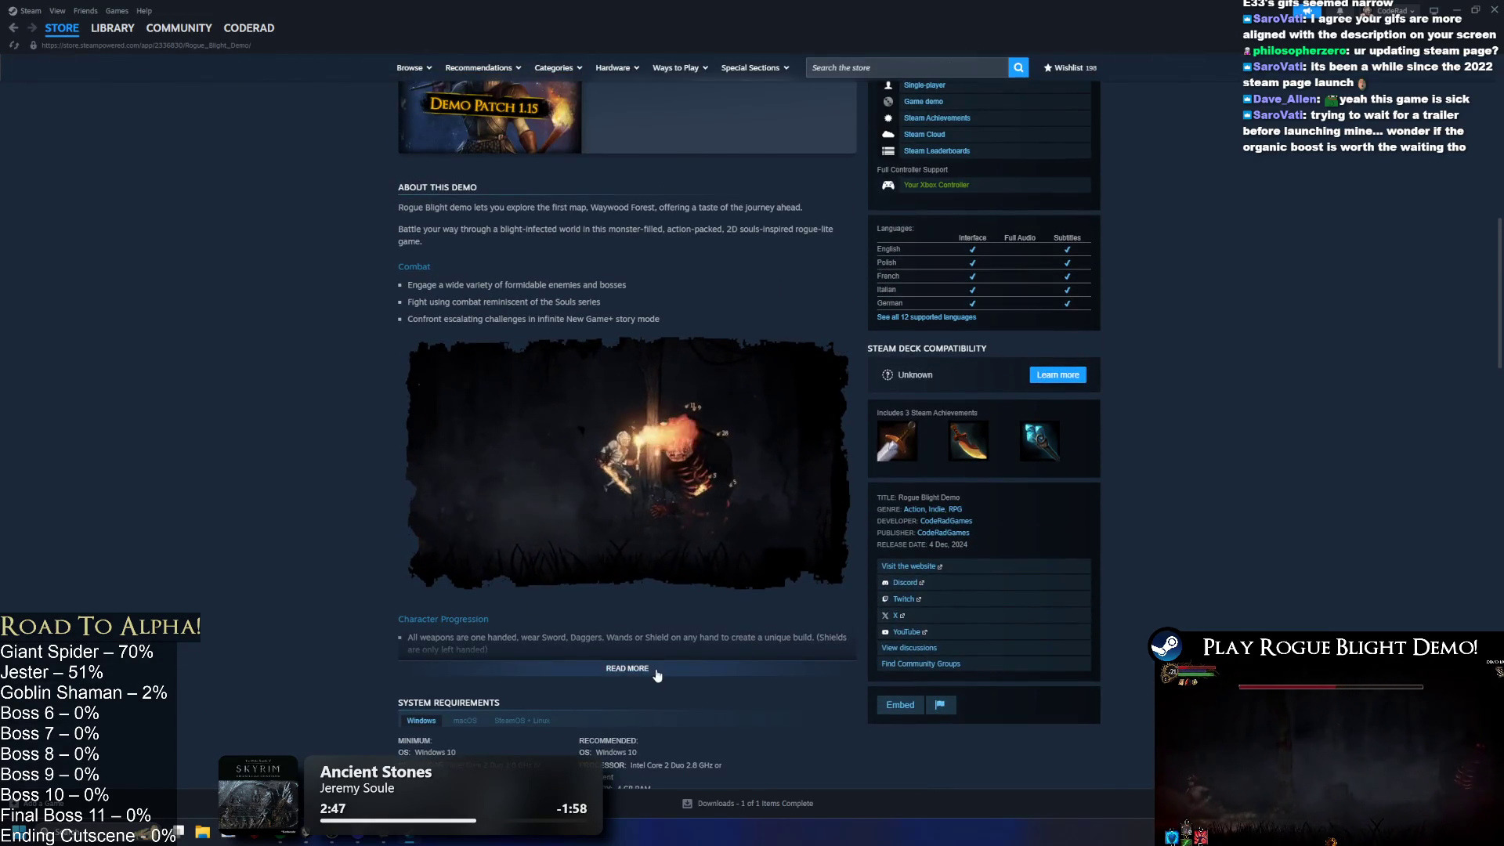
pyautogui.click(627, 668)
pyautogui.scroll(-3, 790, 507)
pyautogui.scroll(-2, 671, 640)
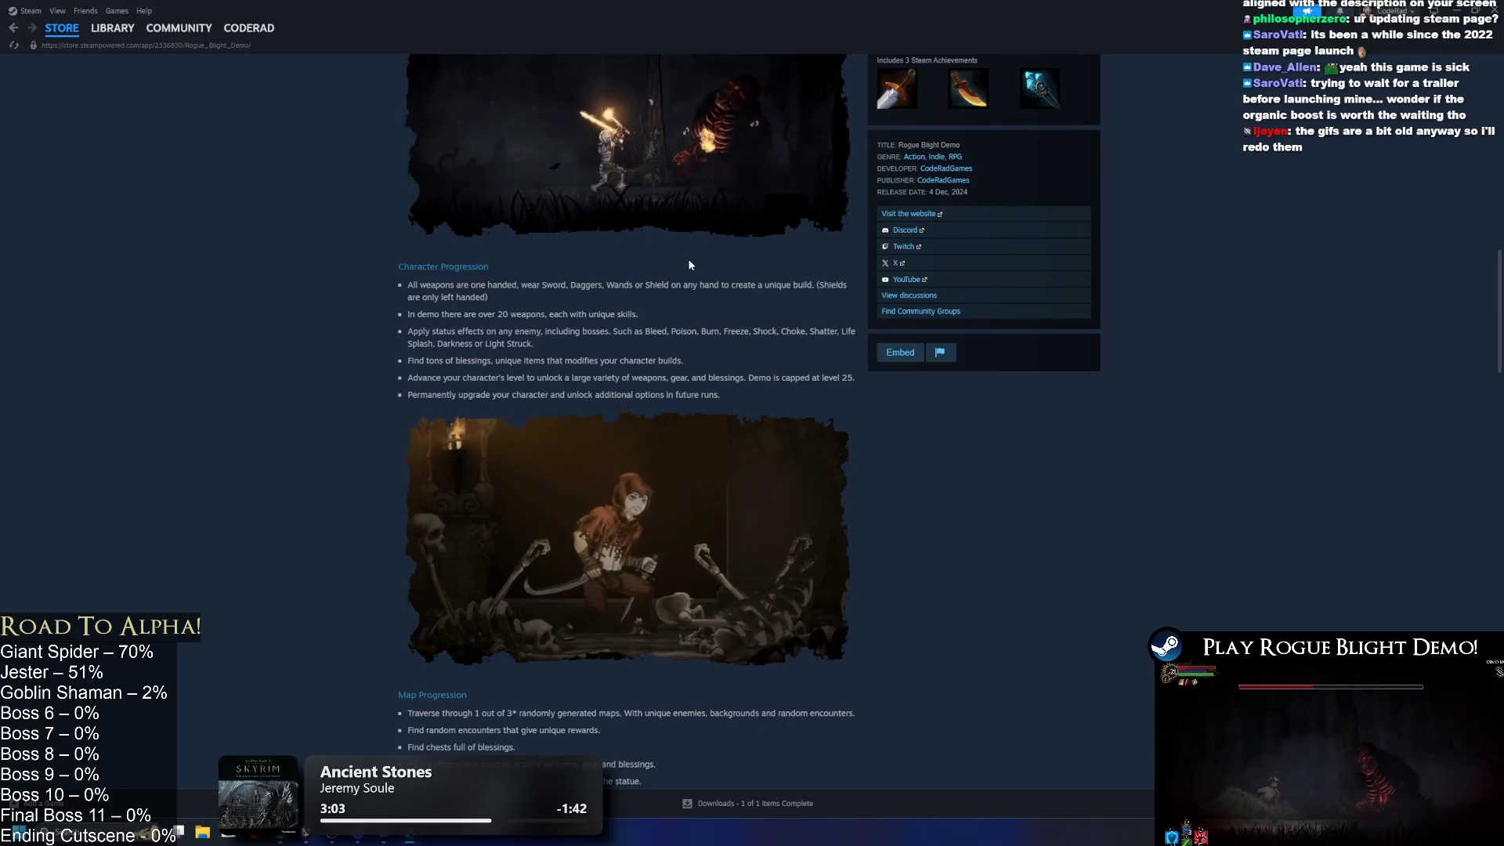
pyautogui.scroll(2, 637, 403)
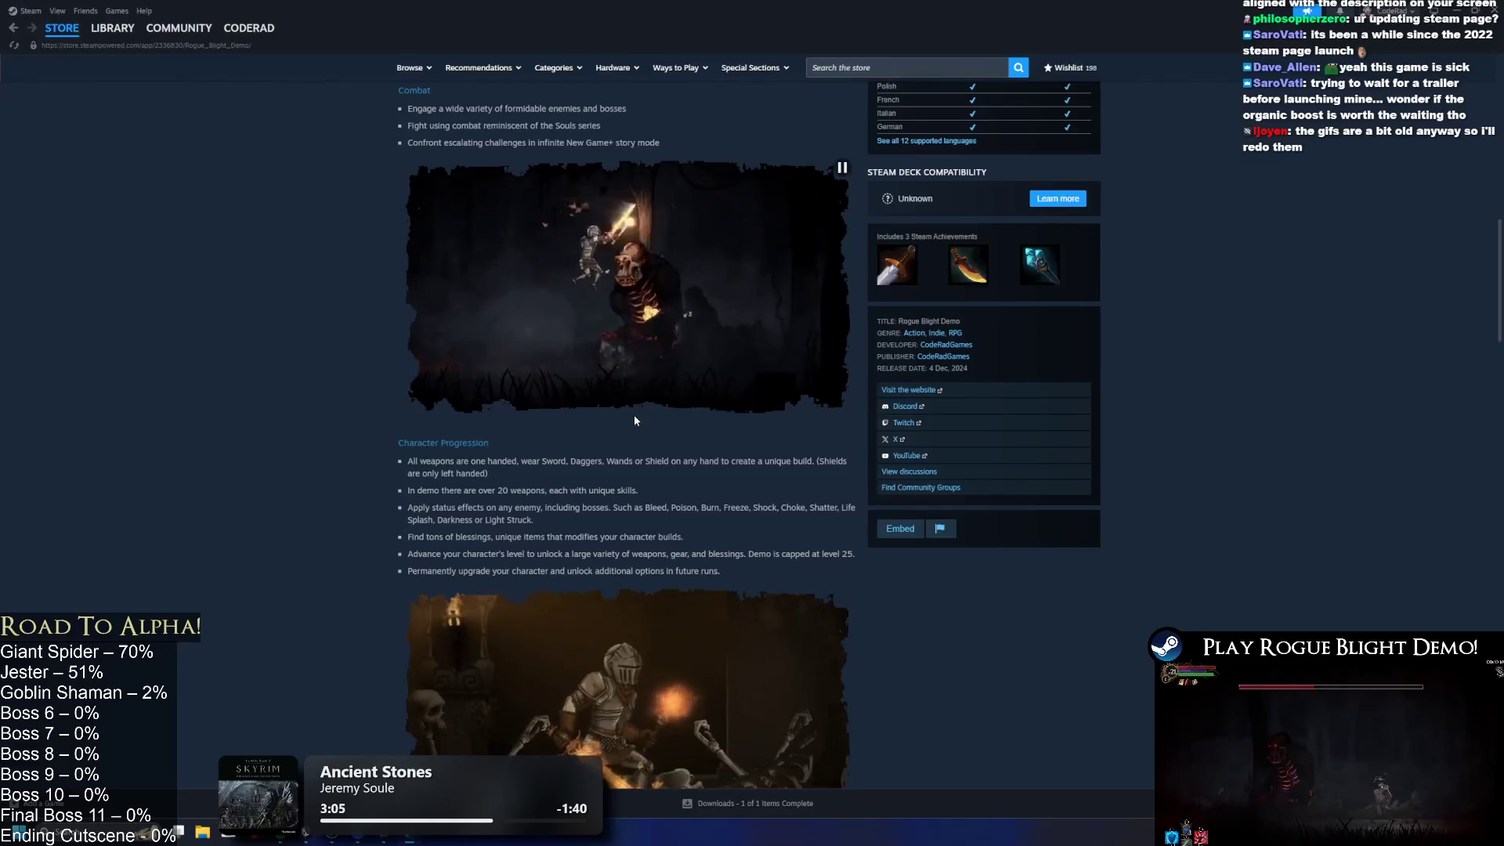
pyautogui.scroll(-4, 637, 404)
pyautogui.scroll(-3, 721, 337)
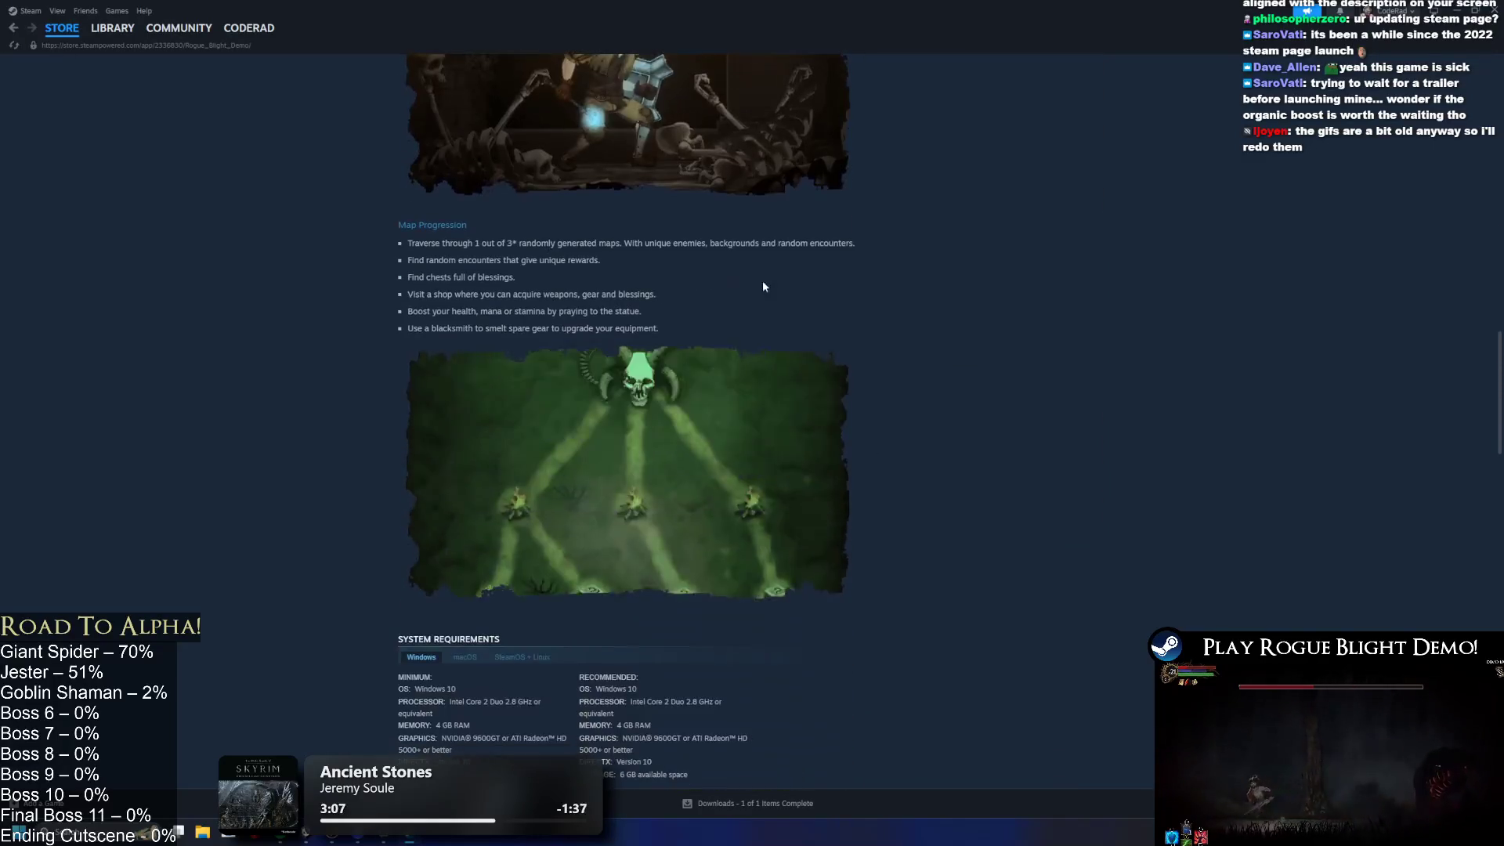
pyautogui.scroll(3, 804, 290)
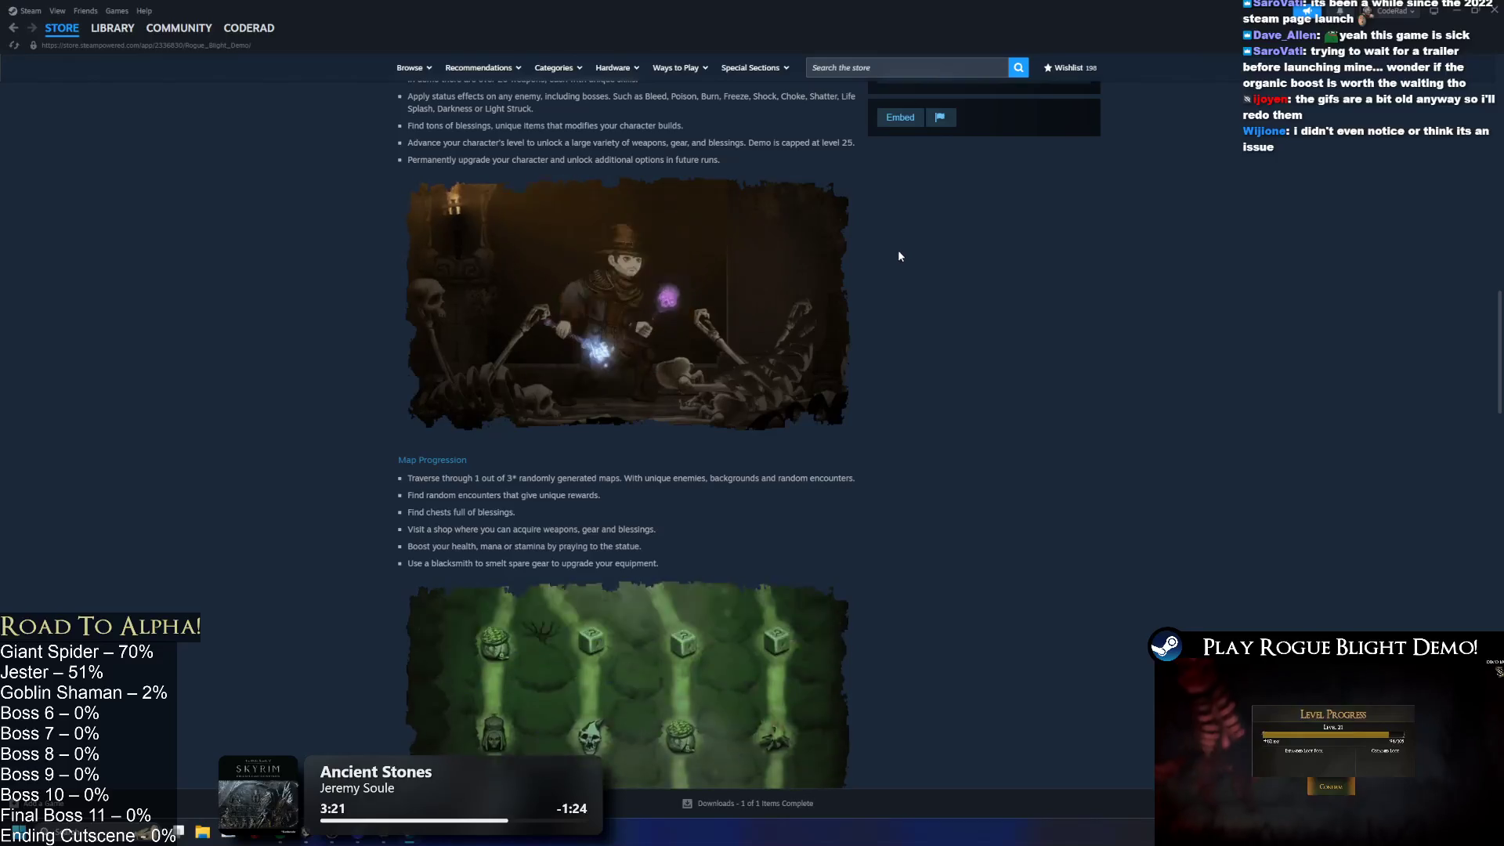
pyautogui.scroll(3, 737, 251)
pyautogui.scroll(2, 736, 255)
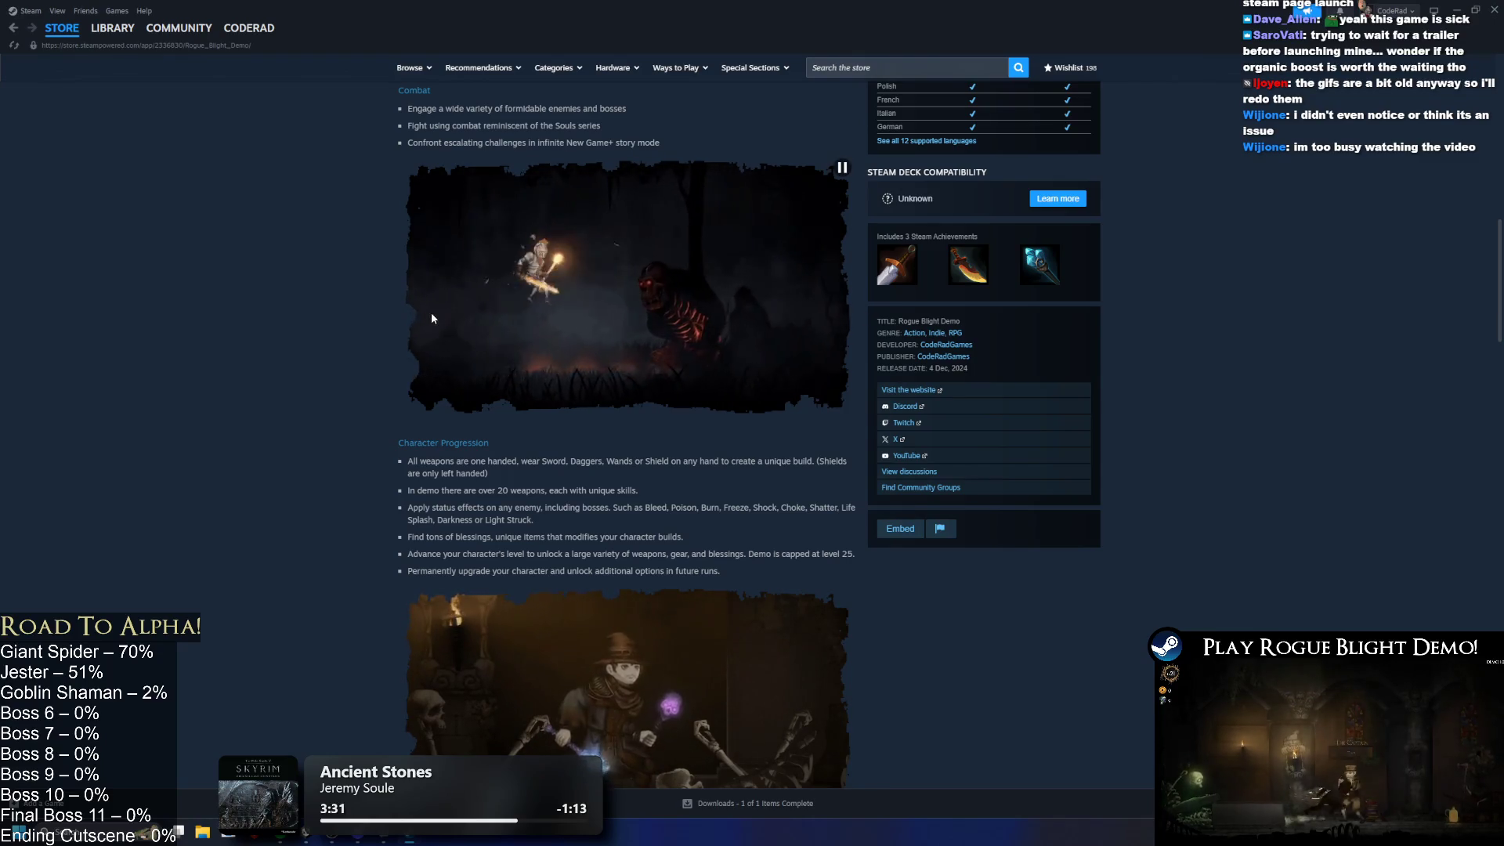
# Step: Expand the description again to see more GIFs, then scroll to the top and pause the trailer
pyautogui.moveTo(94, 30)
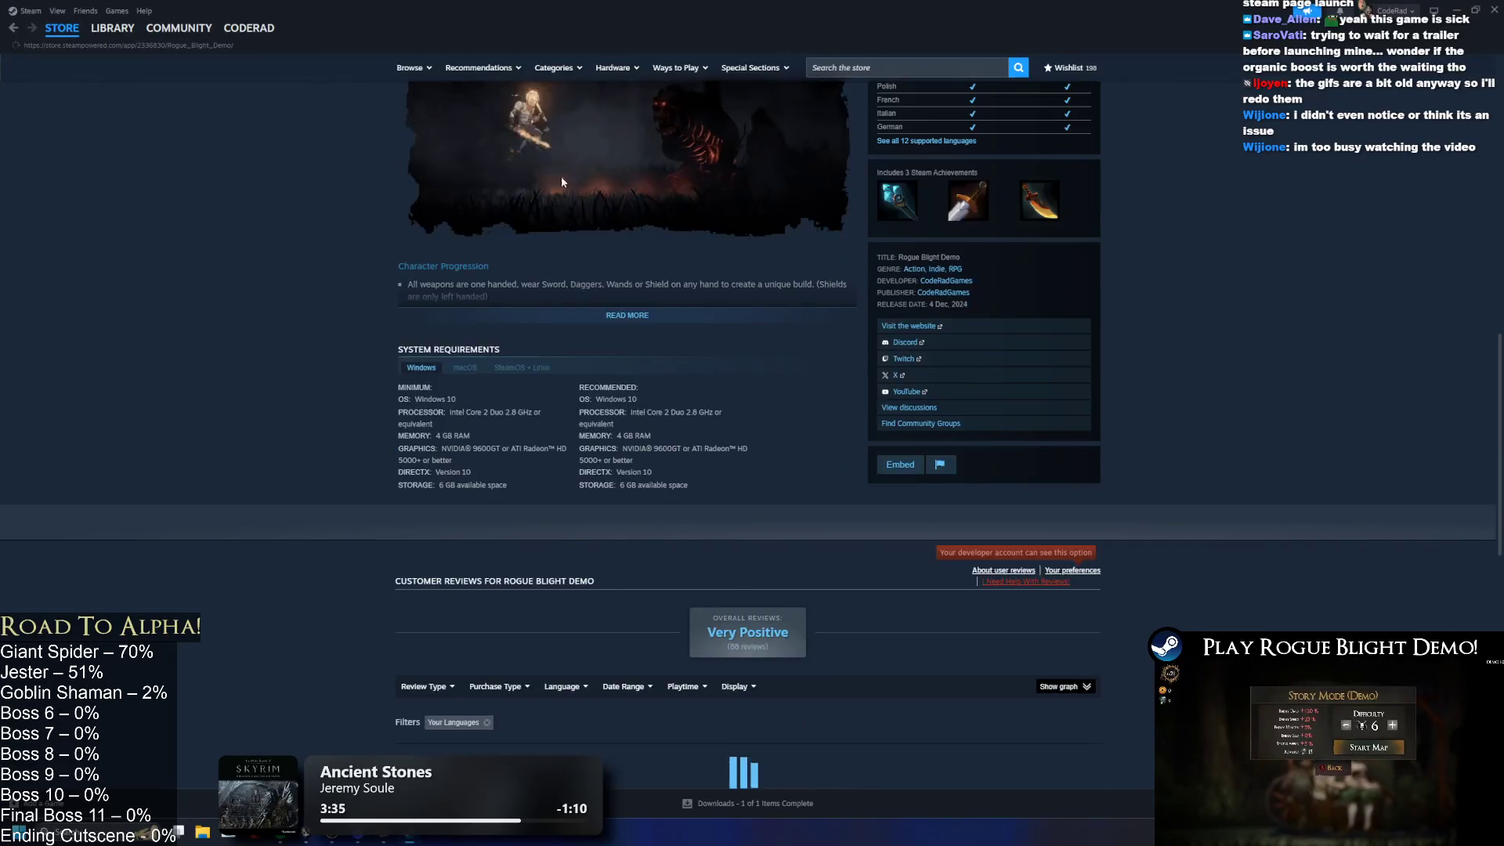
pyautogui.scroll(5, 644, 336)
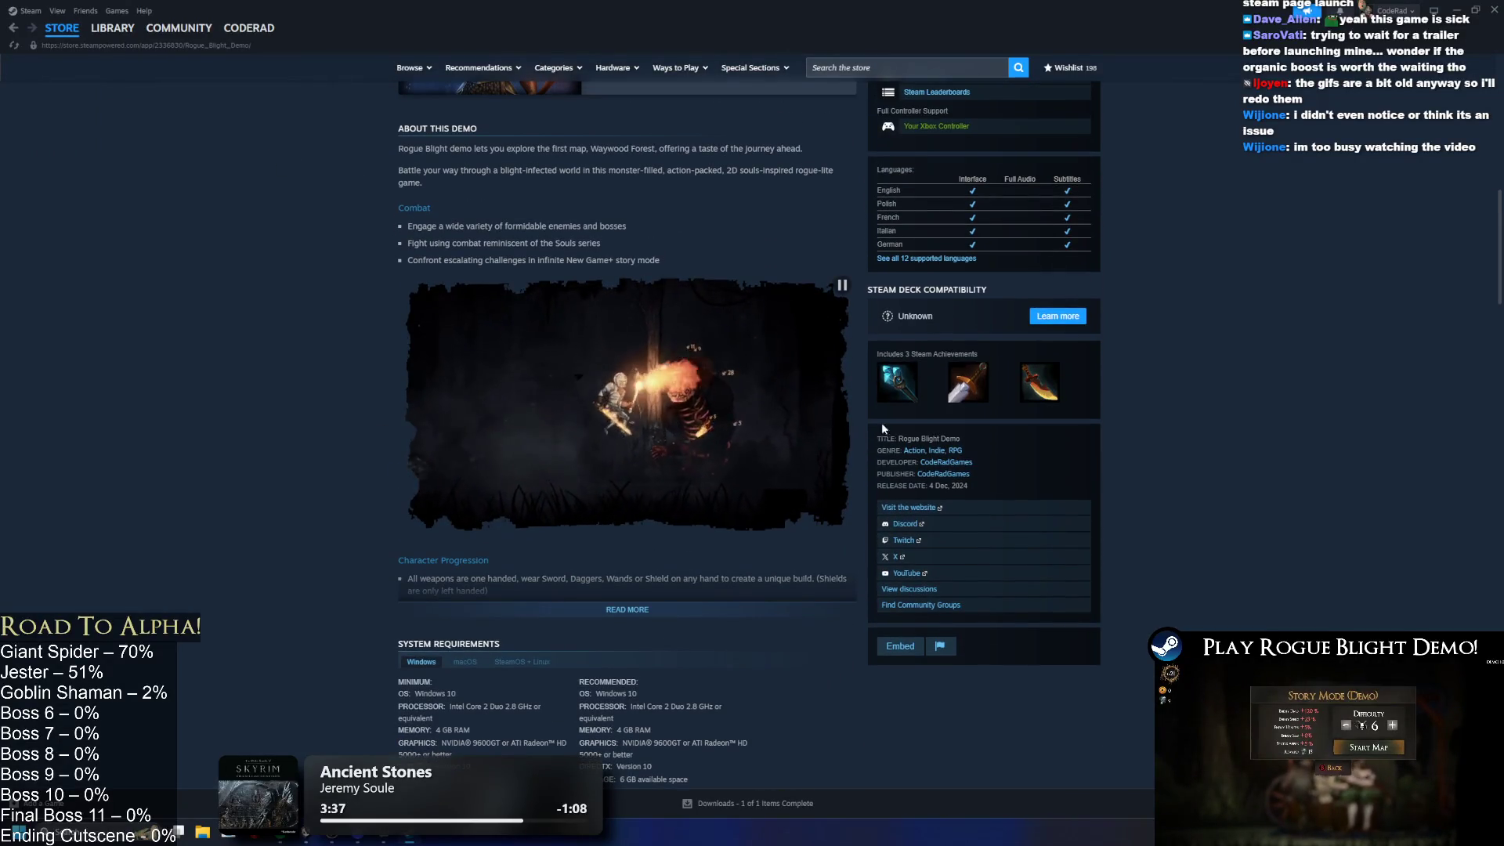
pyautogui.click(611, 610)
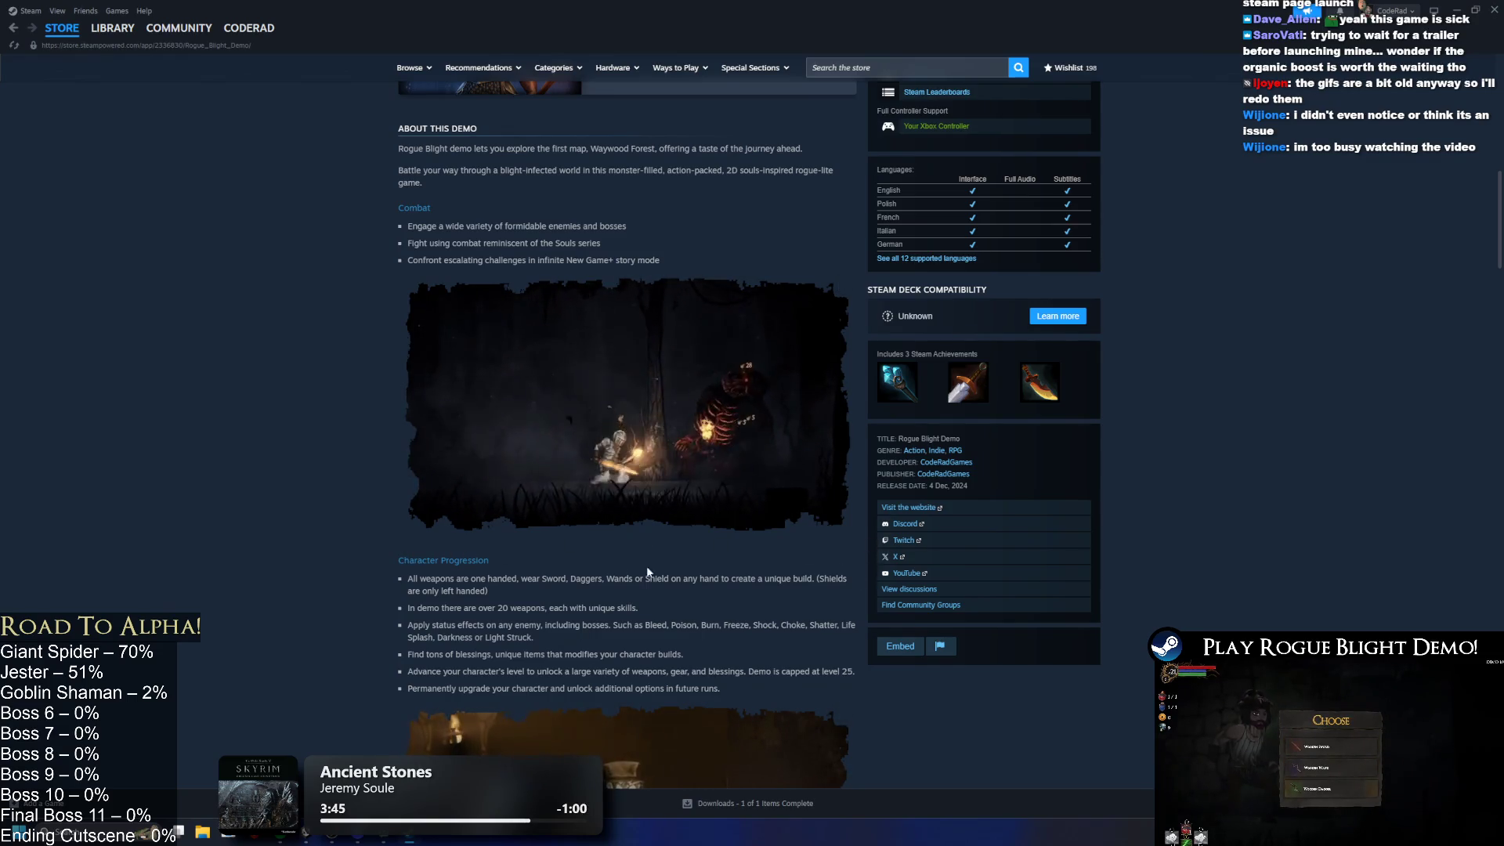
pyautogui.scroll(-4, 565, 360)
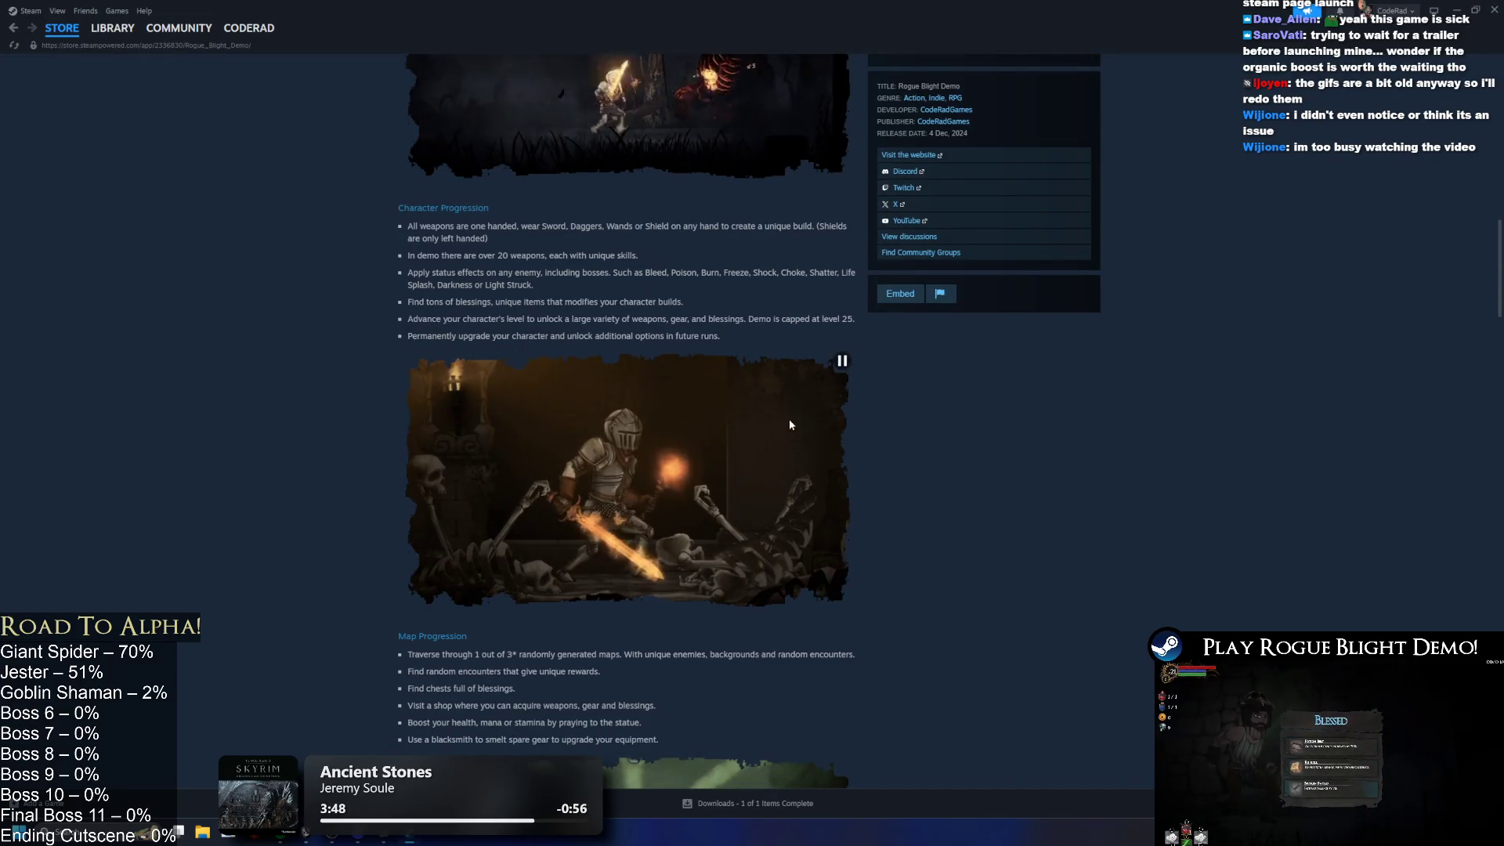
pyautogui.scroll(4, 796, 392)
pyautogui.scroll(2, 741, 378)
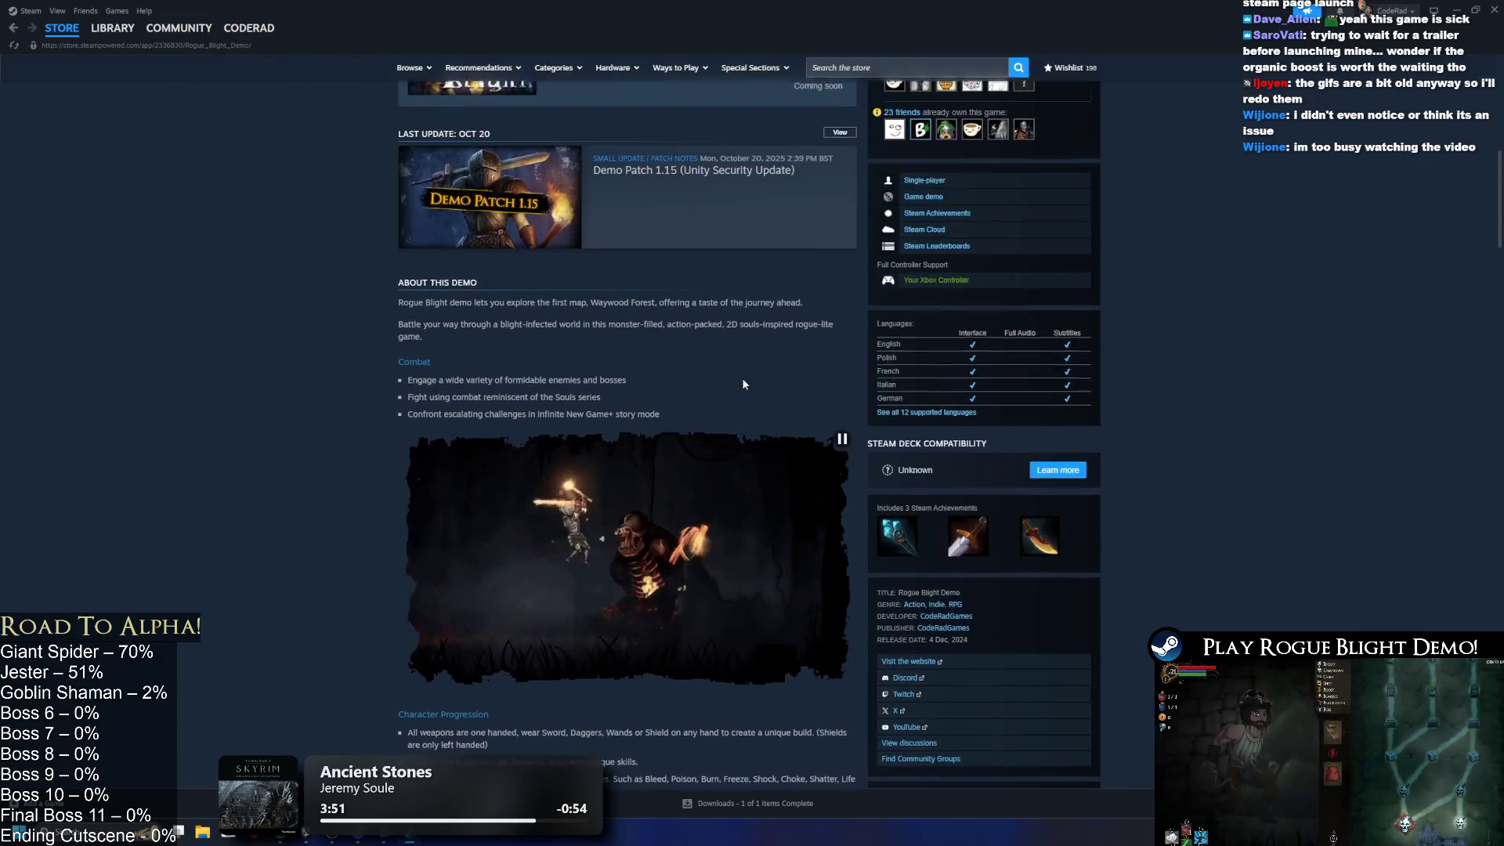
pyautogui.scroll(-3, 583, 265)
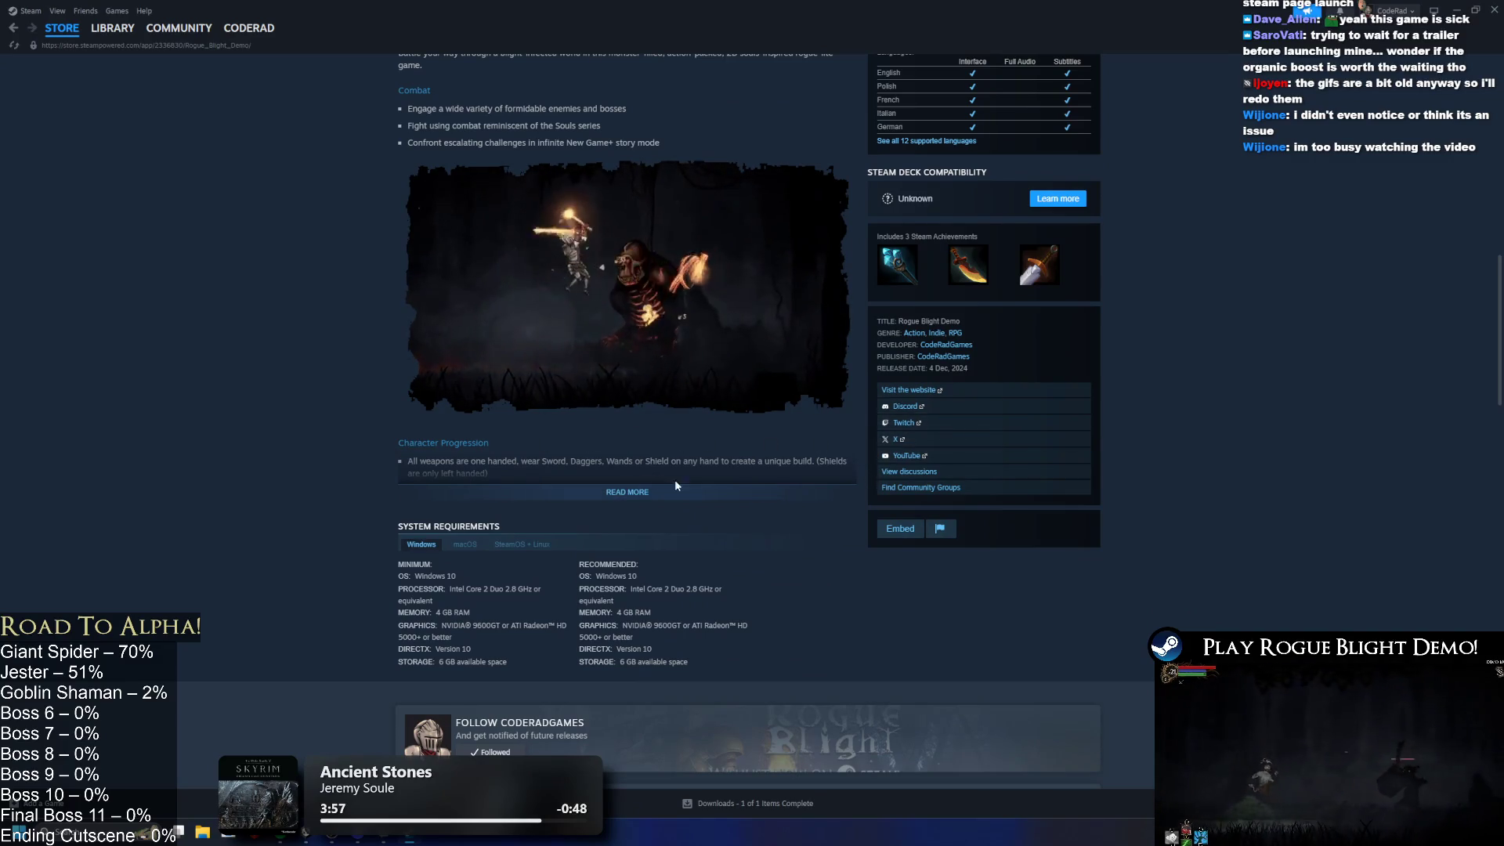
pyautogui.scroll(5, 768, 447)
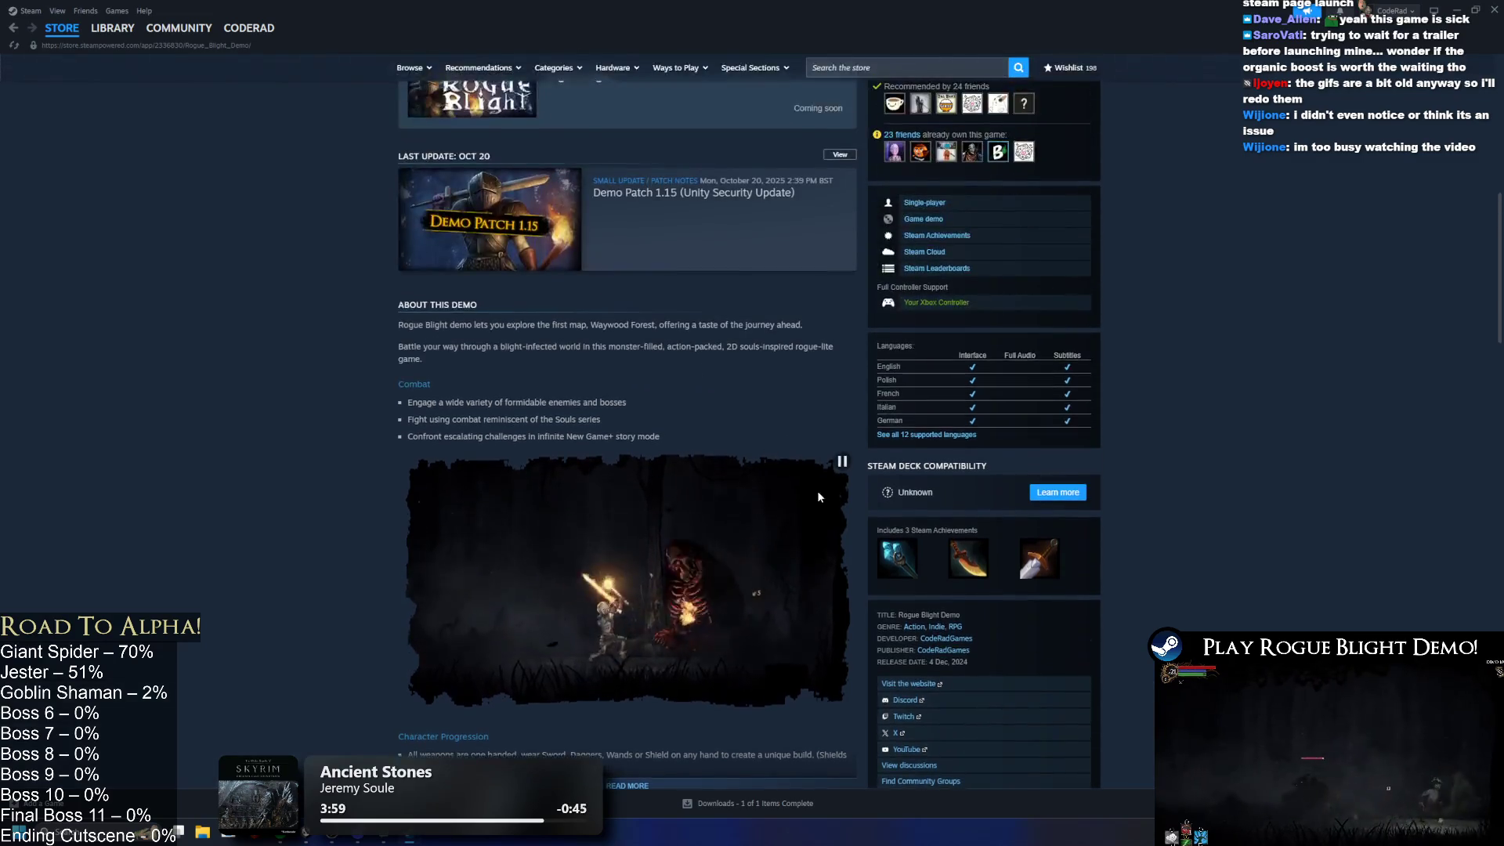
pyautogui.scroll(-4, 770, 510)
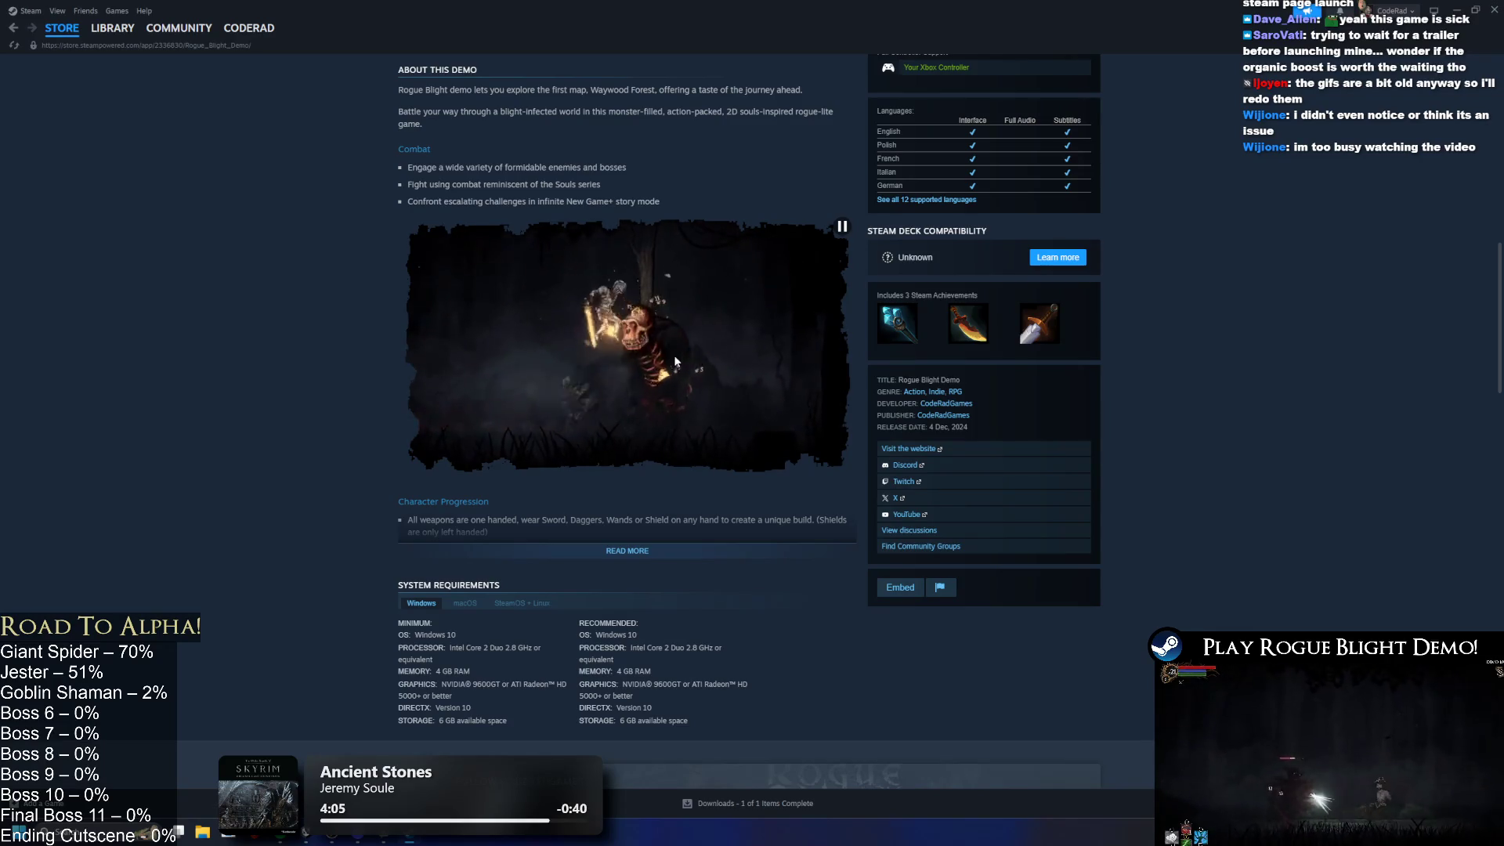
pyautogui.scroll(10, 683, 355)
pyautogui.click(668, 256)
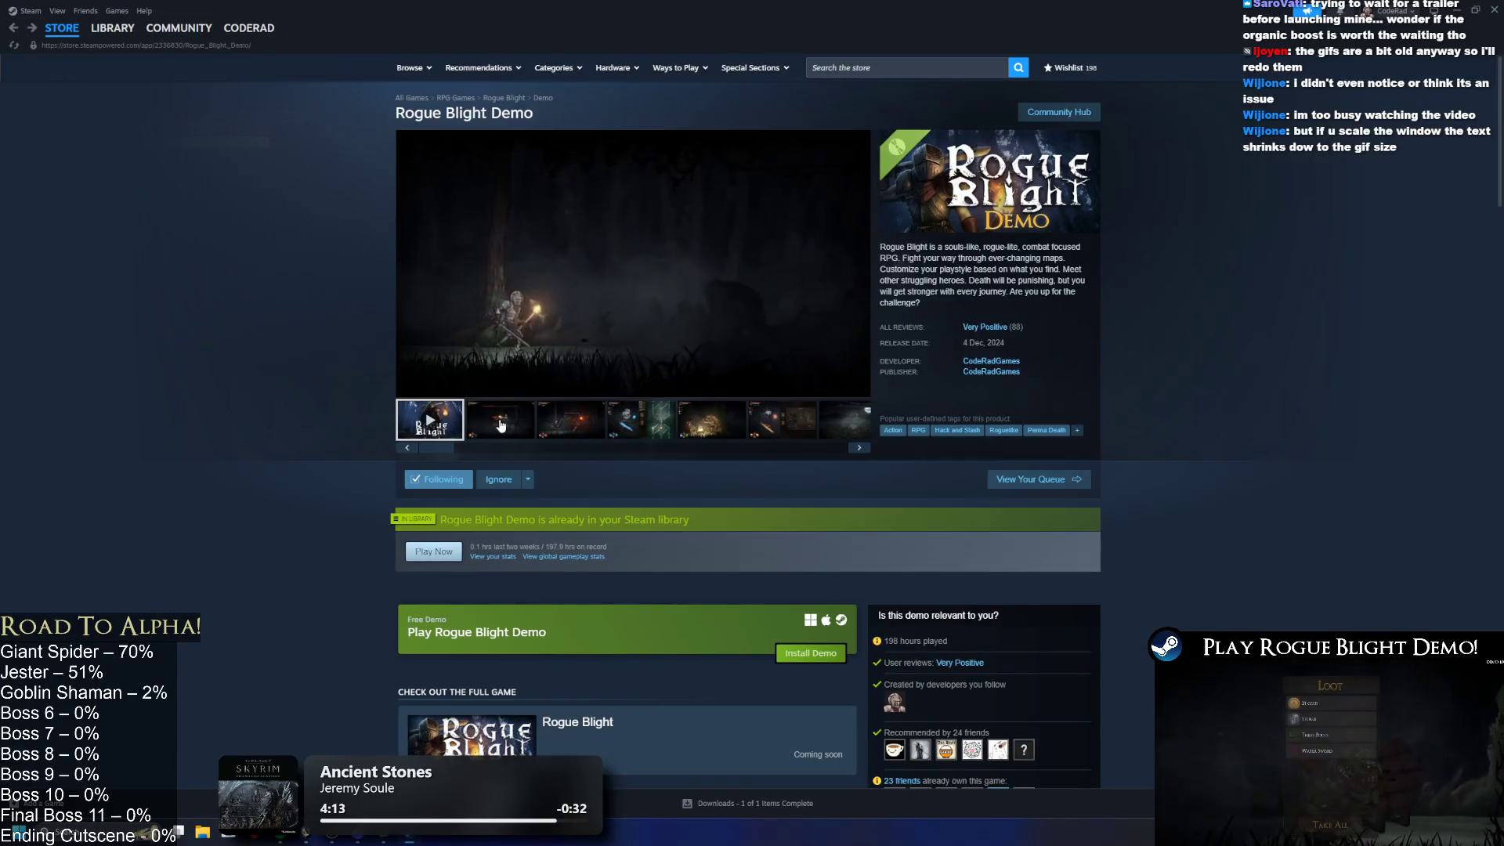
# Step: Search the store for 'Rogue Blight' and open the full game's store page
pyautogui.click(501, 426)
pyautogui.click(919, 70)
pyautogui.write('Rogu')
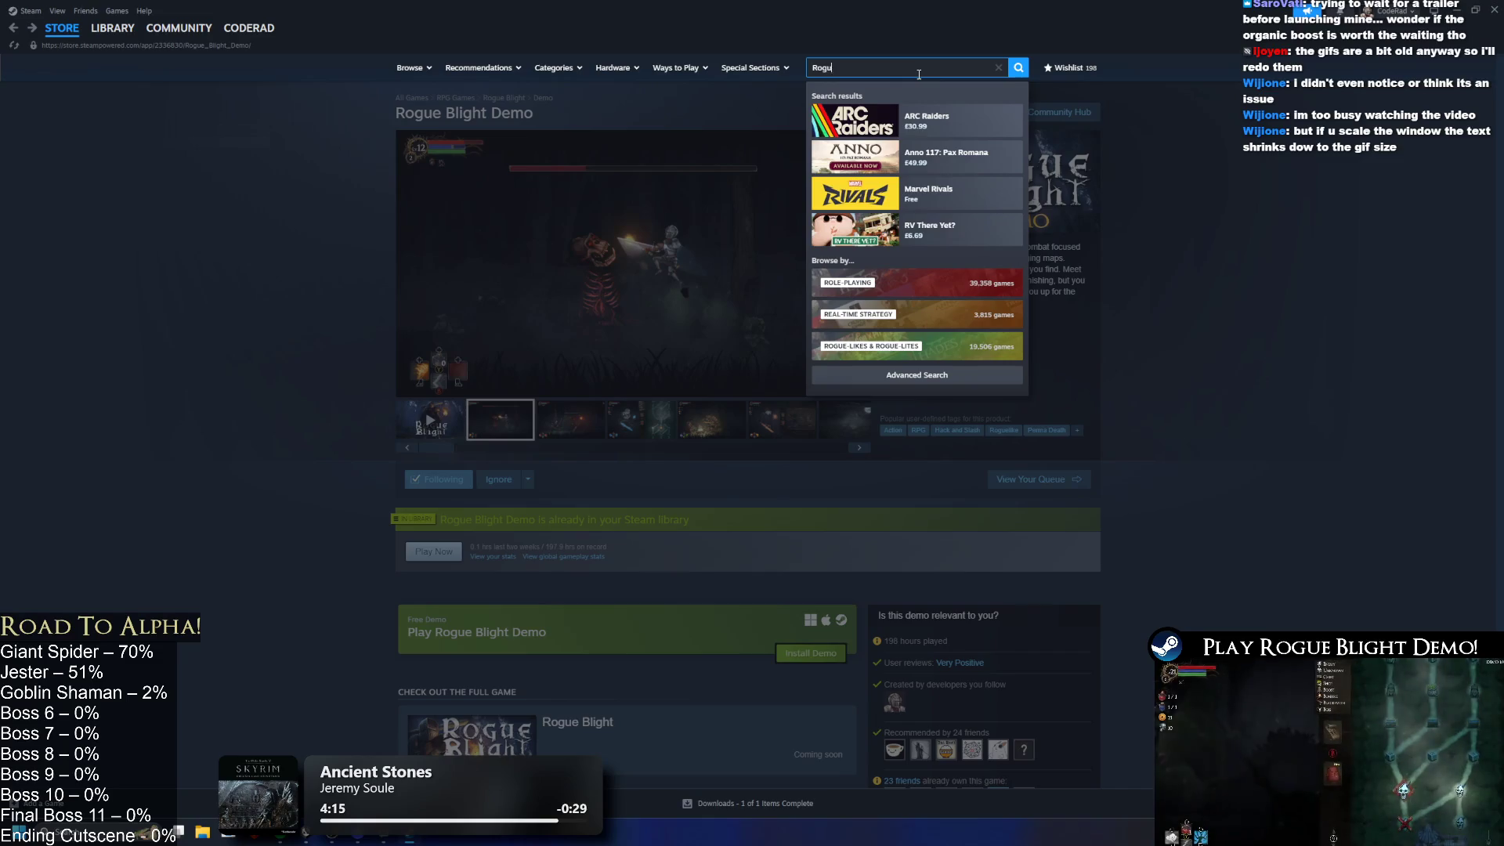
pyautogui.write('e Blight')
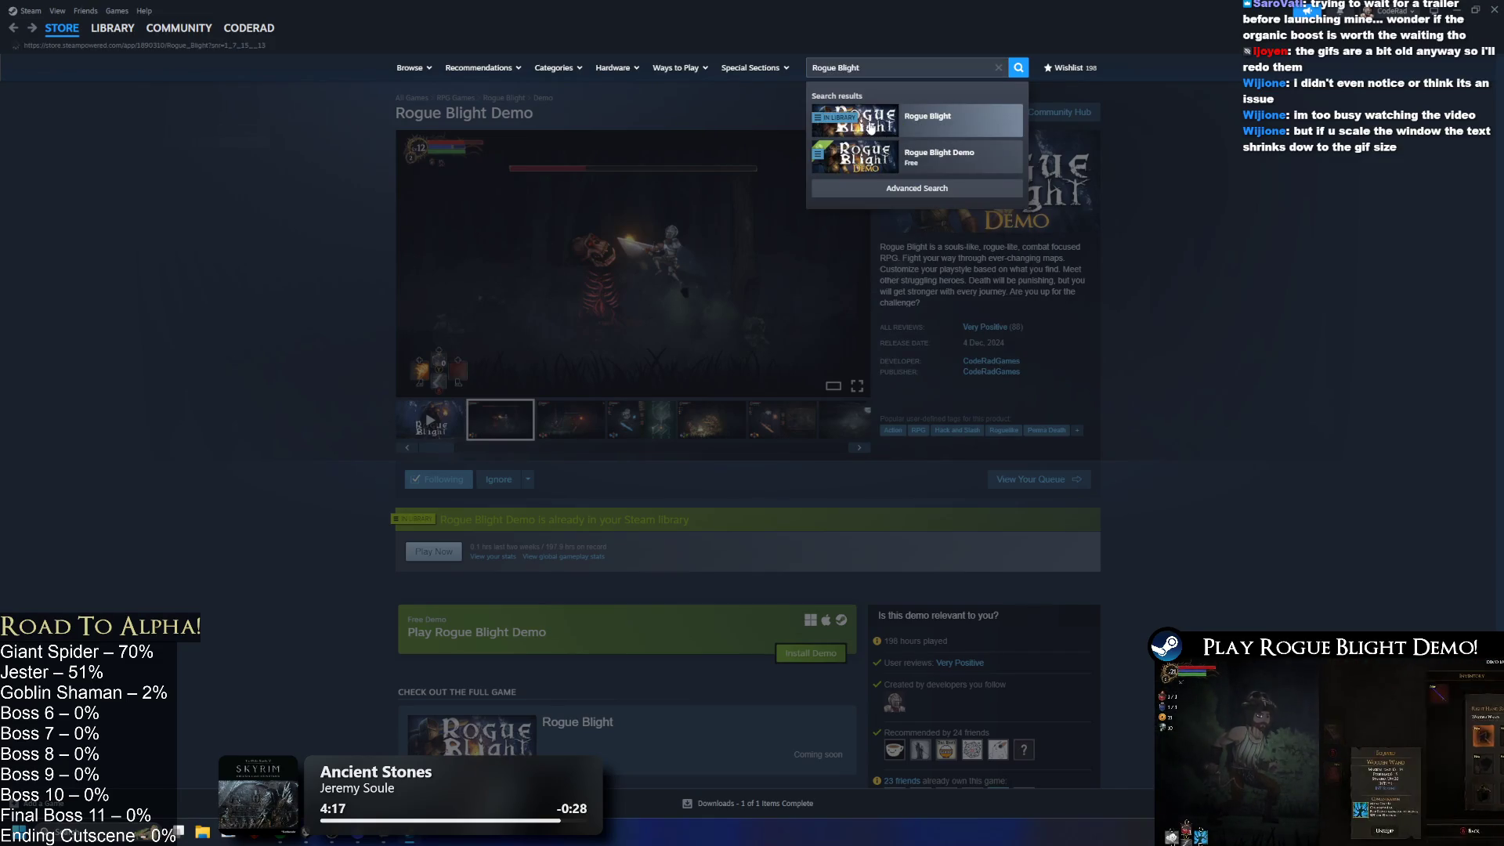
pyautogui.click(870, 124)
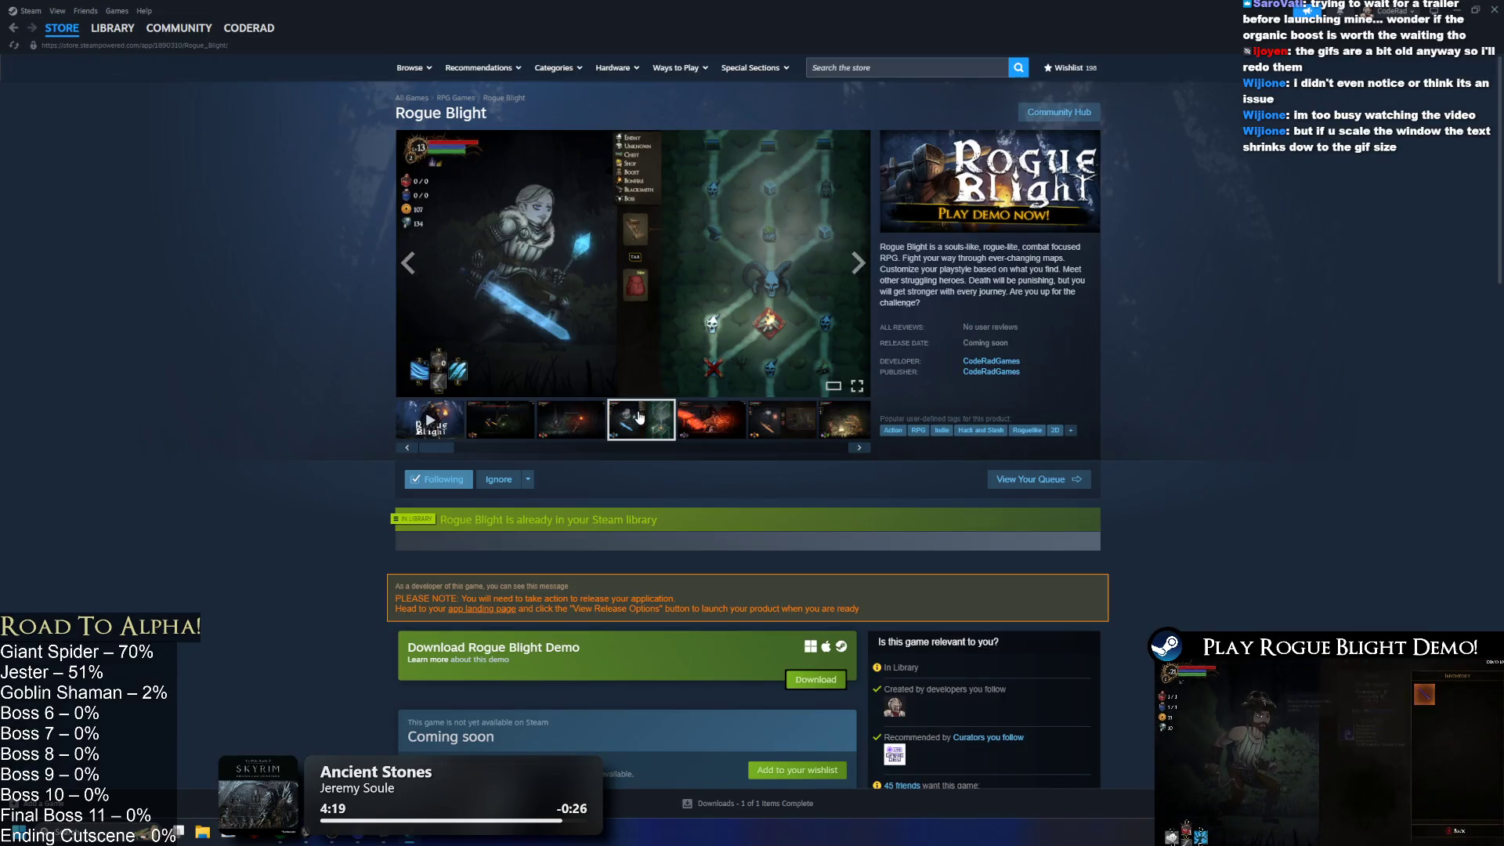
# Step: Expand the full Rogue Blight description and look over its Character and Map Progression GIFs
pyautogui.scroll(-5, 595, 258)
pyautogui.scroll(-7, 657, 196)
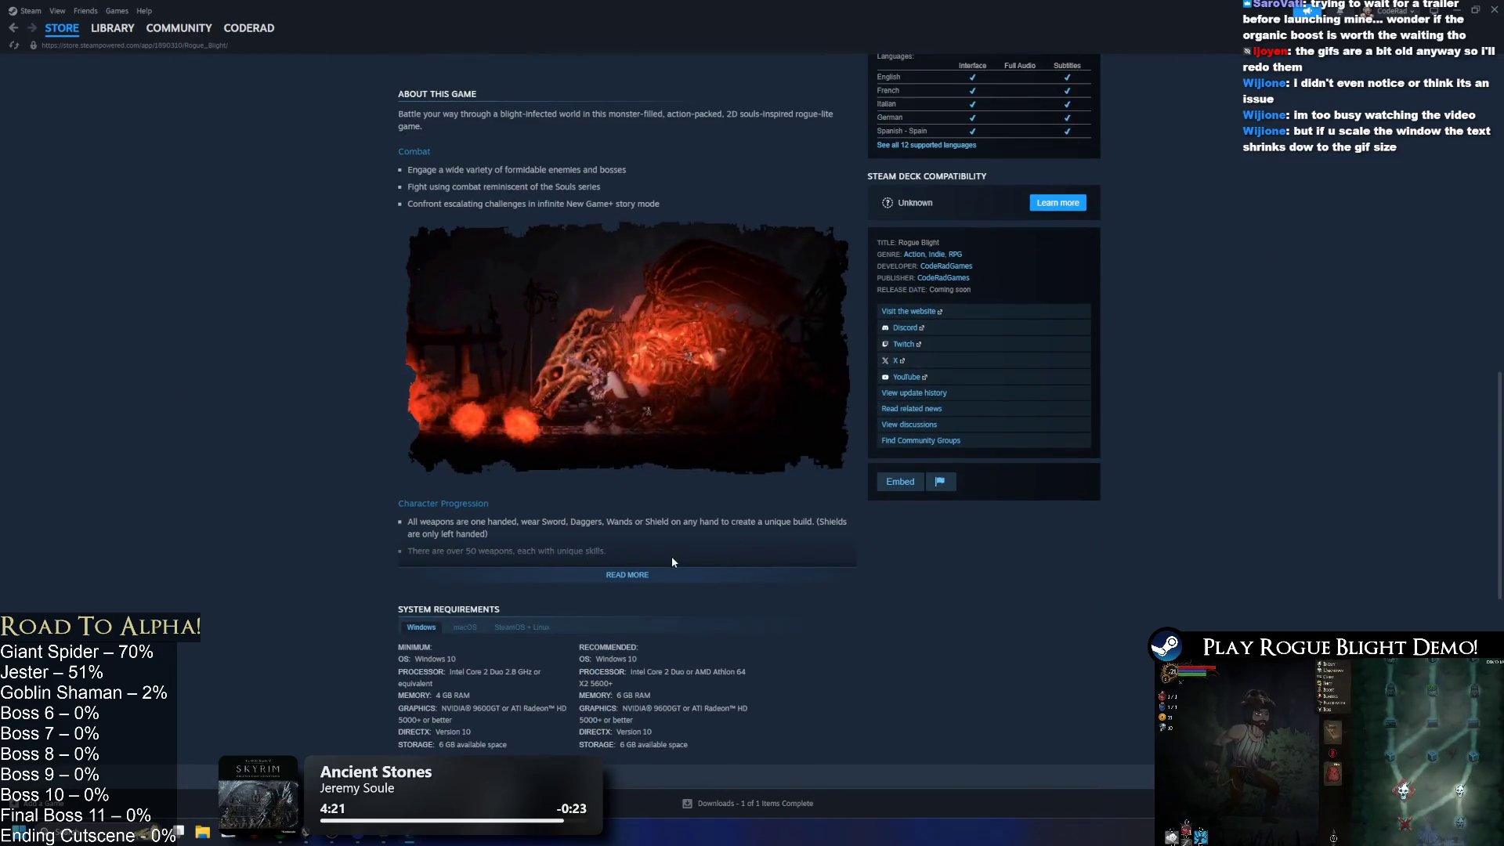
pyautogui.click(676, 580)
pyautogui.scroll(-5, 741, 501)
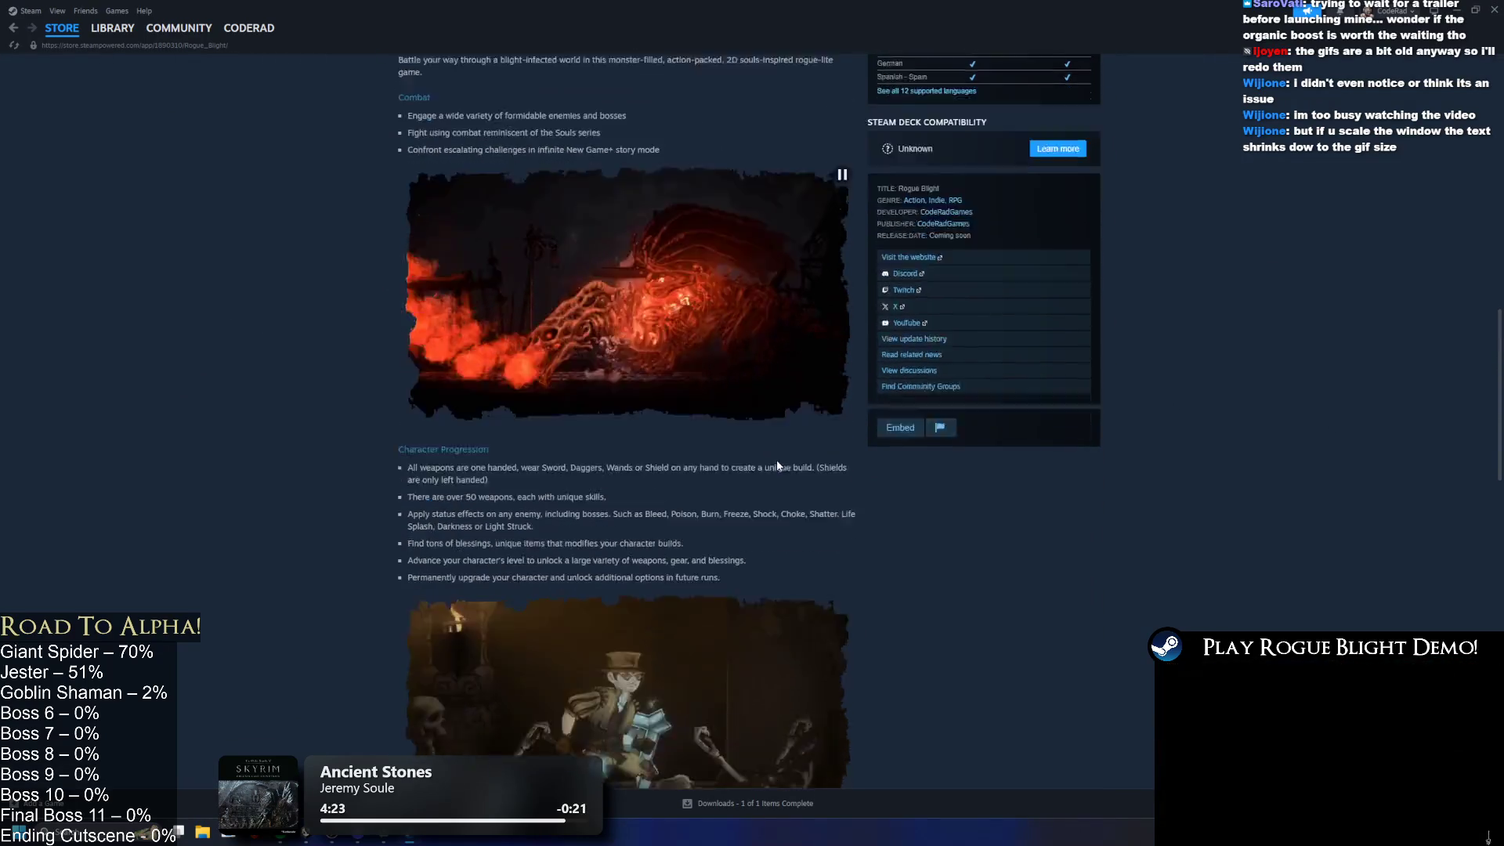
pyautogui.scroll(-3, 760, 478)
pyautogui.scroll(8, 787, 463)
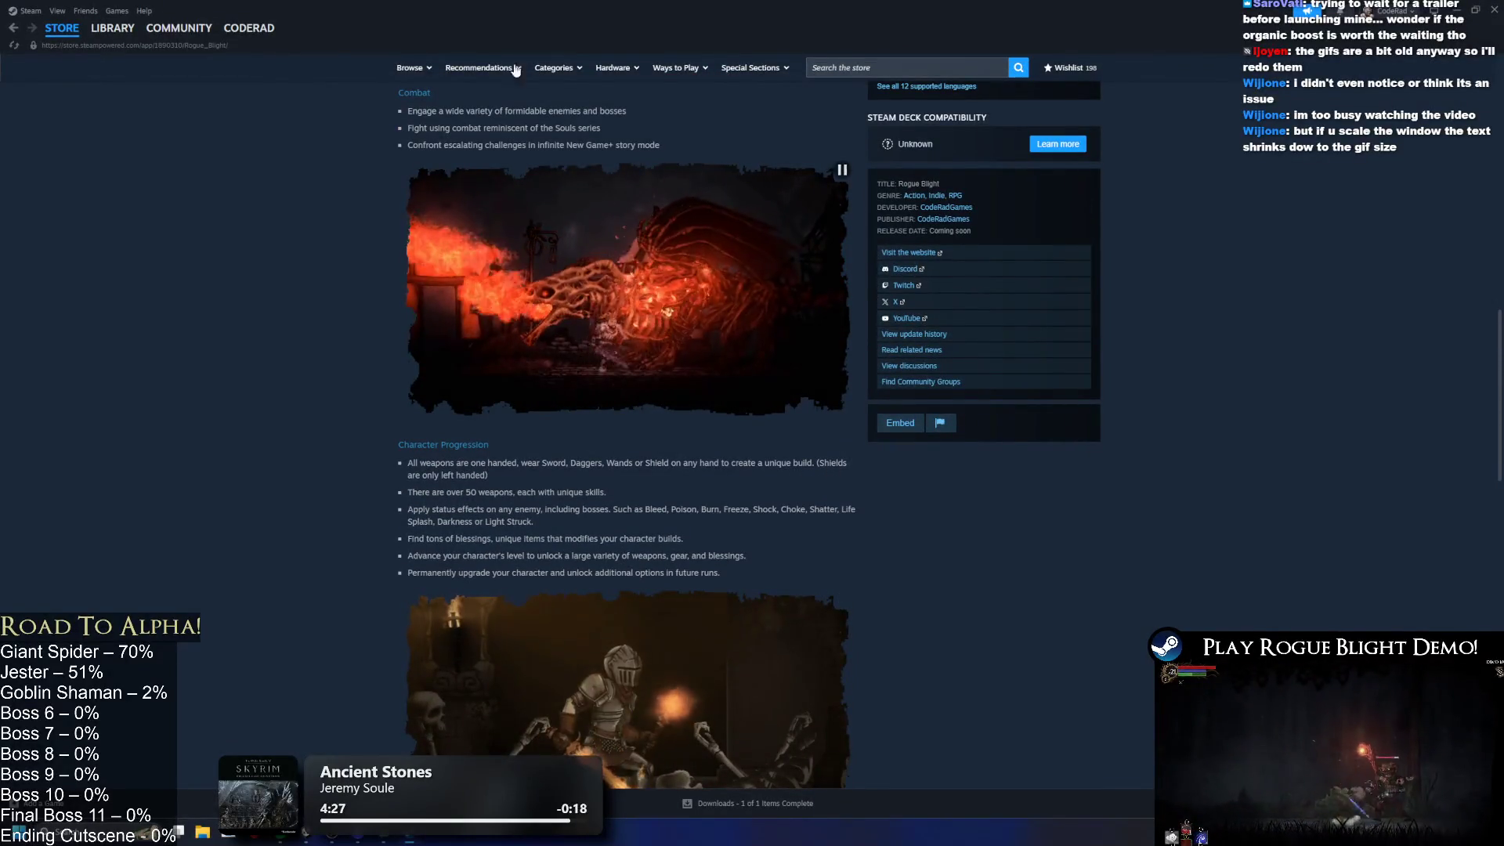
pyautogui.moveTo(673, 243)
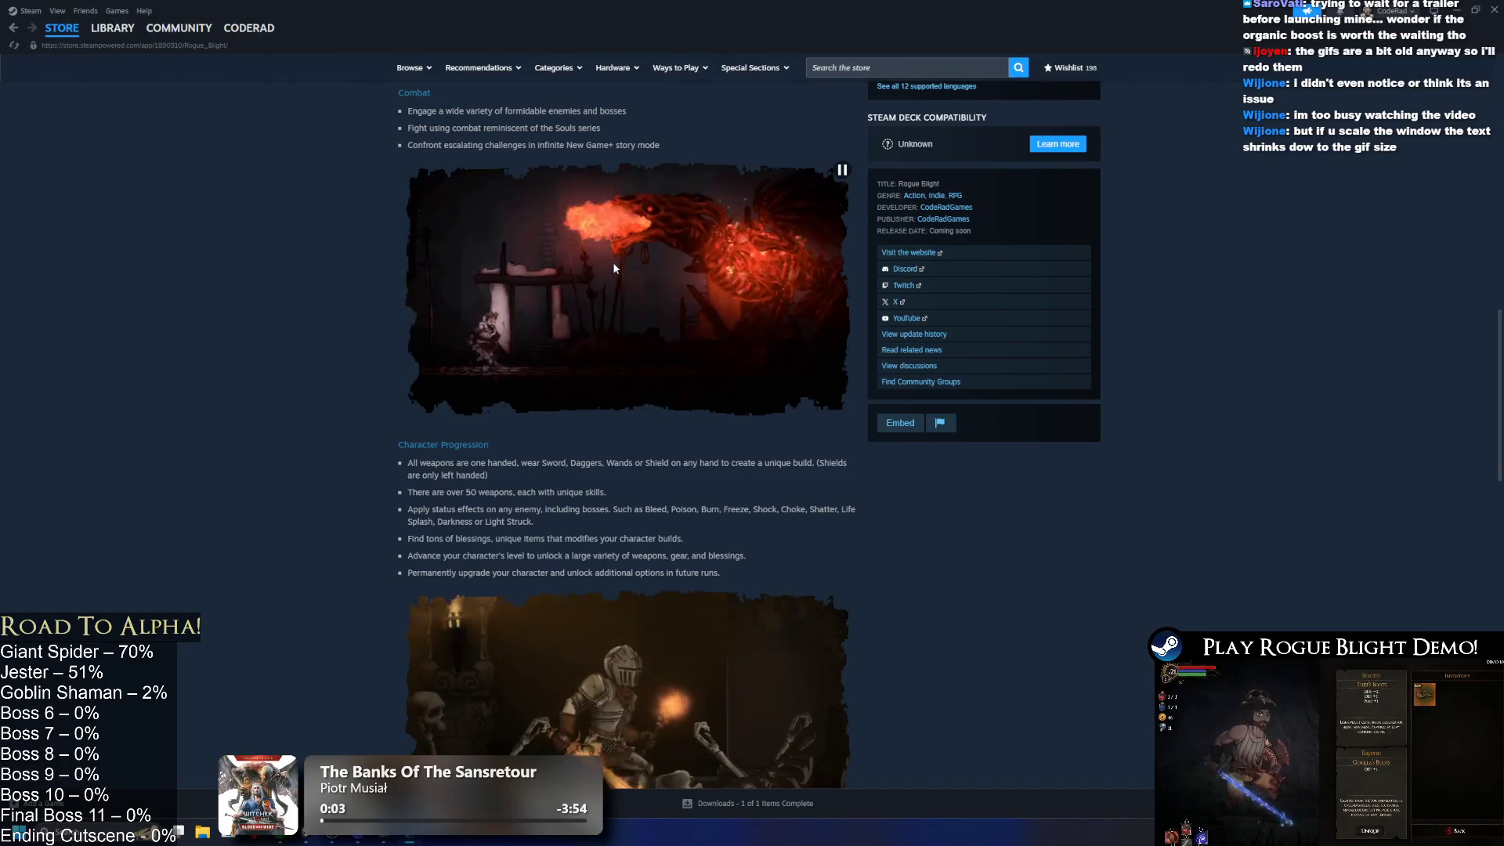
pyautogui.scroll(-2, 613, 262)
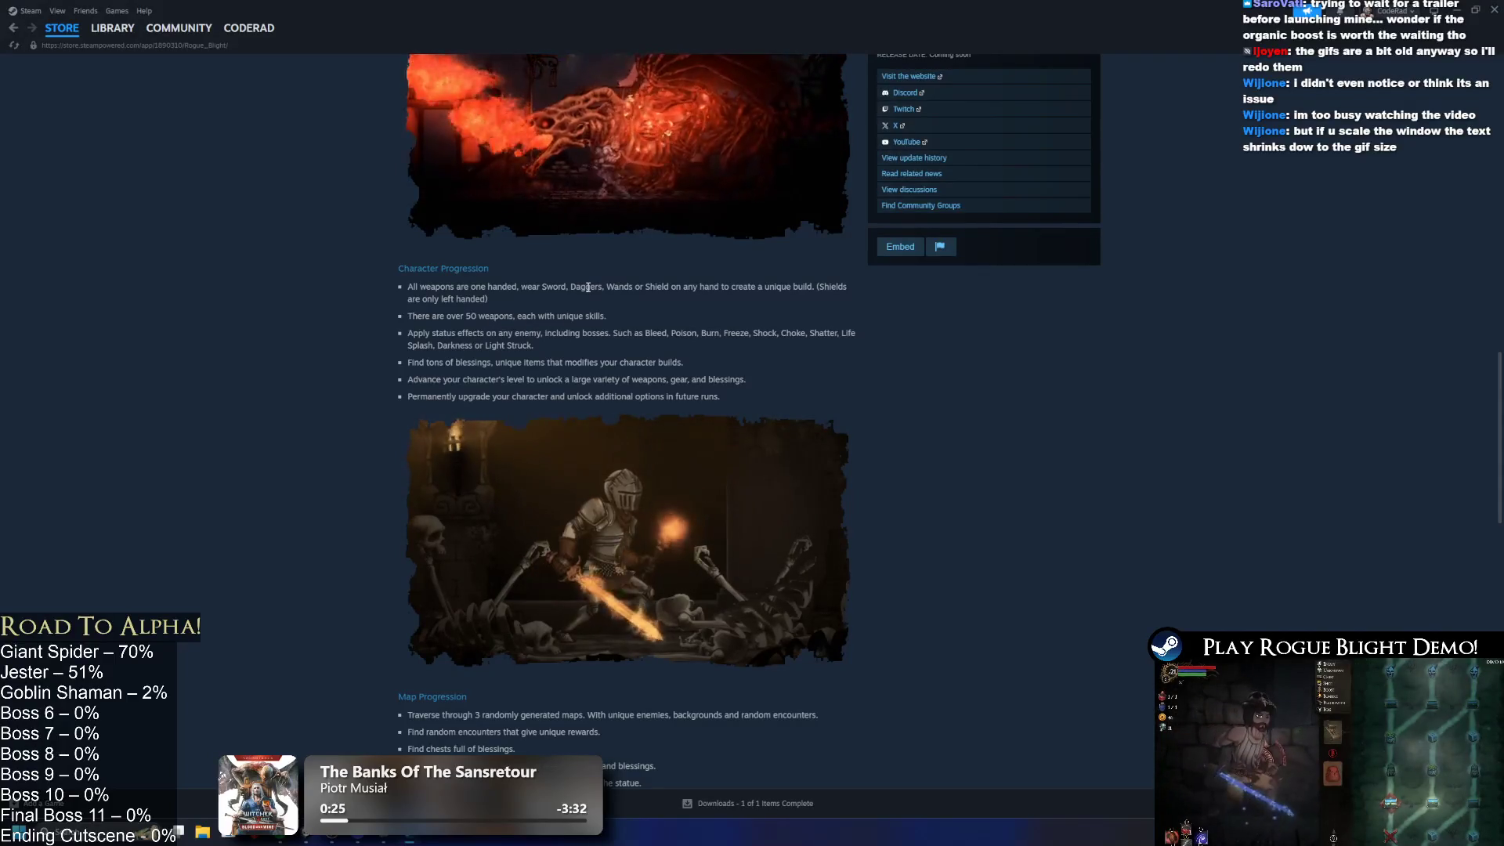
pyautogui.rightClick(595, 276)
pyautogui.click(613, 149)
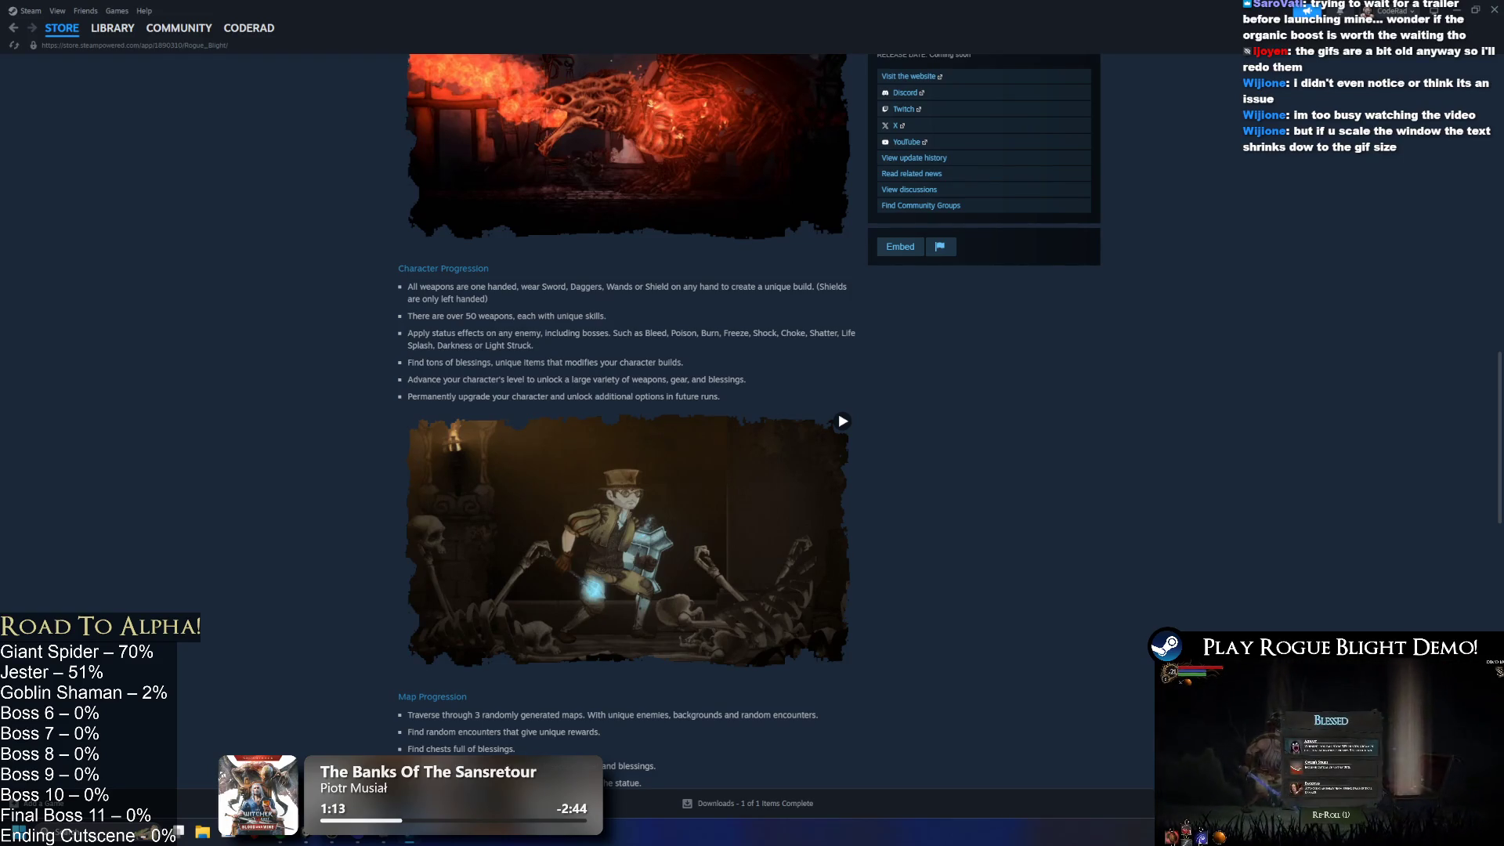
pyautogui.scroll(15, 1215, 558)
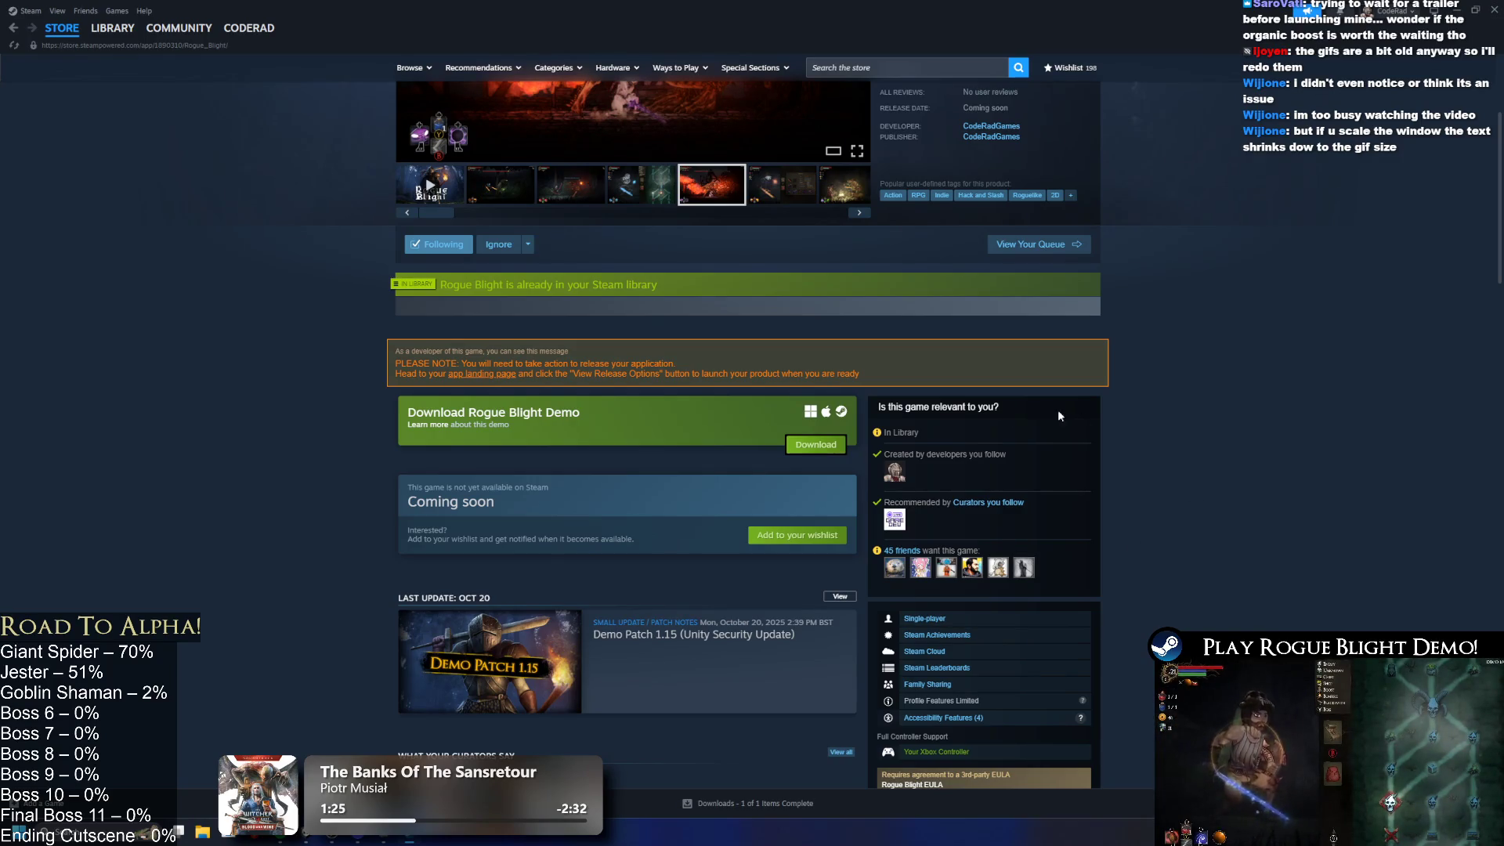
pyautogui.scroll(3, 1082, 412)
# Step: Search for 'loya', copy the Loya store page link, and play its trailer fullscreen
pyautogui.click(892, 66)
pyautogui.write('l')
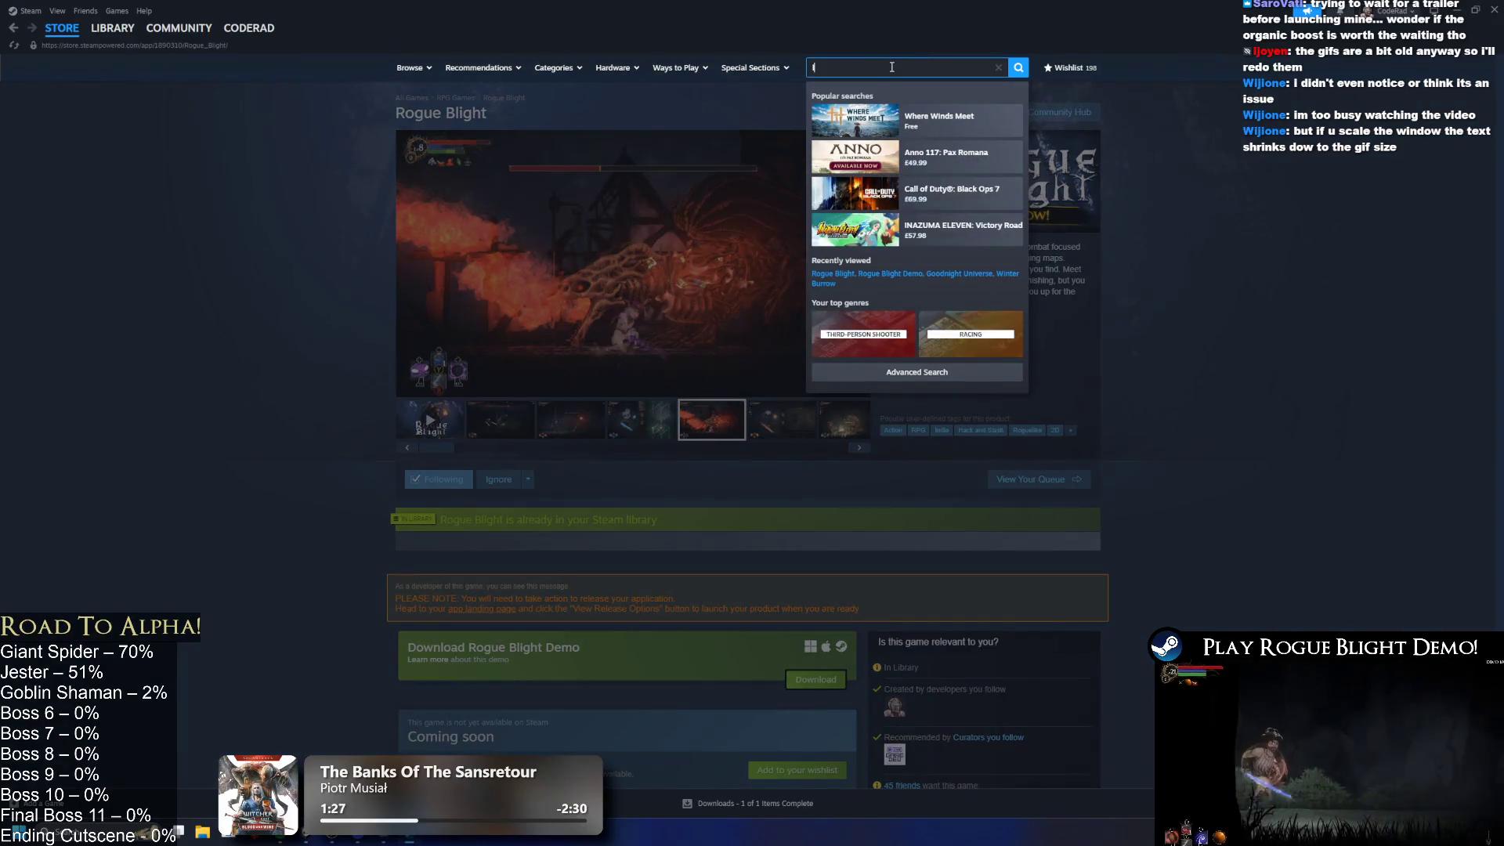
pyautogui.write('oya')
pyautogui.click(161, 46)
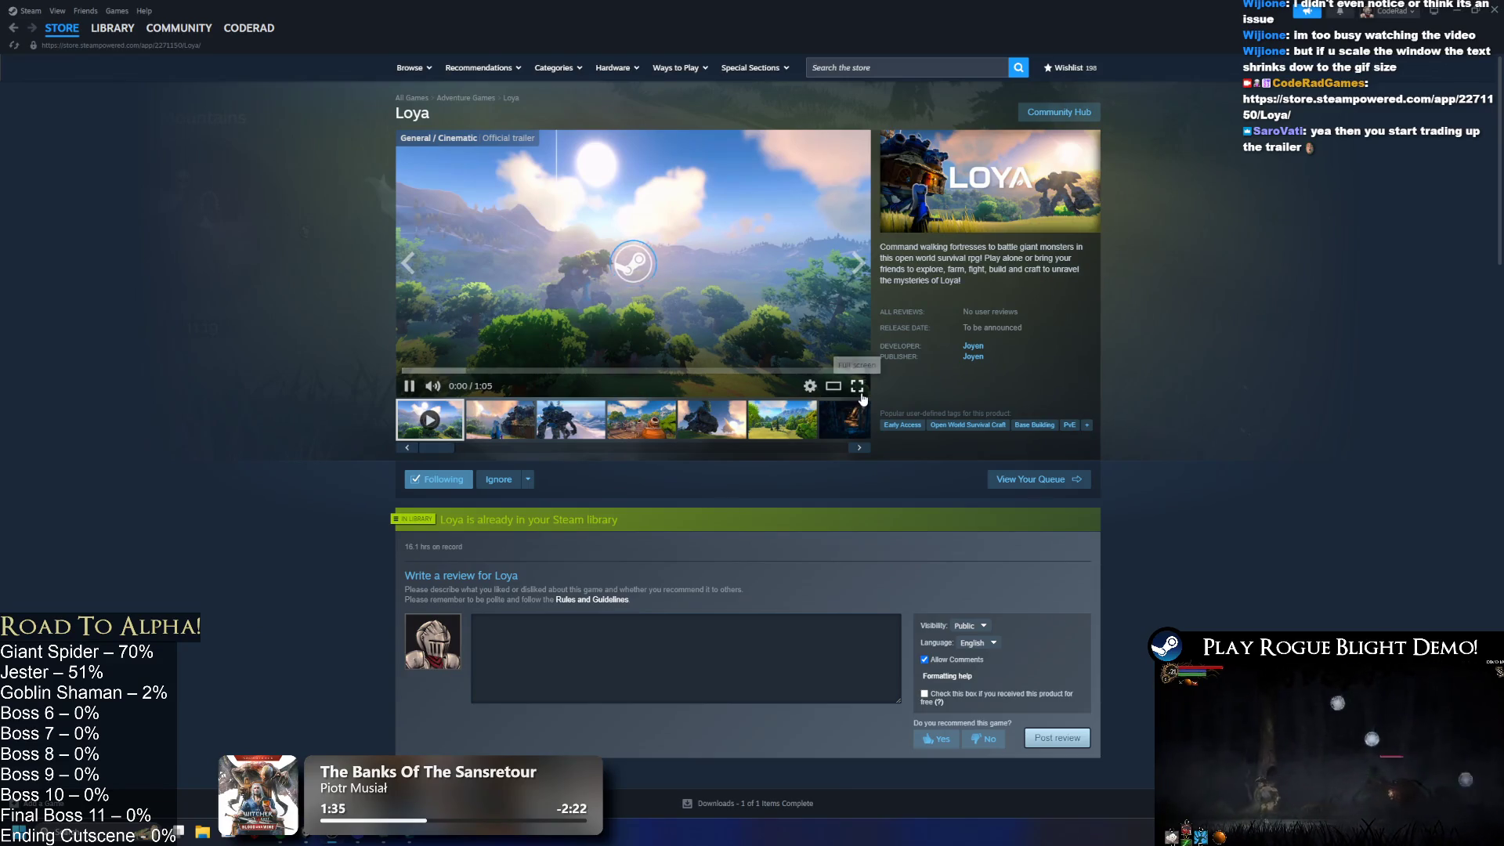
pyautogui.click(857, 386)
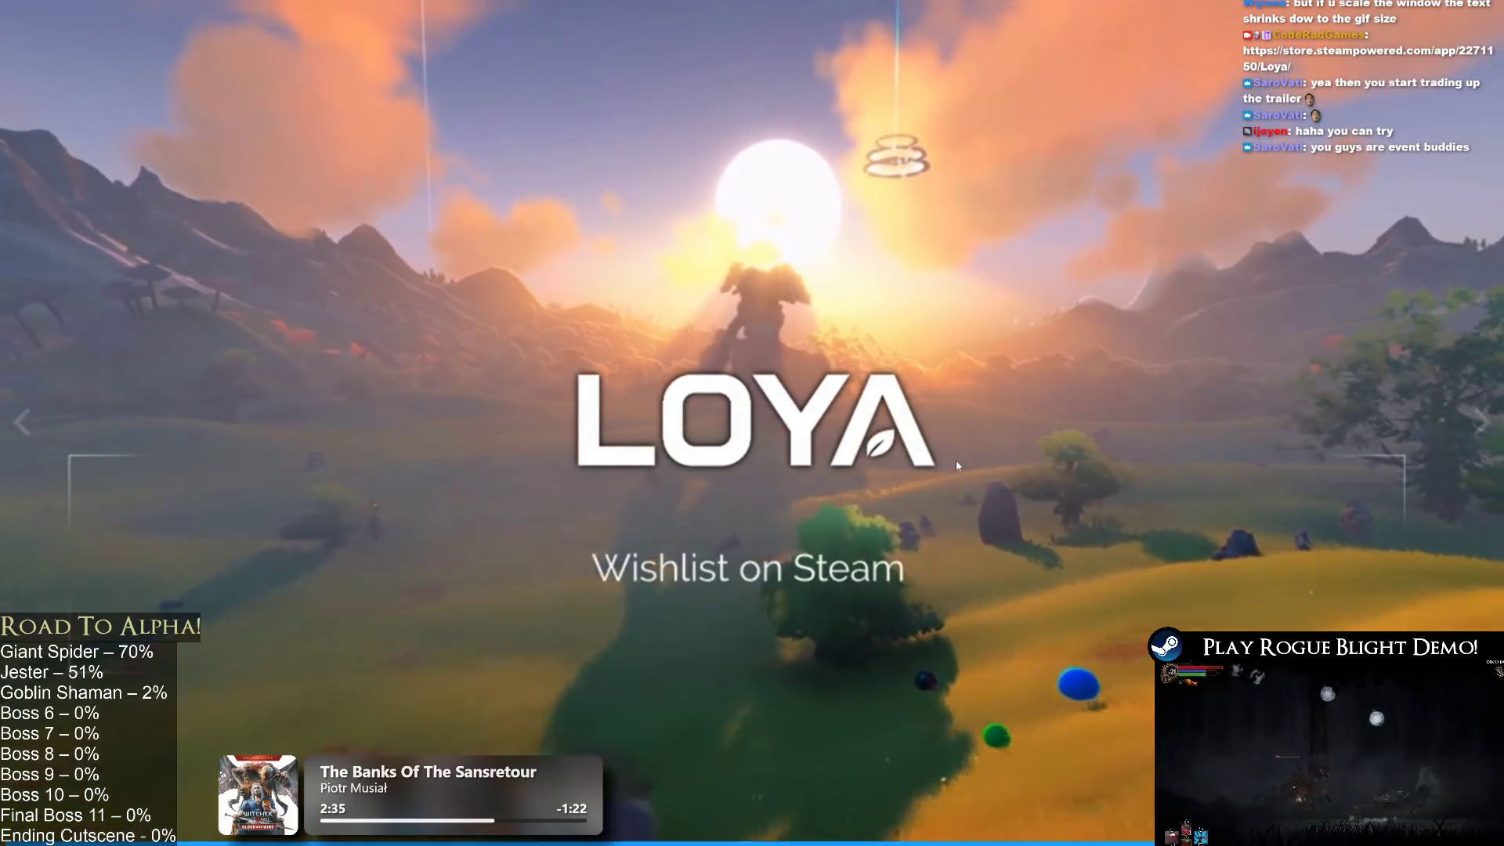
# Step: Exit the fullscreen trailer and flip through Loya's screenshots, including the rock-giant and dark cave shots
pyautogui.press('Escape')
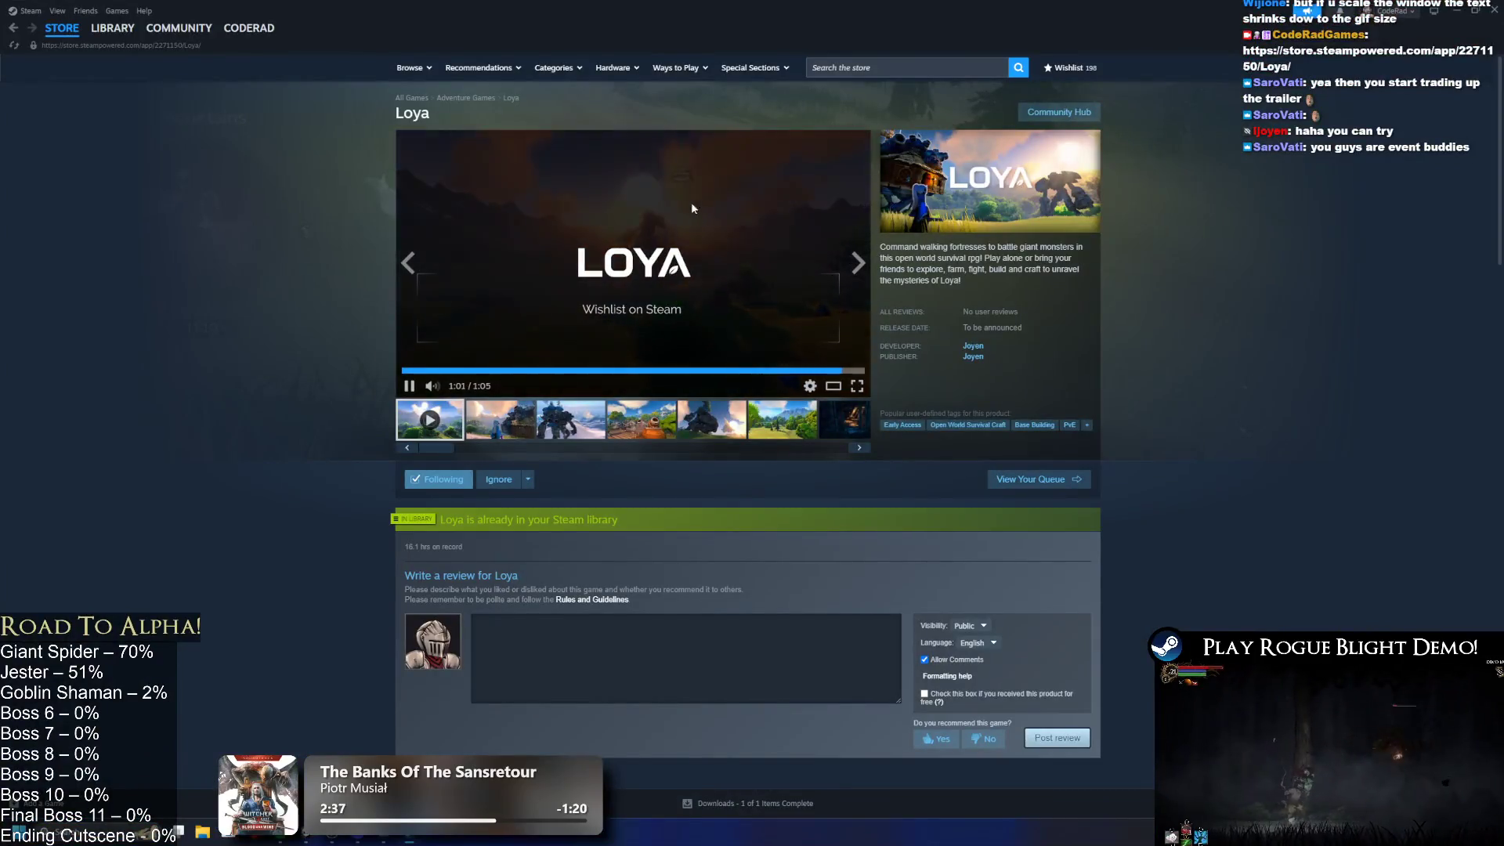
pyautogui.click(526, 433)
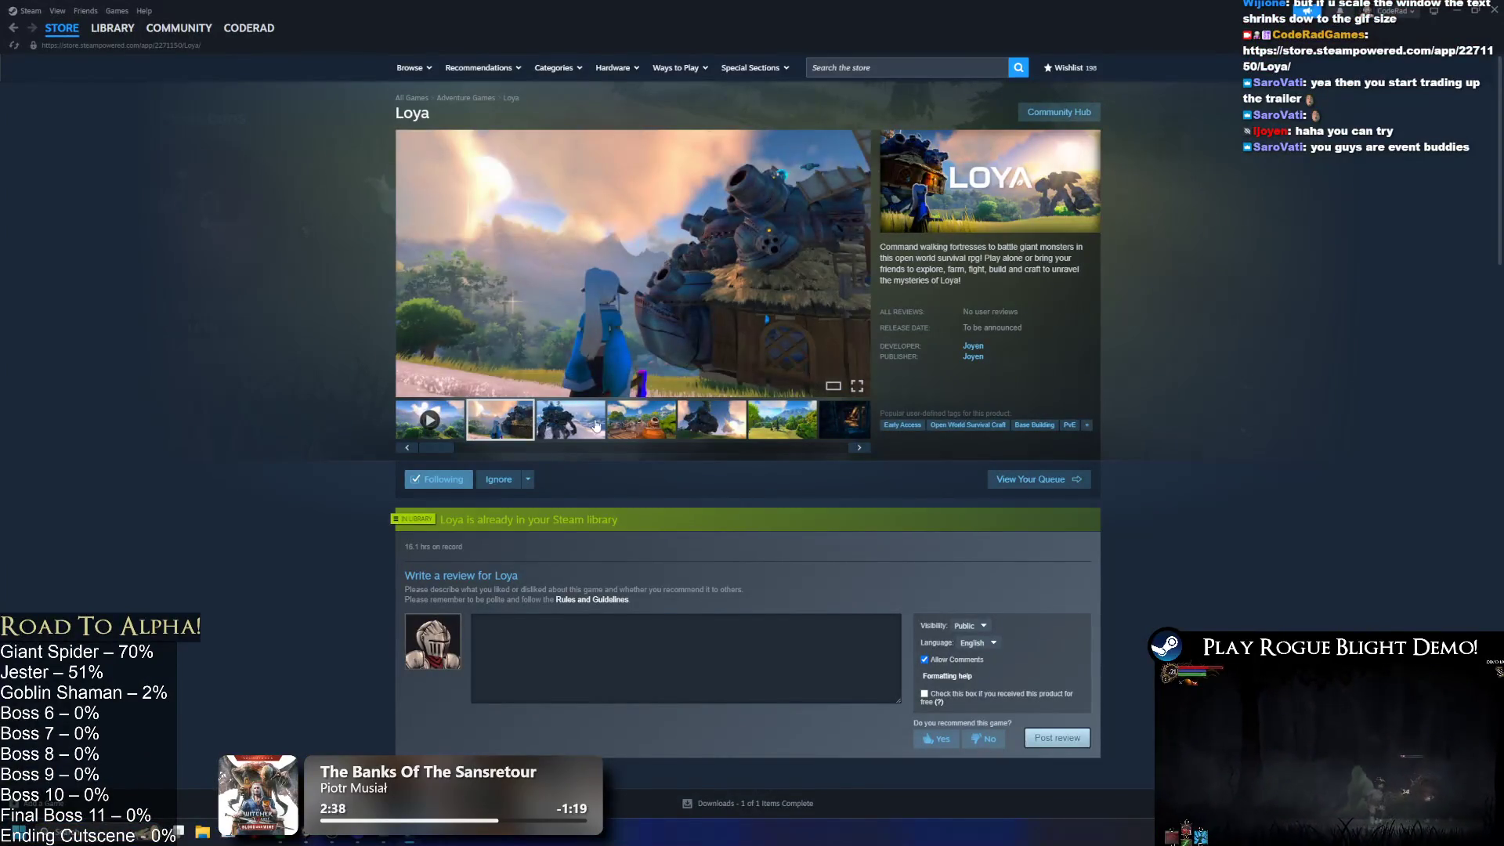
pyautogui.click(572, 429)
pyautogui.click(783, 430)
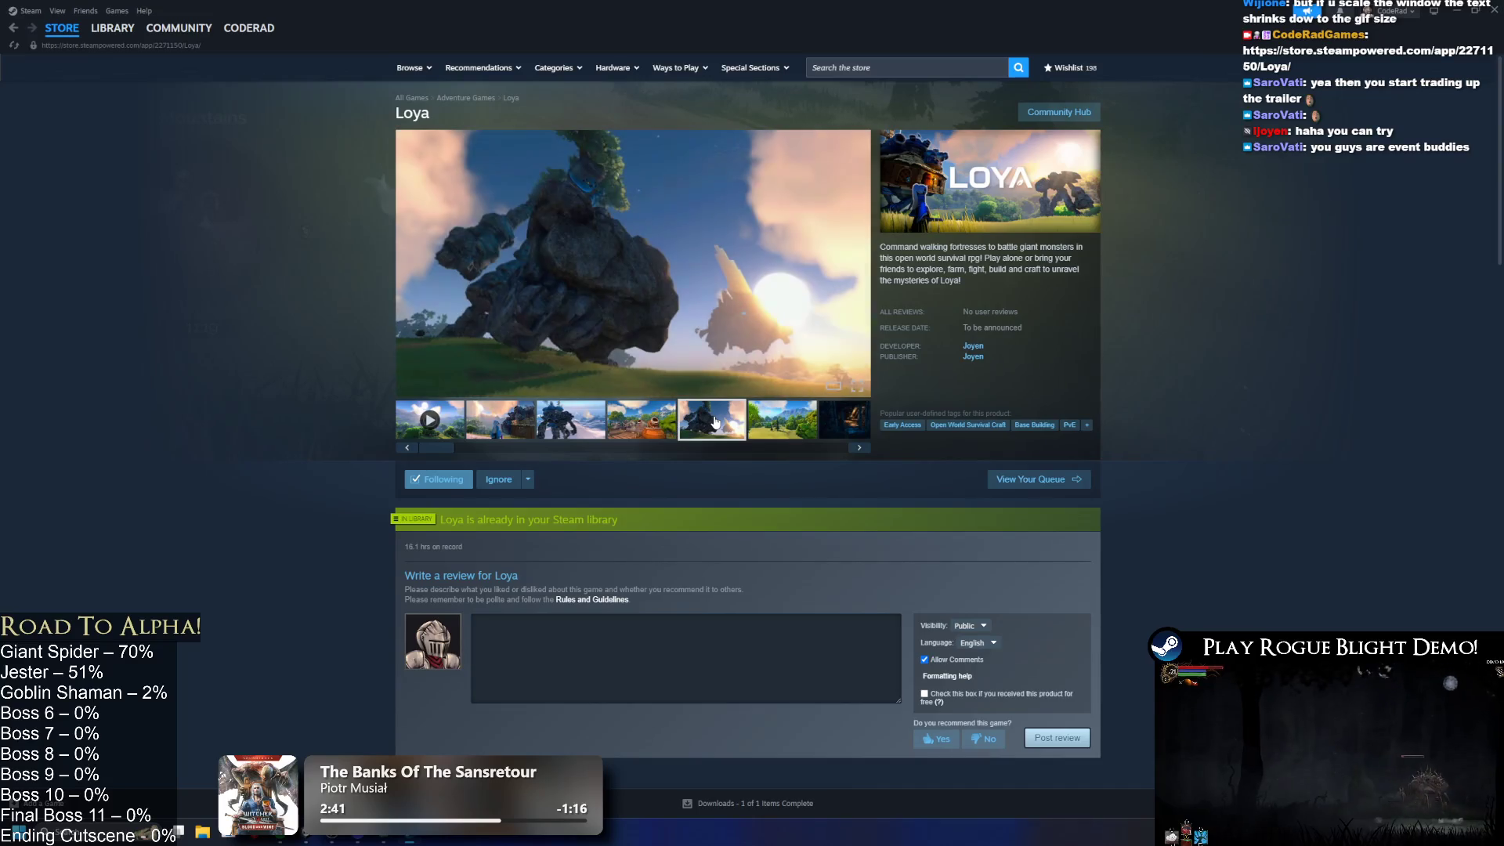
pyautogui.click(842, 432)
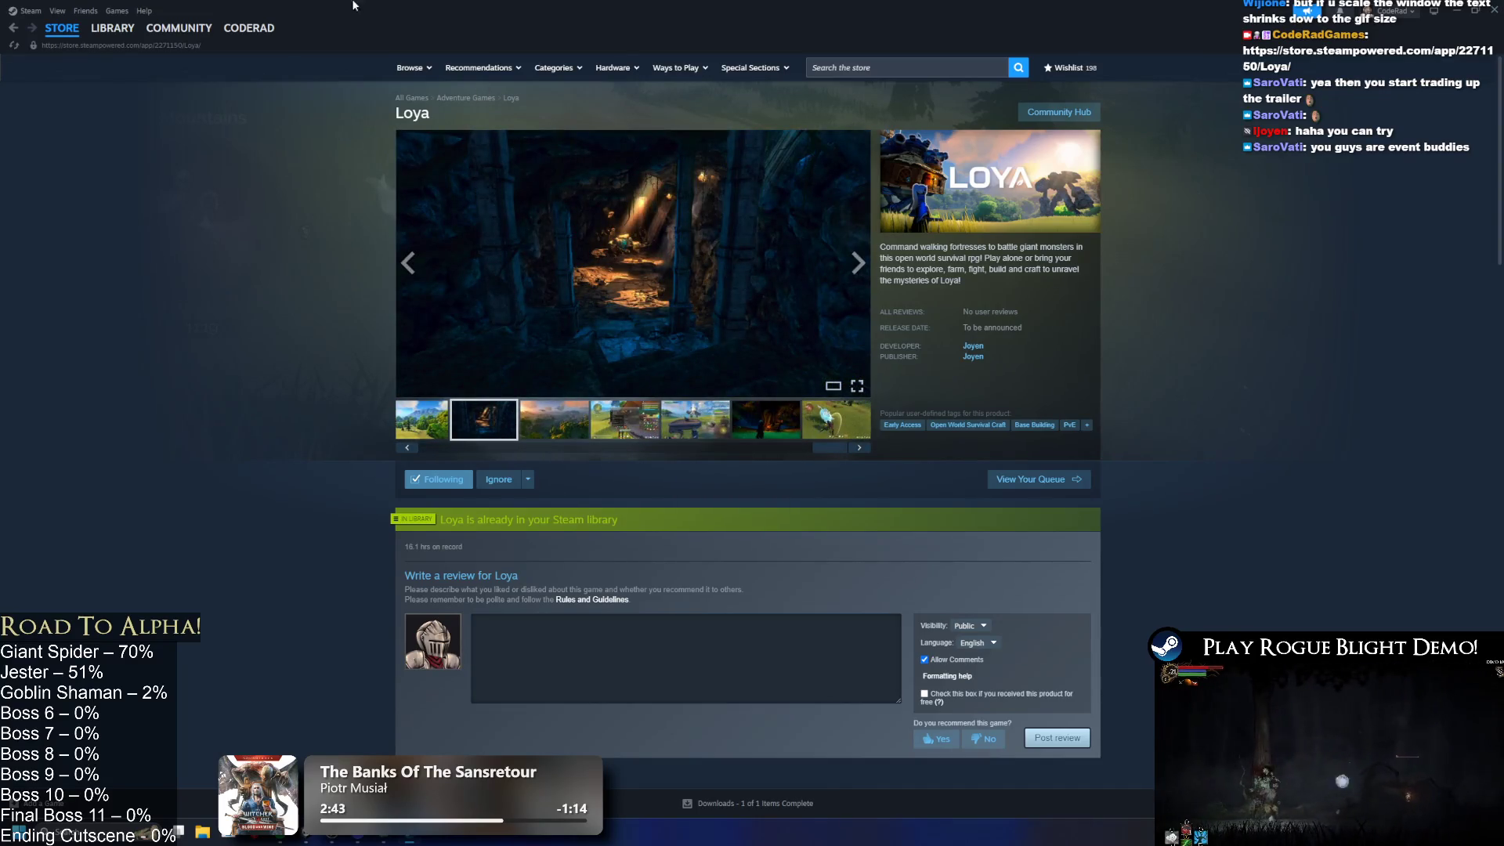
# Step: Scroll through Loya's store description, then go to the Steam Library home
pyautogui.scroll(-4, 651, 247)
pyautogui.scroll(3, 650, 248)
pyautogui.rightClick(605, 202)
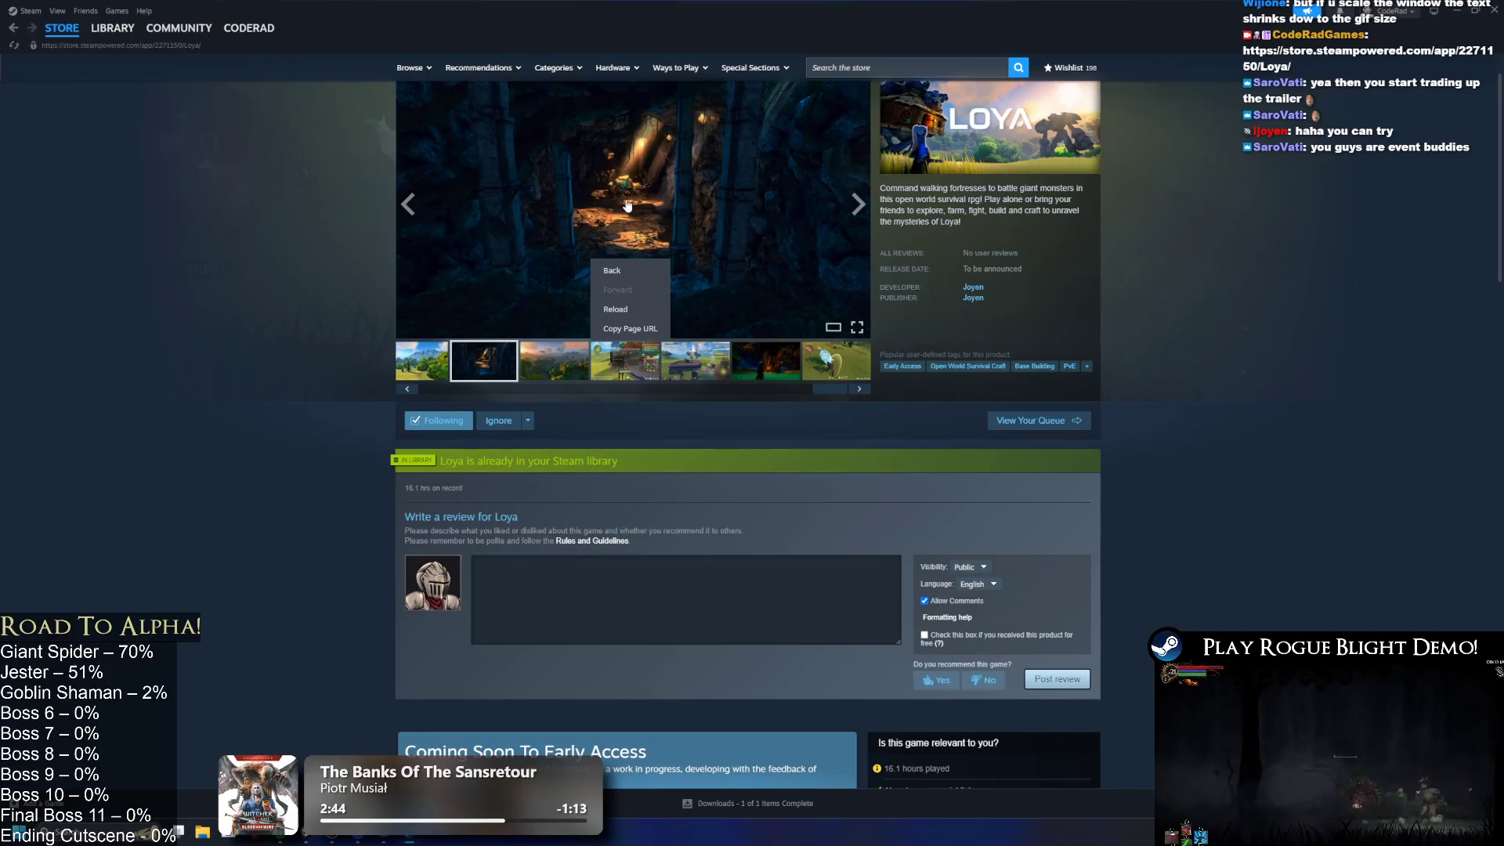
pyautogui.scroll(-10, 1112, 251)
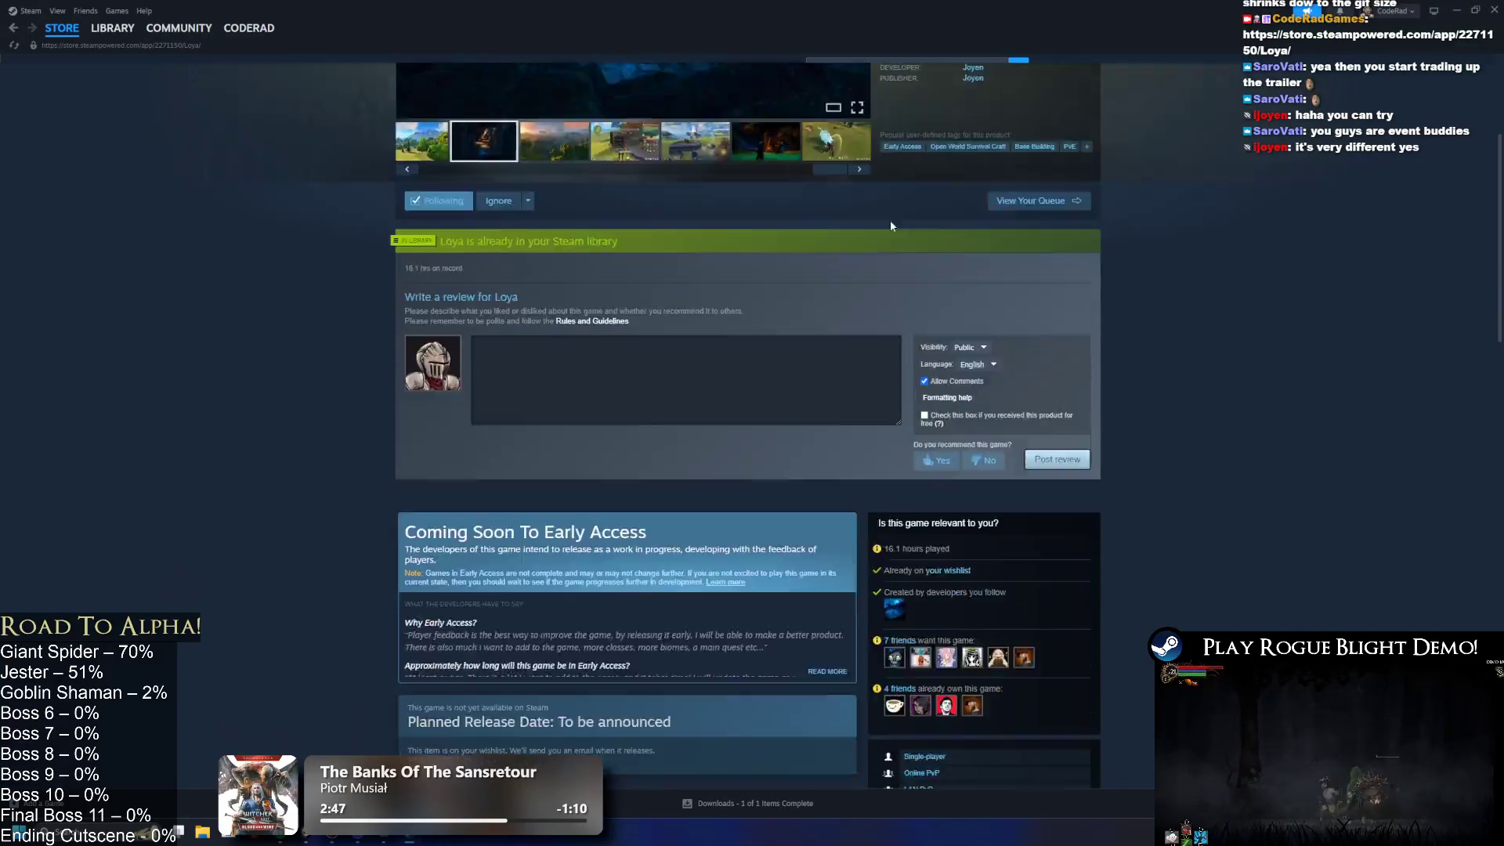
pyautogui.scroll(-8, 874, 212)
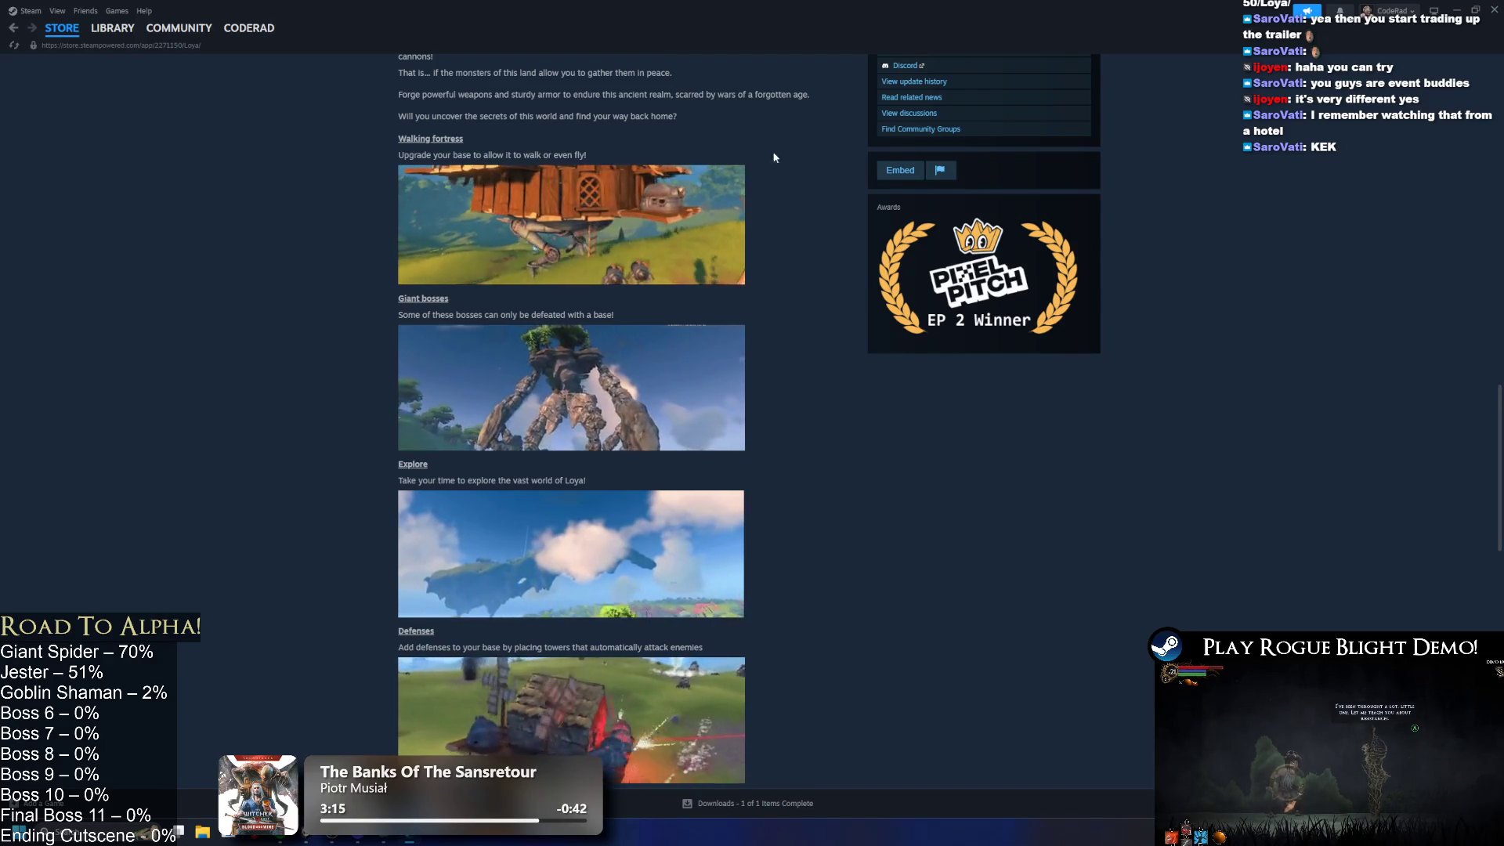
pyautogui.scroll(-3, 650, 382)
pyautogui.scroll(-2, 666, 386)
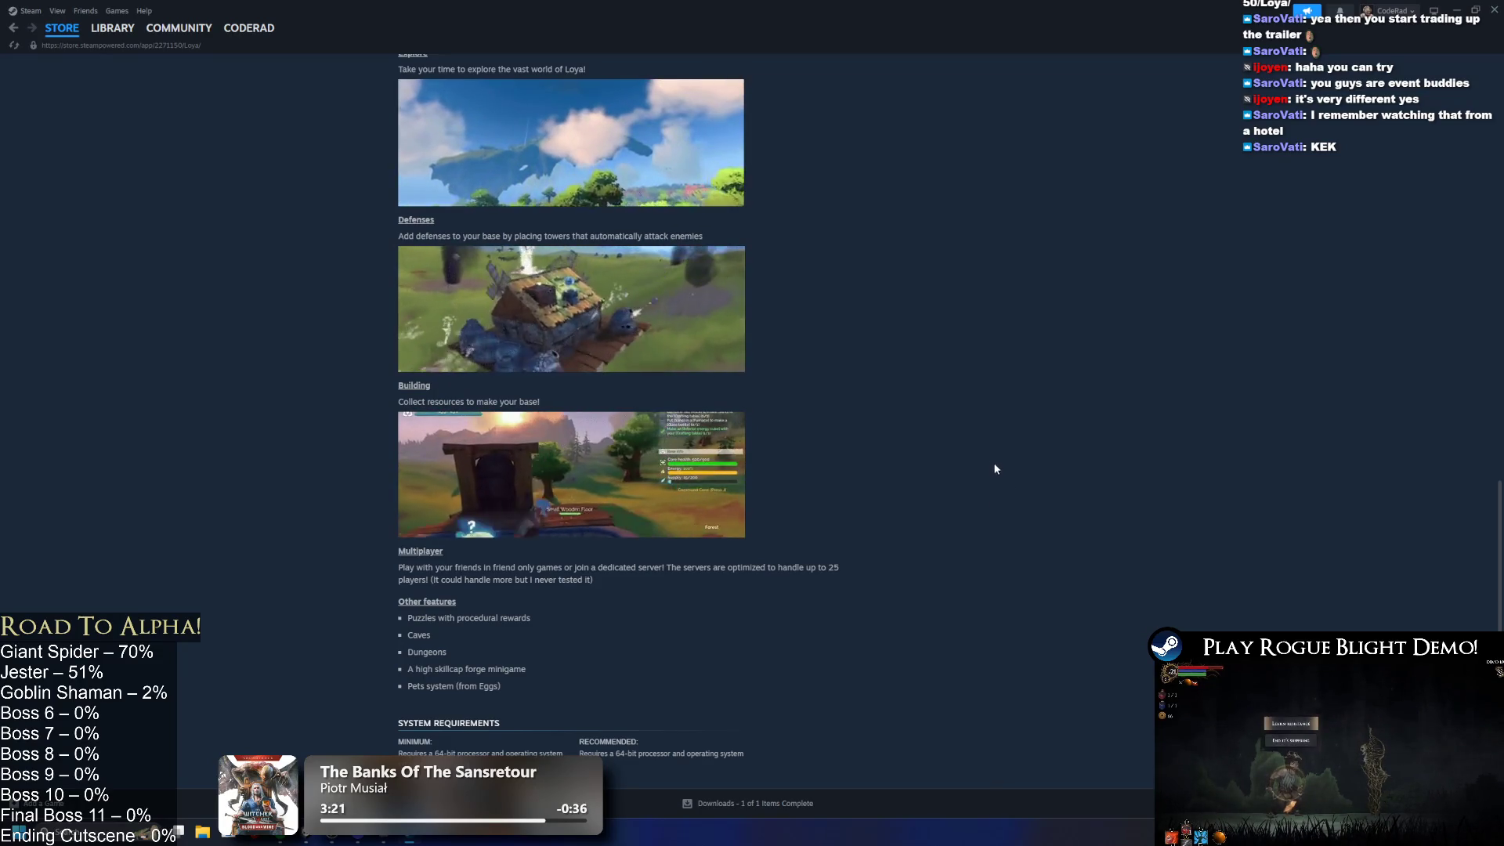
pyautogui.scroll(-3, 981, 462)
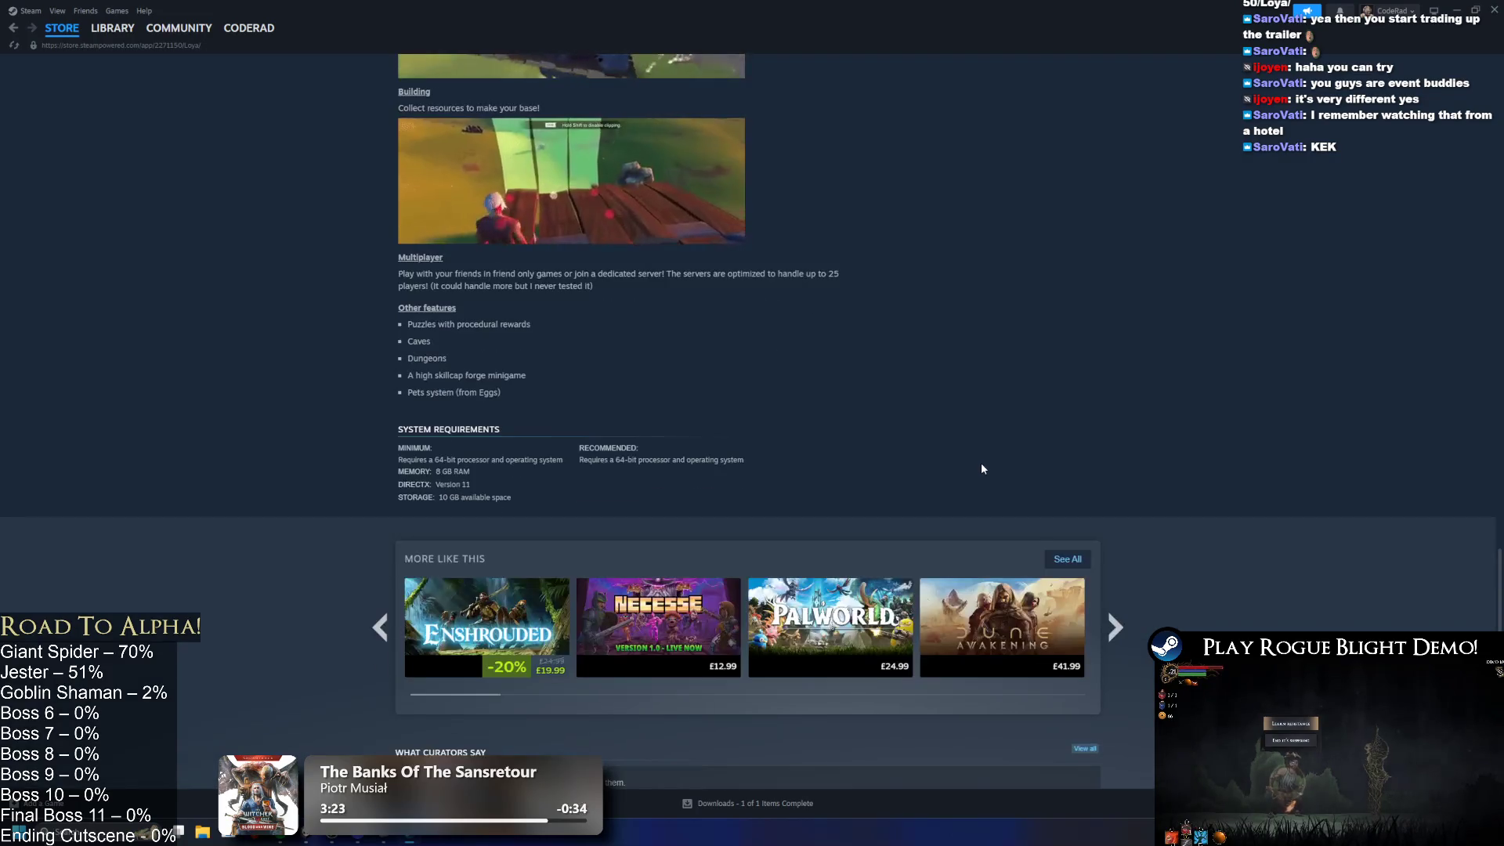
pyautogui.scroll(10, 981, 471)
pyautogui.rightClick(972, 207)
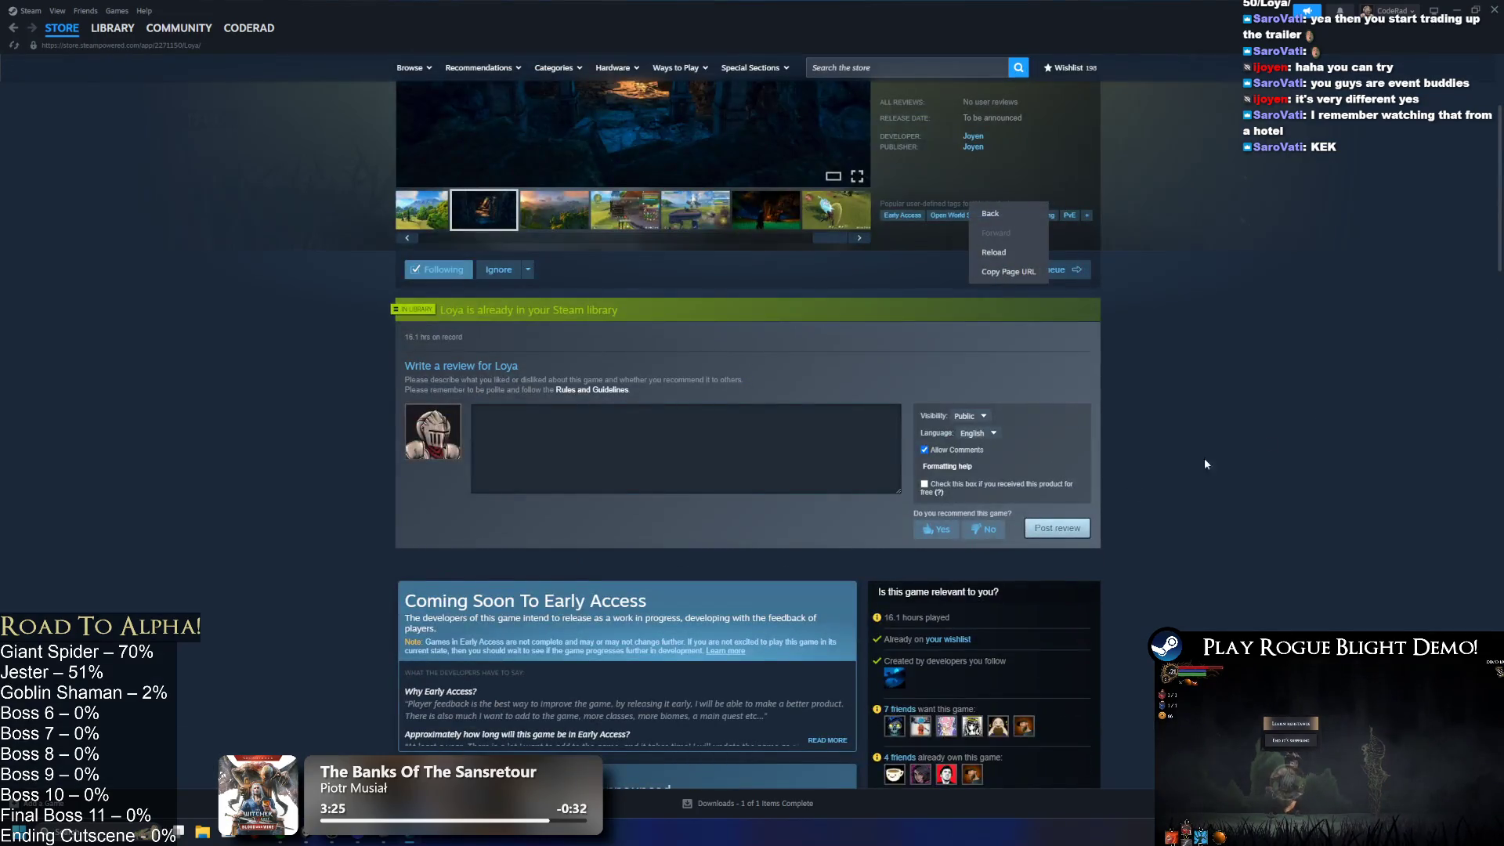
pyautogui.scroll(5, 1128, 485)
pyautogui.click(113, 28)
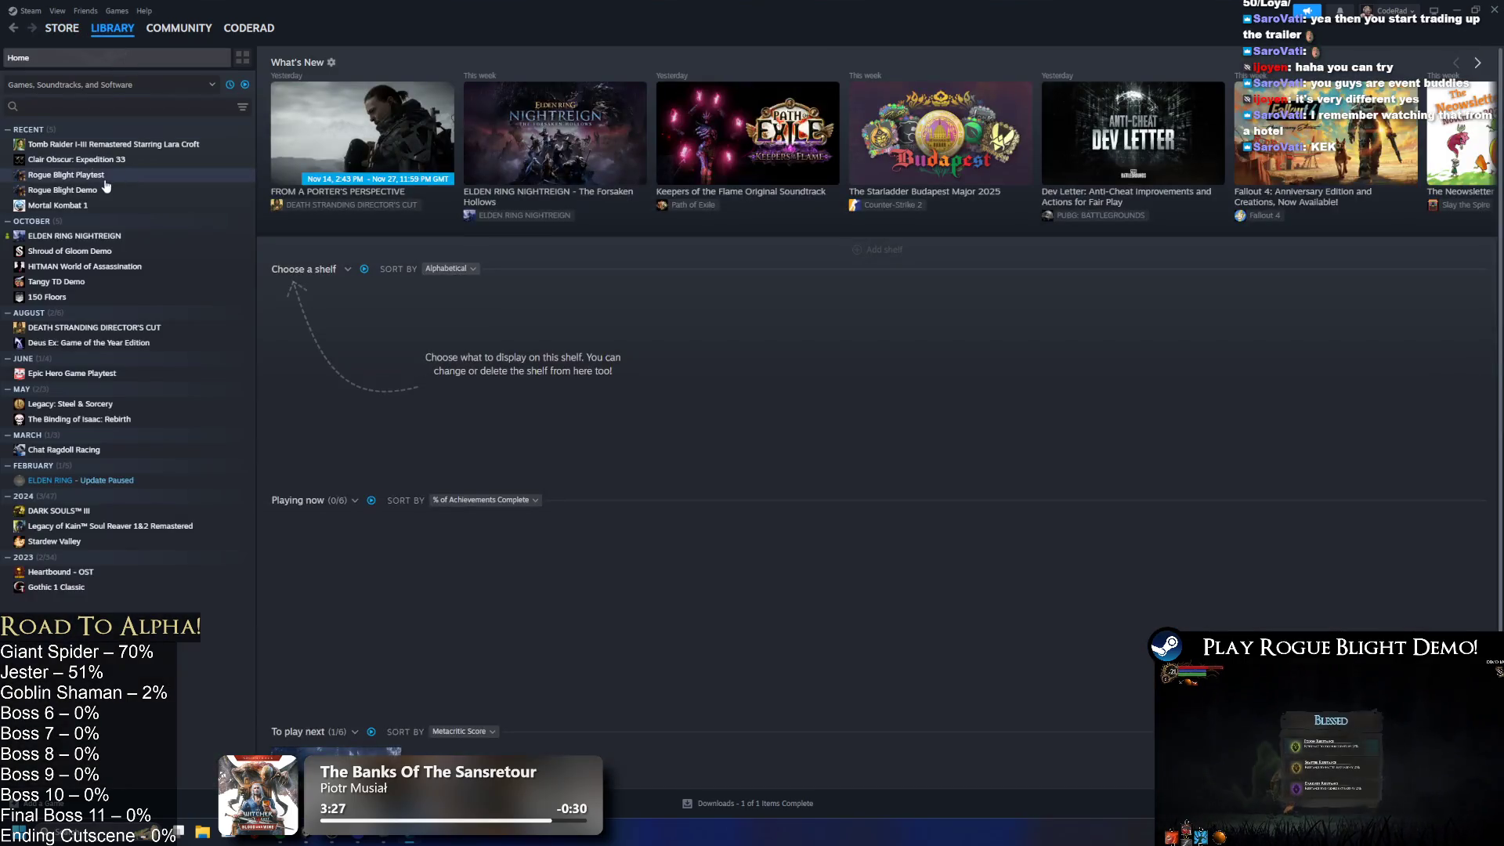
# Step: Open the Rogue Blight Playtest library page and view its project screenshot full size
pyautogui.click(103, 176)
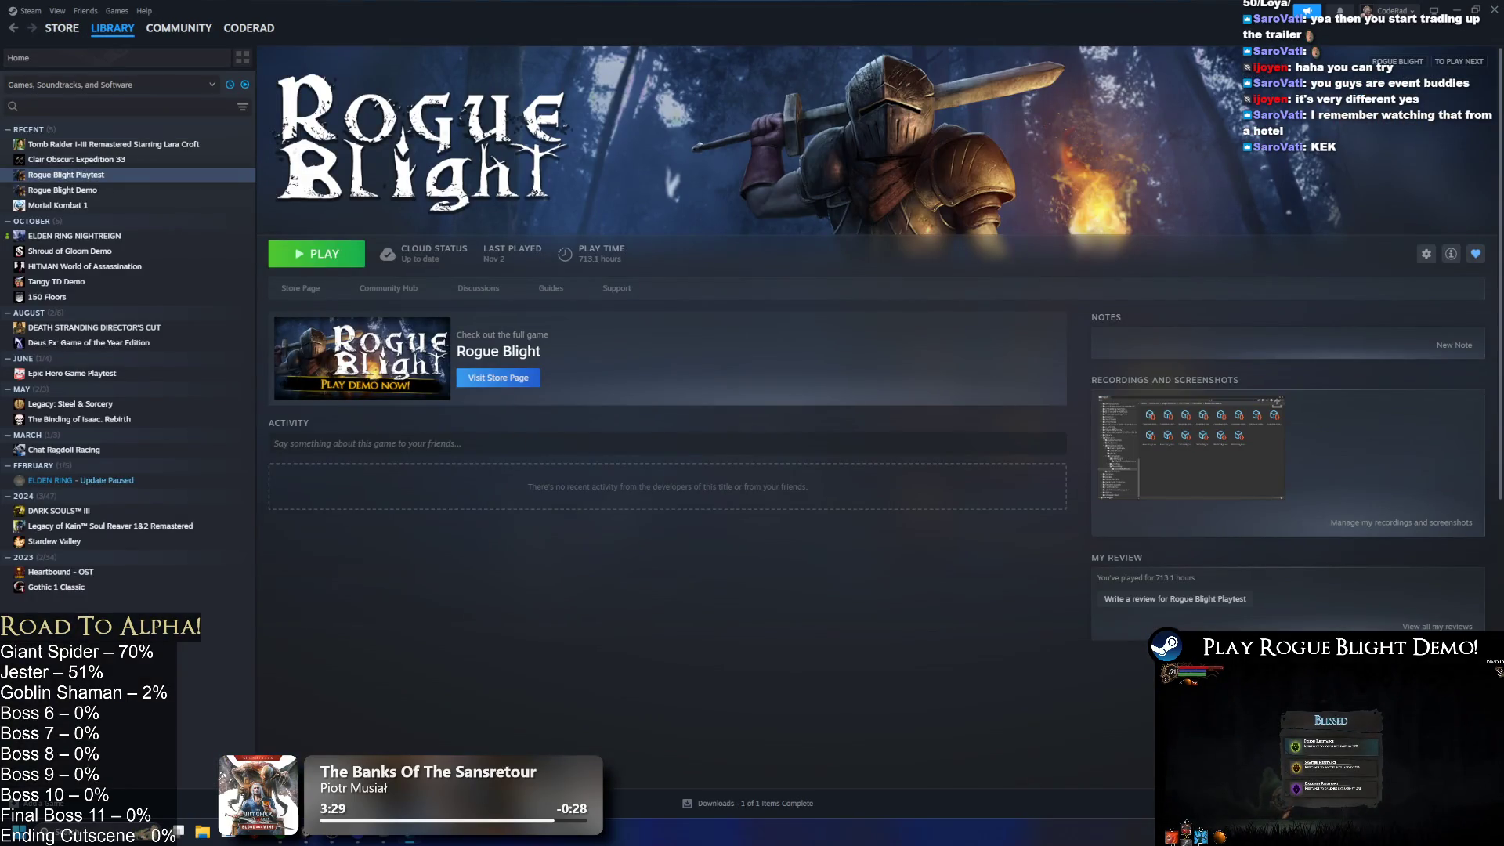
pyautogui.moveTo(1218, 454)
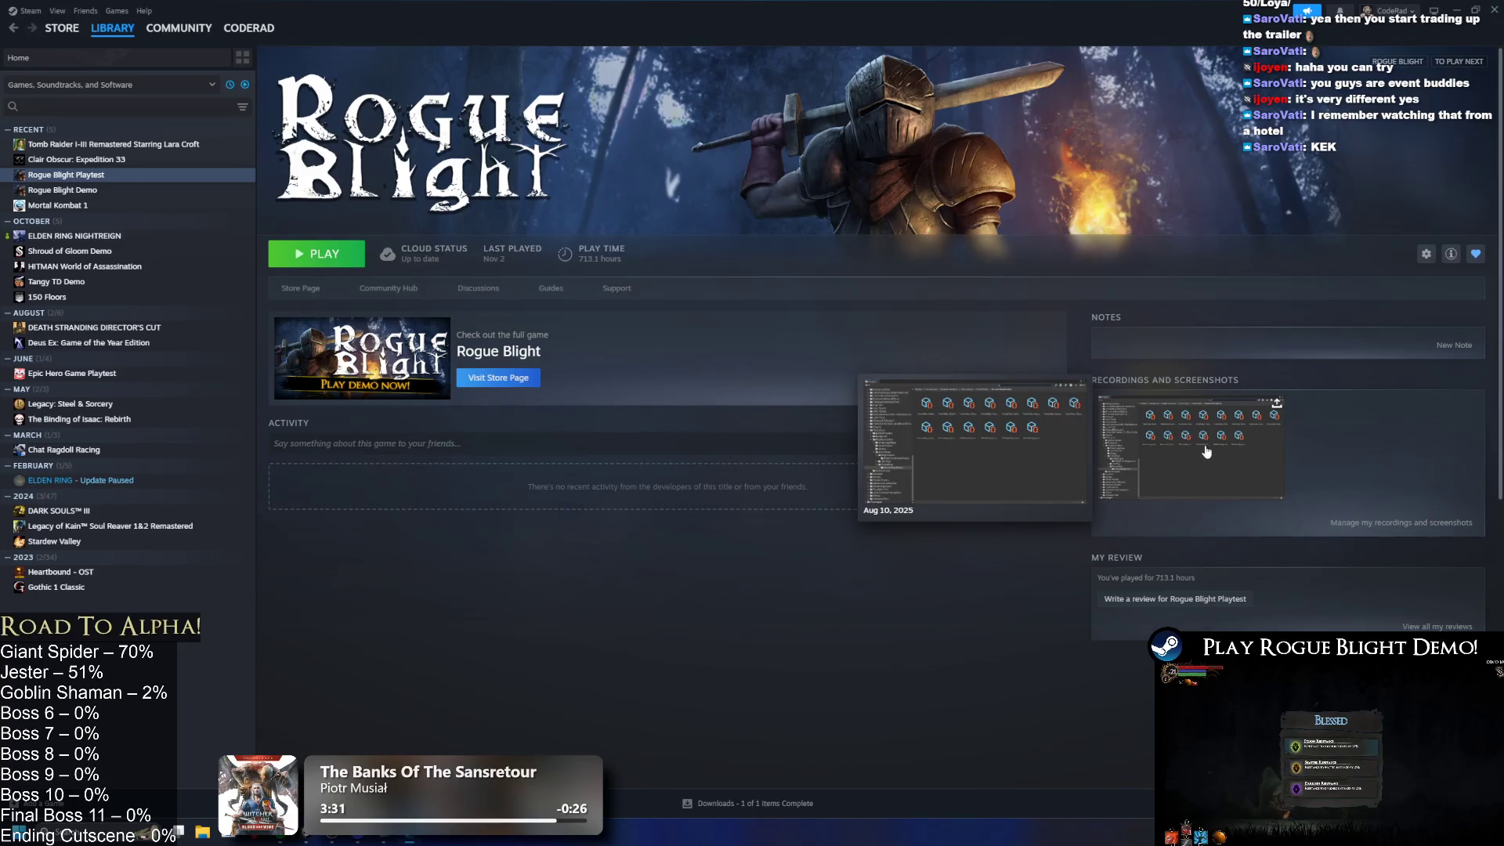
pyautogui.click(1195, 445)
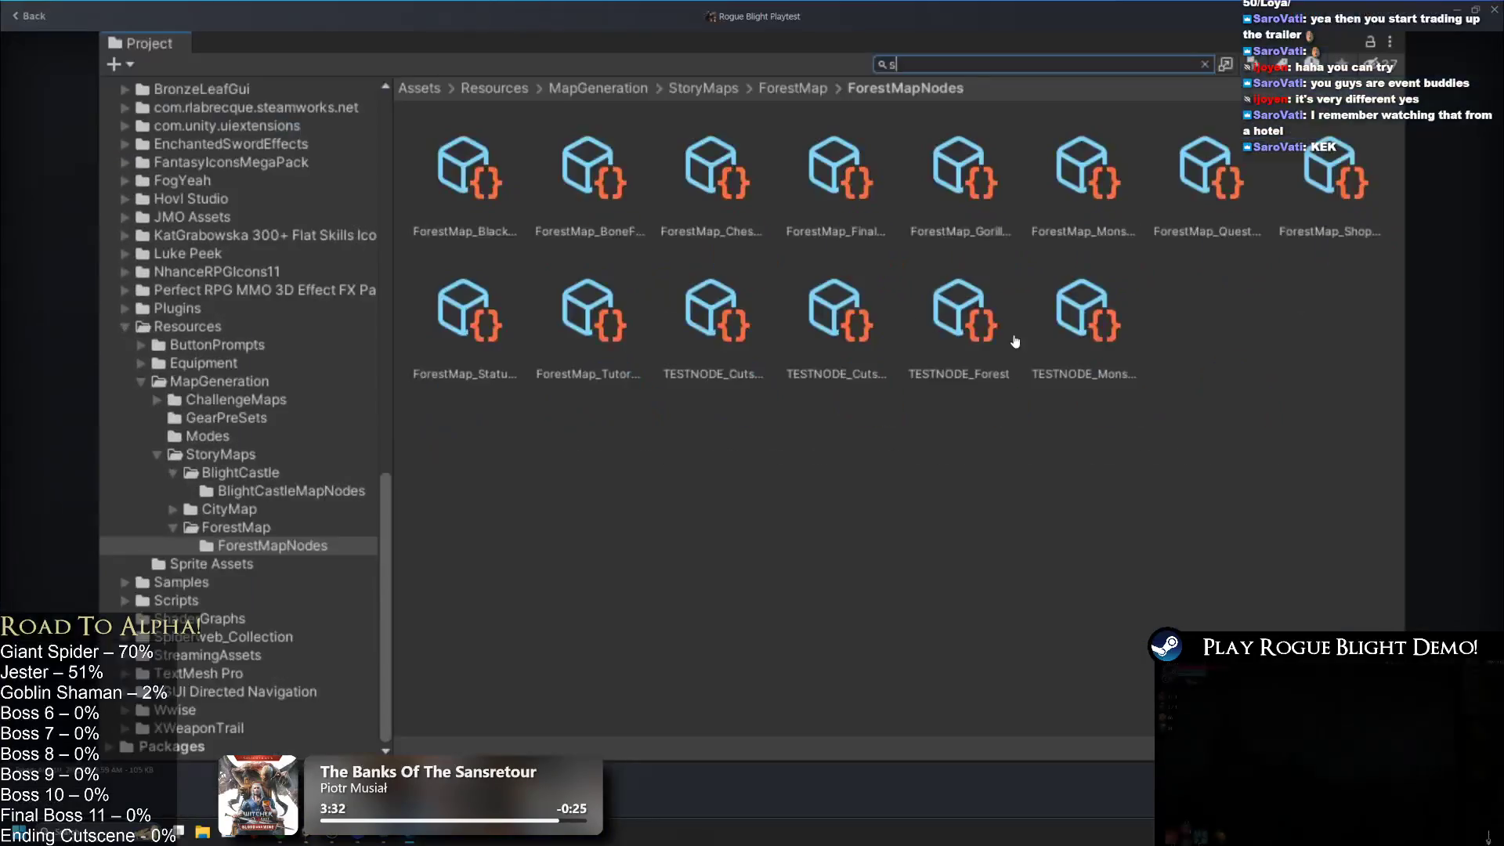
pyautogui.click(1495, 10)
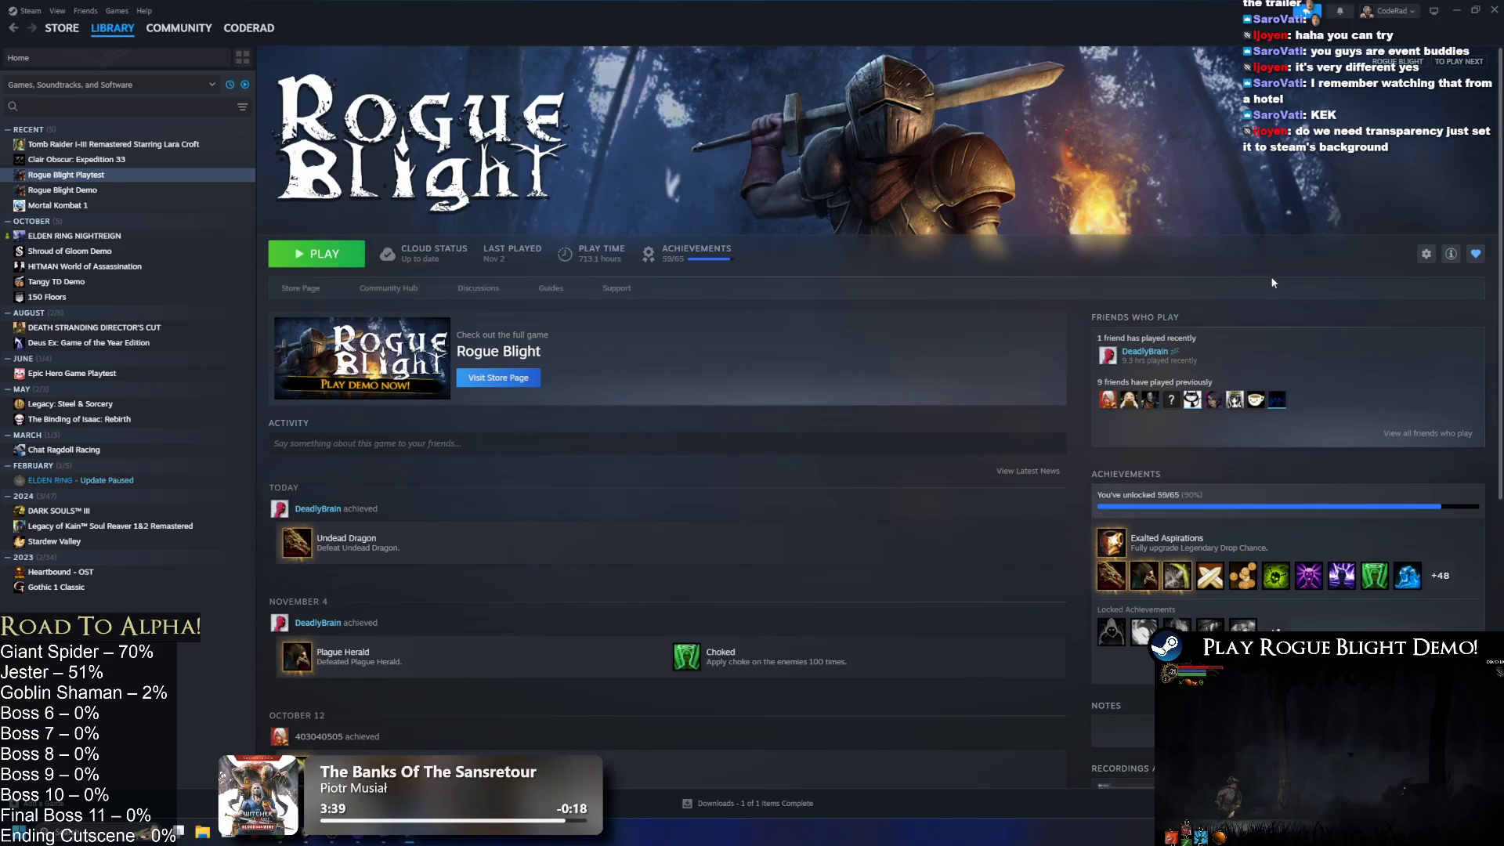
# Step: Skim the achievement activity feed, then minimize Steam to reveal the editor
pyautogui.scroll(-3, 1290, 247)
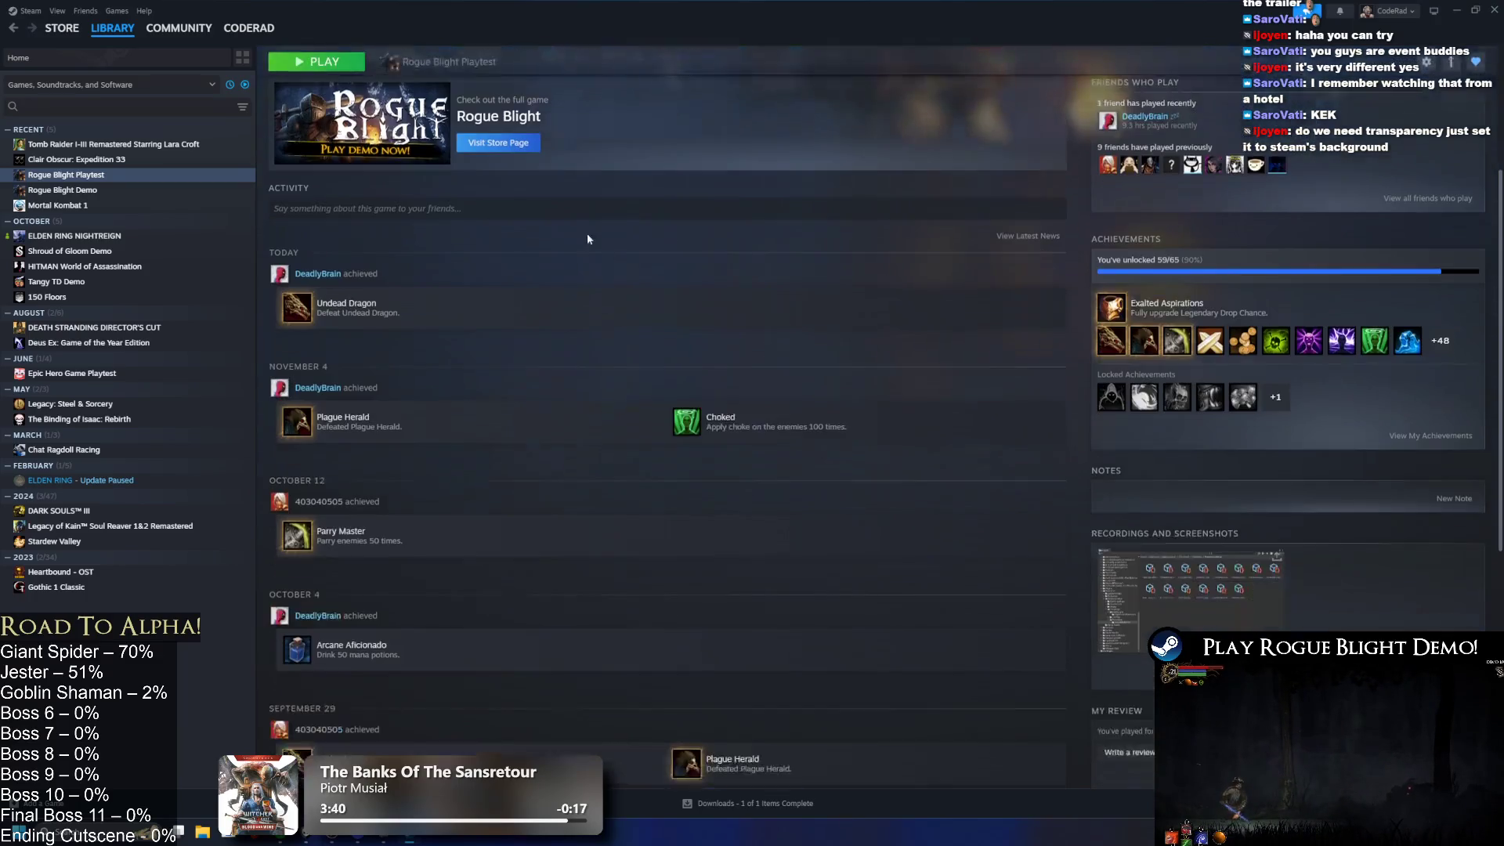
pyautogui.moveTo(304, 315)
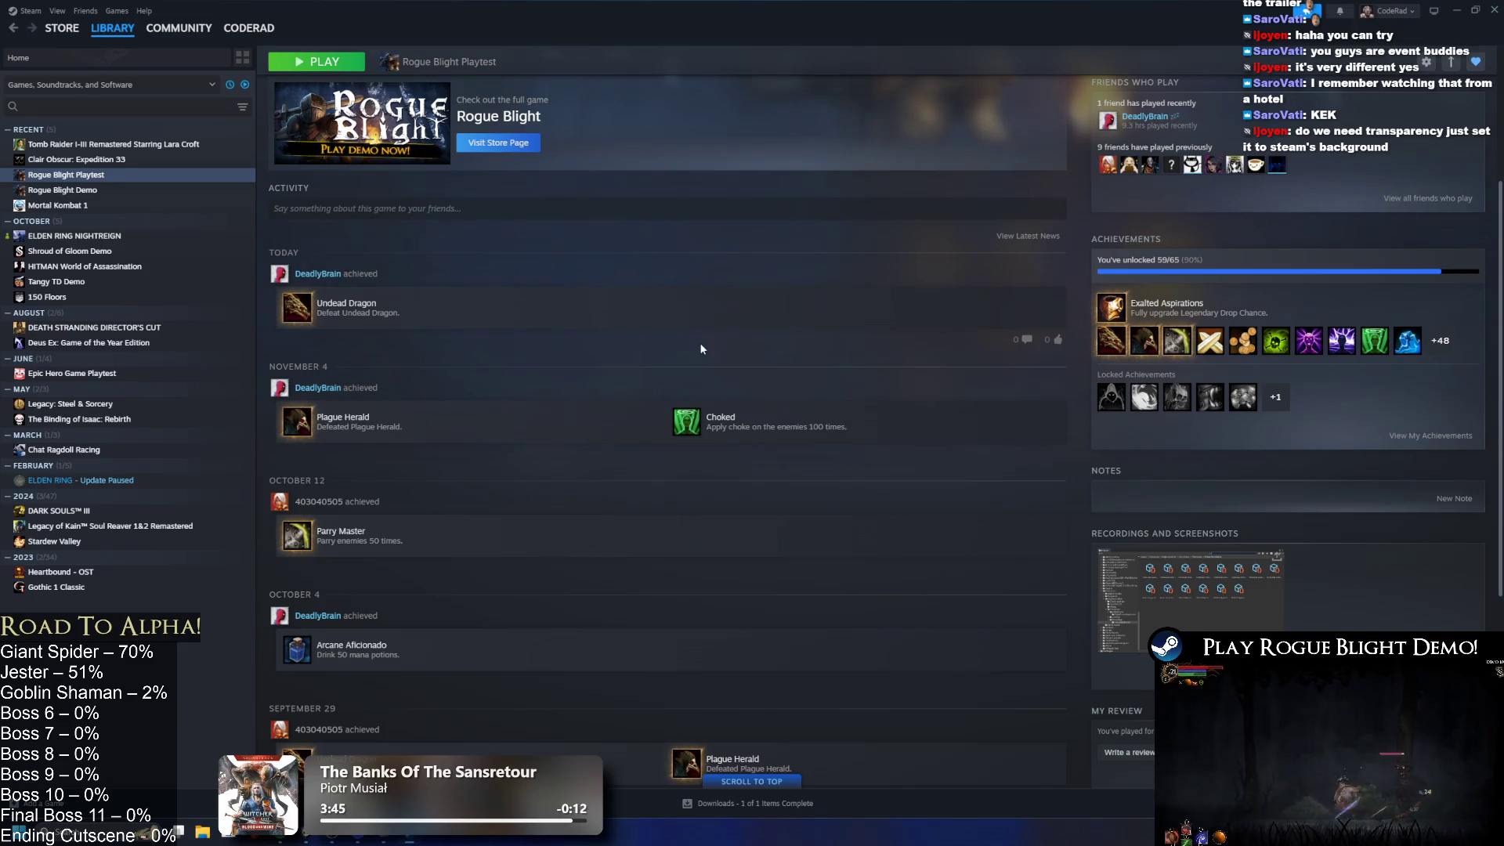
pyautogui.scroll(2, 680, 321)
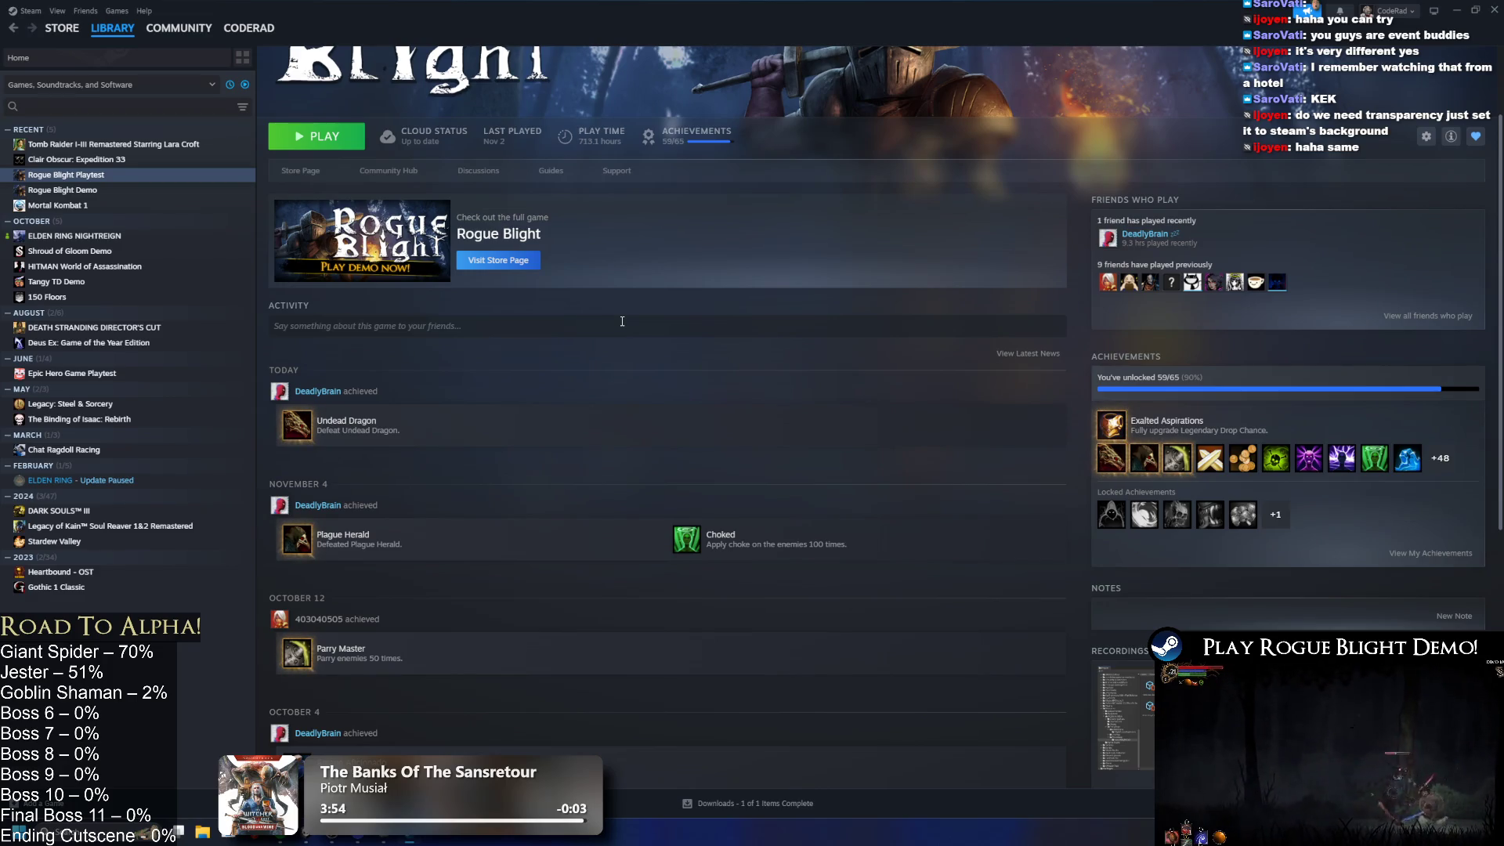
pyautogui.click(1458, 11)
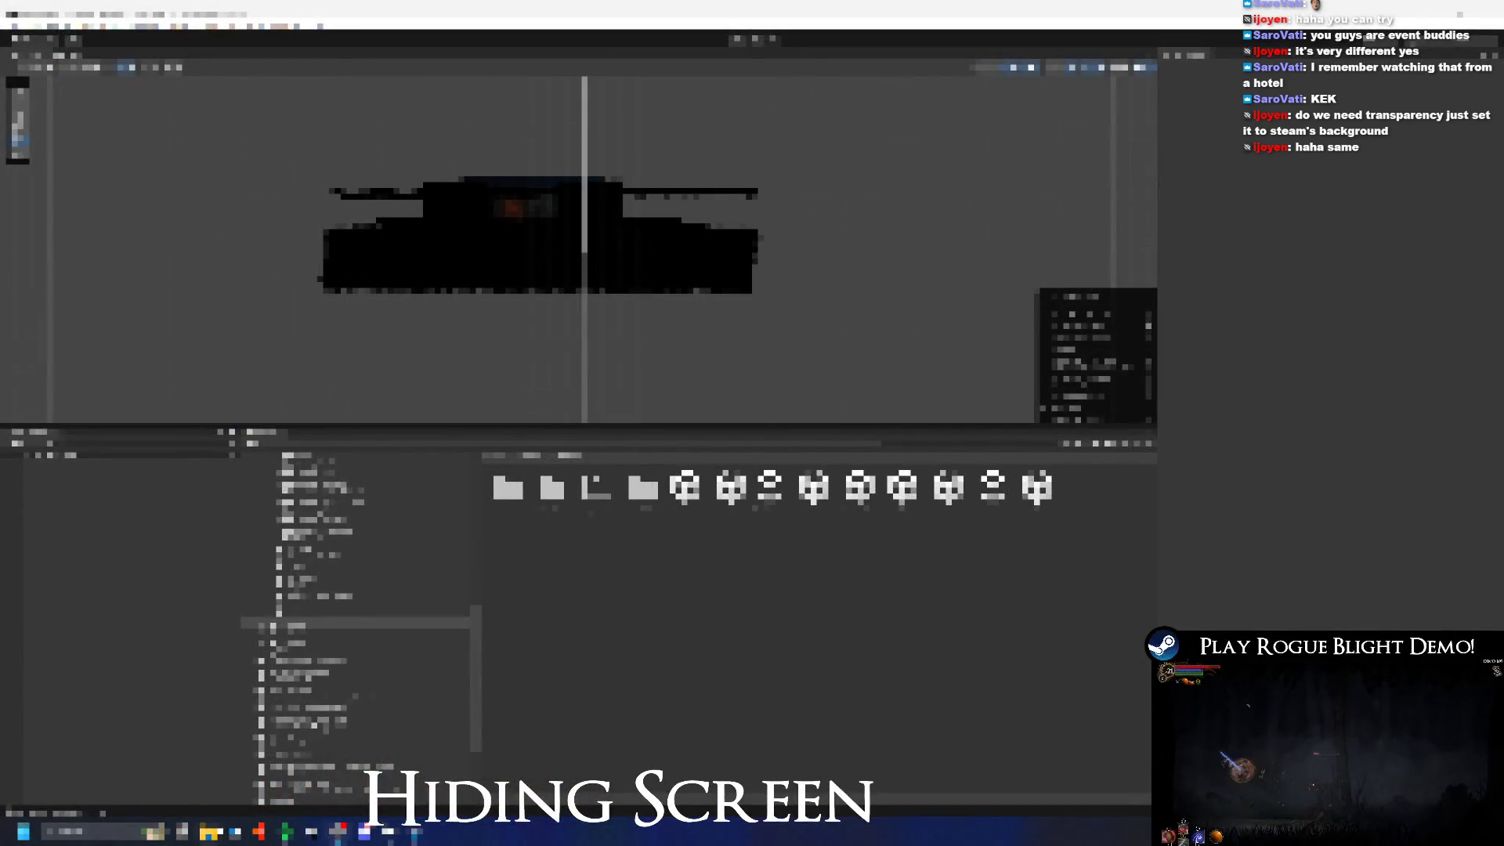
# Step: Open a new File Explorer, drill into the image-thumbnail and clip folders, and maximize the window
pyautogui.press('super+e')
pyautogui.click(776, 467)
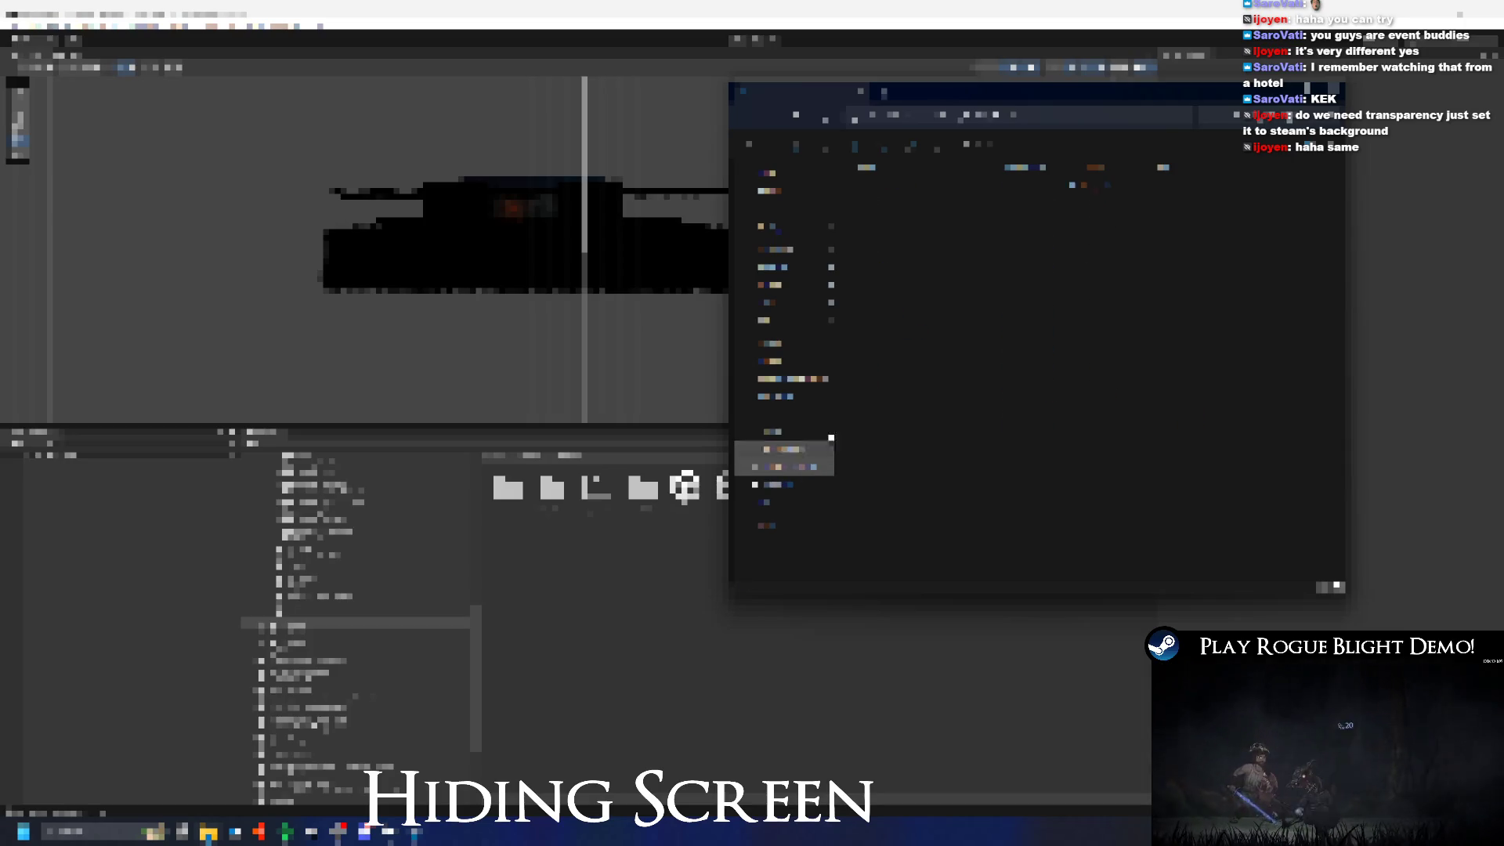
pyautogui.doubleClick(913, 235)
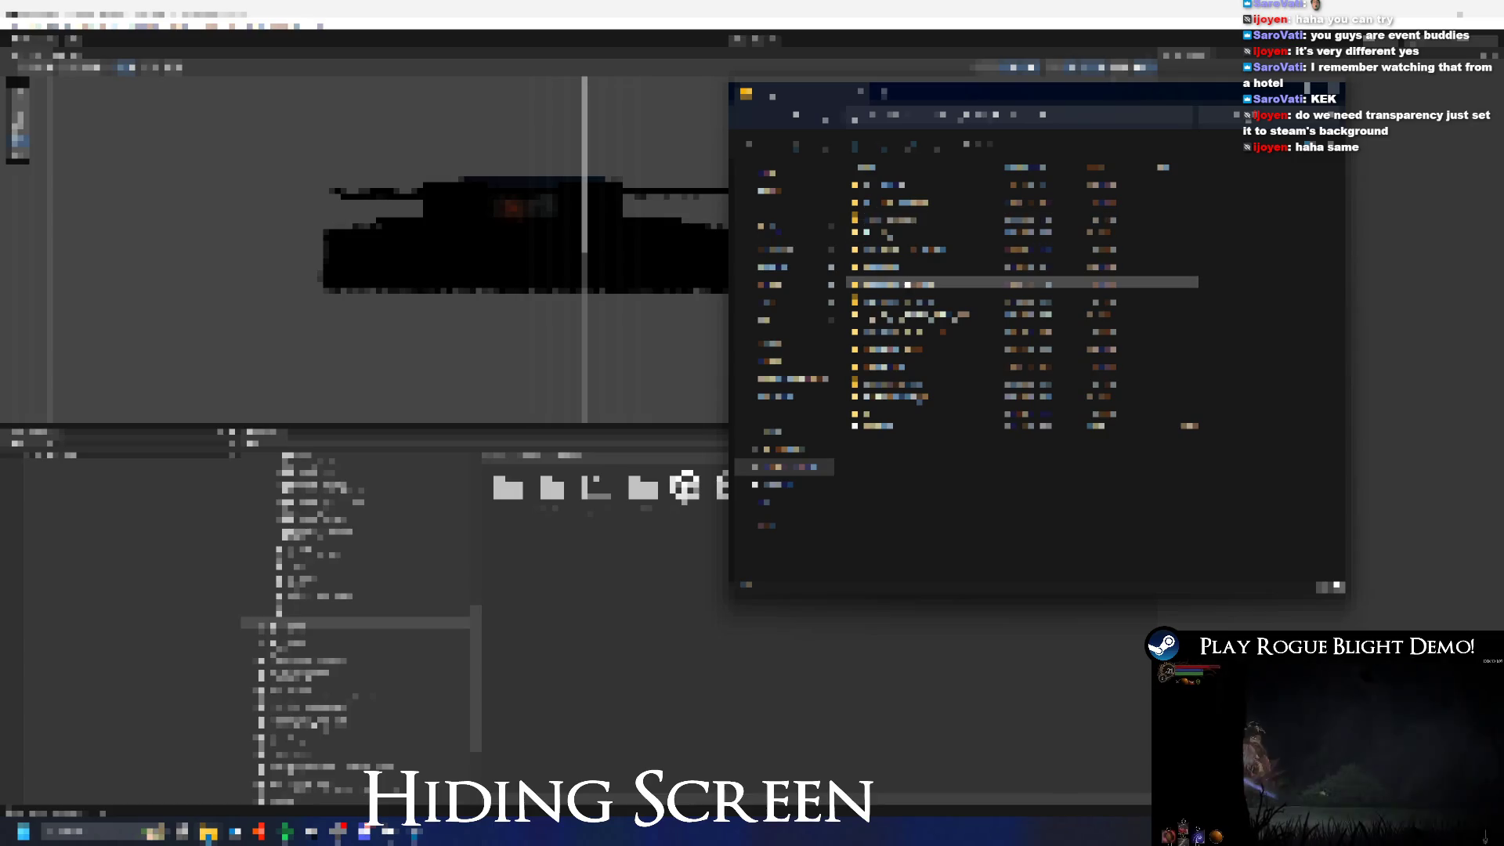
pyautogui.click(772, 485)
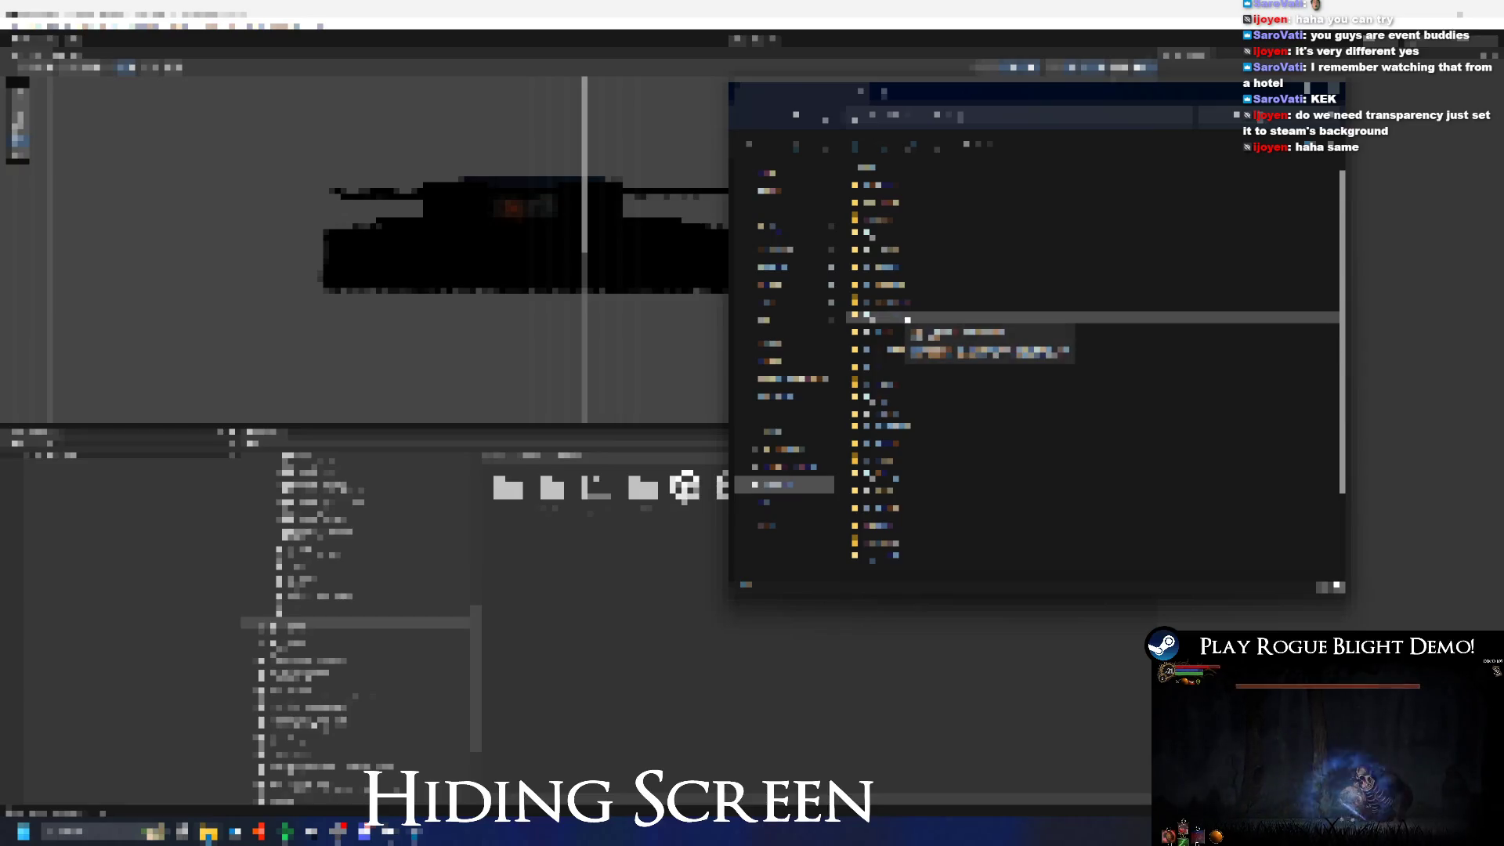
pyautogui.doubleClick(908, 317)
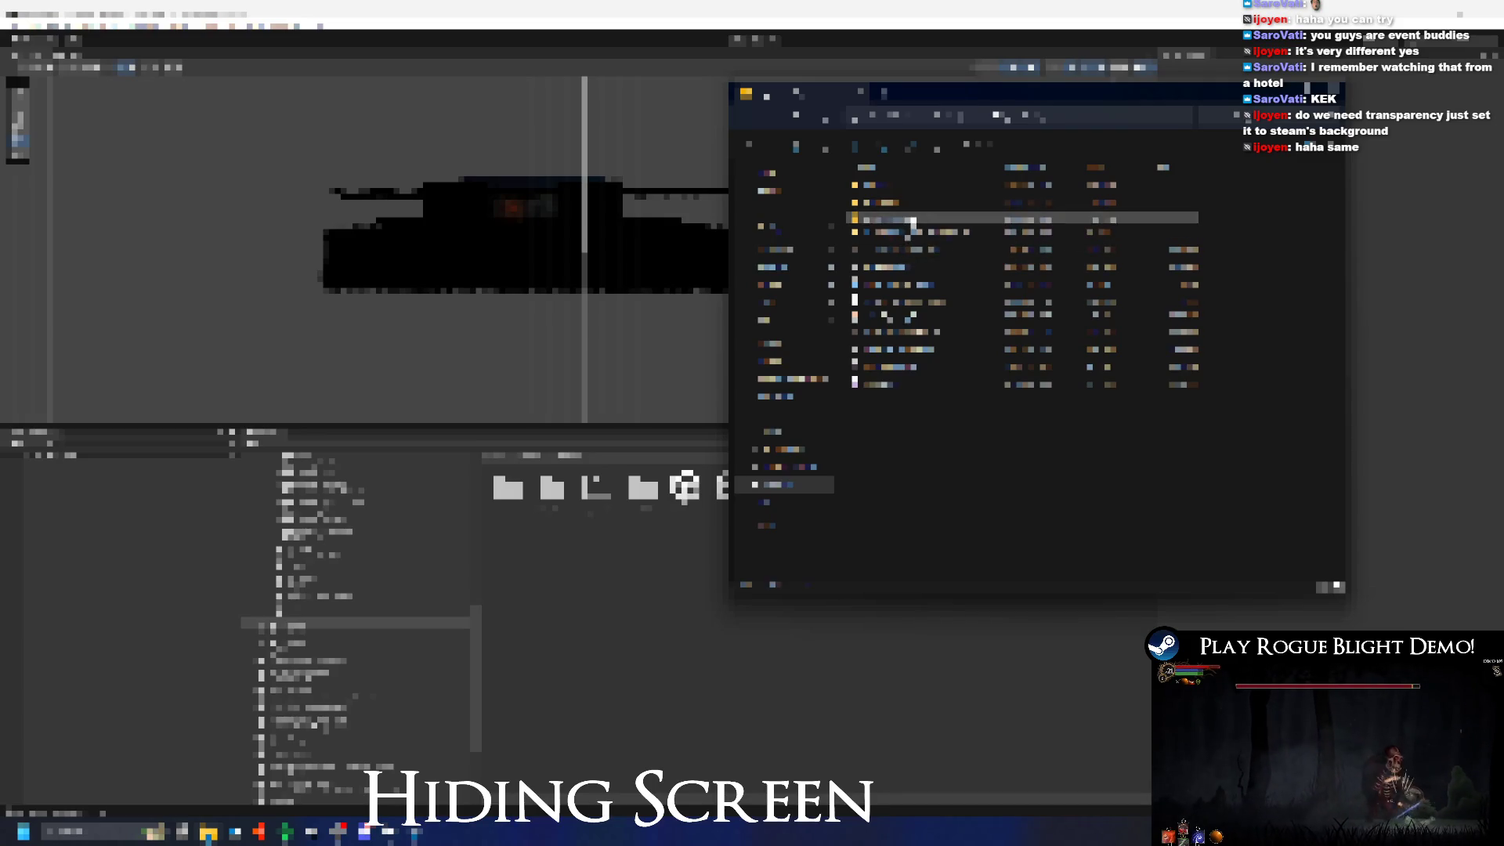
pyautogui.doubleClick(901, 223)
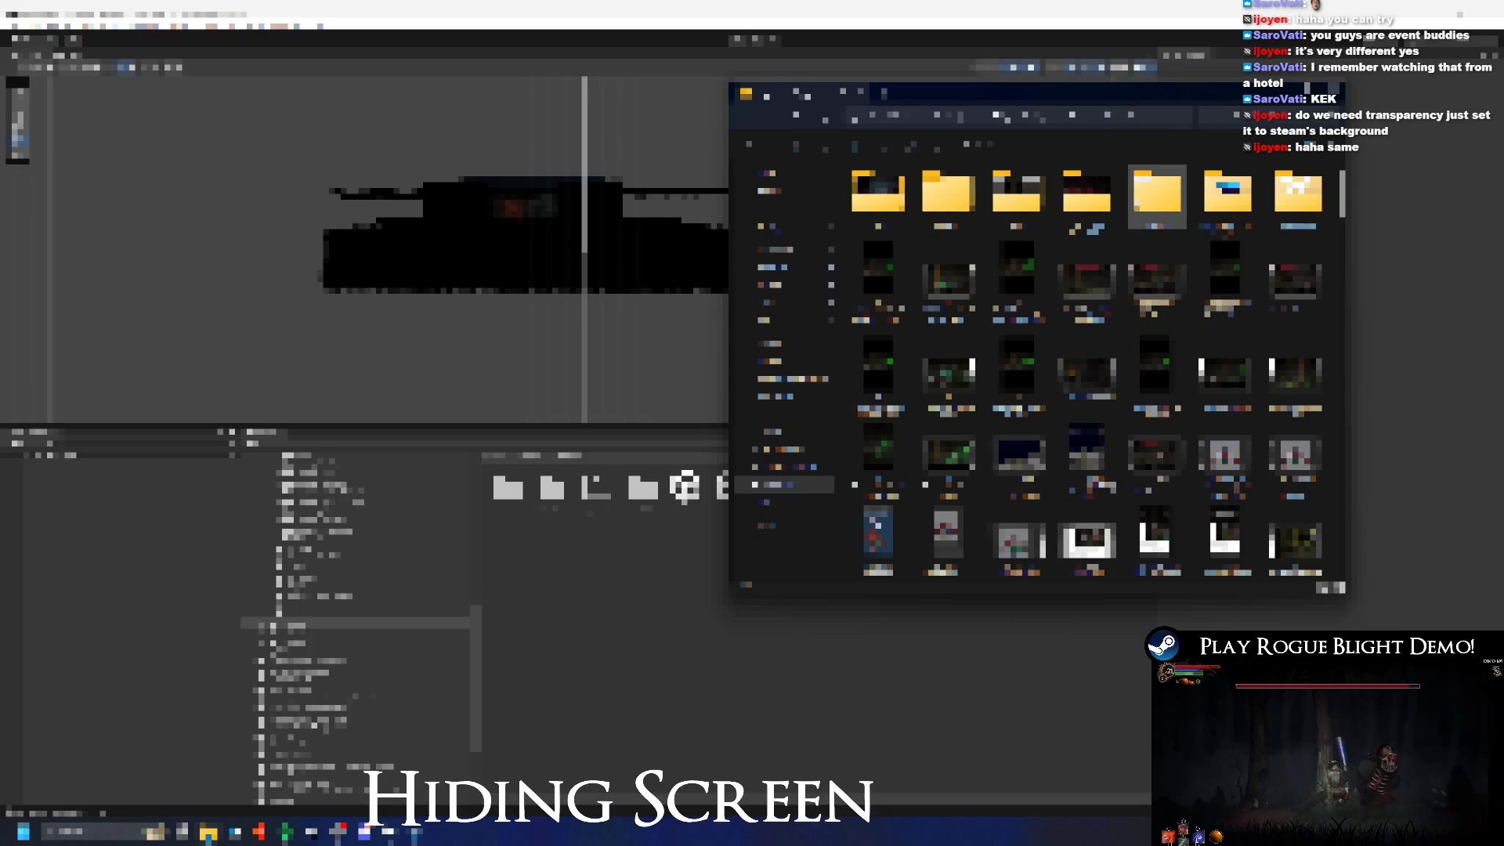
pyautogui.keyDown('ctrl'); pyautogui.scroll(-2, 1113, 204); pyautogui.keyUp('ctrl')
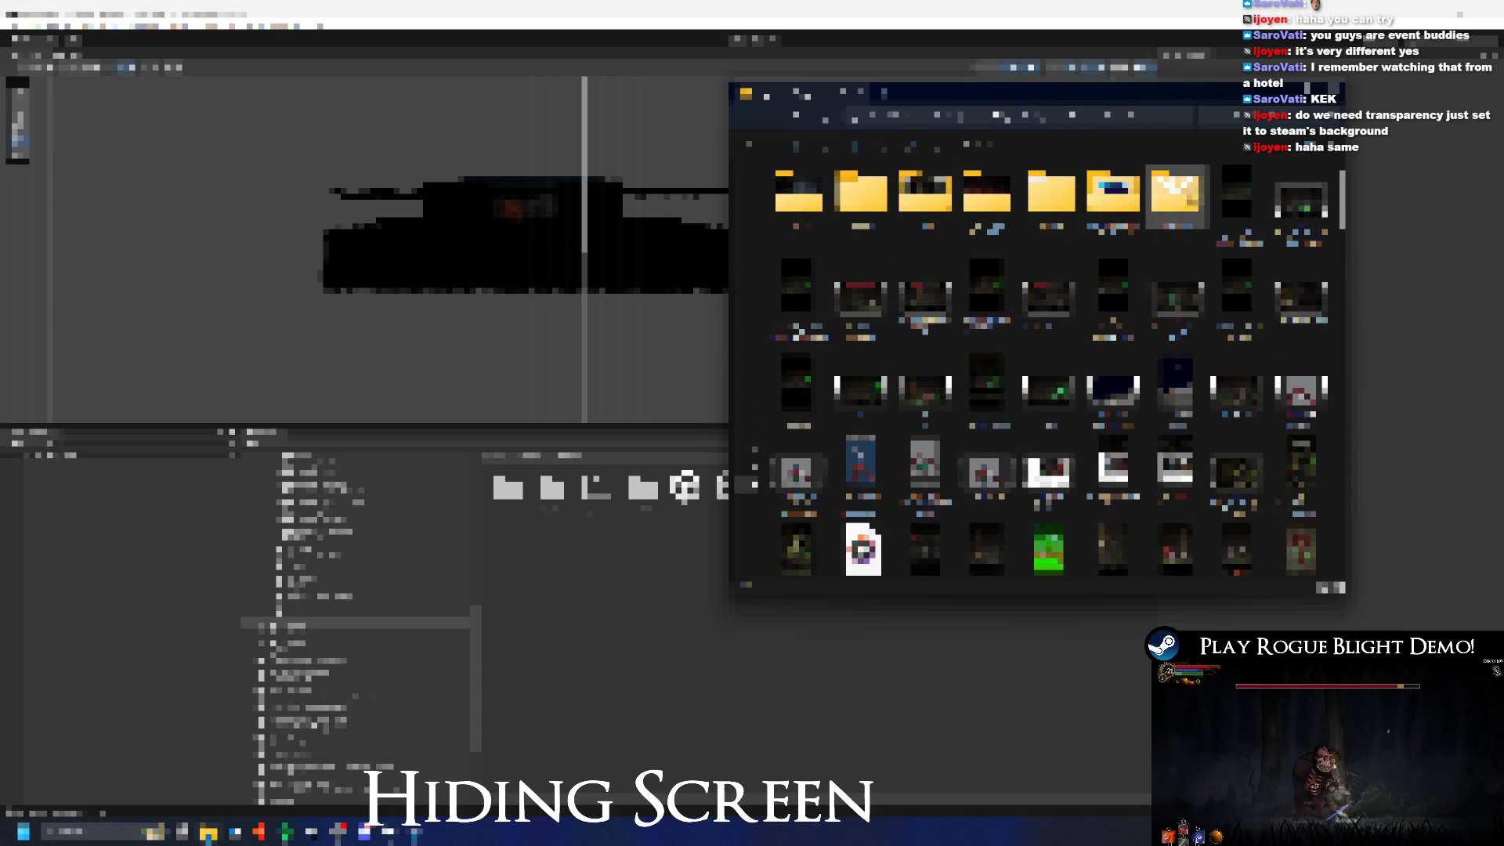
pyautogui.doubleClick(1175, 192)
pyautogui.press('super+Up')
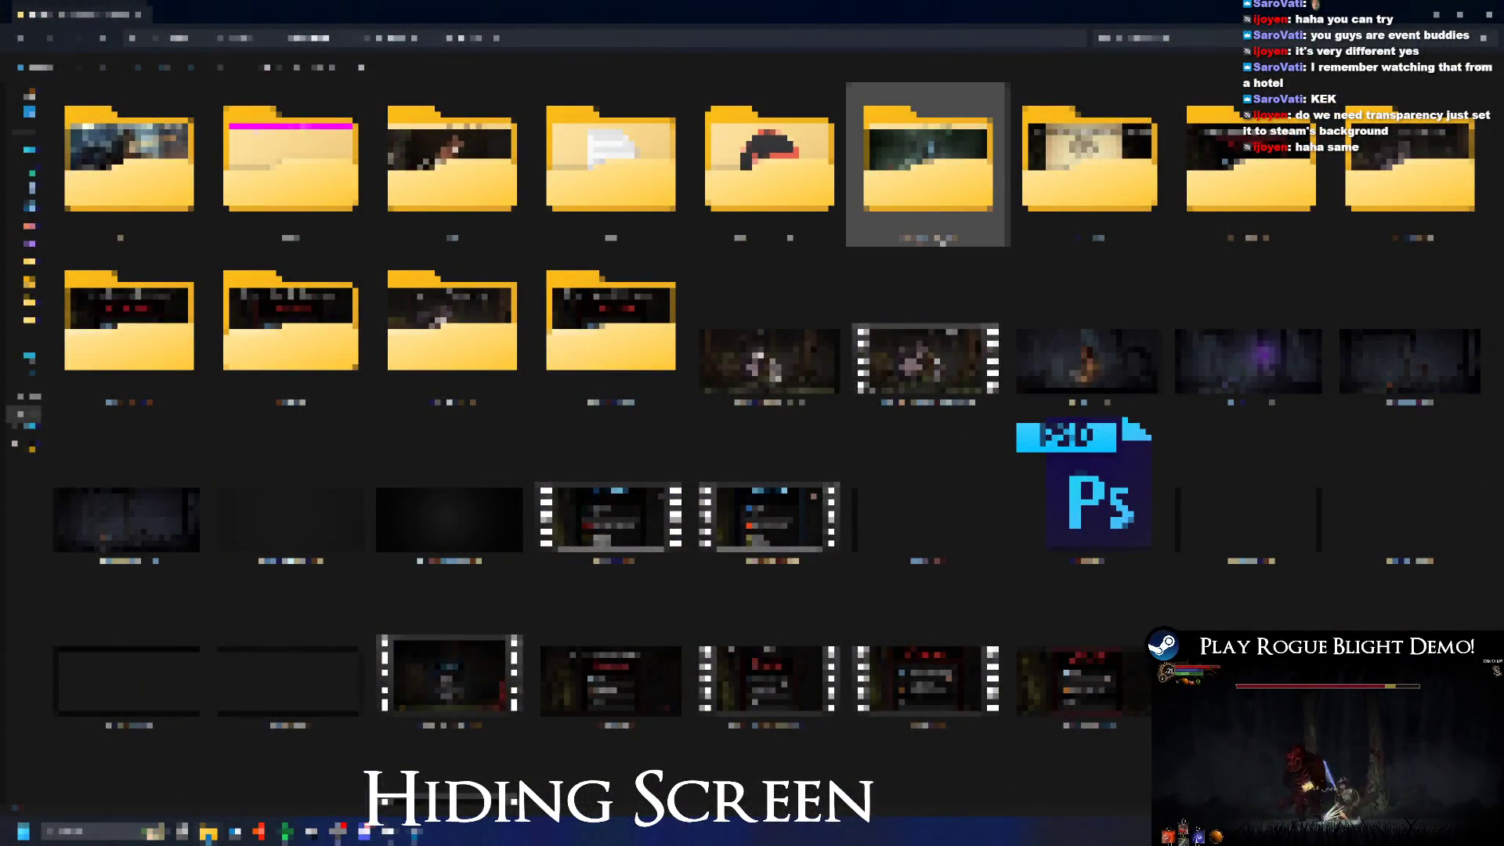
# Step: In HIGHQUALITY_NEW, select the map MP4 and GIFs, then open MagentaBorderHQ.png
pyautogui.doubleClick(928, 156)
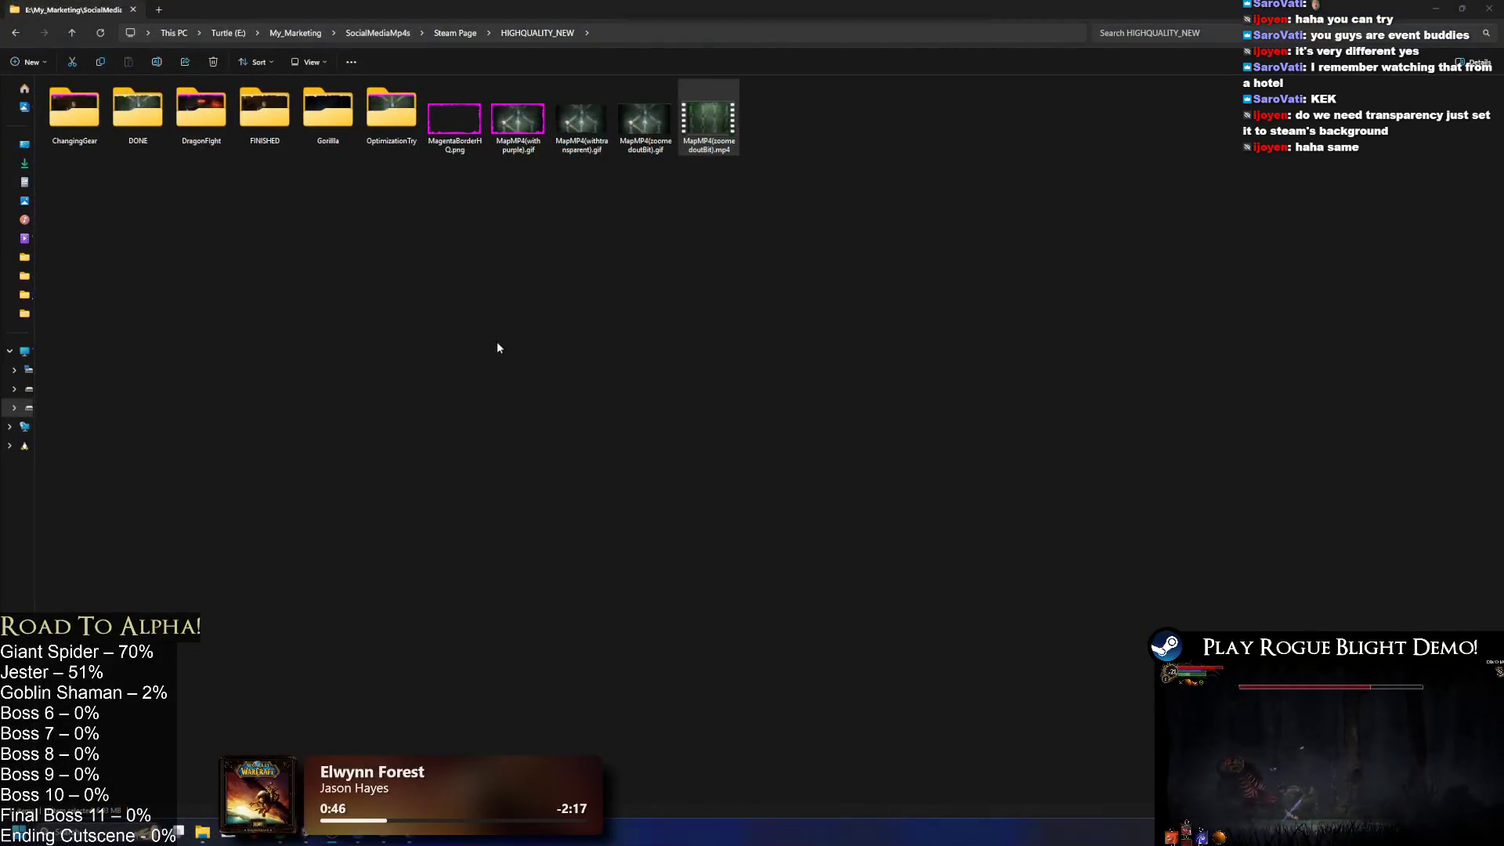
pyautogui.click(708, 134)
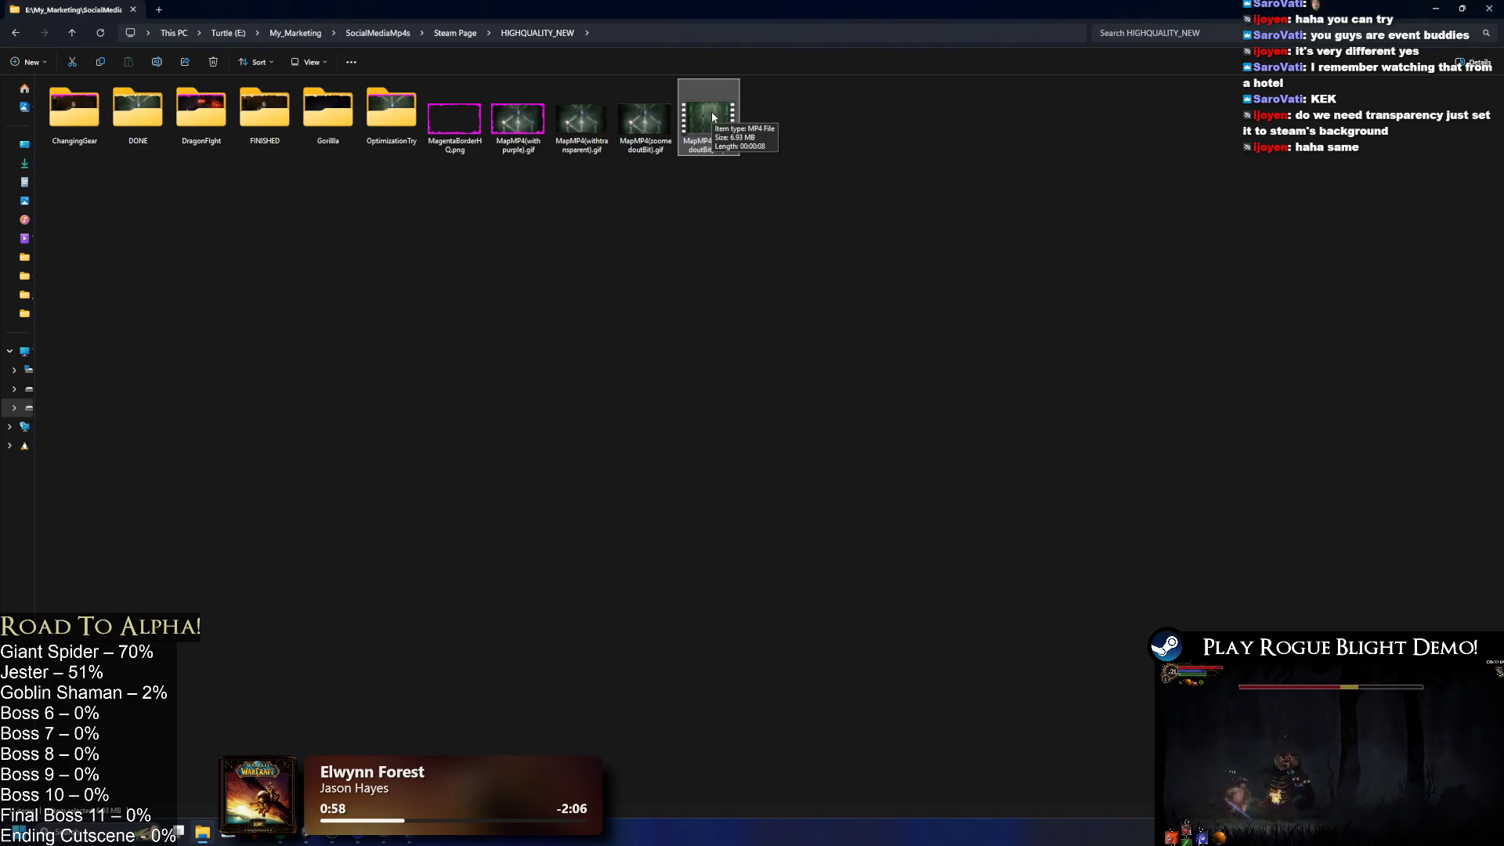
pyautogui.click(790, 125)
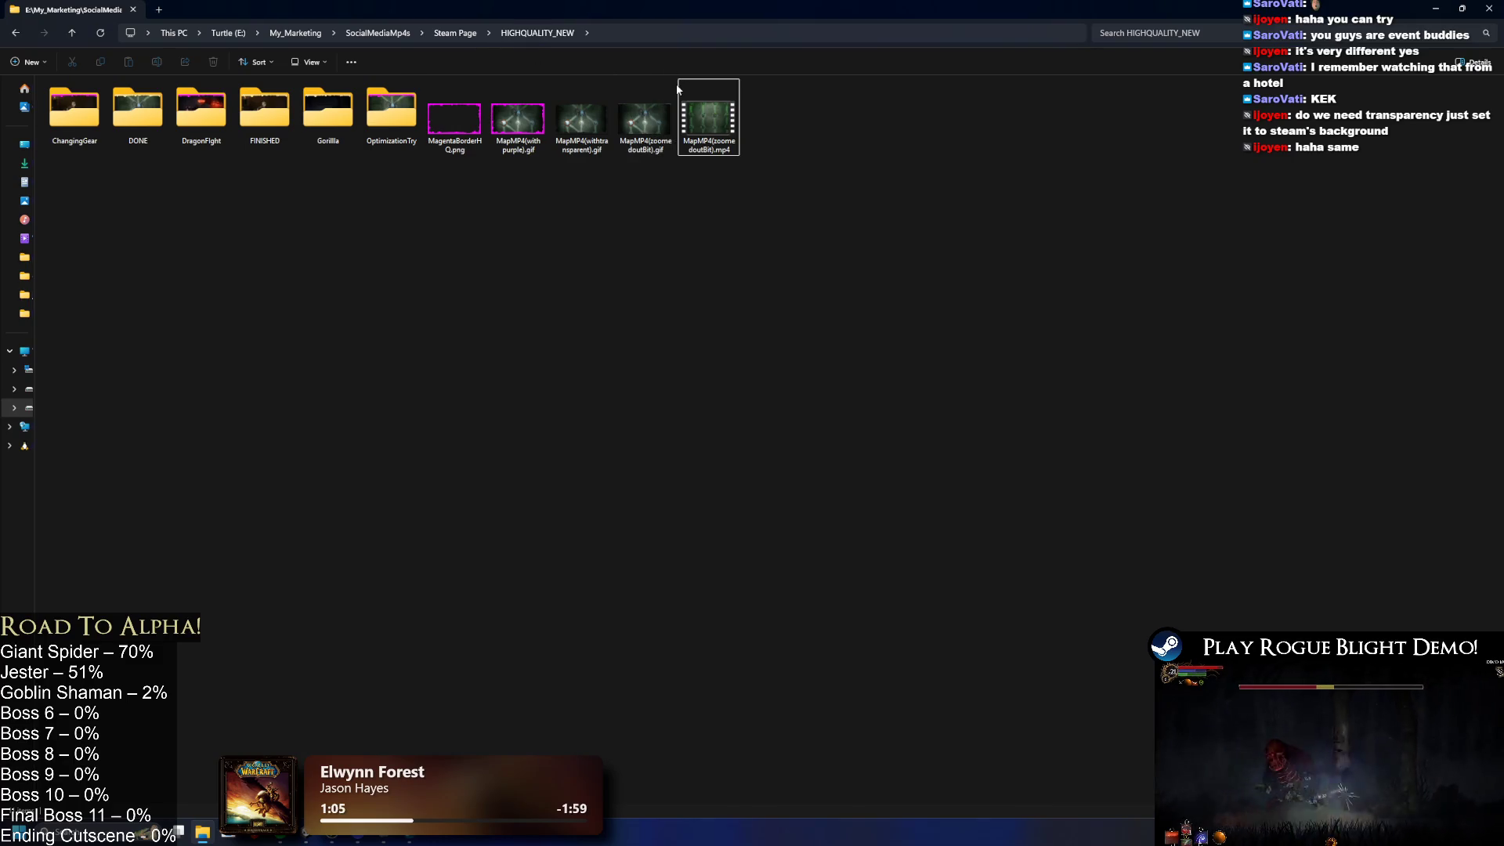
pyautogui.click(645, 144)
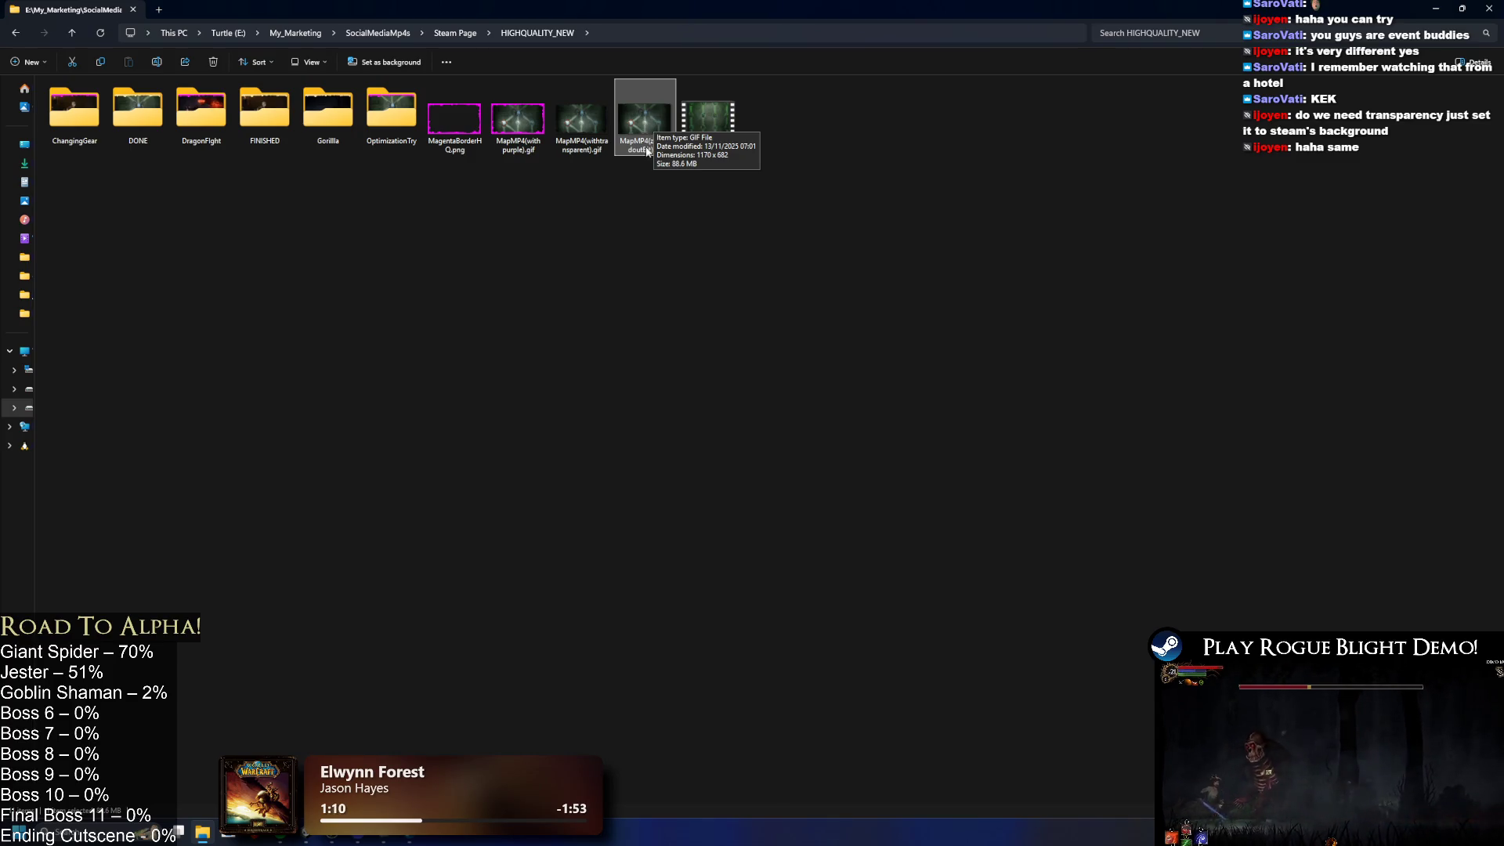
pyautogui.click(530, 130)
pyautogui.doubleClick(457, 130)
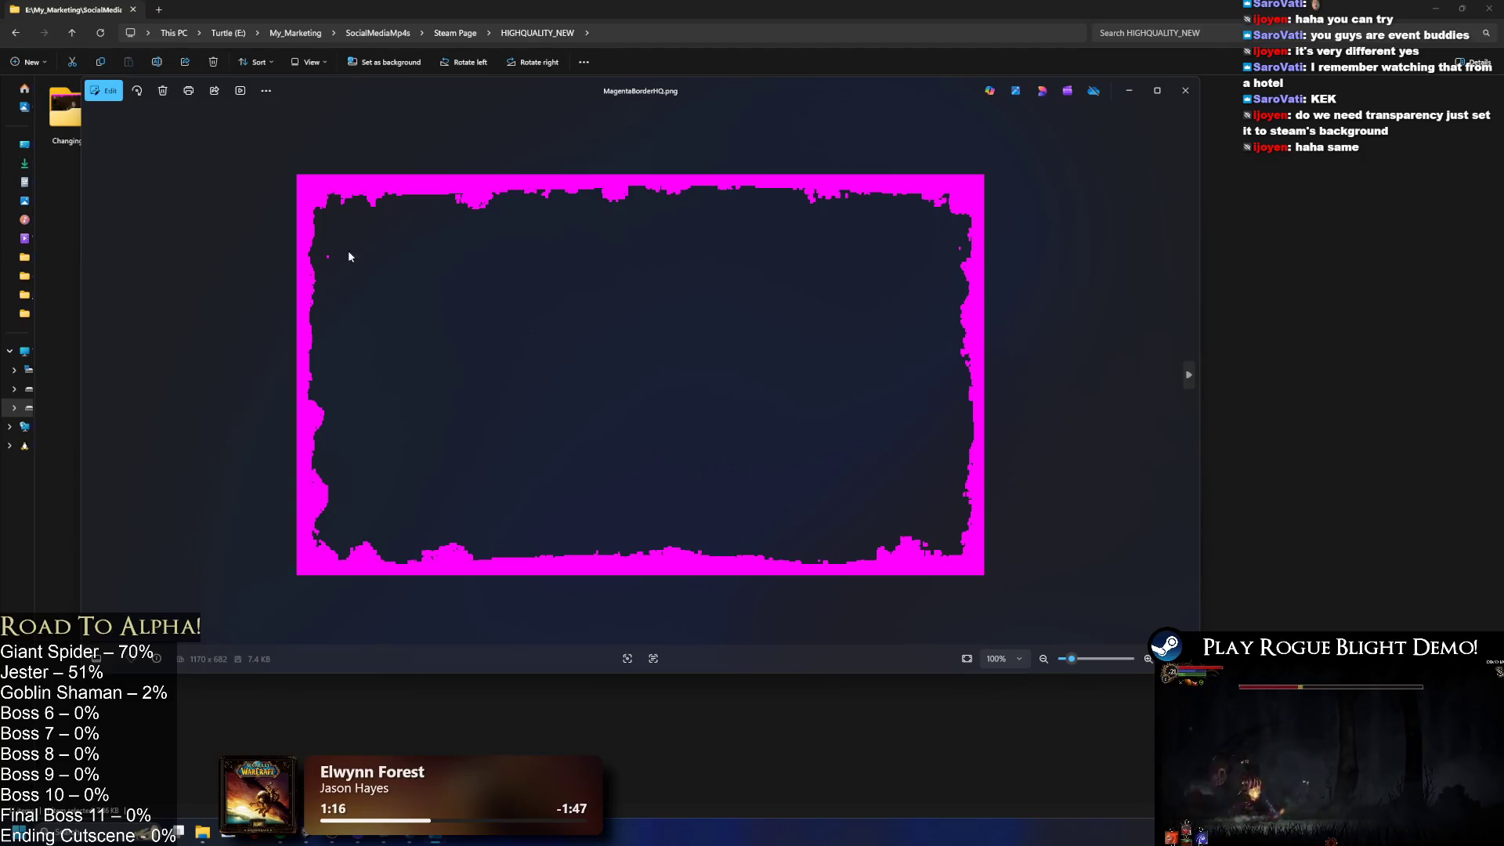
# Step: Zoom in to 800% on MagentaBorderHQ.png's torn magenta border, zoom back out, and close Photos
pyautogui.scroll(8, 432, 180)
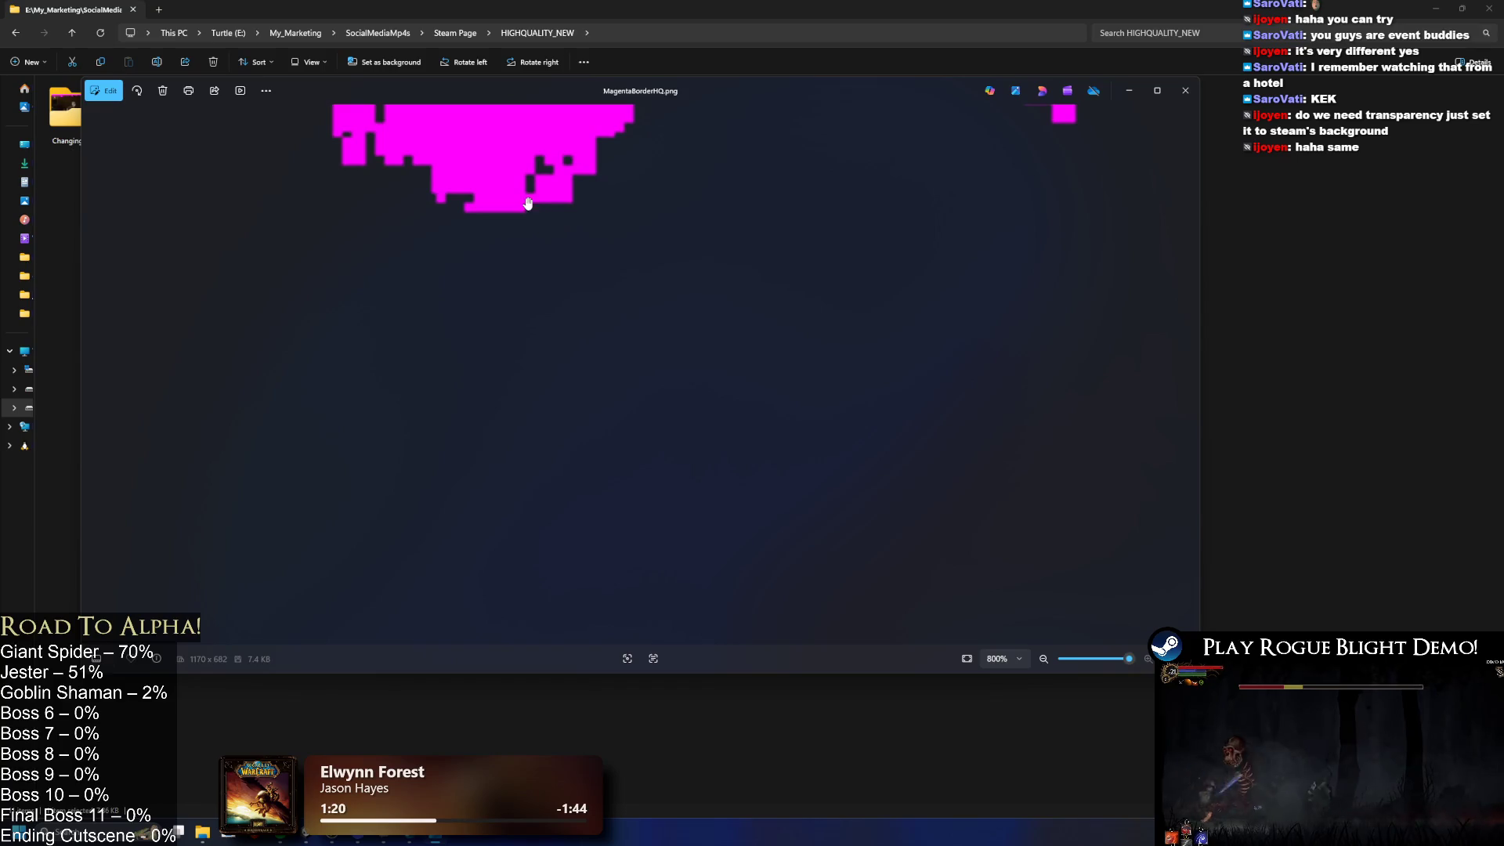
pyautogui.scroll(-5, 524, 193)
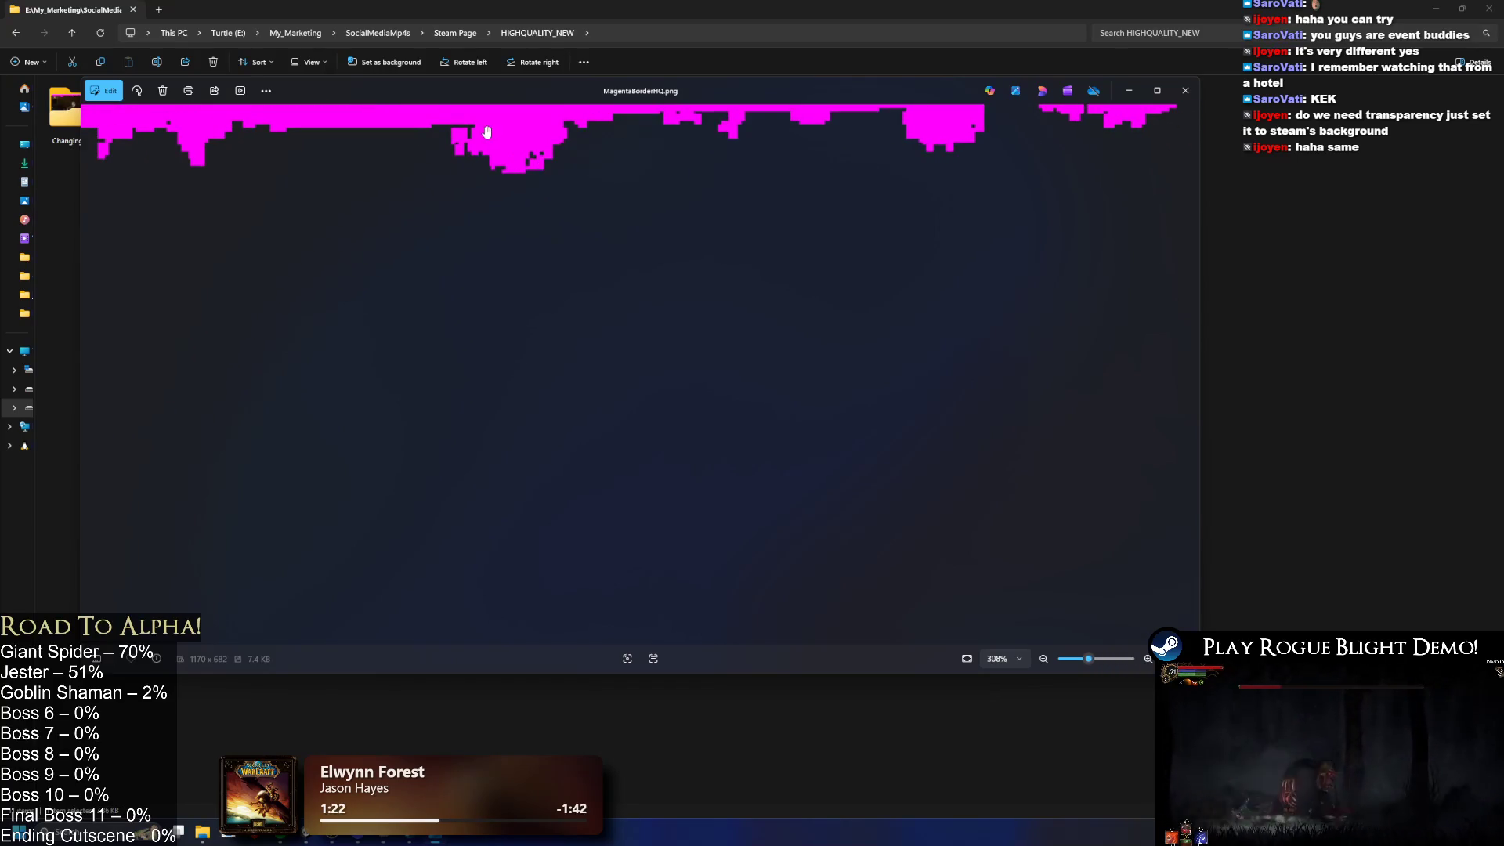
pyautogui.scroll(-5, 487, 132)
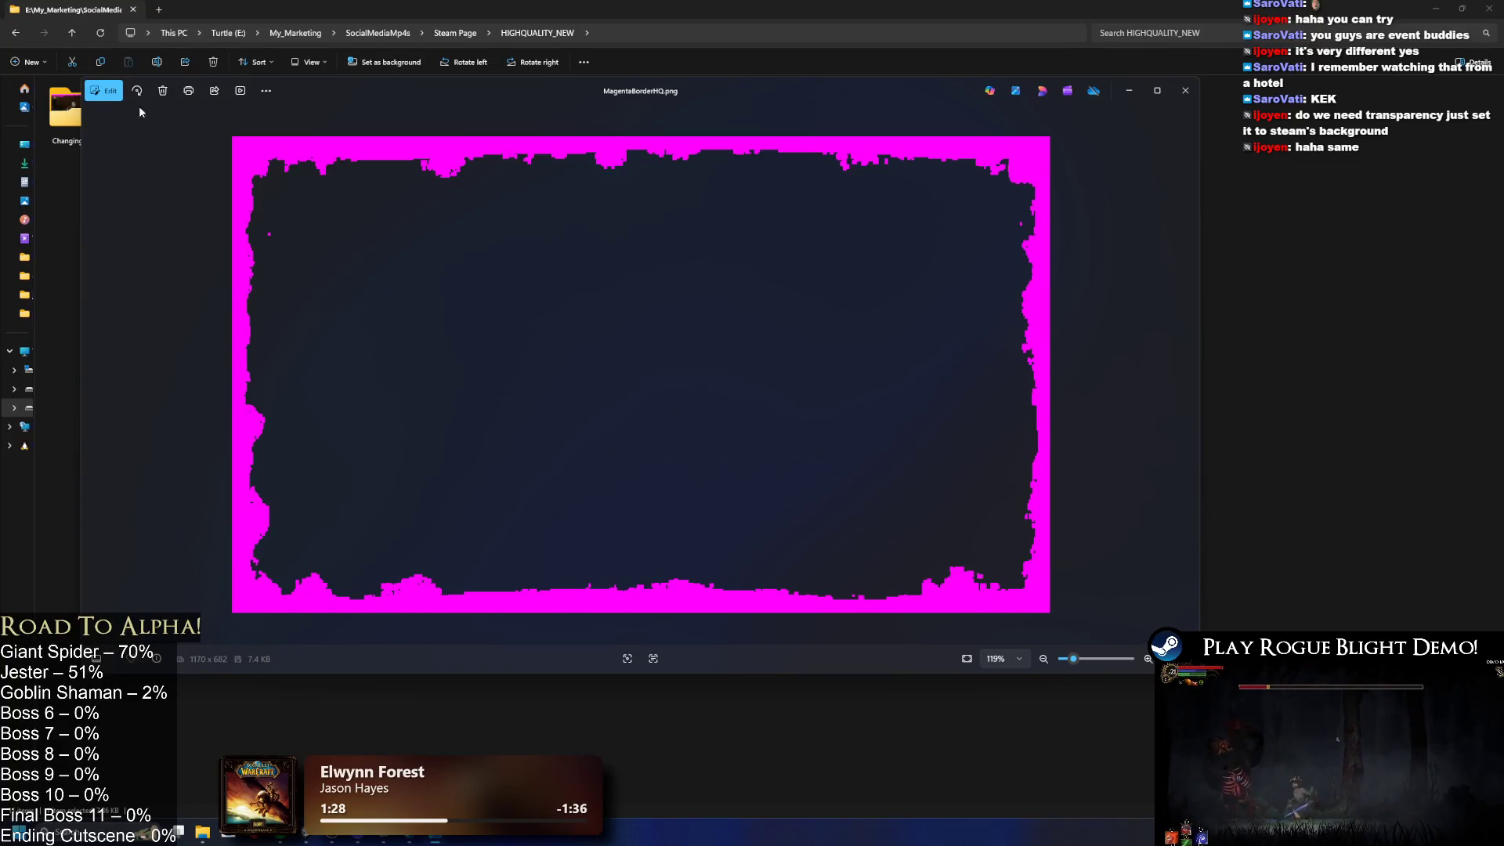
pyautogui.scroll(5, 456, 177)
pyautogui.scroll(-3, 456, 177)
pyautogui.scroll(10, 456, 177)
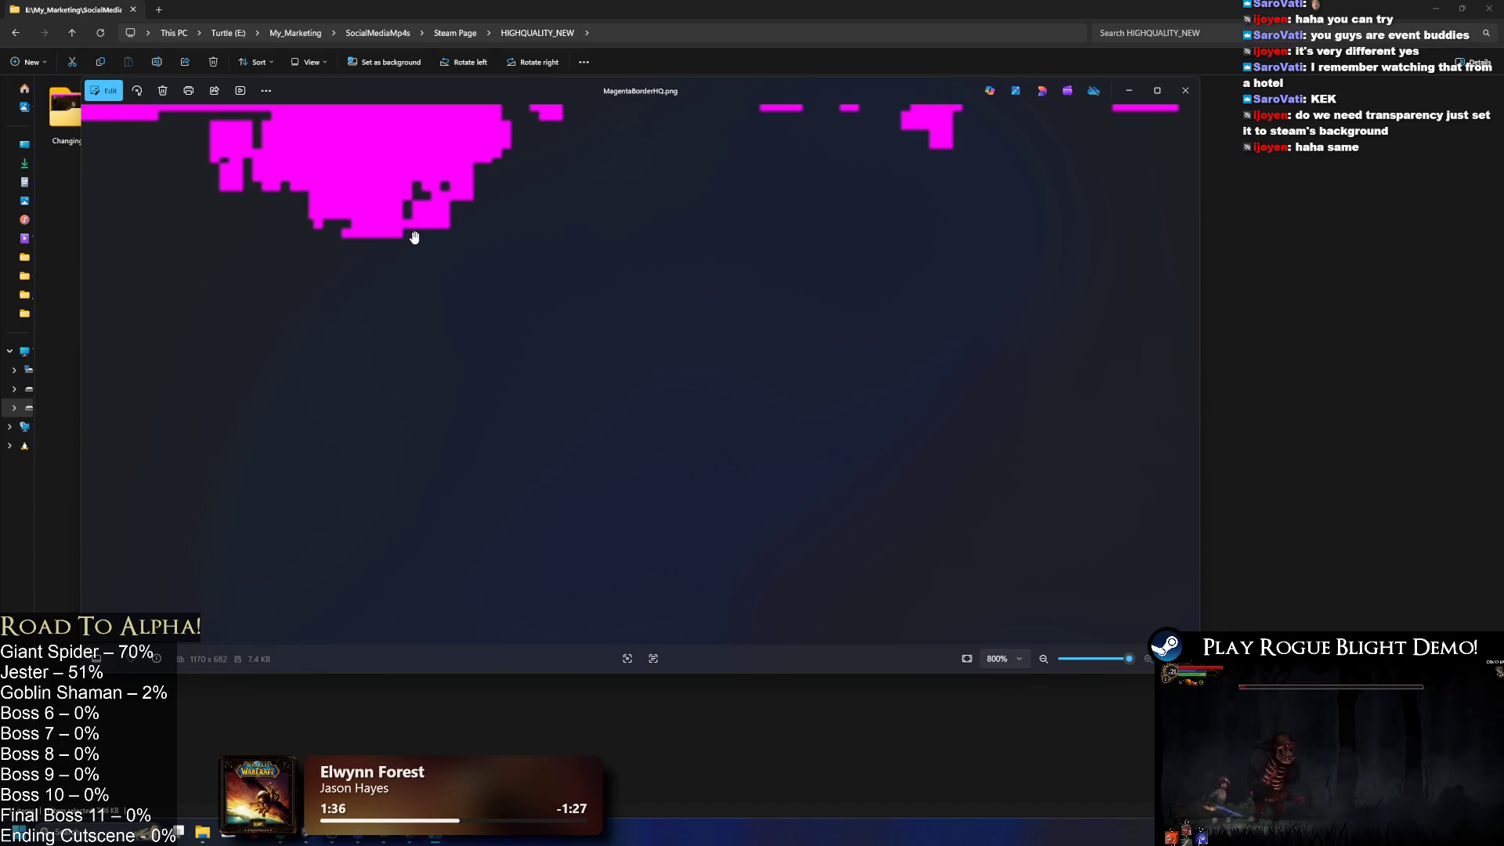
pyautogui.scroll(-10, 409, 239)
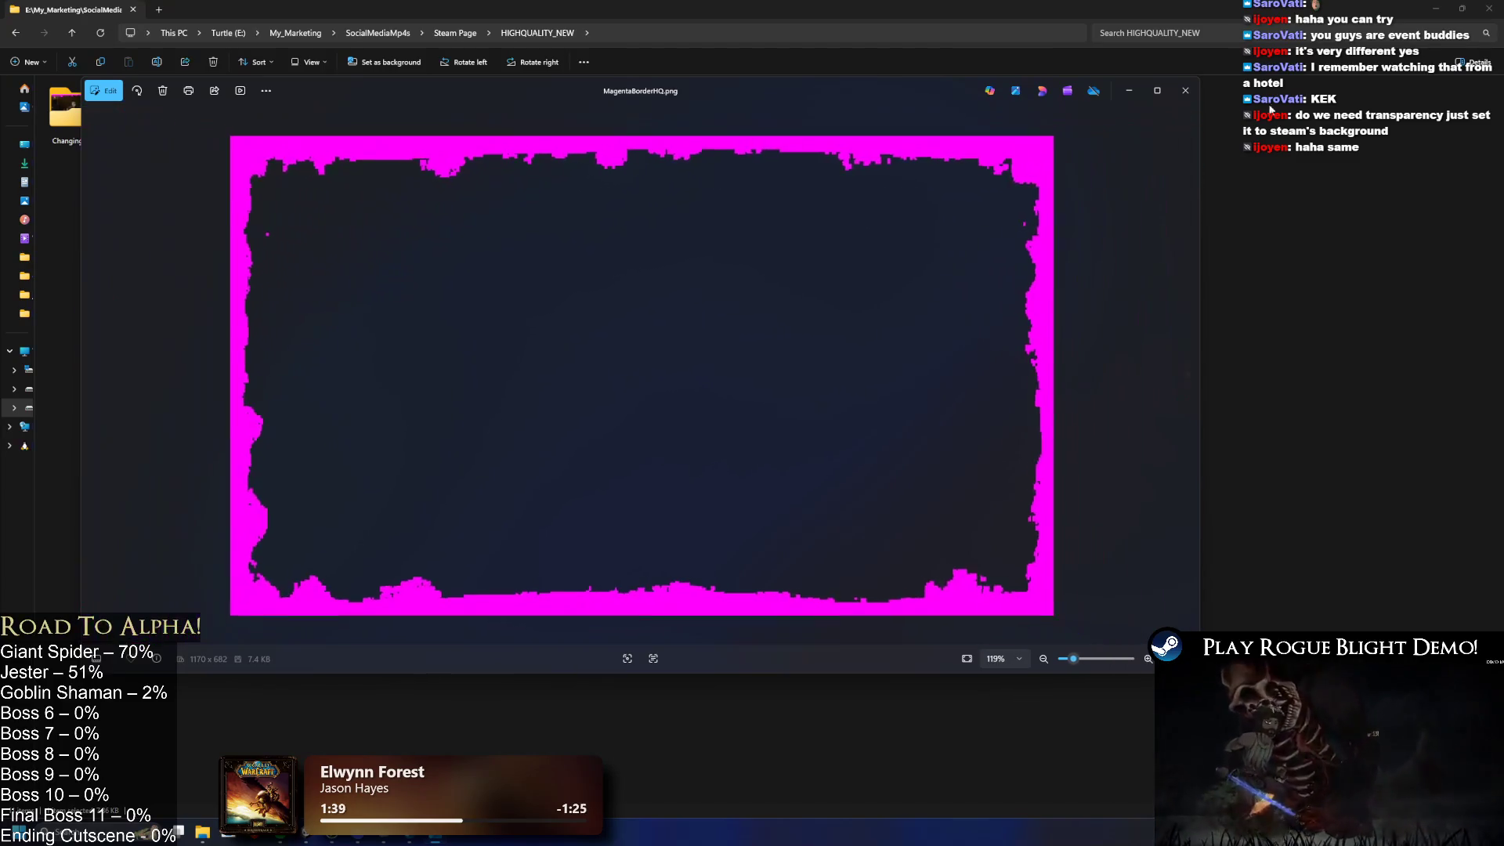
pyautogui.click(1185, 90)
pyautogui.click(519, 122)
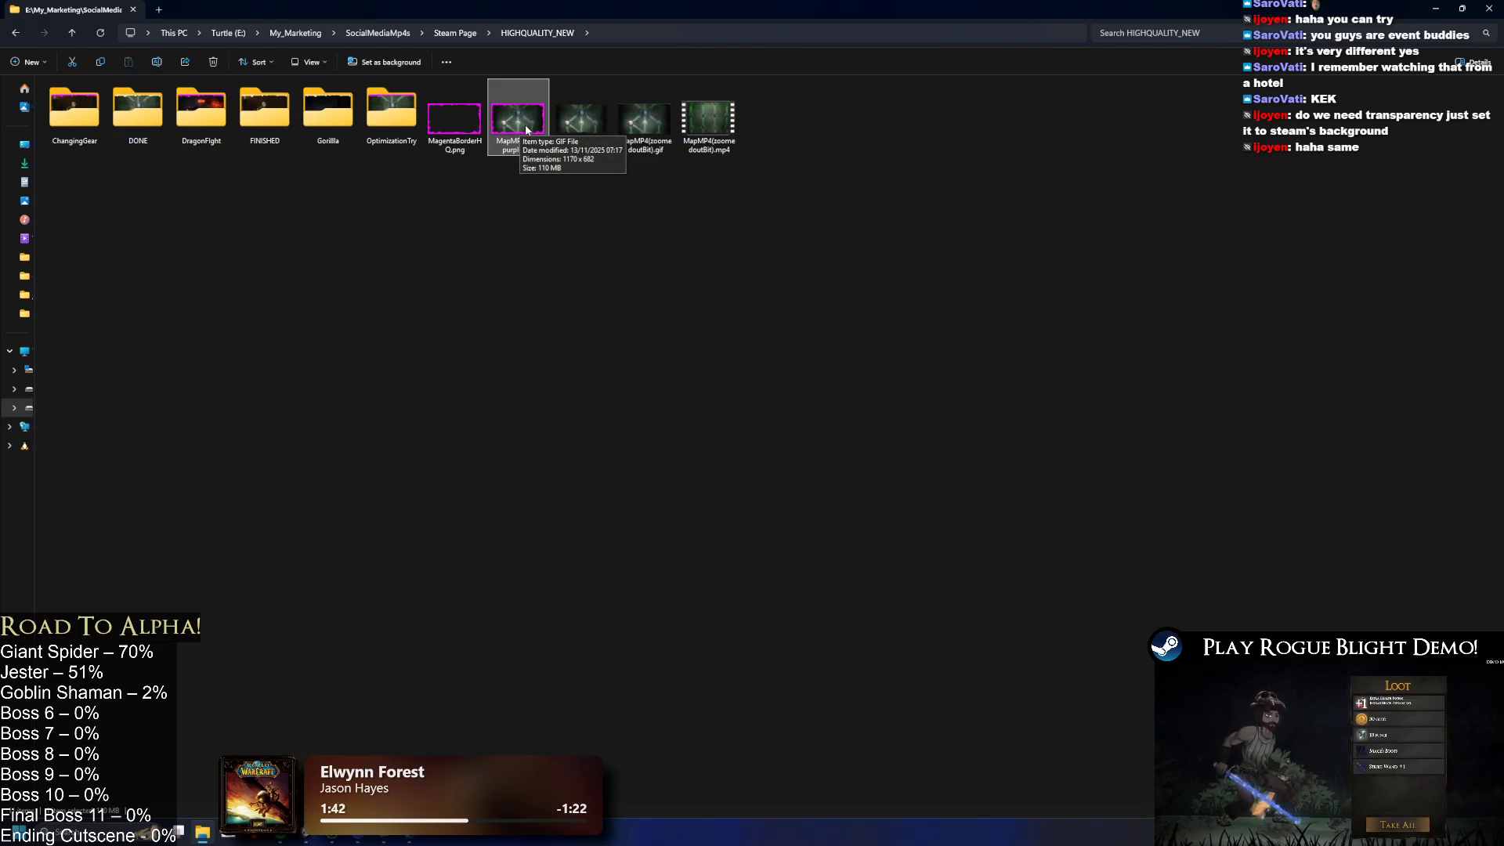
# Step: Launch Chrome and open Ezgif's Remove Background from GIF tool
pyautogui.press('super')
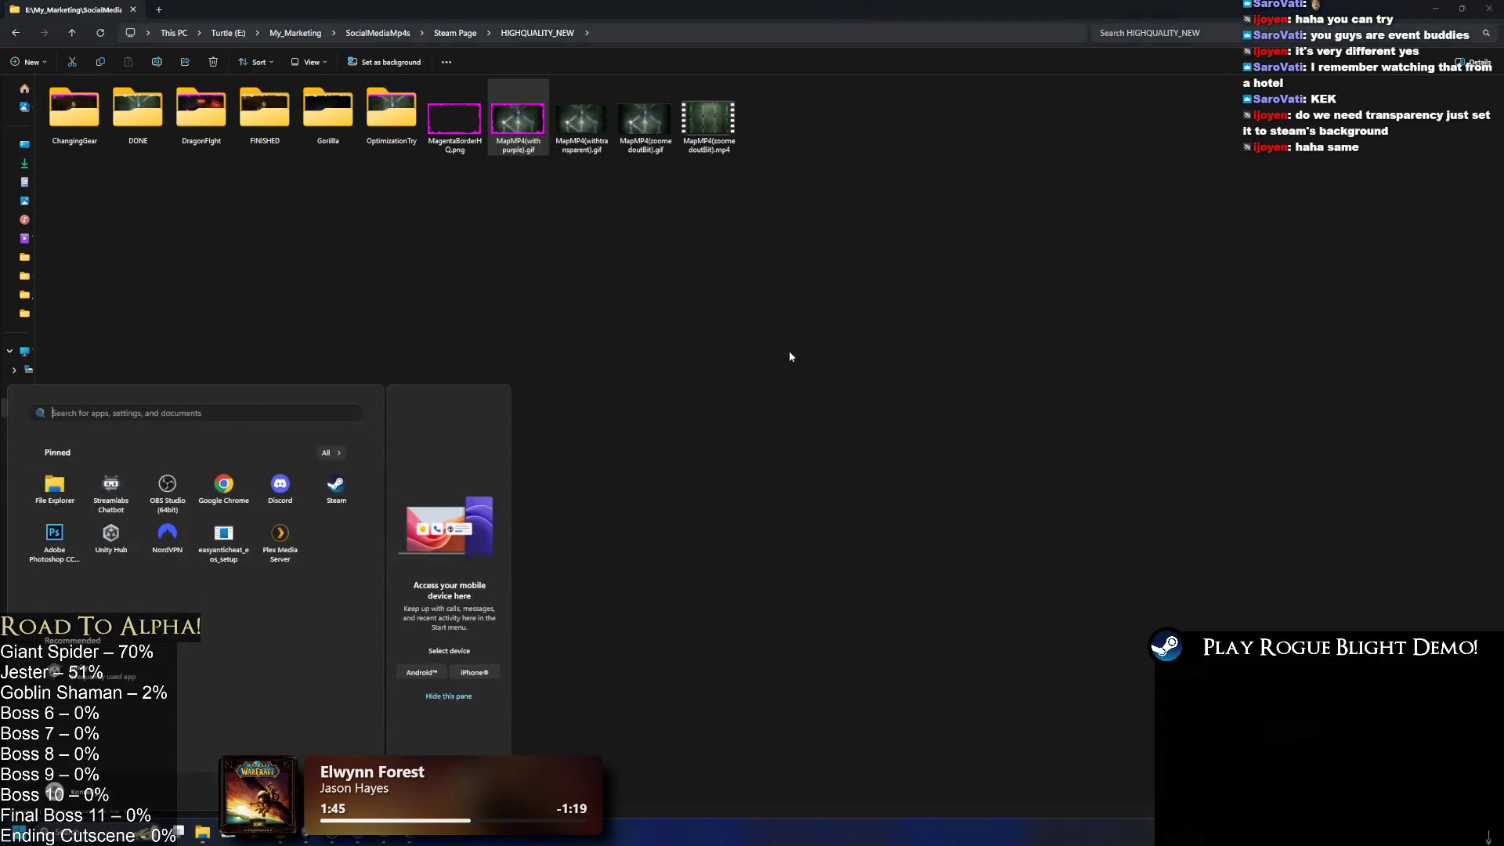
pyautogui.write('chrome')
pyautogui.press('Return')
pyautogui.hotkey('alt', 'Tab')
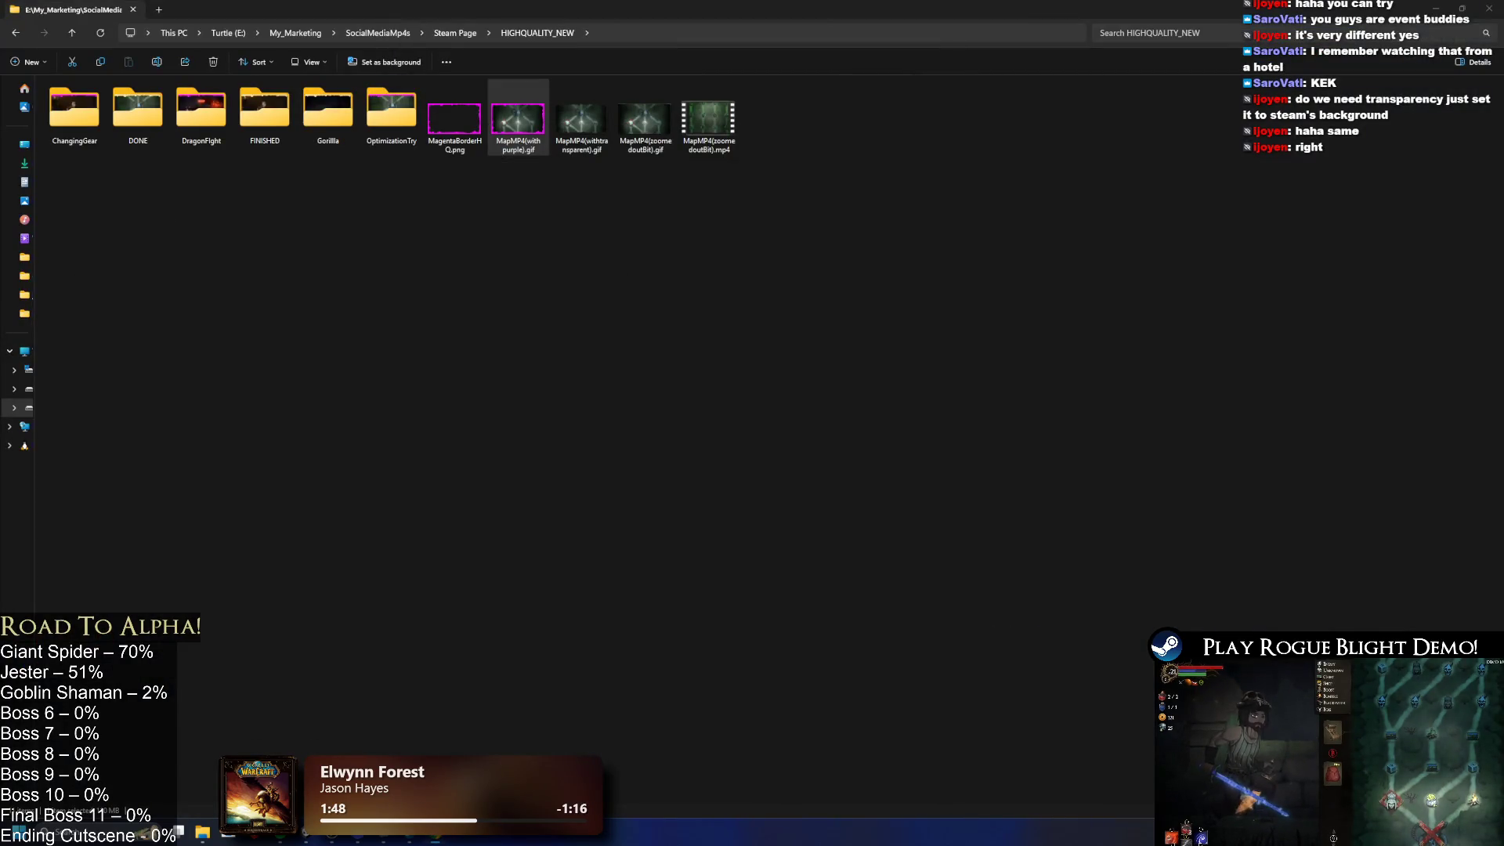
pyautogui.hotkey('alt', 'Tab')
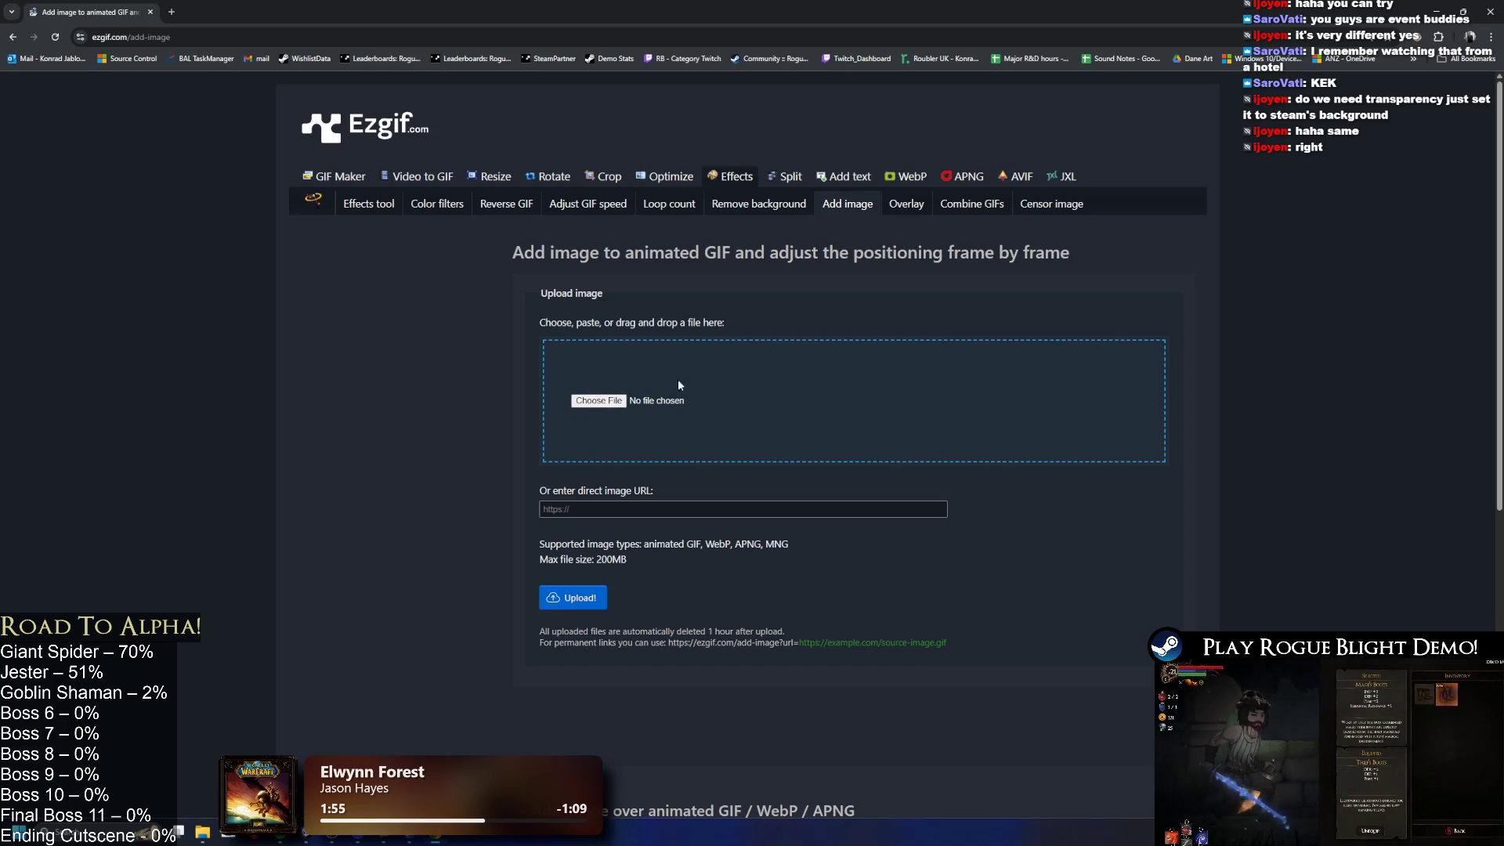
pyautogui.hotkey('alt', 'Tab')
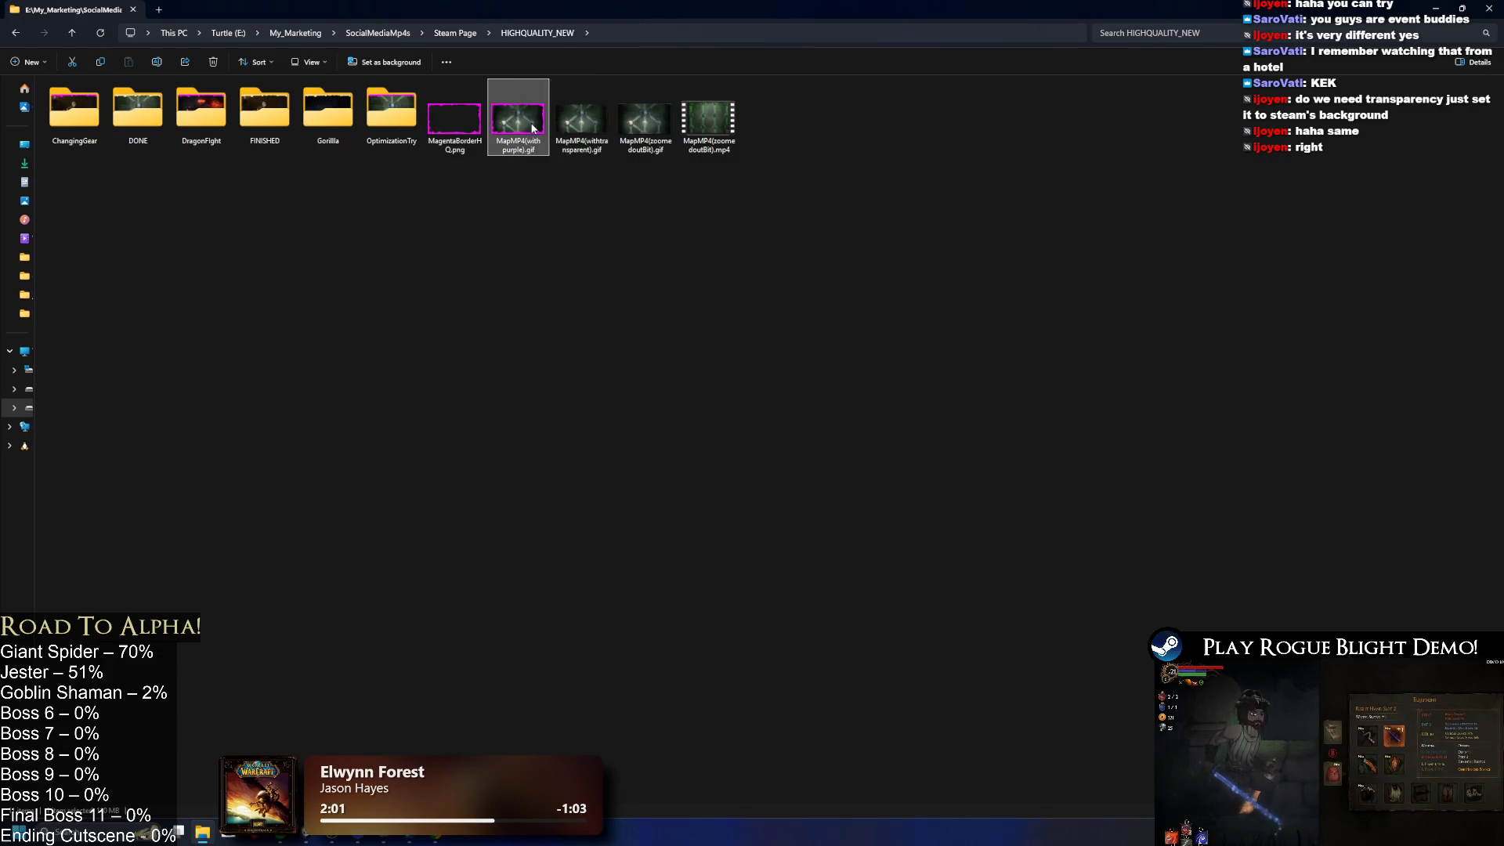
pyautogui.hotkey('alt', 'Tab')
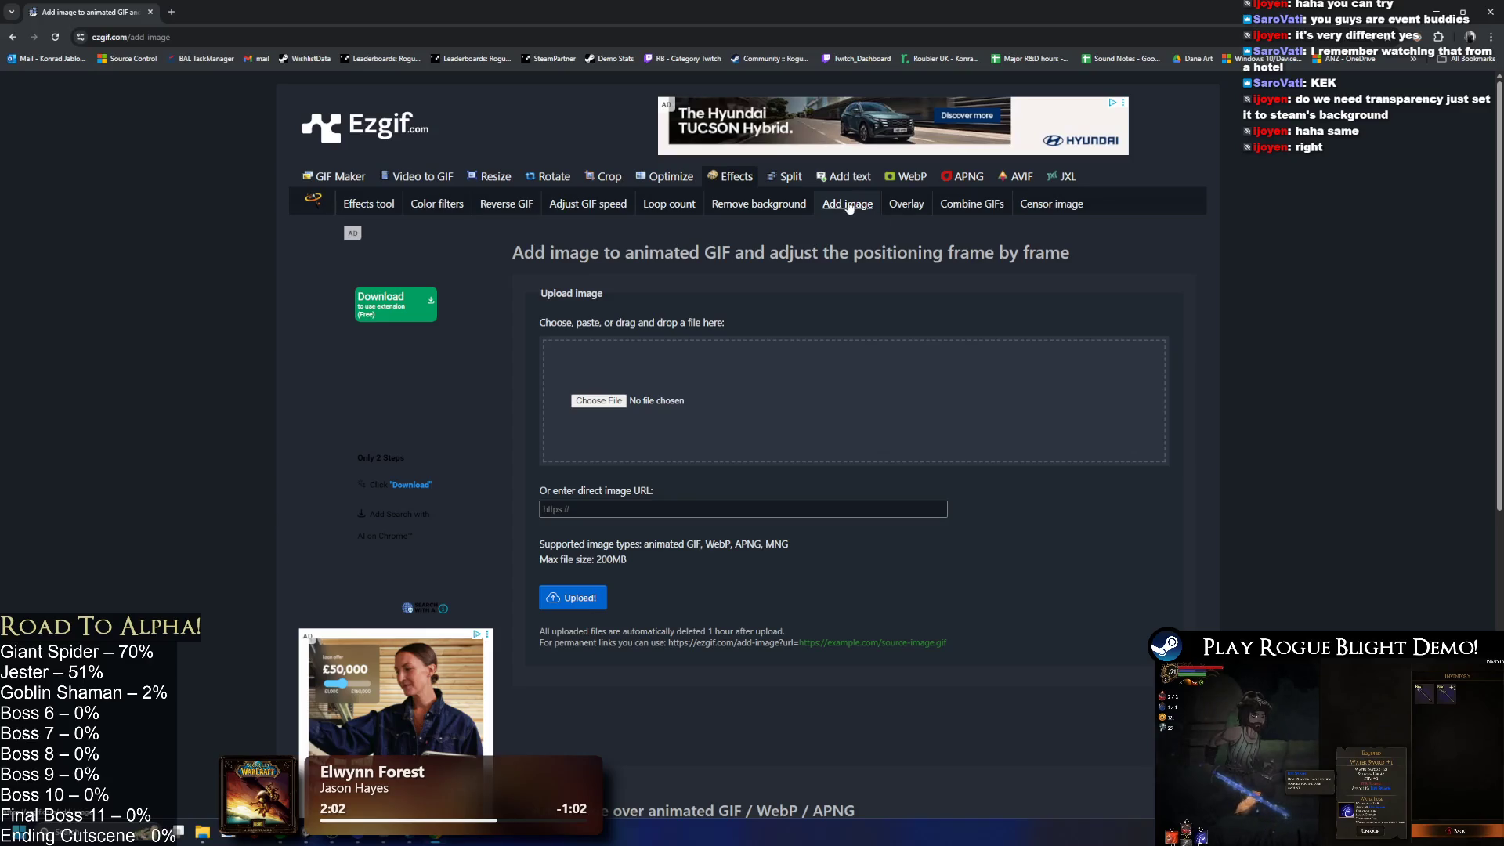
pyautogui.hotkey('alt', 'Tab')
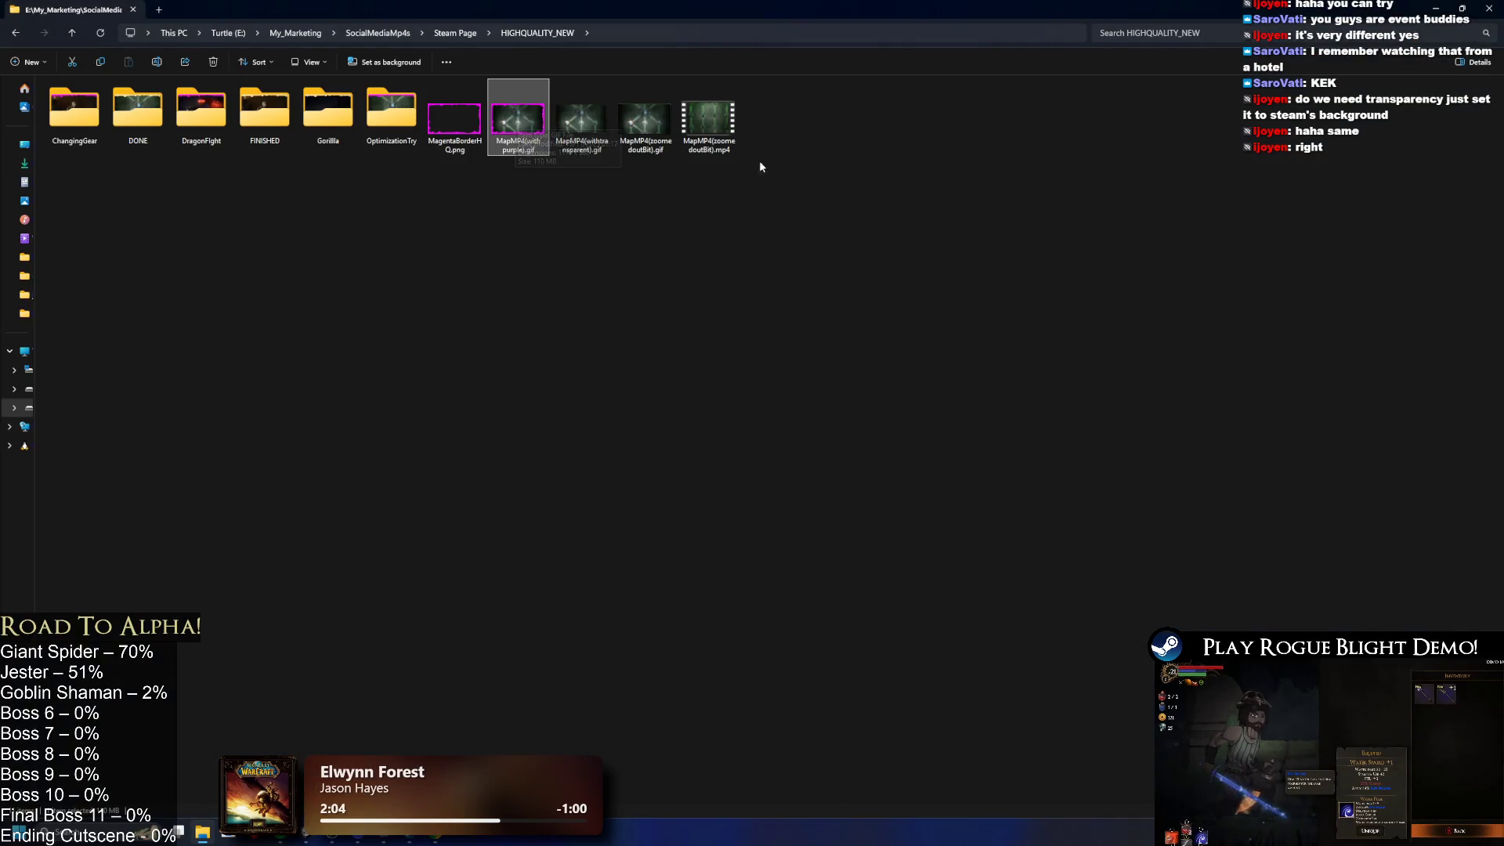
pyautogui.hotkey('alt', 'Tab')
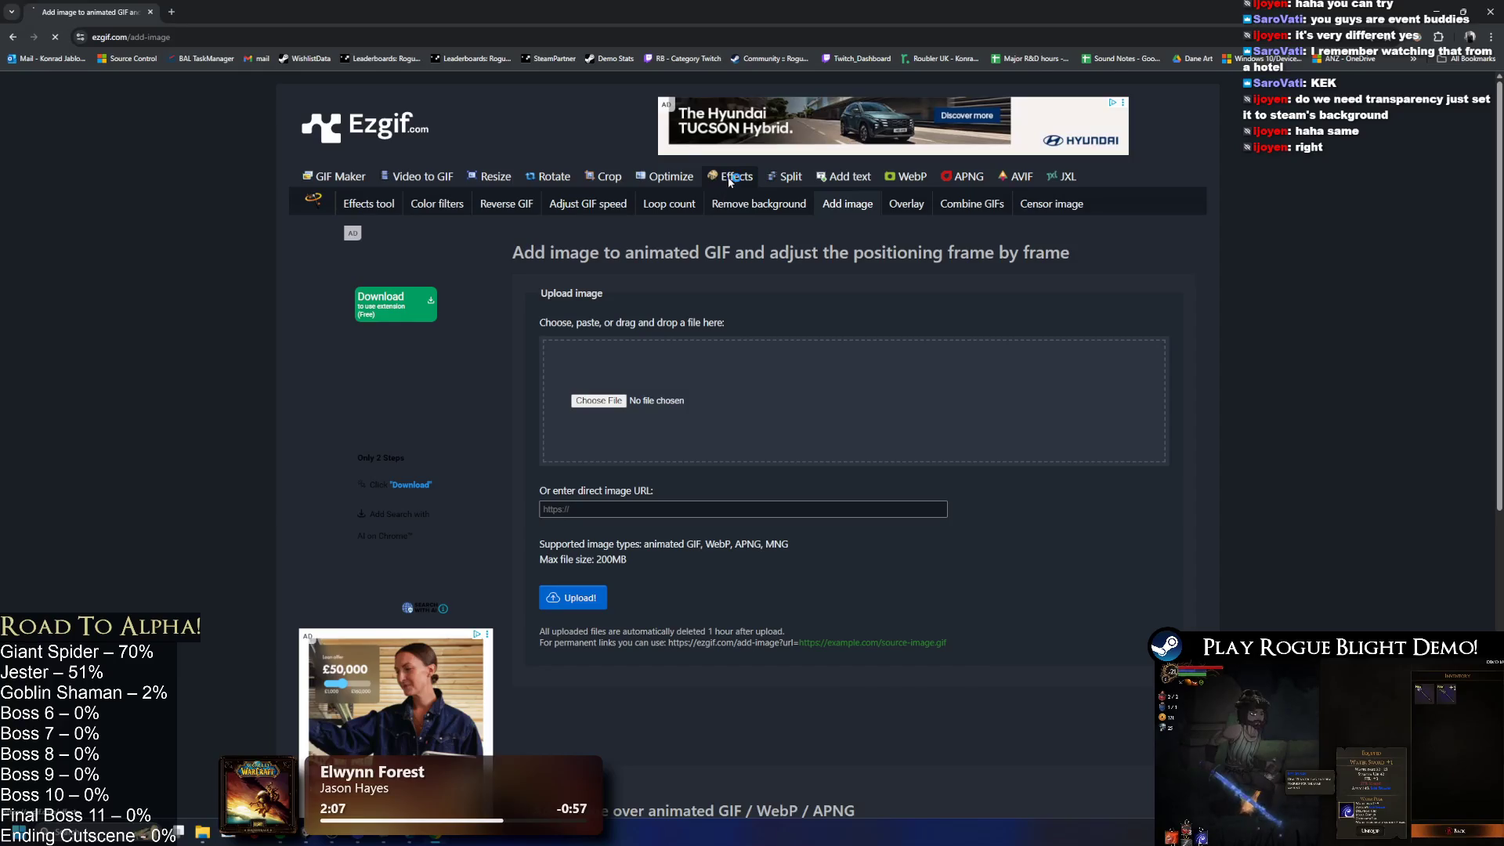
pyautogui.click(756, 205)
pyautogui.scroll(-2, 631, 251)
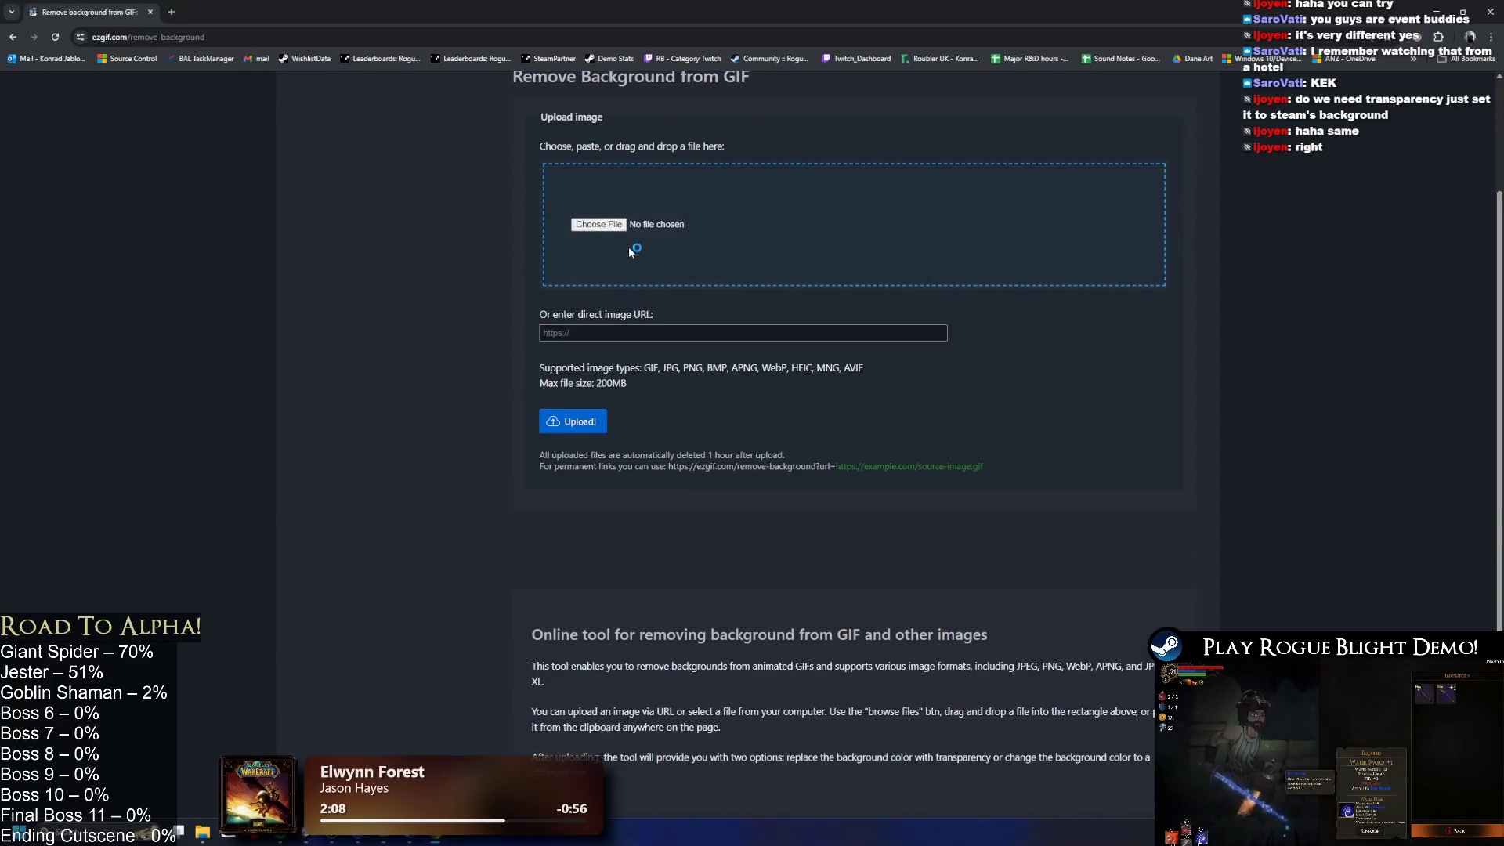
pyautogui.scroll(2, 689, 274)
# Step: Browse the DONE folder's finished map GIFs, then close Chrome and return to Steam
pyautogui.hotkey('alt', 'Tab')
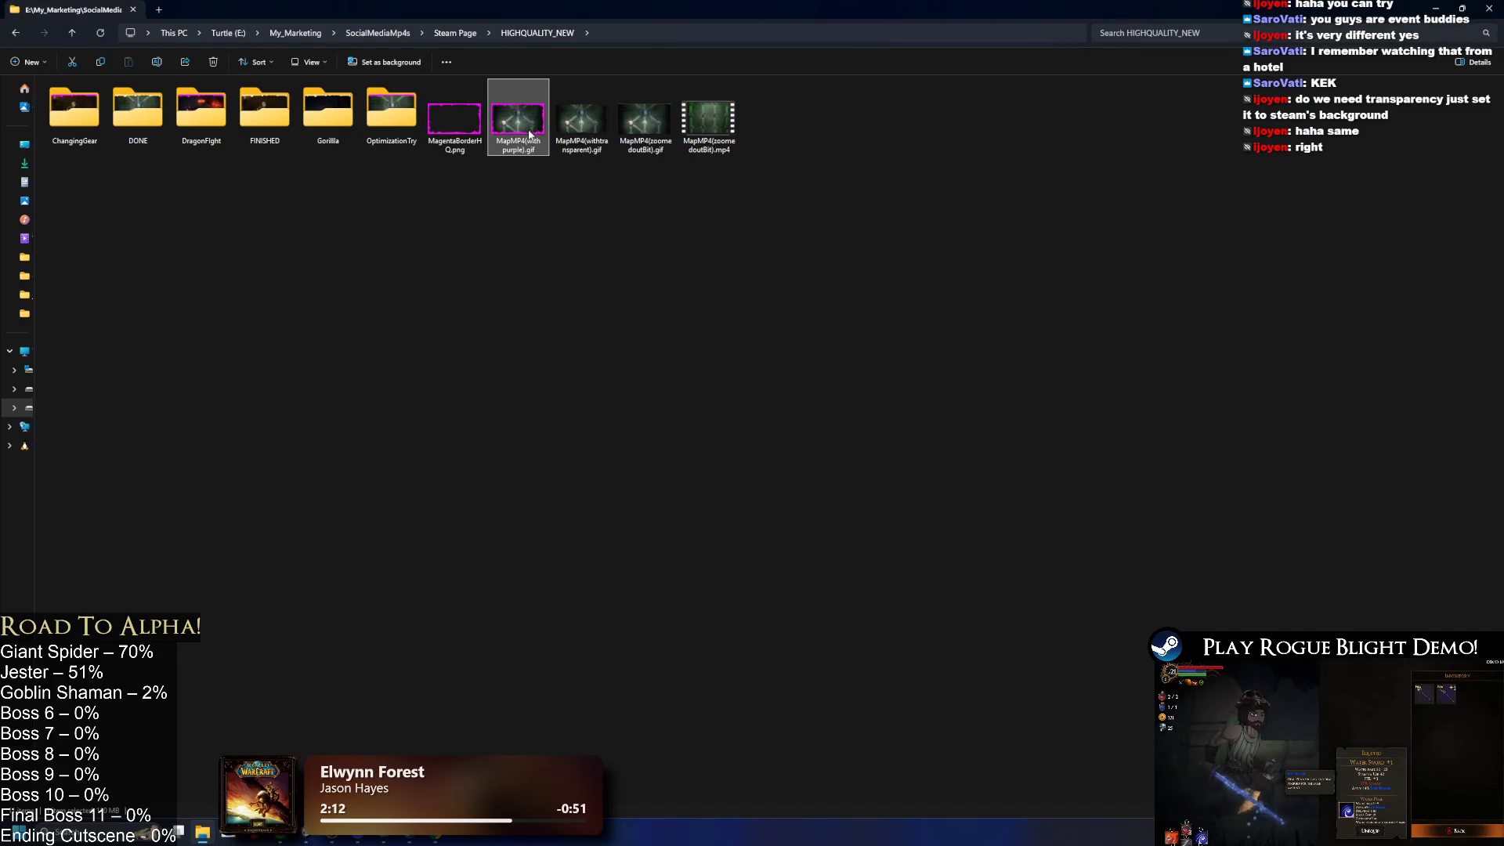
pyautogui.doubleClick(138, 117)
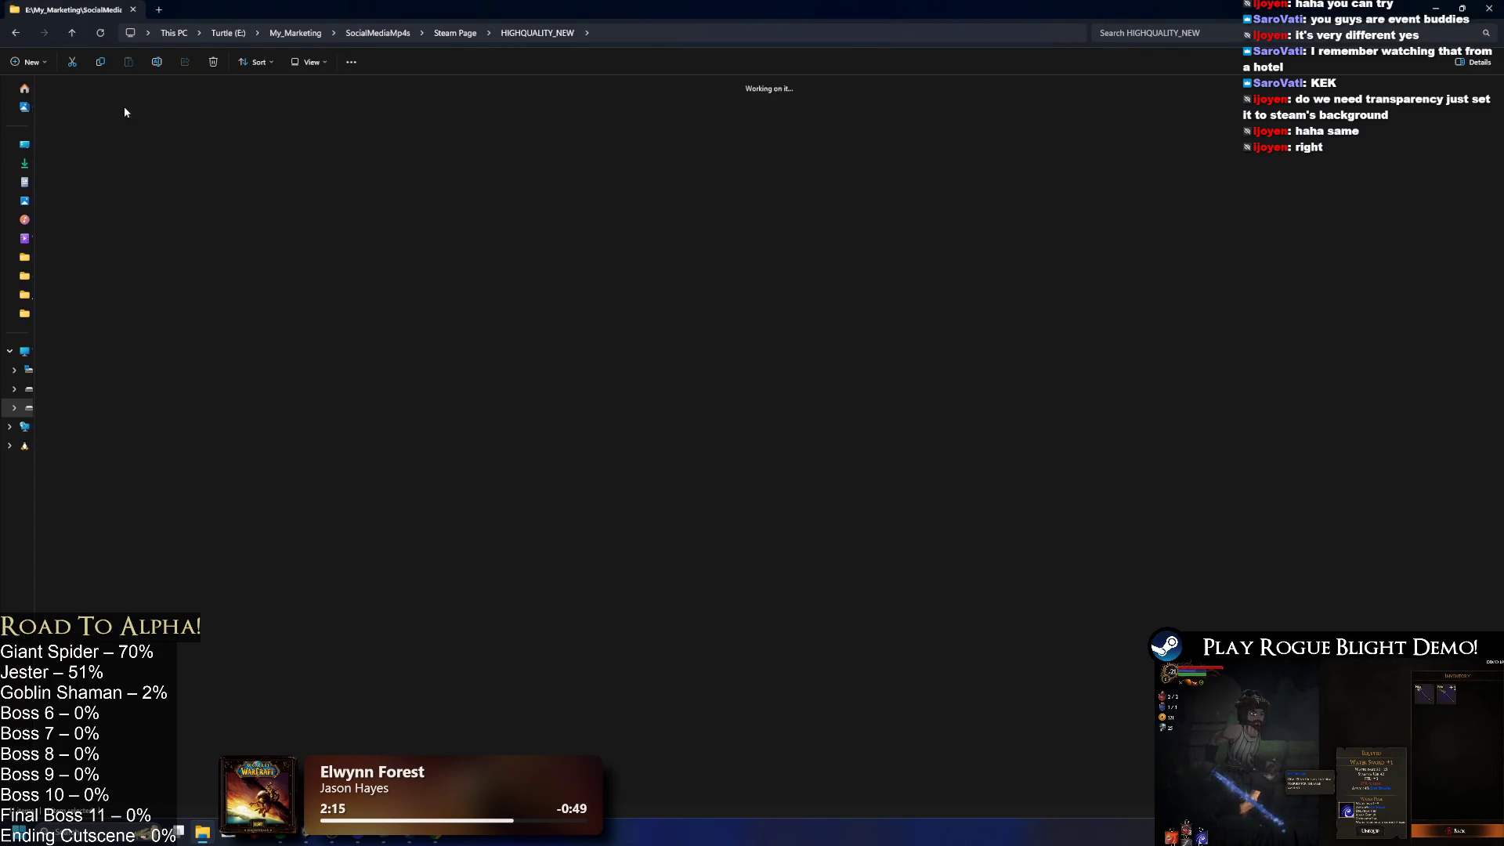
pyautogui.keyDown('ctrl'); pyautogui.scroll(3, 94, 141); pyautogui.keyUp('ctrl')
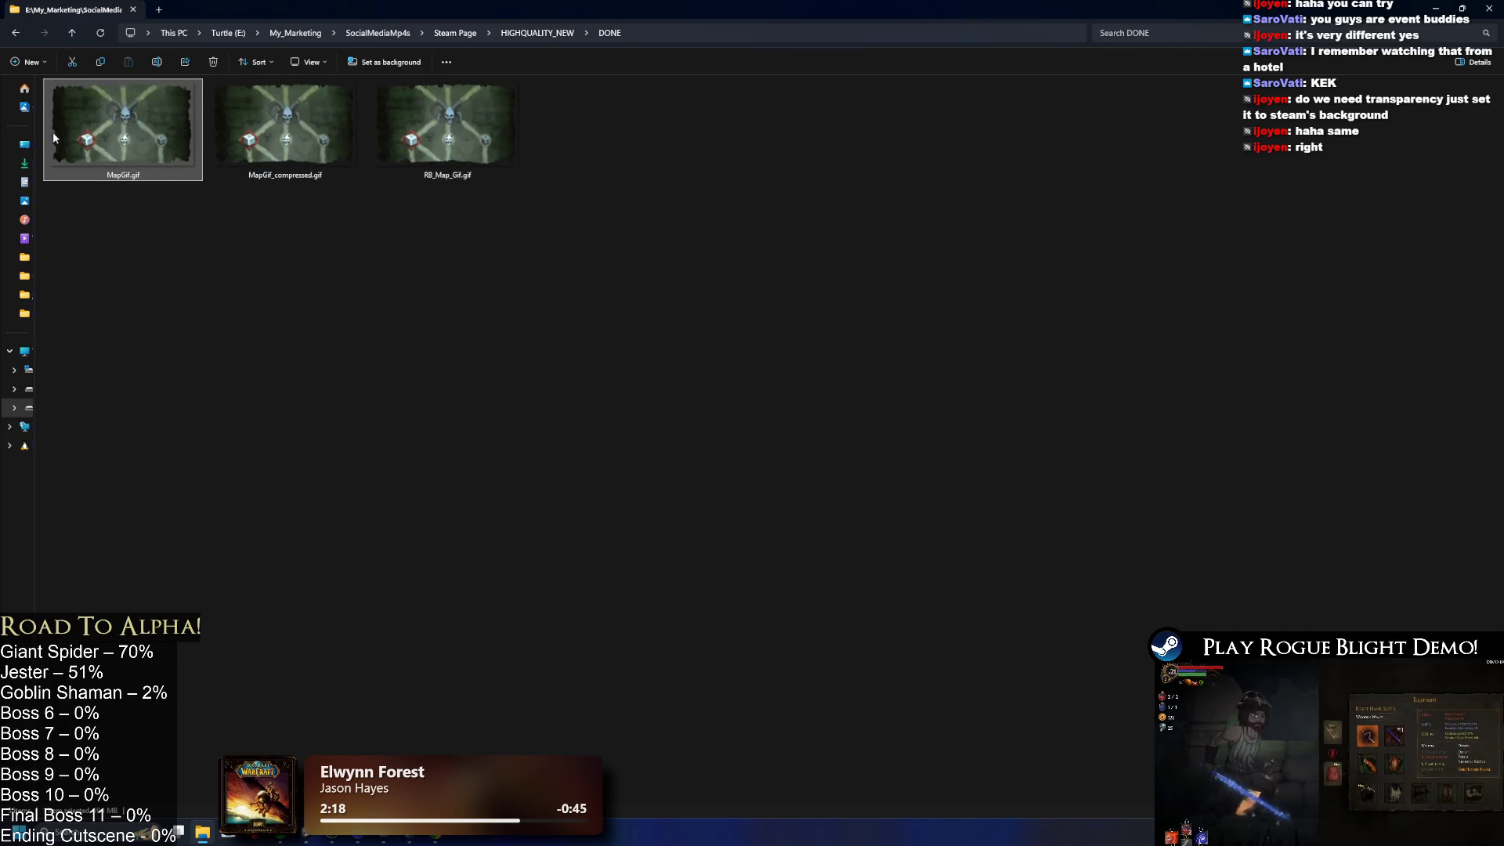
pyautogui.keyDown('ctrl'); pyautogui.scroll(-2, 436, 360); pyautogui.keyUp('ctrl')
pyautogui.keyDown('ctrl'); pyautogui.scroll(-1, 486, 310); pyautogui.keyUp('ctrl')
pyautogui.hotkey('alt', 'Tab')
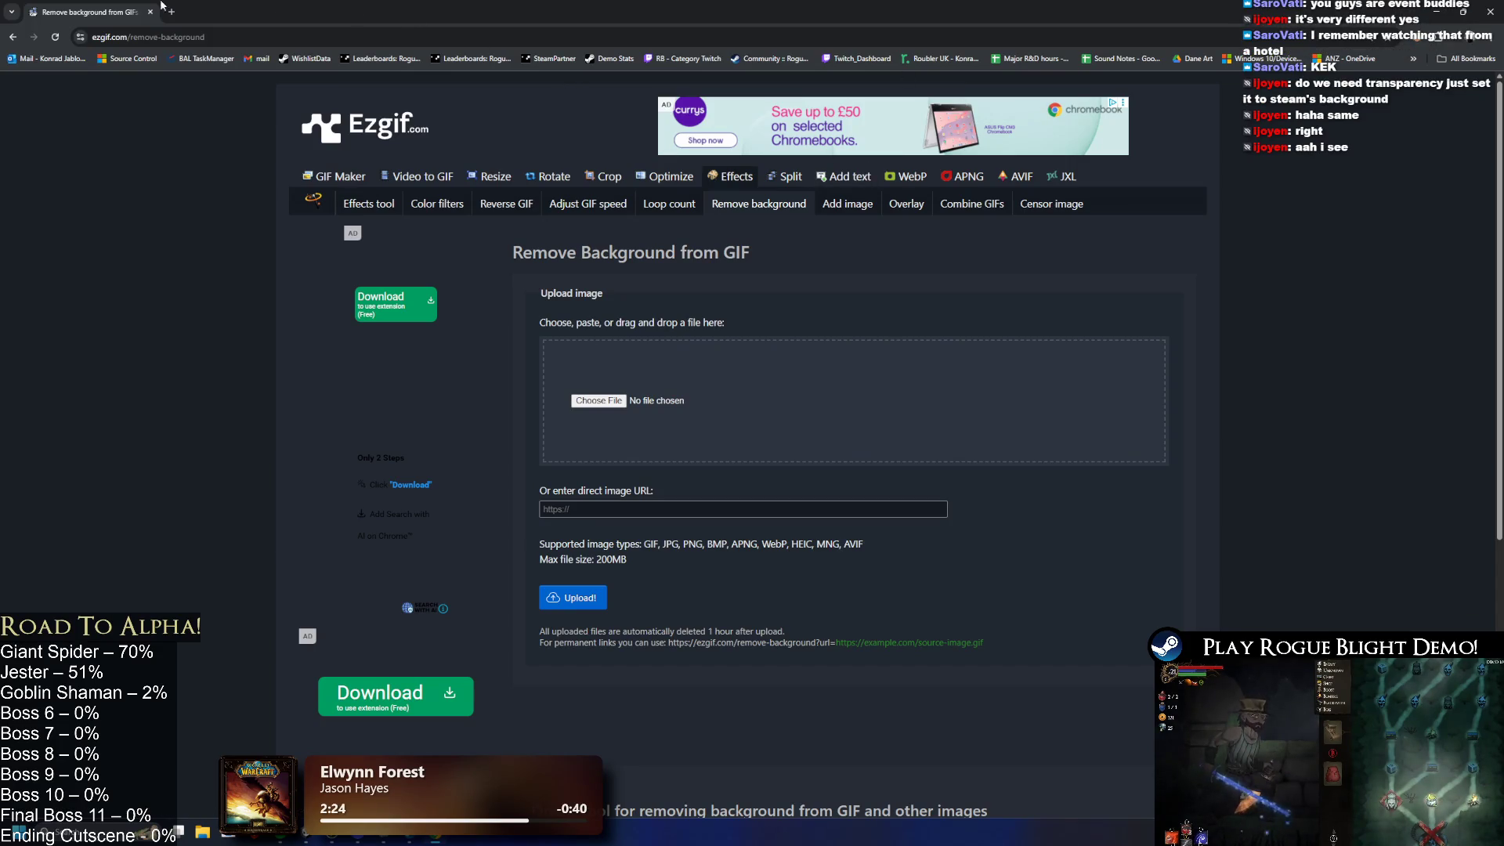
pyautogui.hotkey('ctrl', 'w')
pyautogui.hotkey('alt', 'Tab')
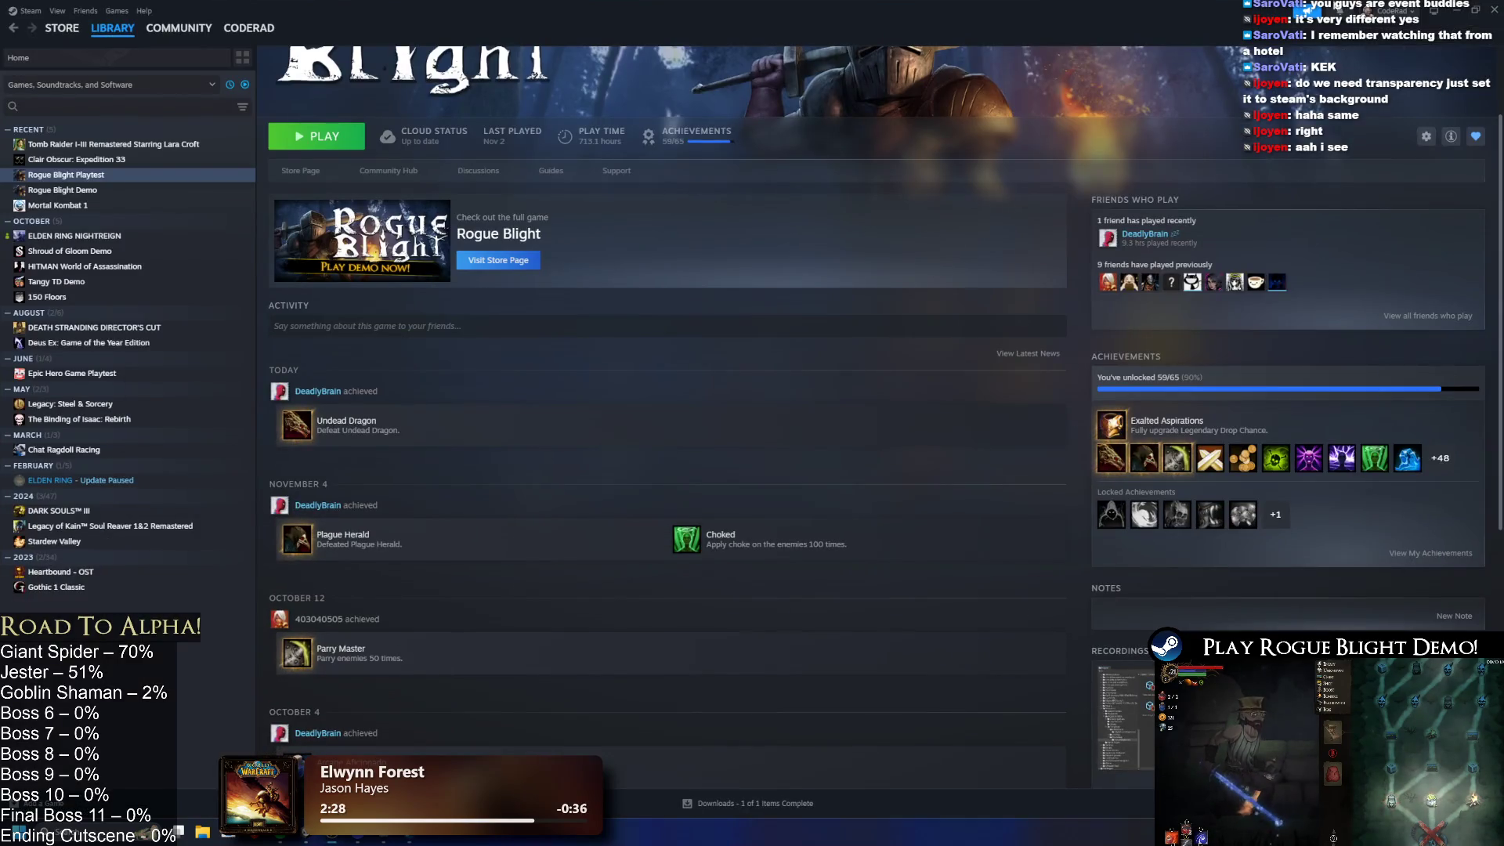
# Step: Minimize Steam, bring up Rogue Blight's store page in Chrome, and search the store for 'expeditio'
pyautogui.click(1461, 14)
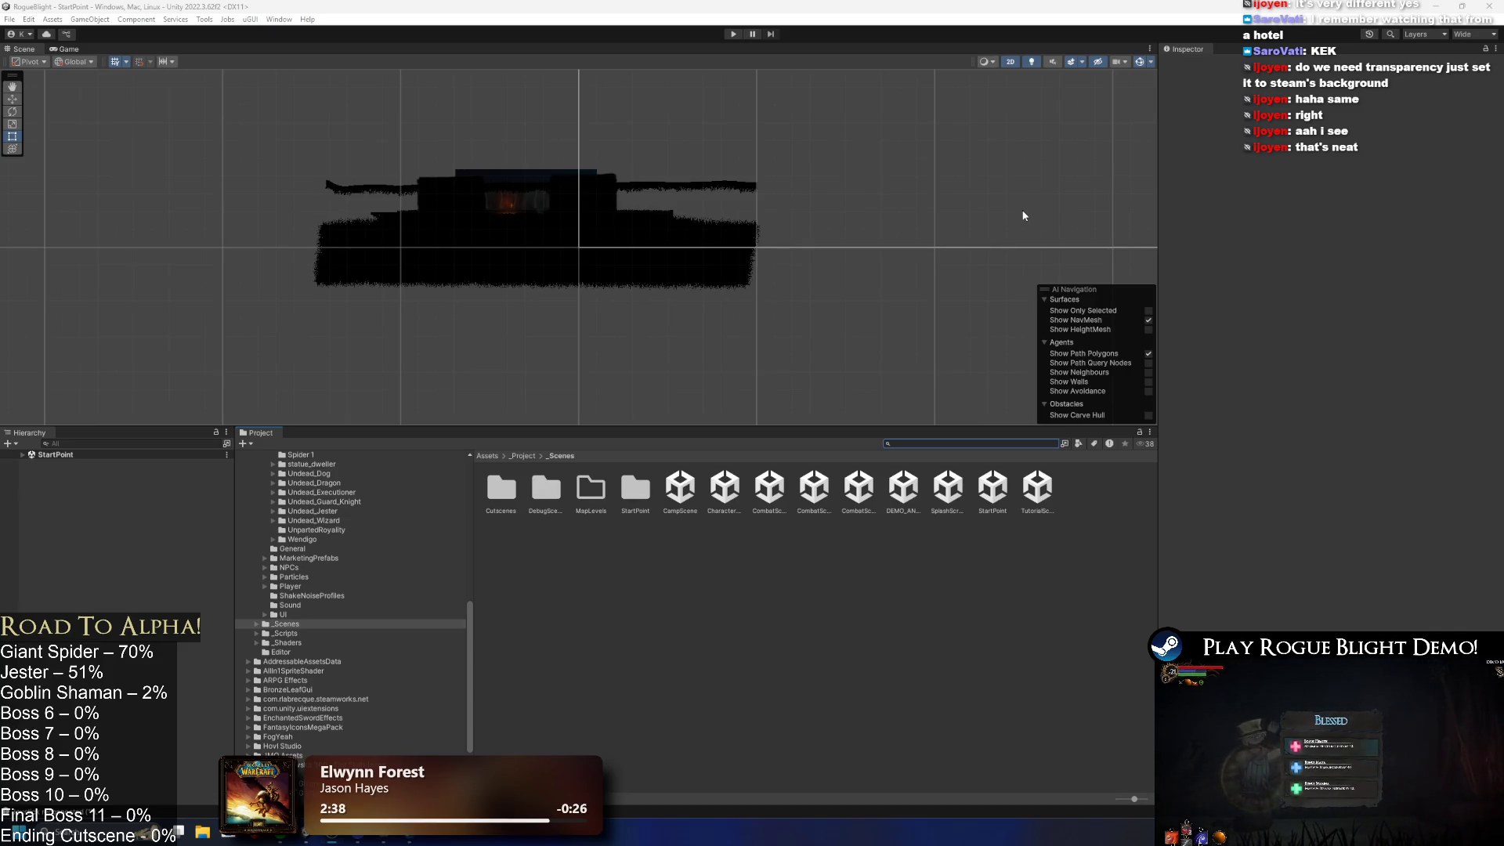
pyautogui.press('super')
pyautogui.write('chrome')
pyautogui.press('Return')
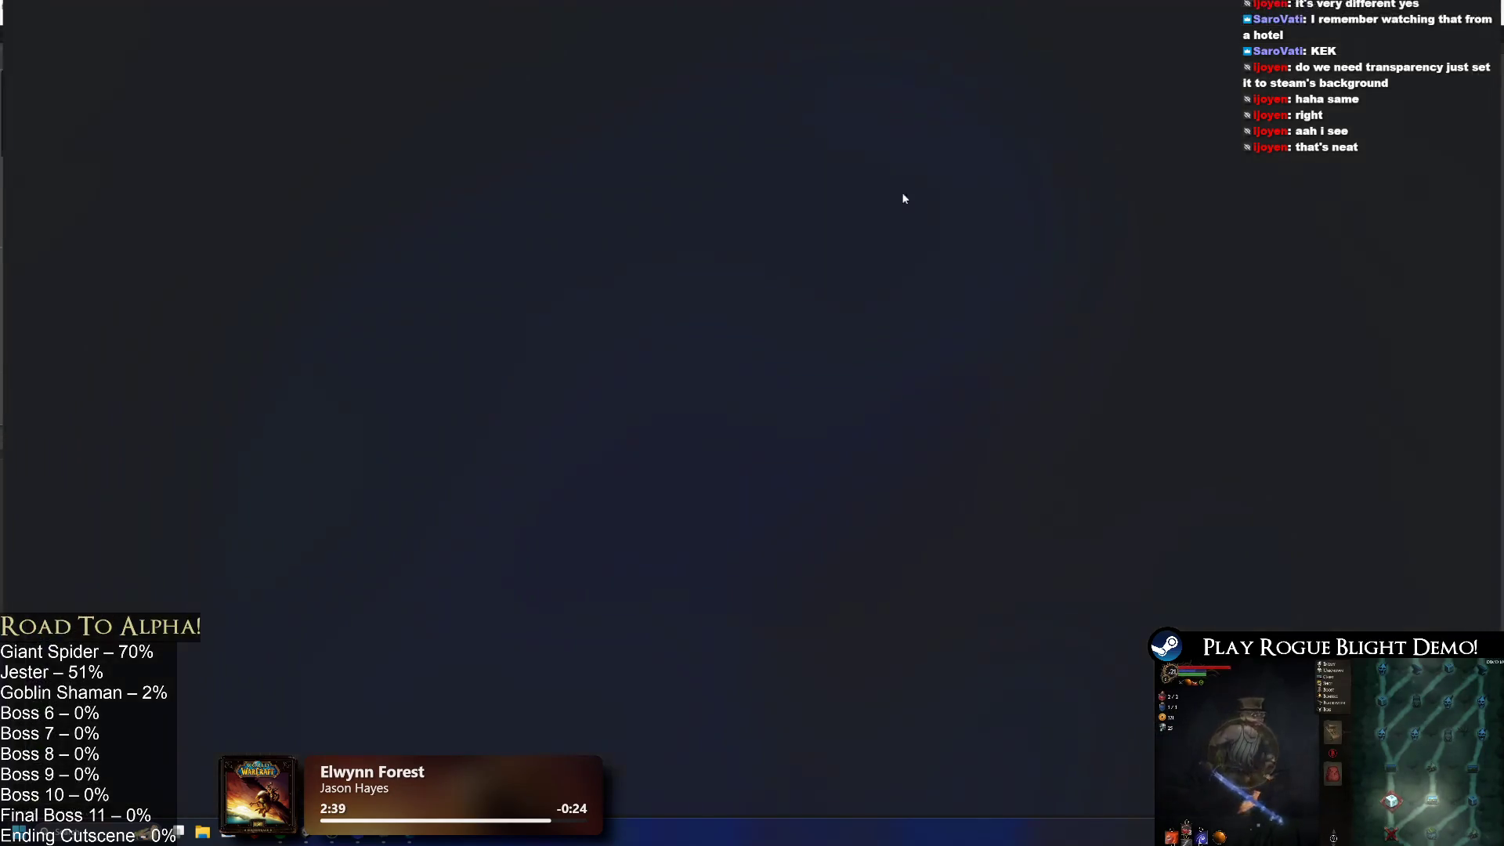
pyautogui.hotkey('alt', 'Tab')
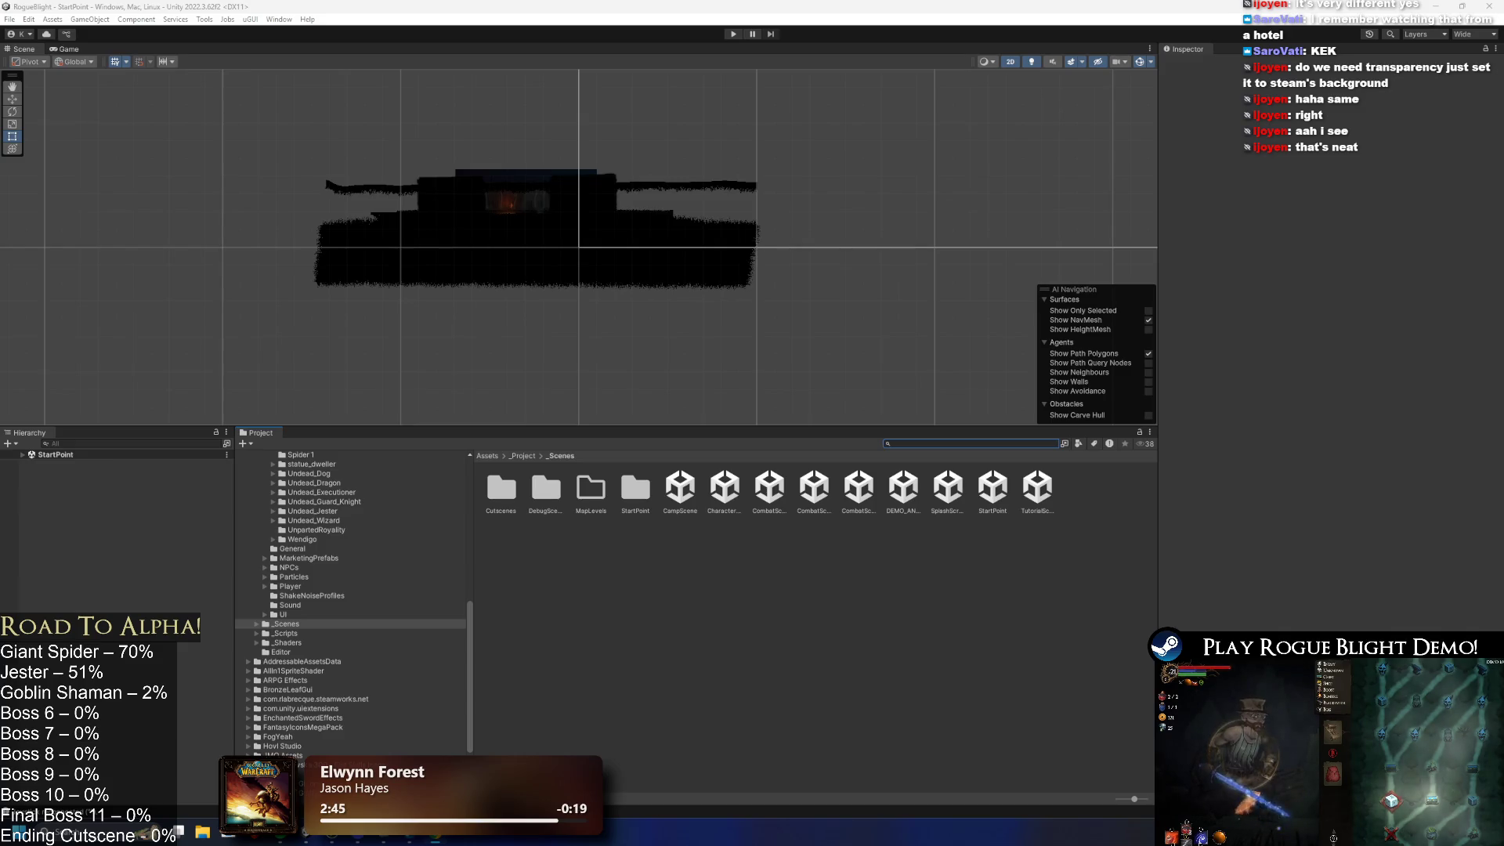
pyautogui.hotkey('alt', 'Tab')
pyautogui.click(938, 141)
pyautogui.write('e')
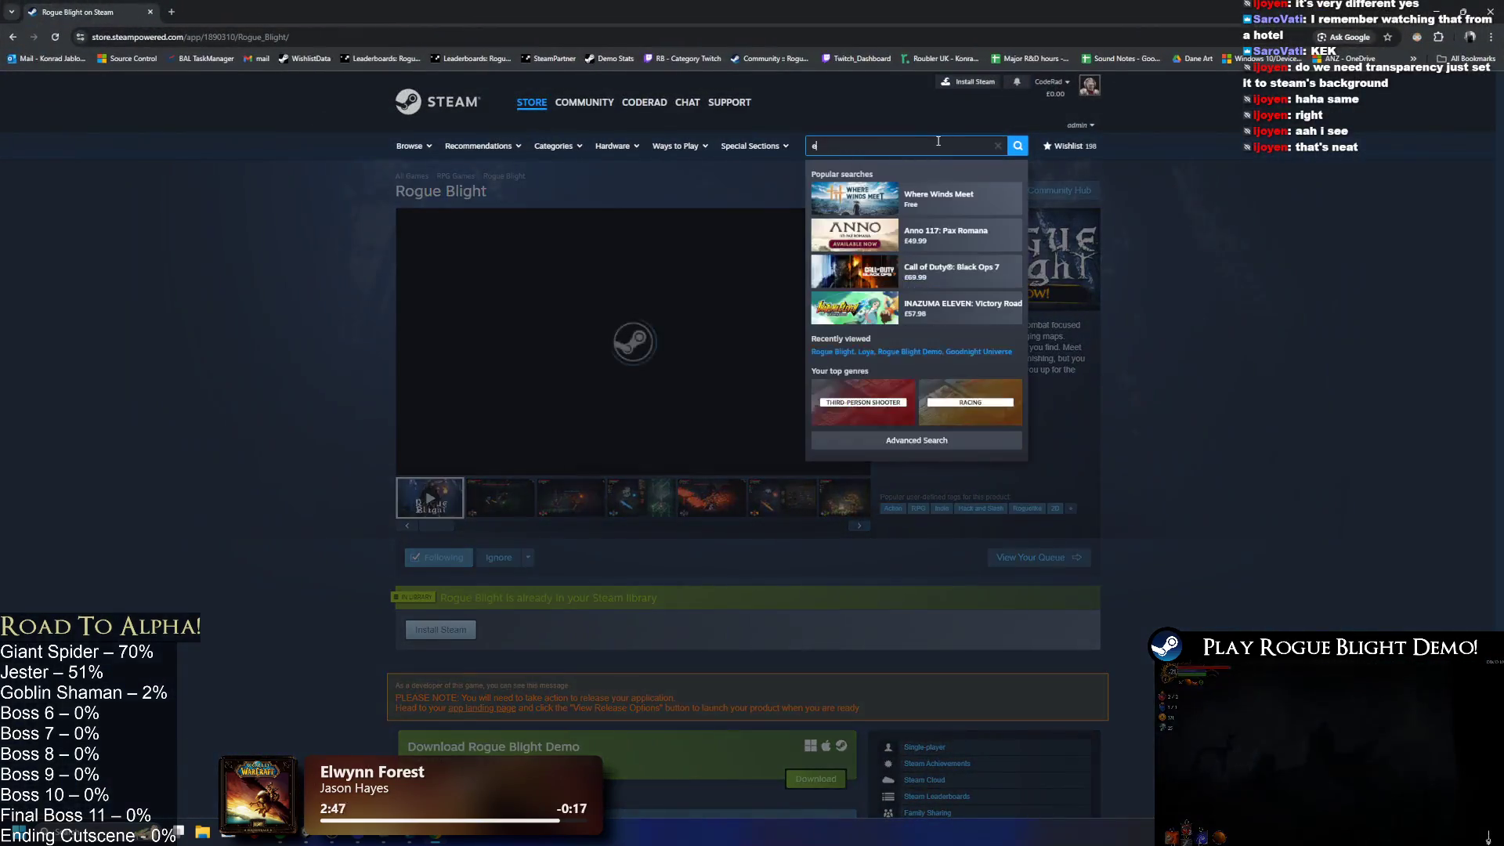
pyautogui.write('xpedition 33')
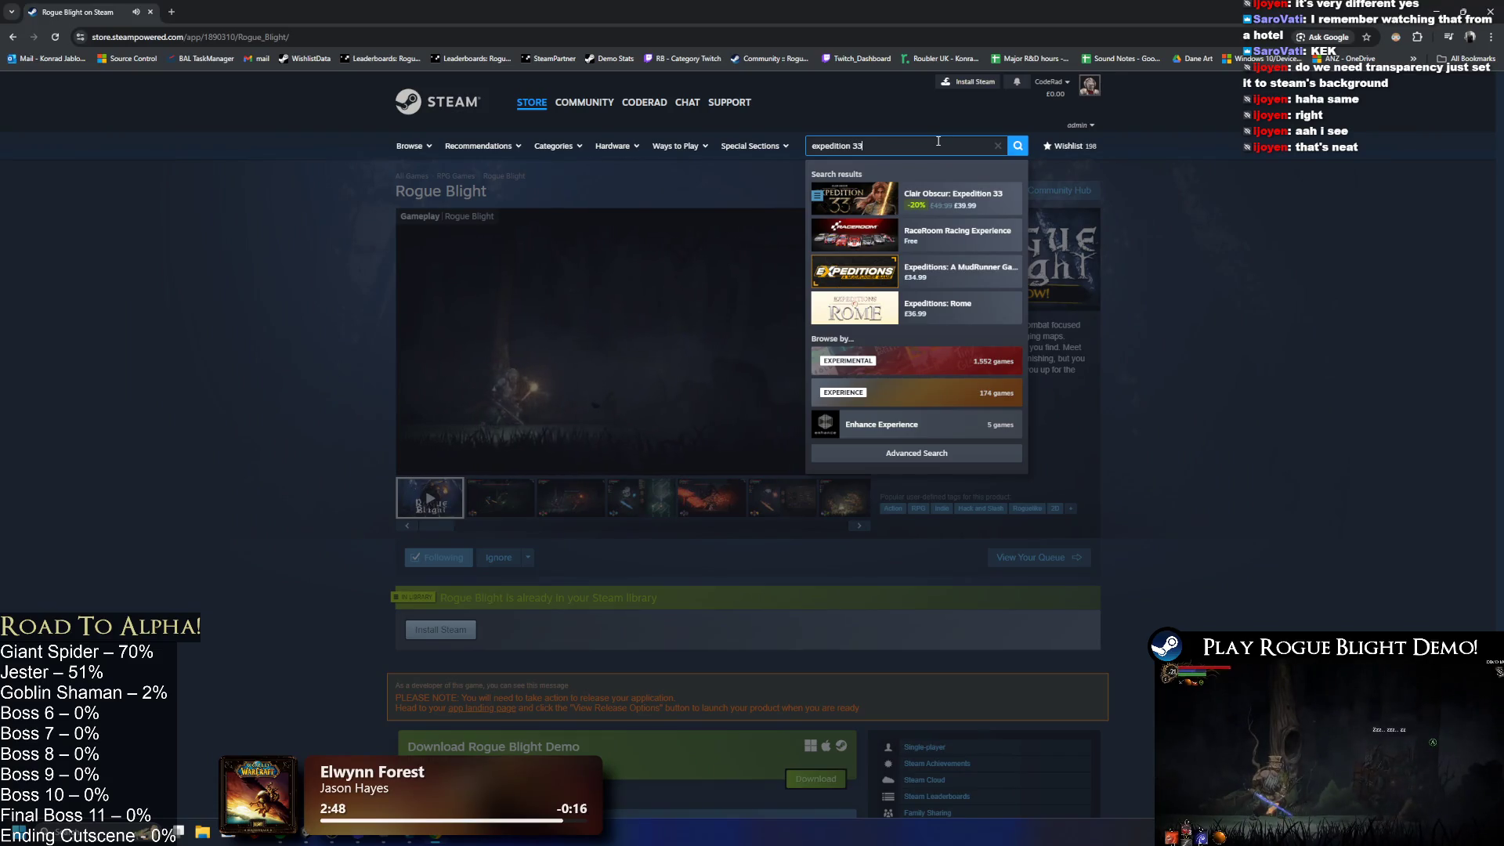
# Step: Open the Clair Obscur: Expedition 33 result, scroll its store page, and READ MORE on About This Game
pyautogui.click(869, 211)
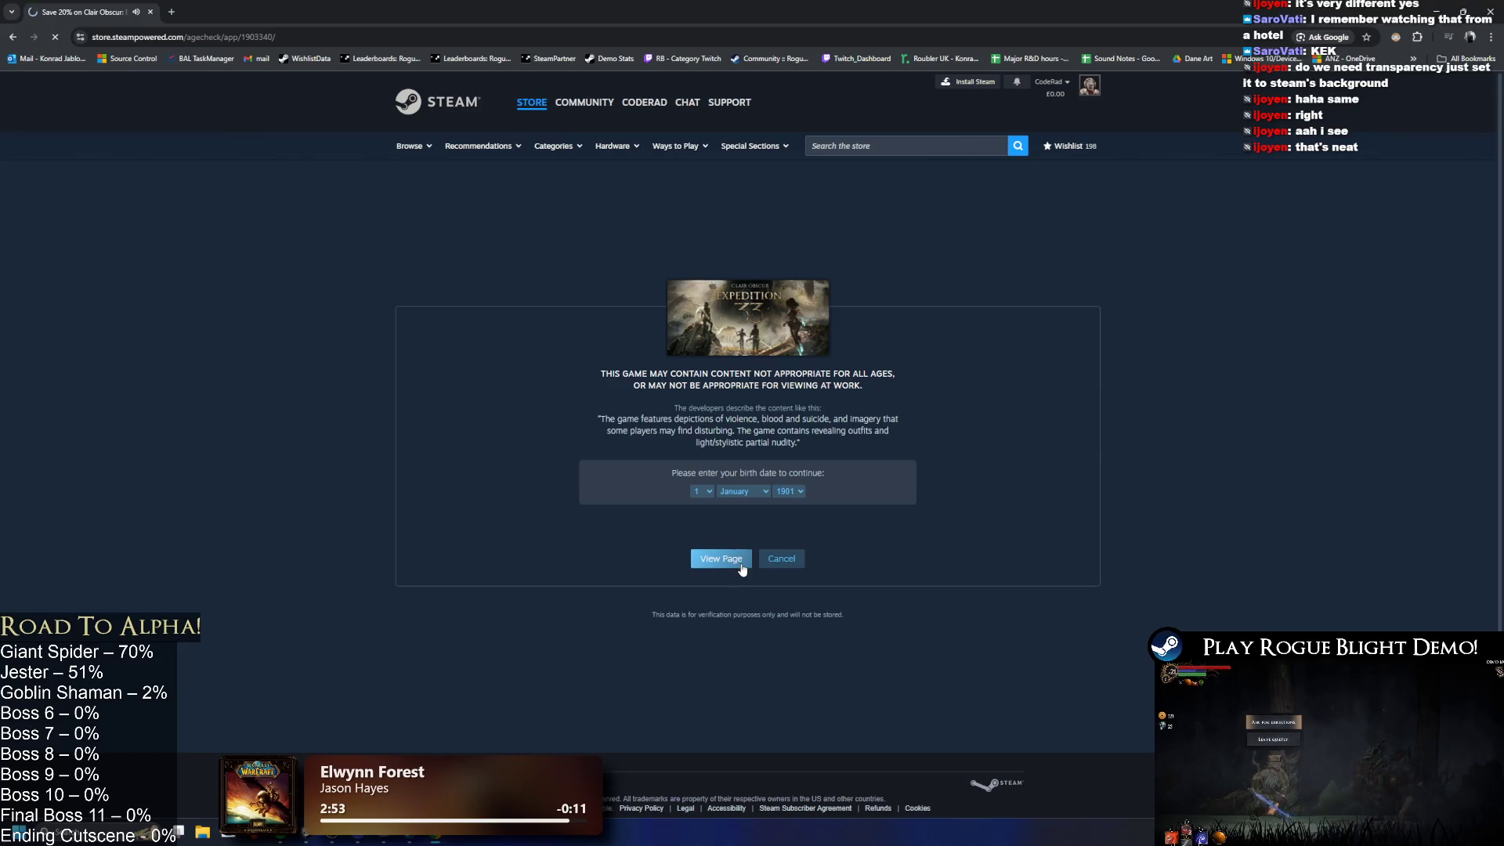
pyautogui.scroll(-5, 768, 421)
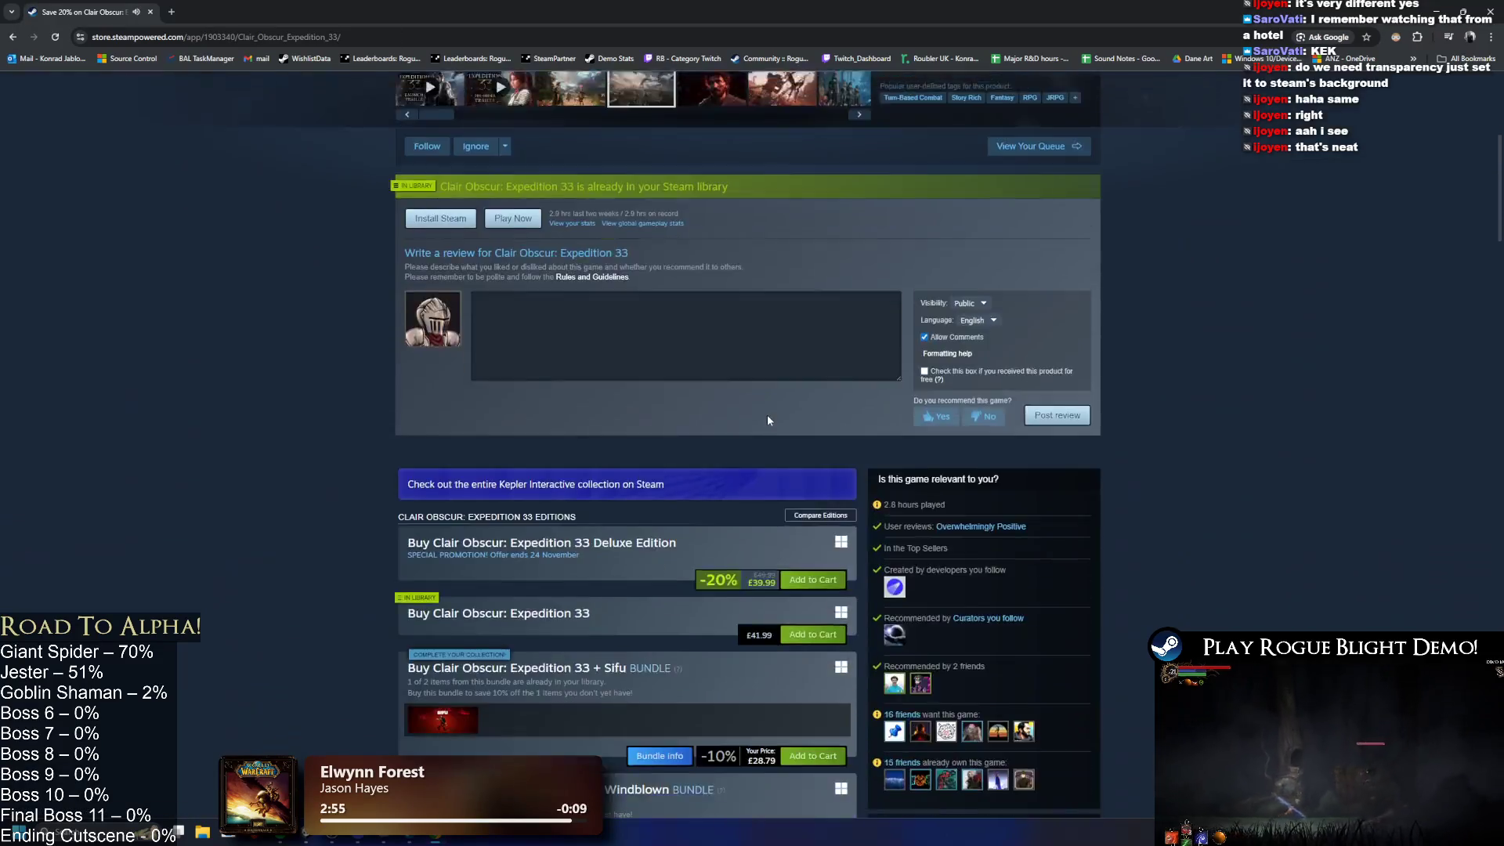
pyautogui.scroll(-10, 768, 420)
pyautogui.keyDown('ctrl'); pyautogui.scroll(4, 645, 341); pyautogui.keyUp('ctrl')
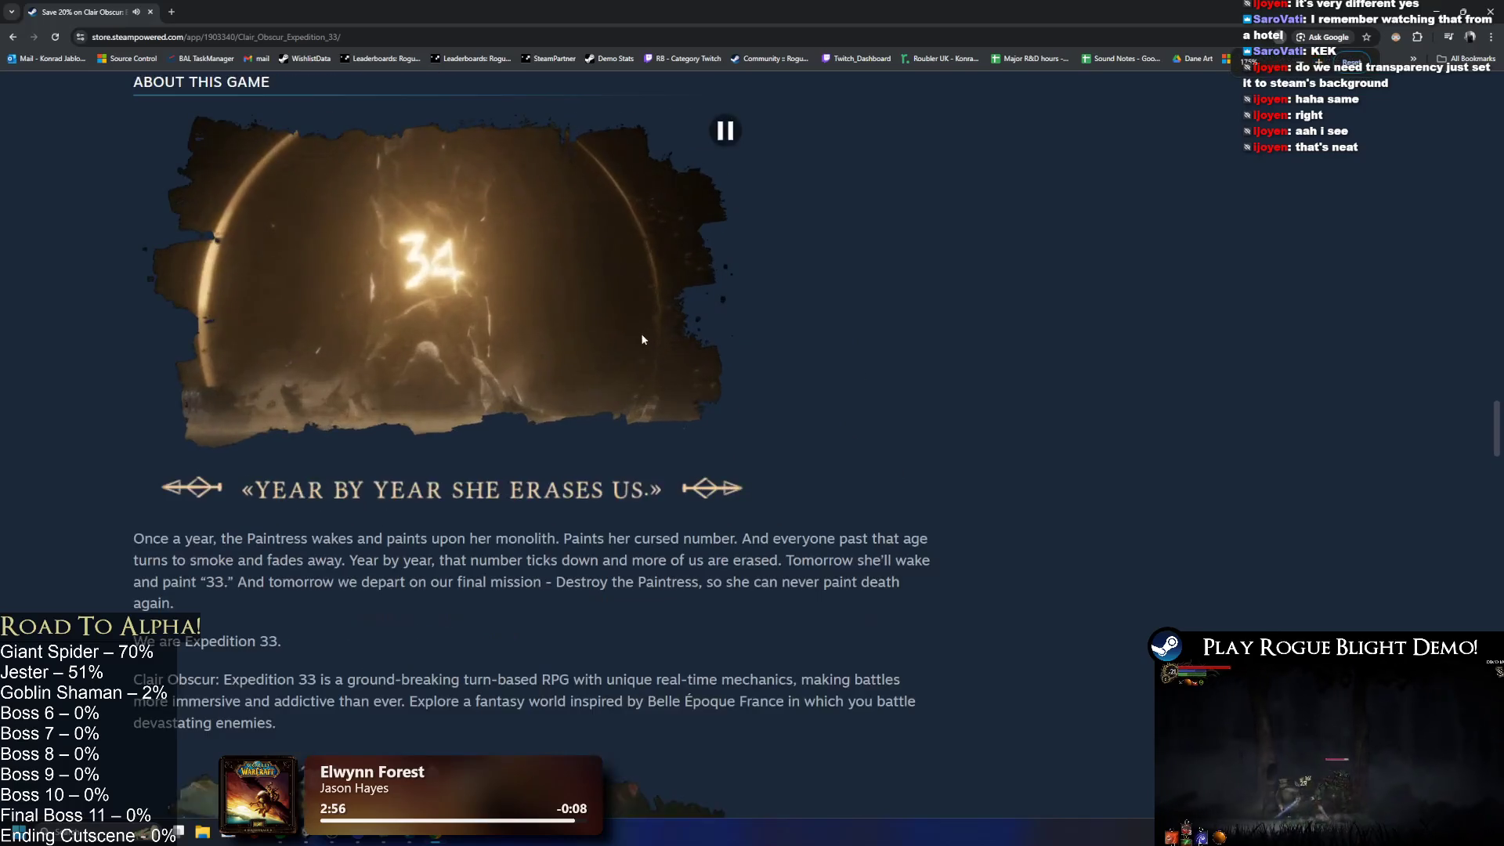
pyautogui.scroll(1, 216, 306)
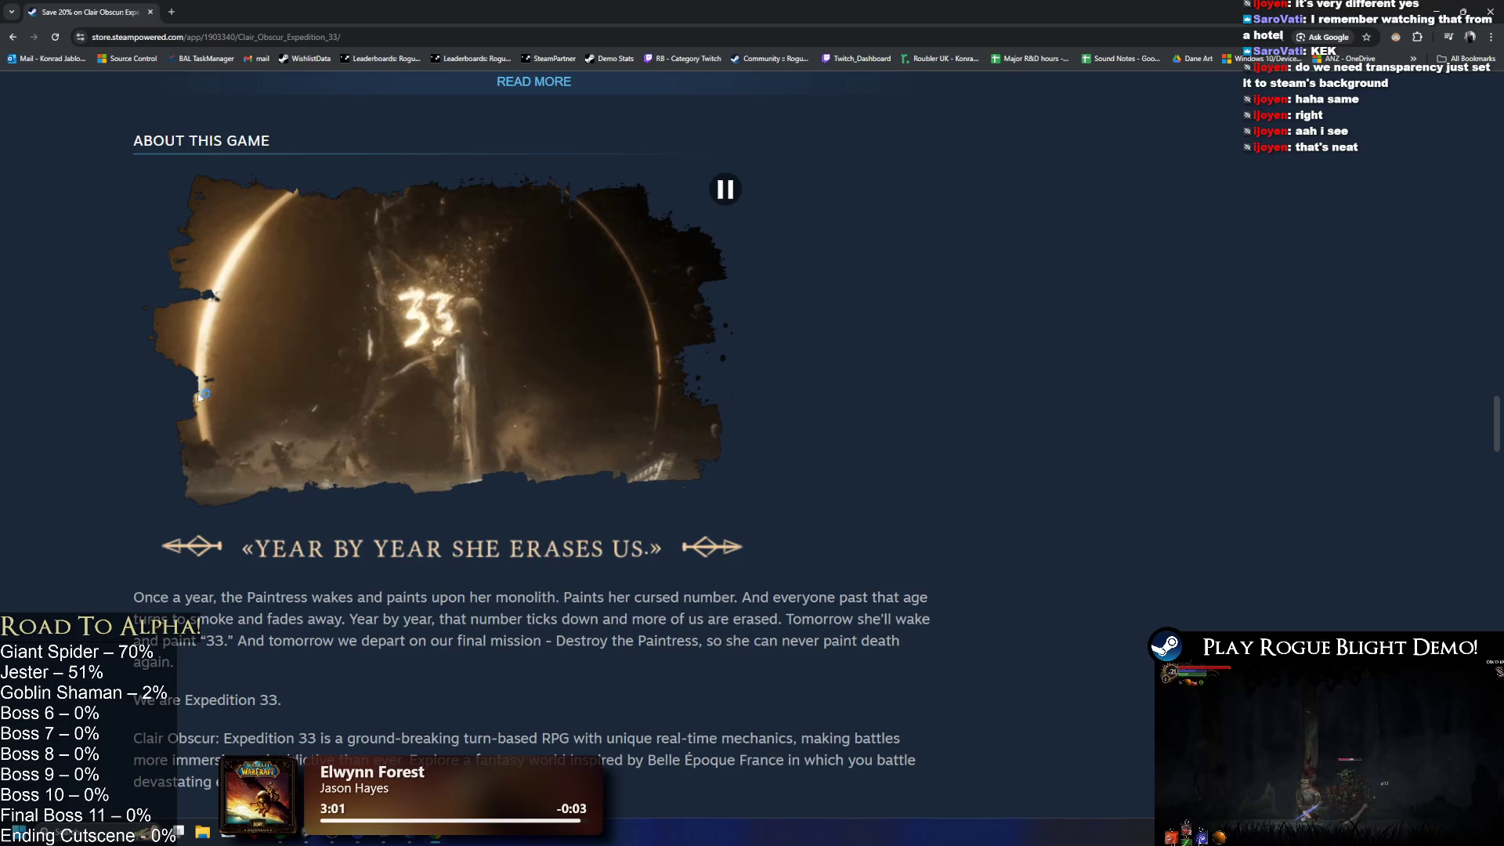
pyautogui.keyDown('ctrl'); pyautogui.scroll(1, 220, 486); pyautogui.keyUp('ctrl')
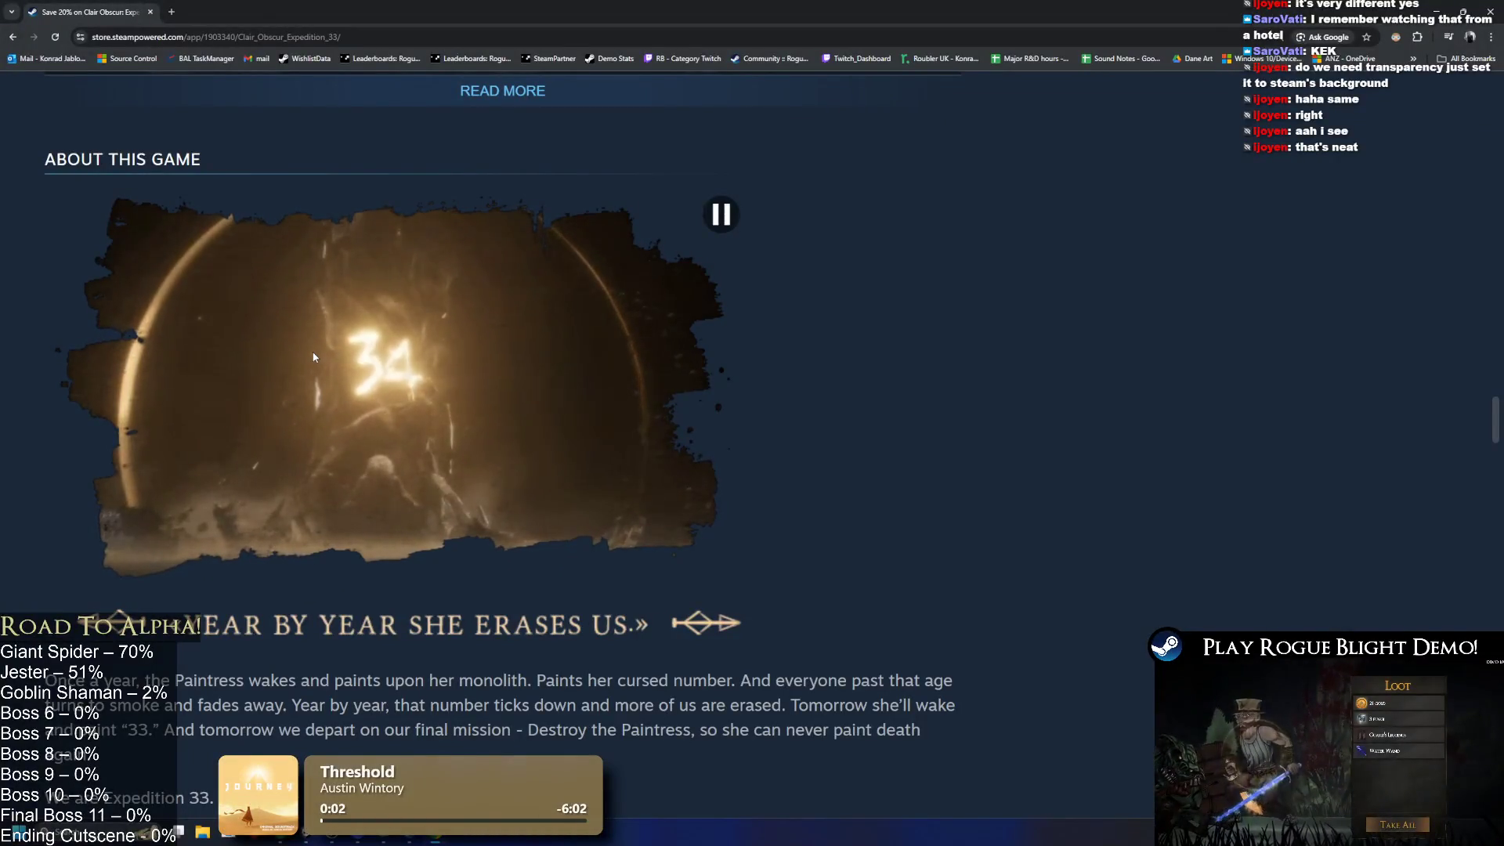
pyautogui.keyDown('ctrl'); pyautogui.scroll(-1, 325, 310); pyautogui.keyUp('ctrl')
pyautogui.keyDown('ctrl'); pyautogui.scroll(-1, 326, 310); pyautogui.keyUp('ctrl')
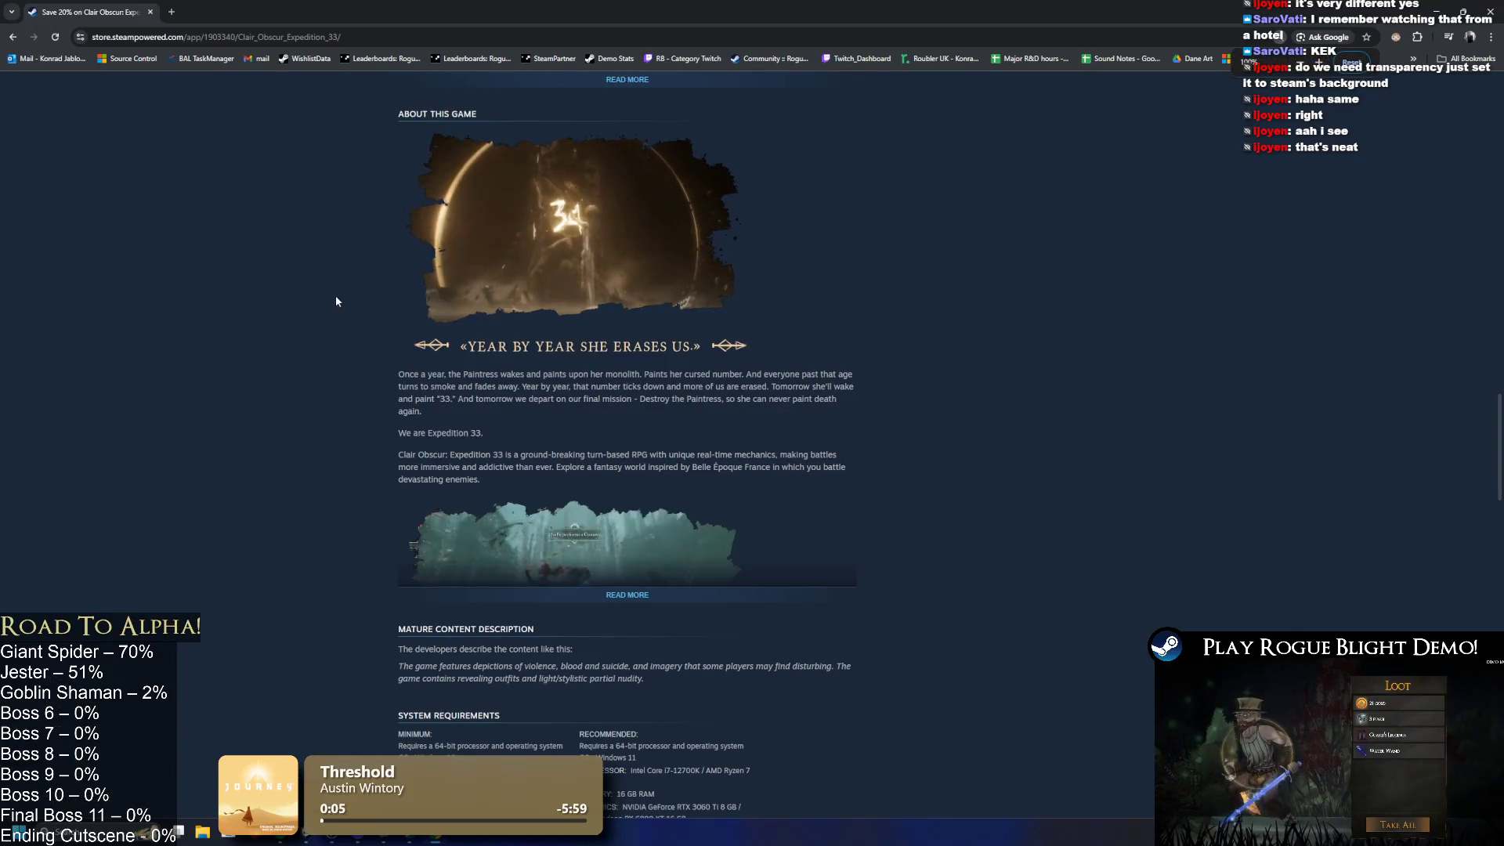
pyautogui.click(656, 580)
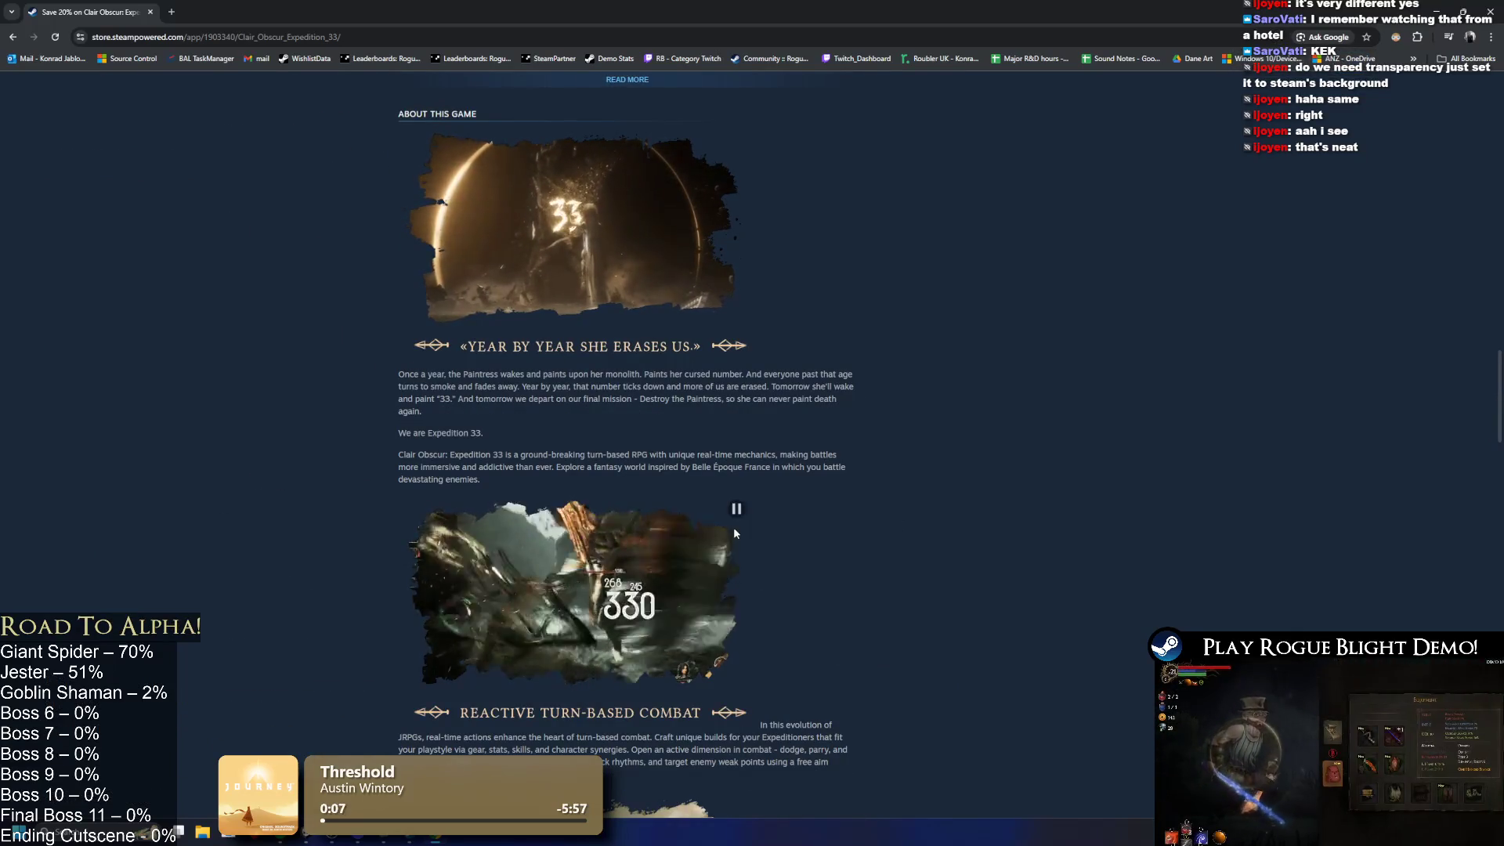
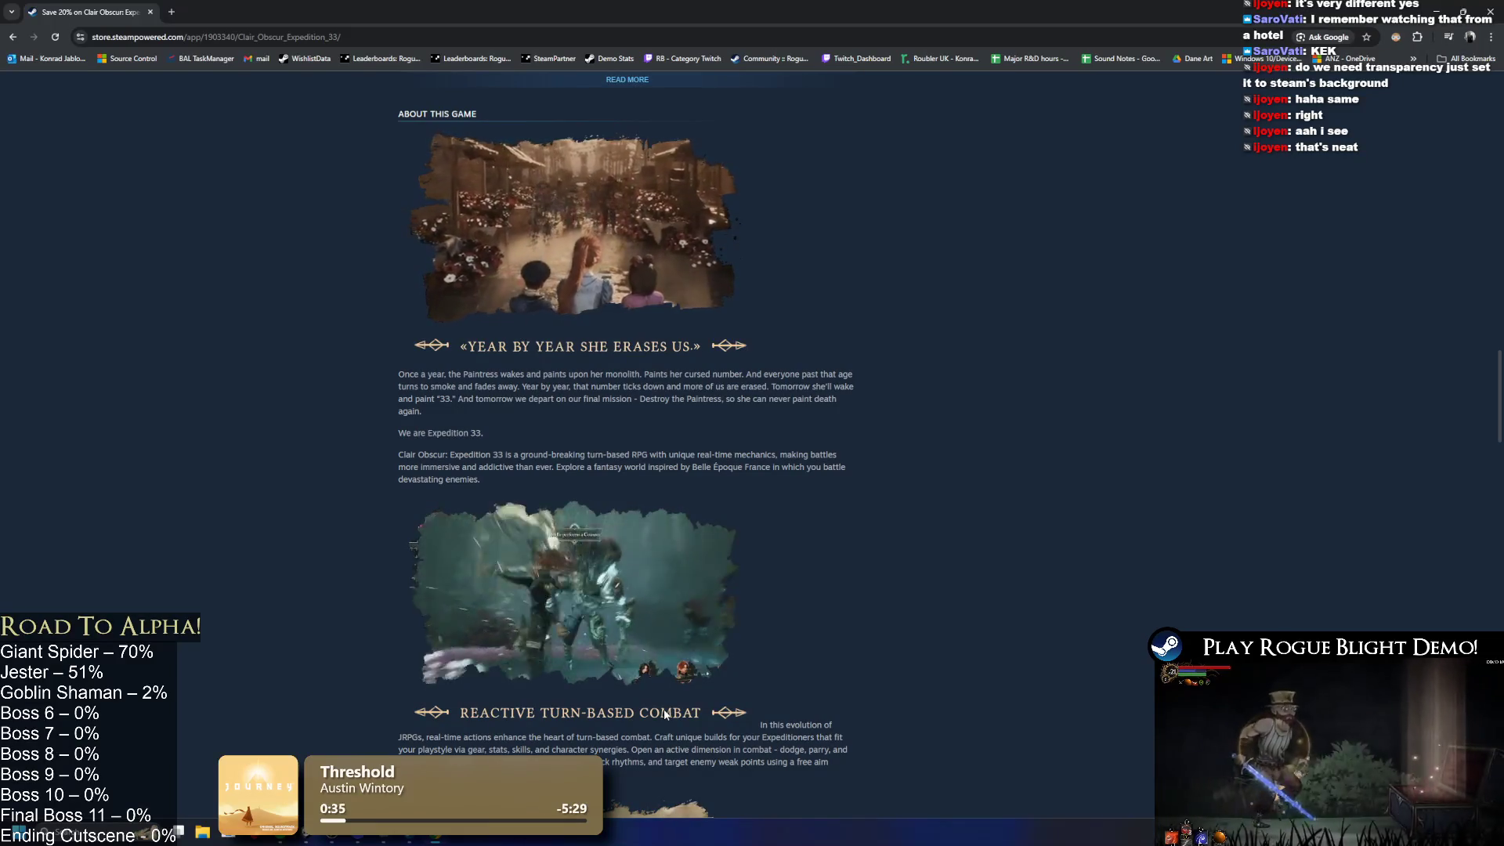
# Step: Scroll through the Clair Obscur: Expedition 33 Steam page and its About This Game section, then return to Unity
pyautogui.moveTo(479, 510)
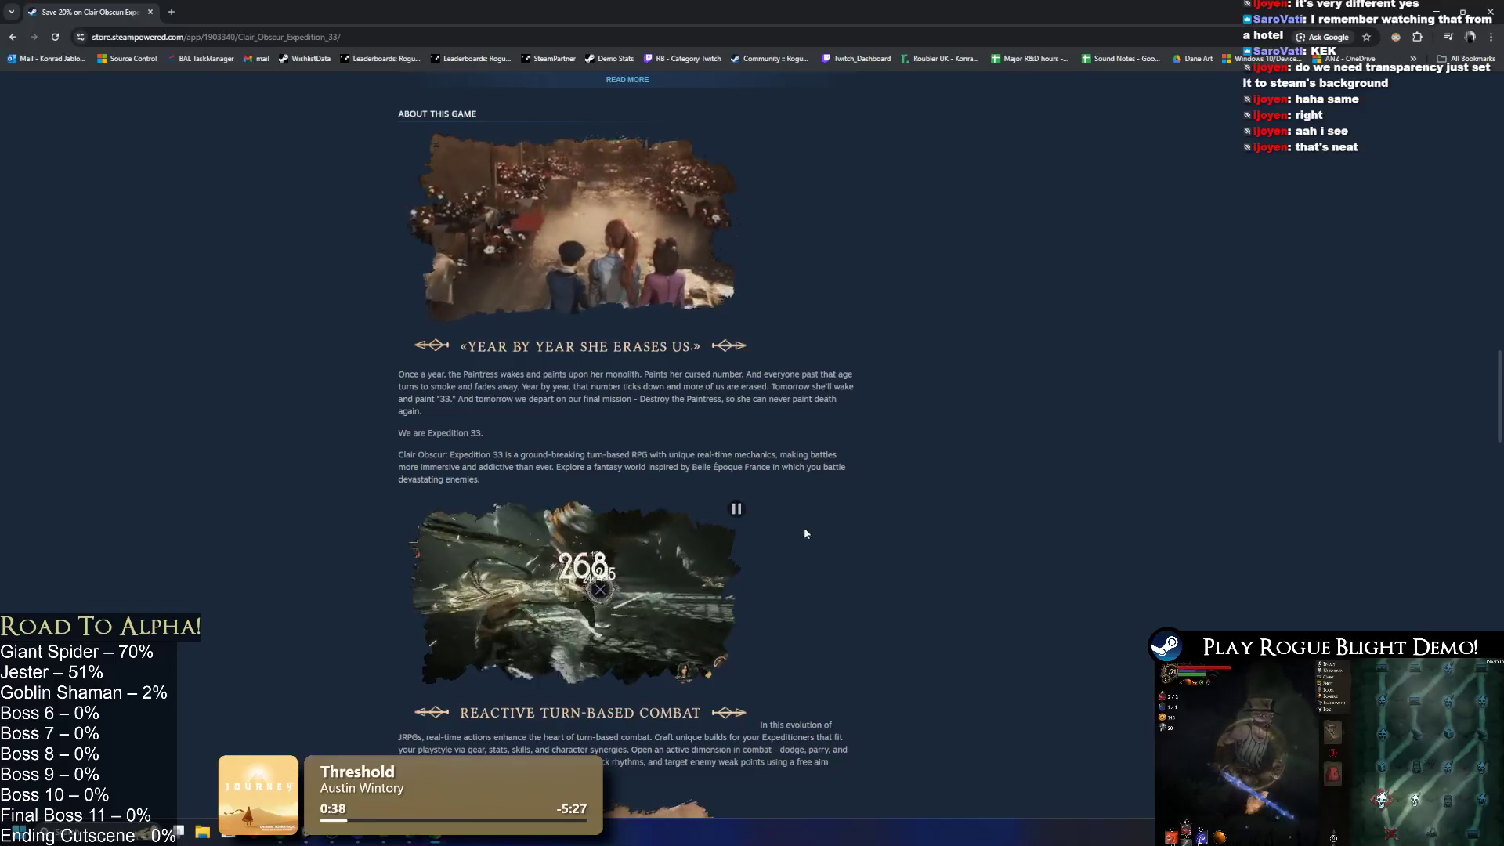
pyautogui.scroll(-3, 866, 514)
pyautogui.scroll(3, 866, 519)
pyautogui.scroll(-3, 861, 541)
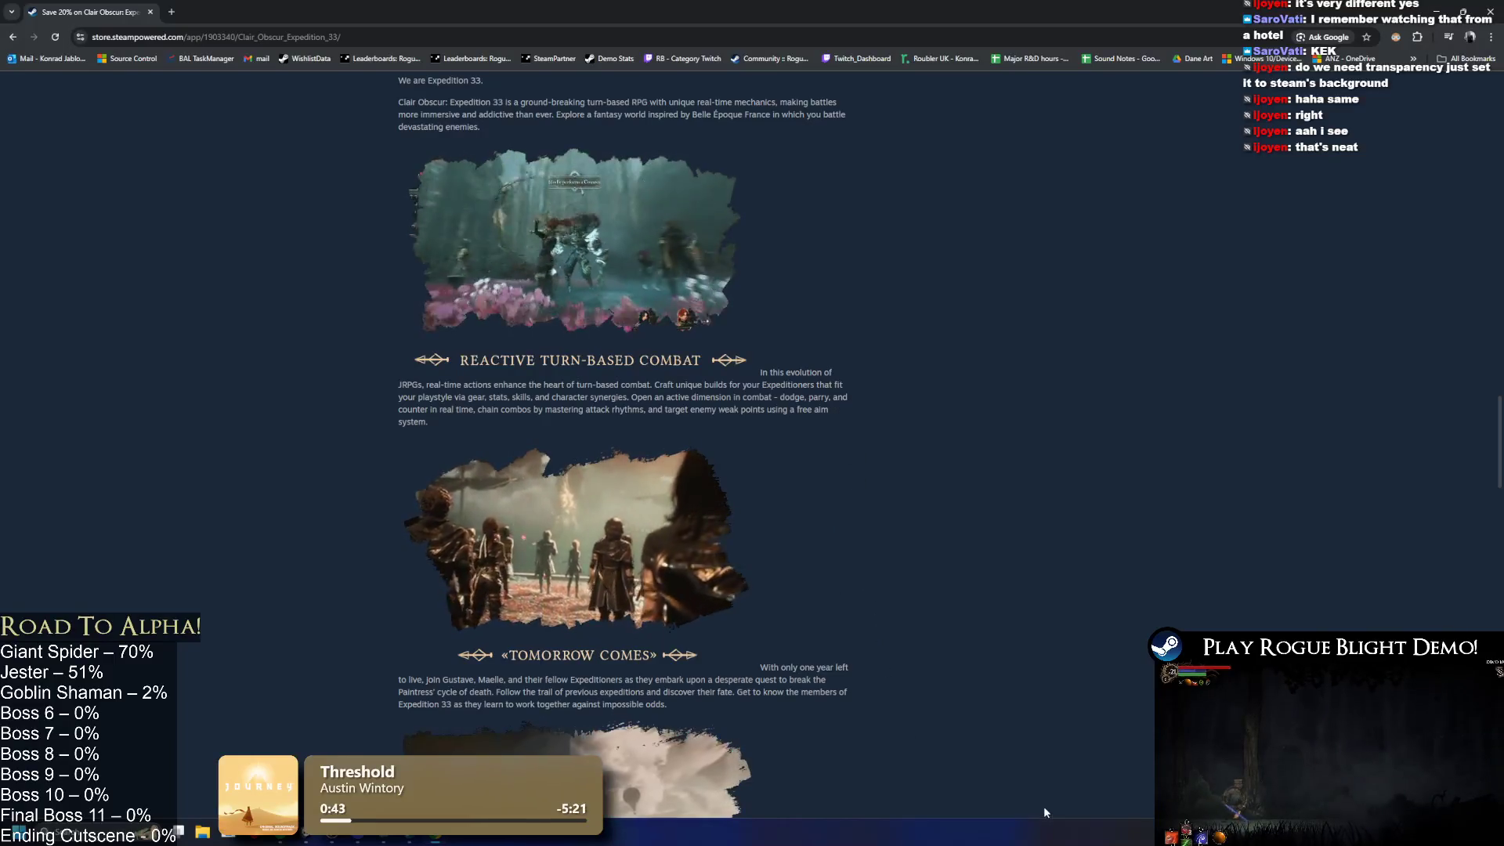
pyautogui.scroll(-5, 789, 435)
pyautogui.scroll(4, 789, 435)
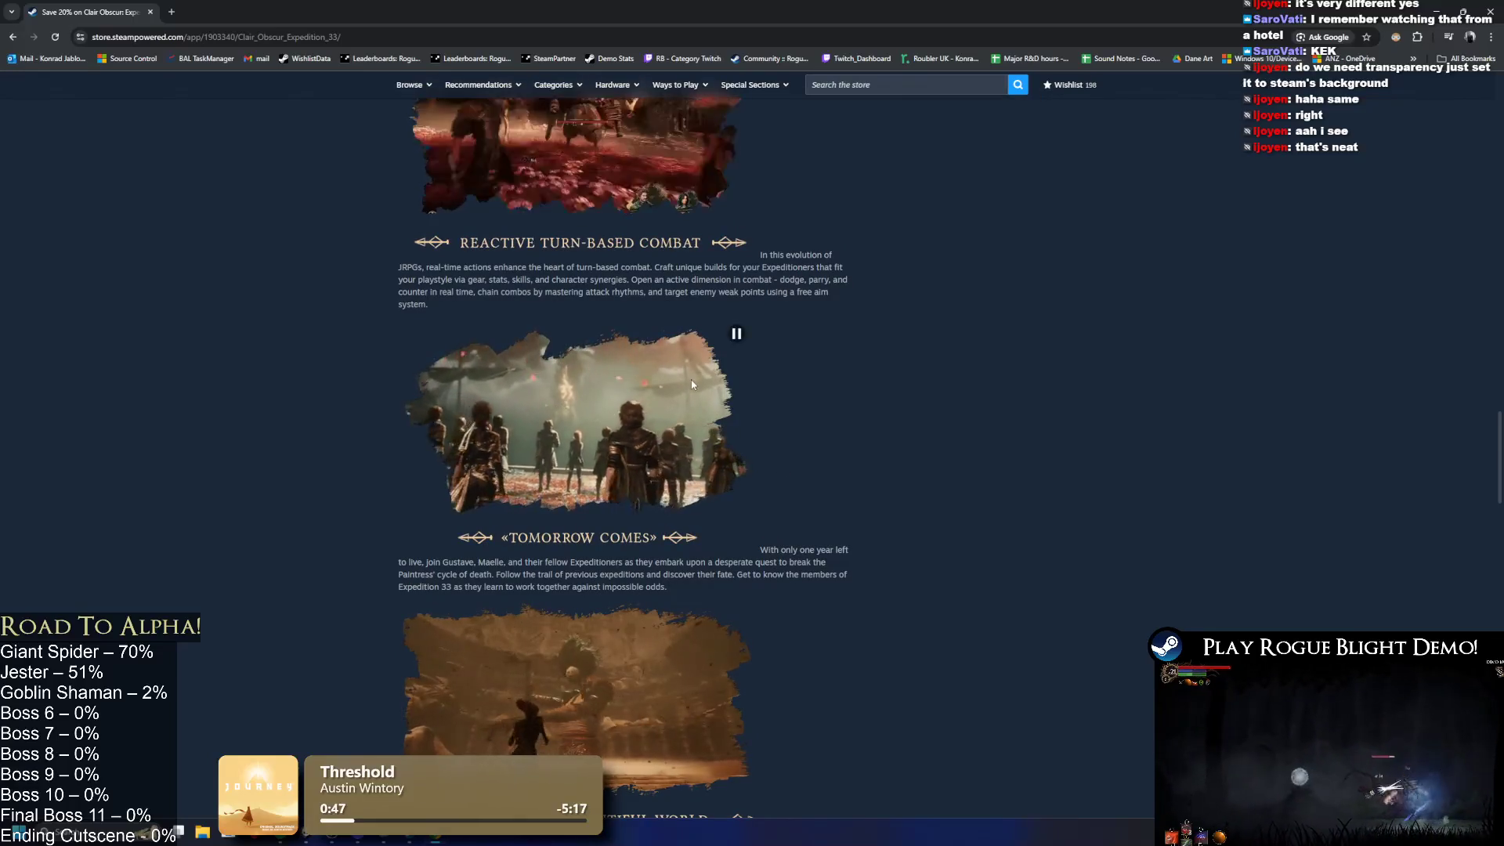
pyautogui.scroll(-3, 243, 229)
pyautogui.scroll(15, 240, 231)
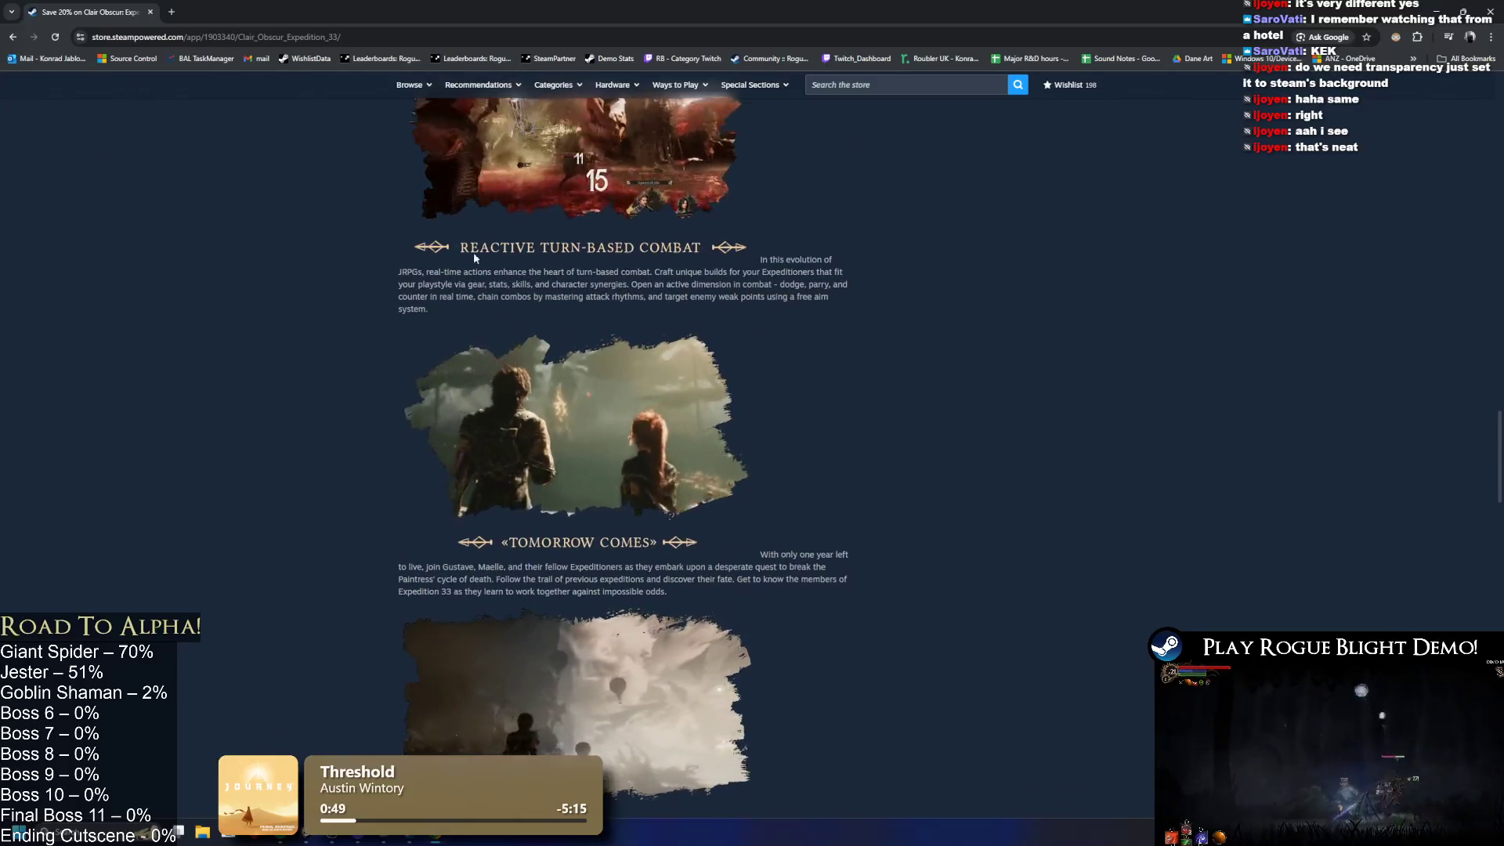
pyautogui.scroll(4, 499, 387)
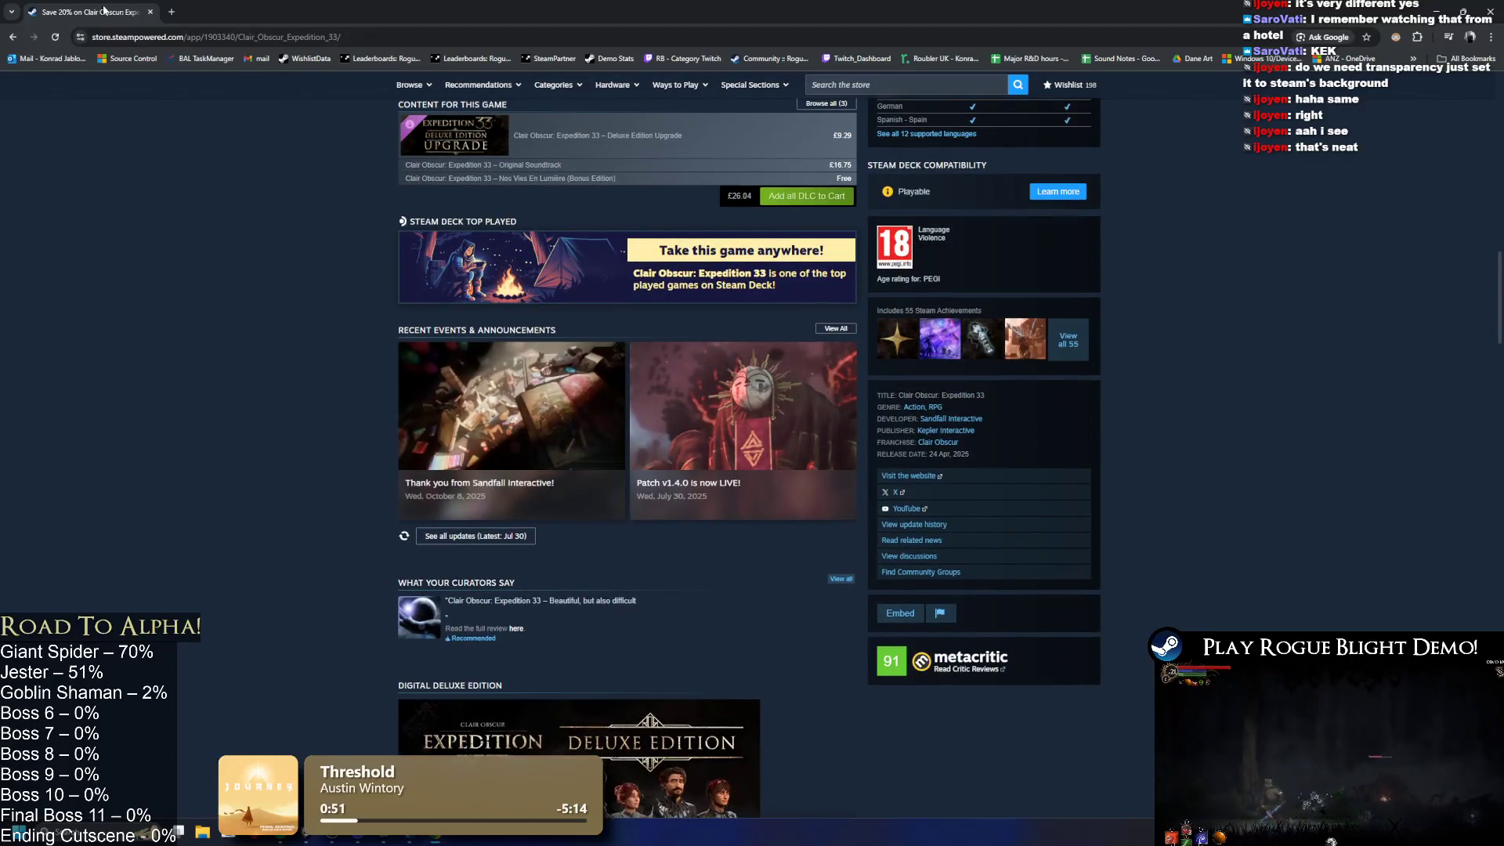
pyautogui.hotkey('alt', 'Tab')
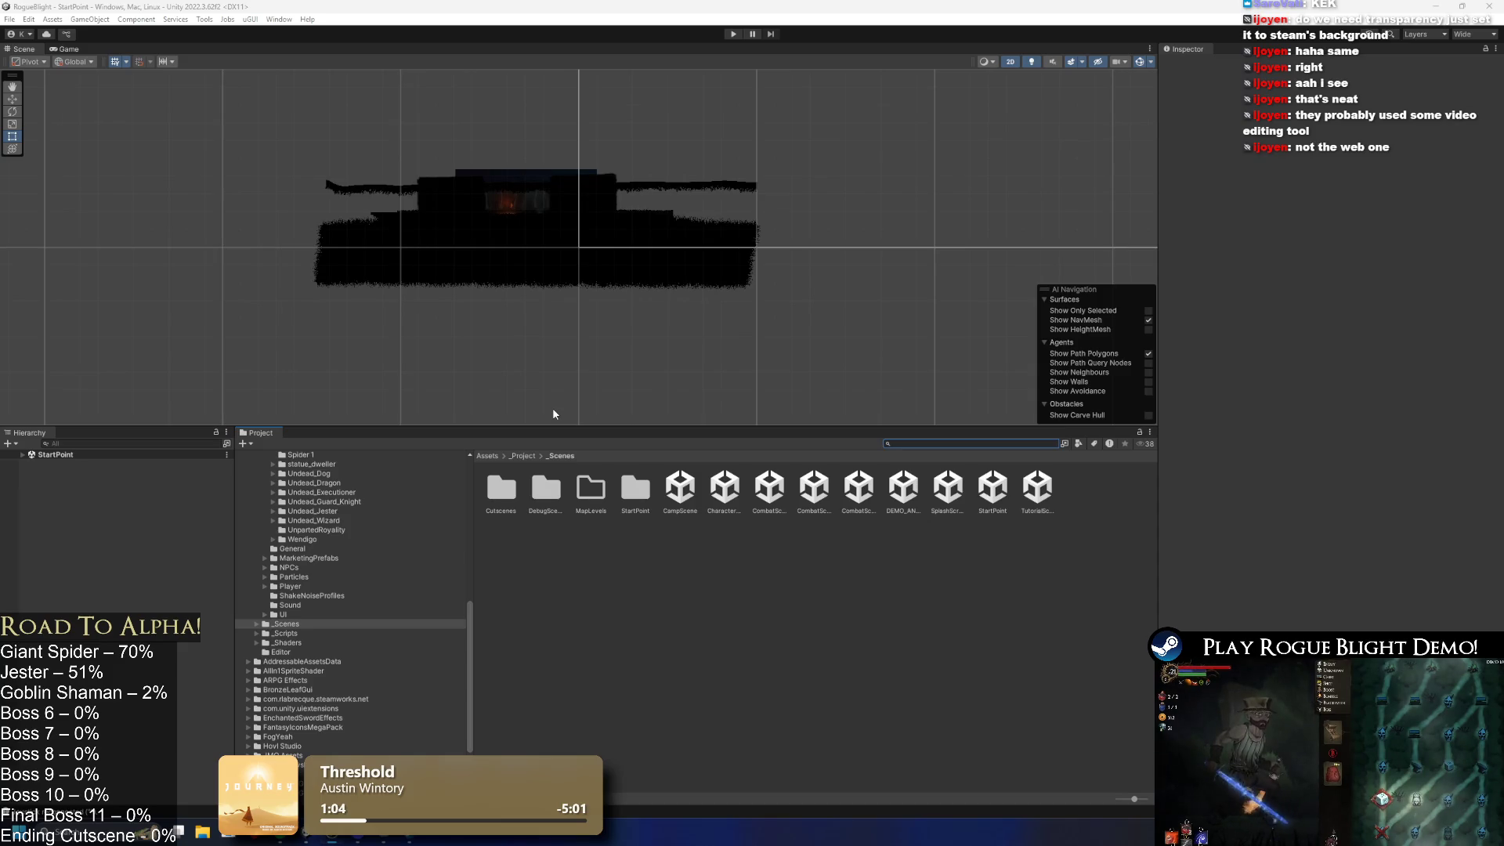
# Step: Zoom the Scene view, enter Play mode from StartPoint, and switch to Steam's Rogue Blight Playtest page
pyautogui.scroll(5, 523, 188)
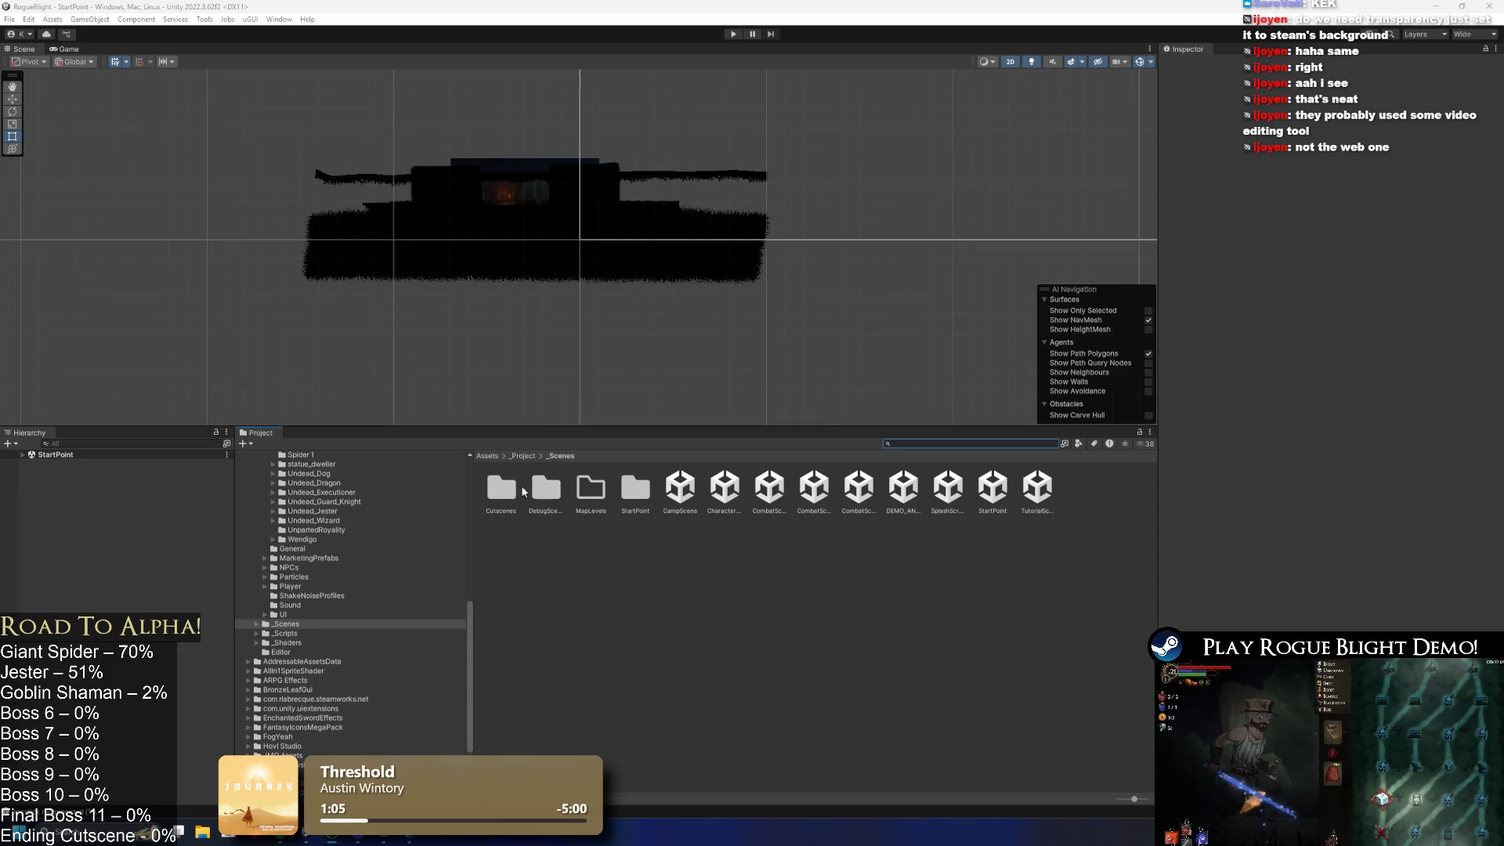
pyautogui.scroll(5, 517, 196)
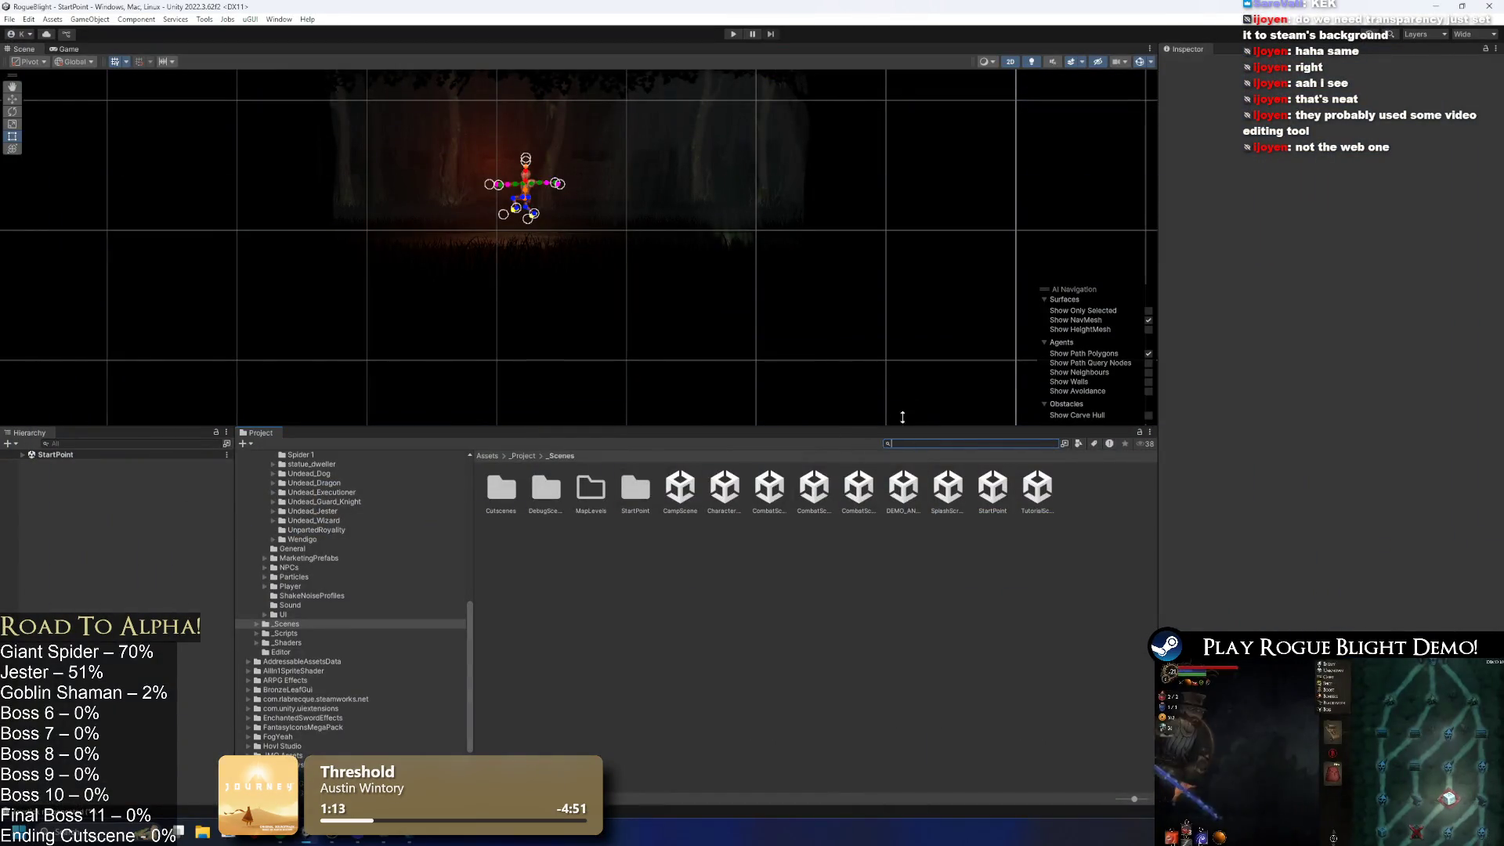
pyautogui.click(733, 34)
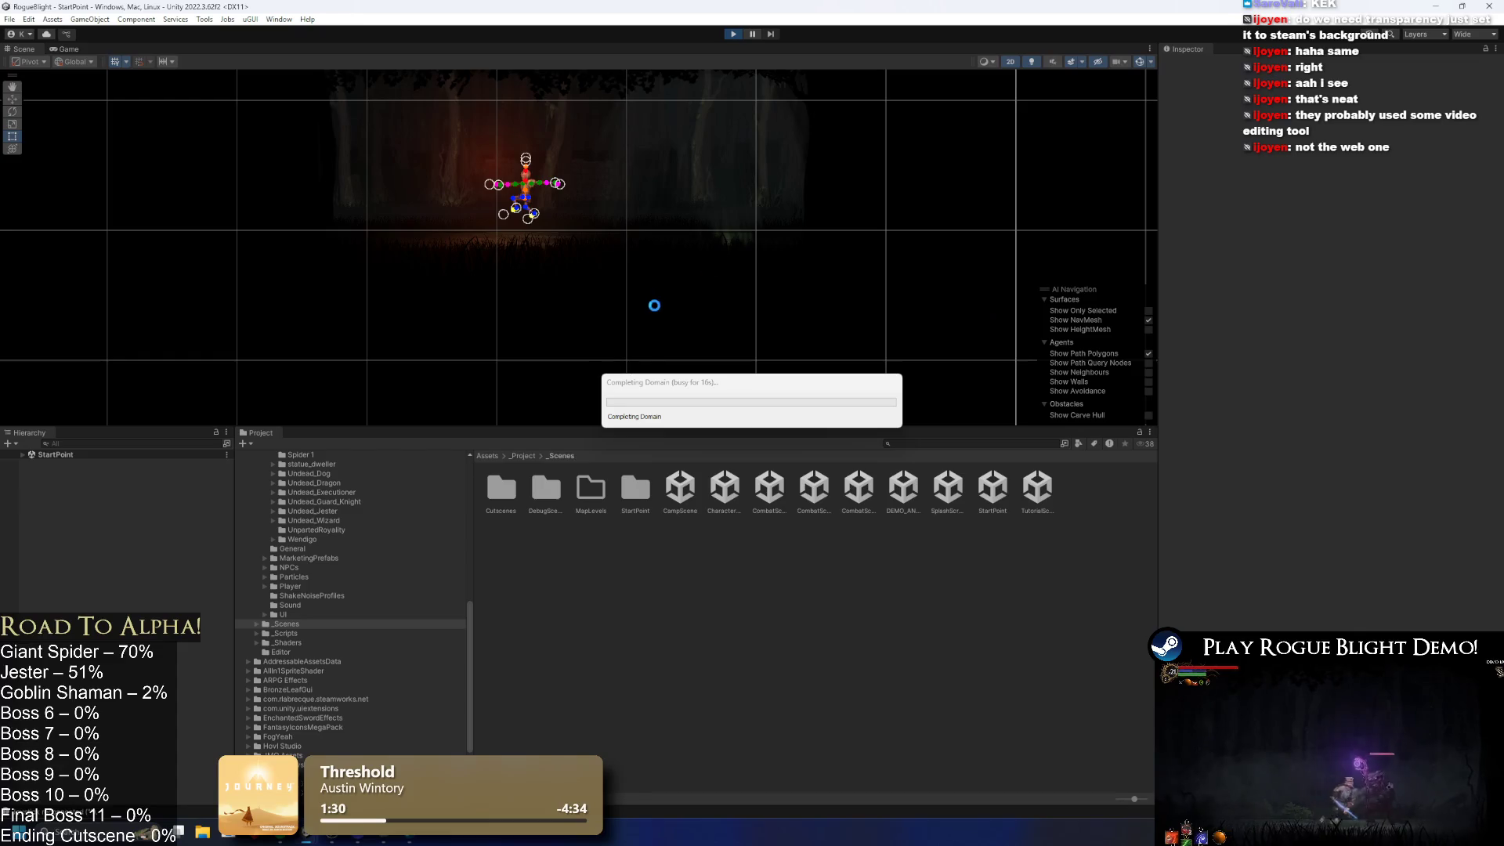
pyautogui.hotkey('alt', 'Tab')
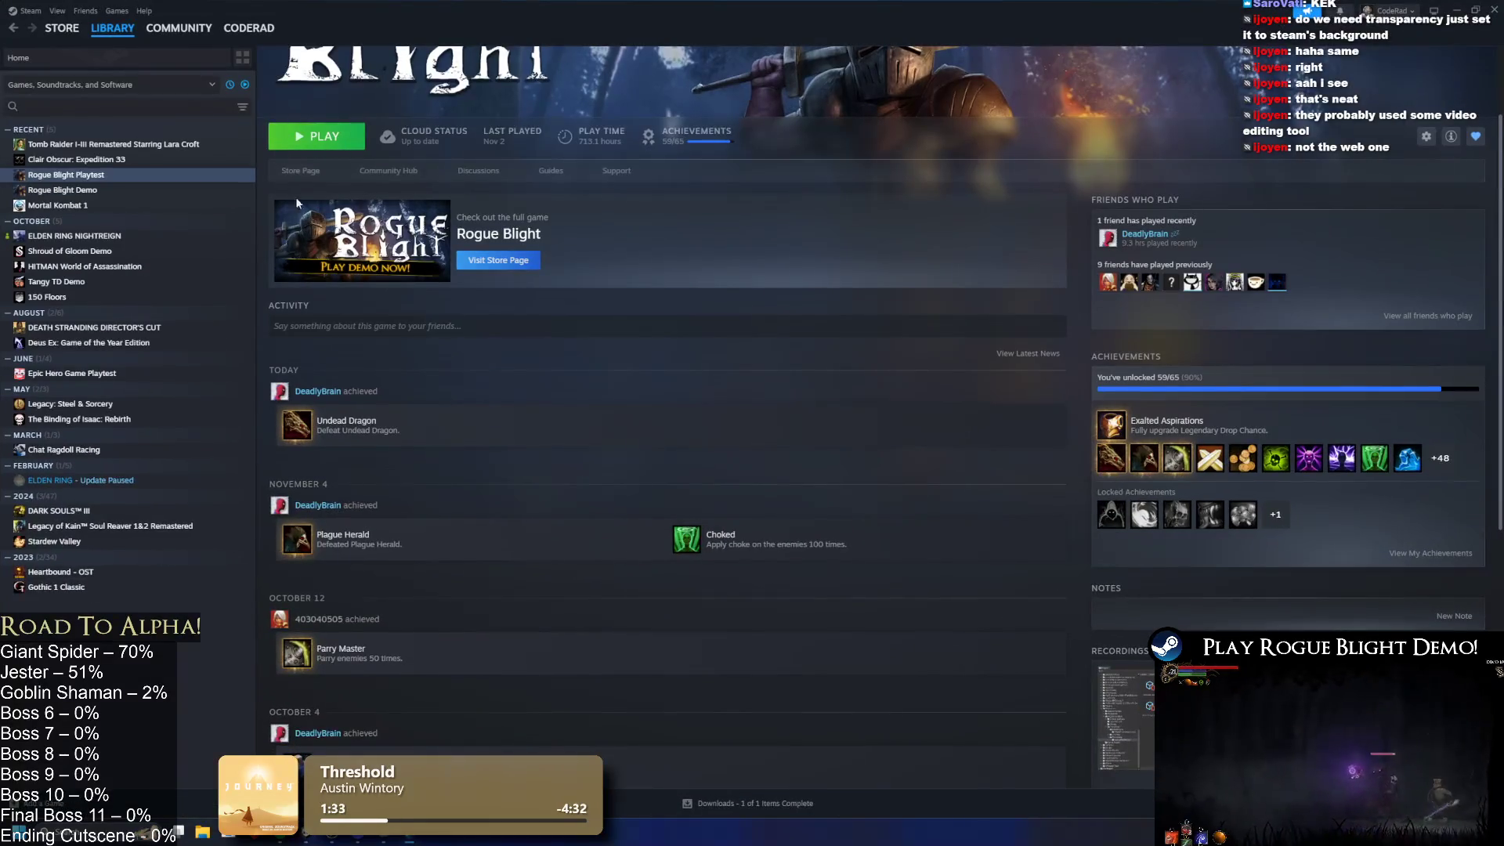
# Step: Open the Rogue Blight store page and select parts of its game description
pyautogui.click(282, 174)
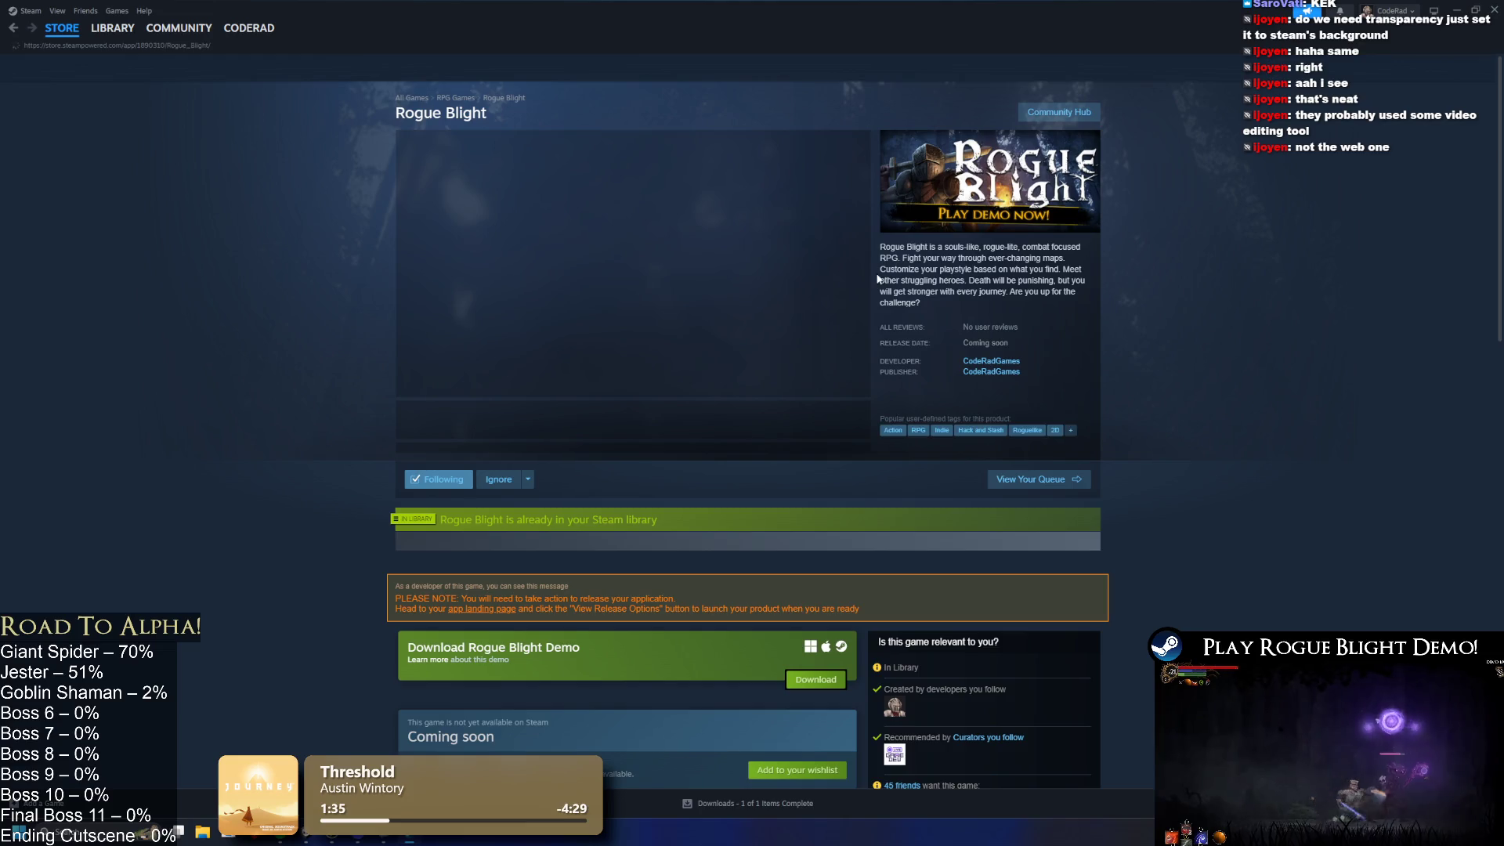
pyautogui.moveTo(886, 247); pyautogui.dragTo(934, 311)
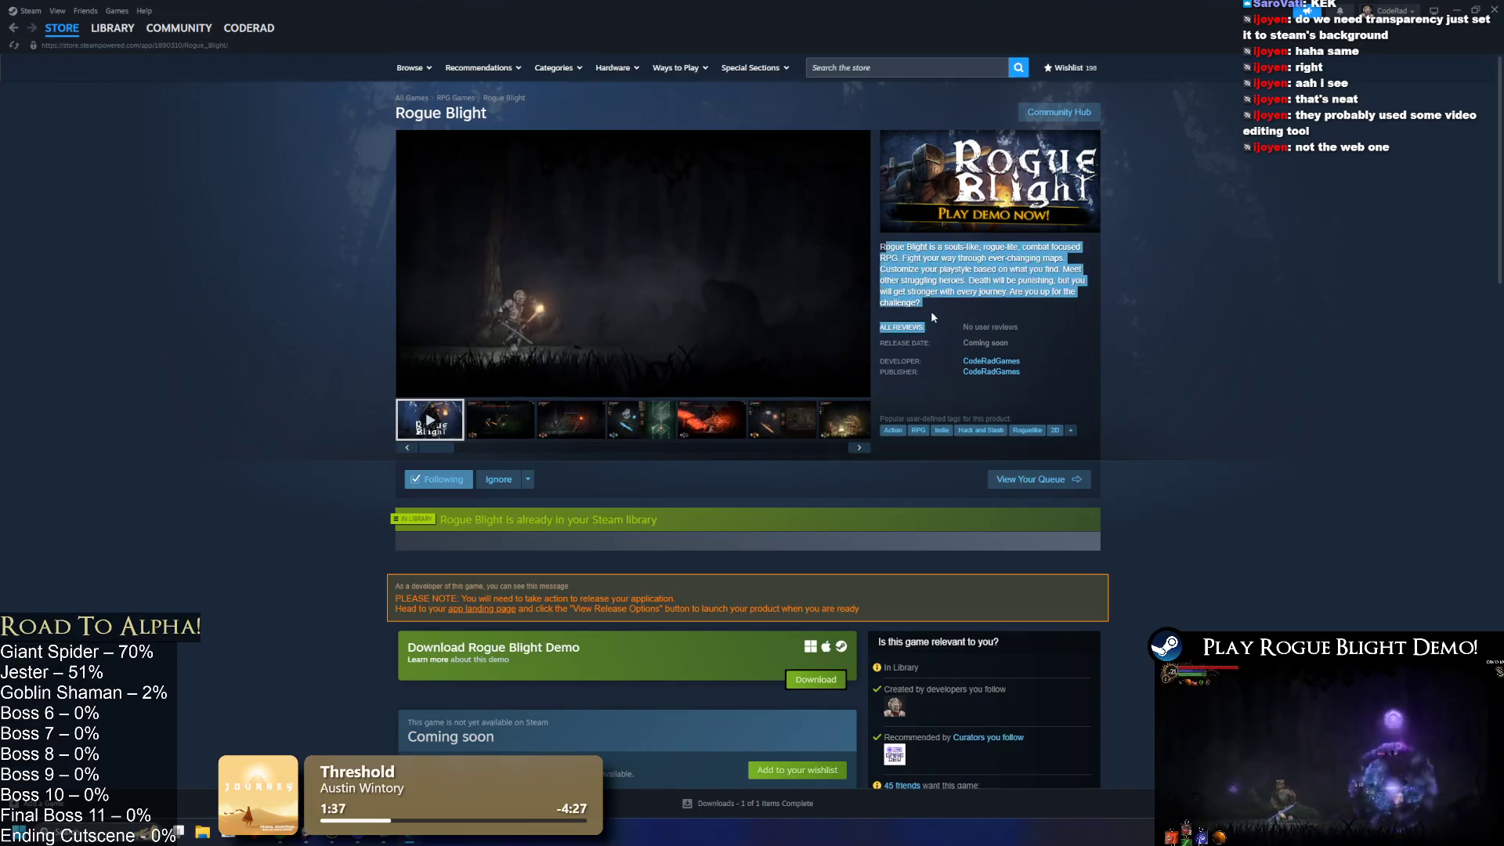
pyautogui.click(933, 302)
pyautogui.moveTo(891, 247)
pyautogui.mouseDown()
pyautogui.moveTo(979, 262)
pyautogui.moveTo(911, 295)
pyautogui.mouseUp()
pyautogui.click(936, 305)
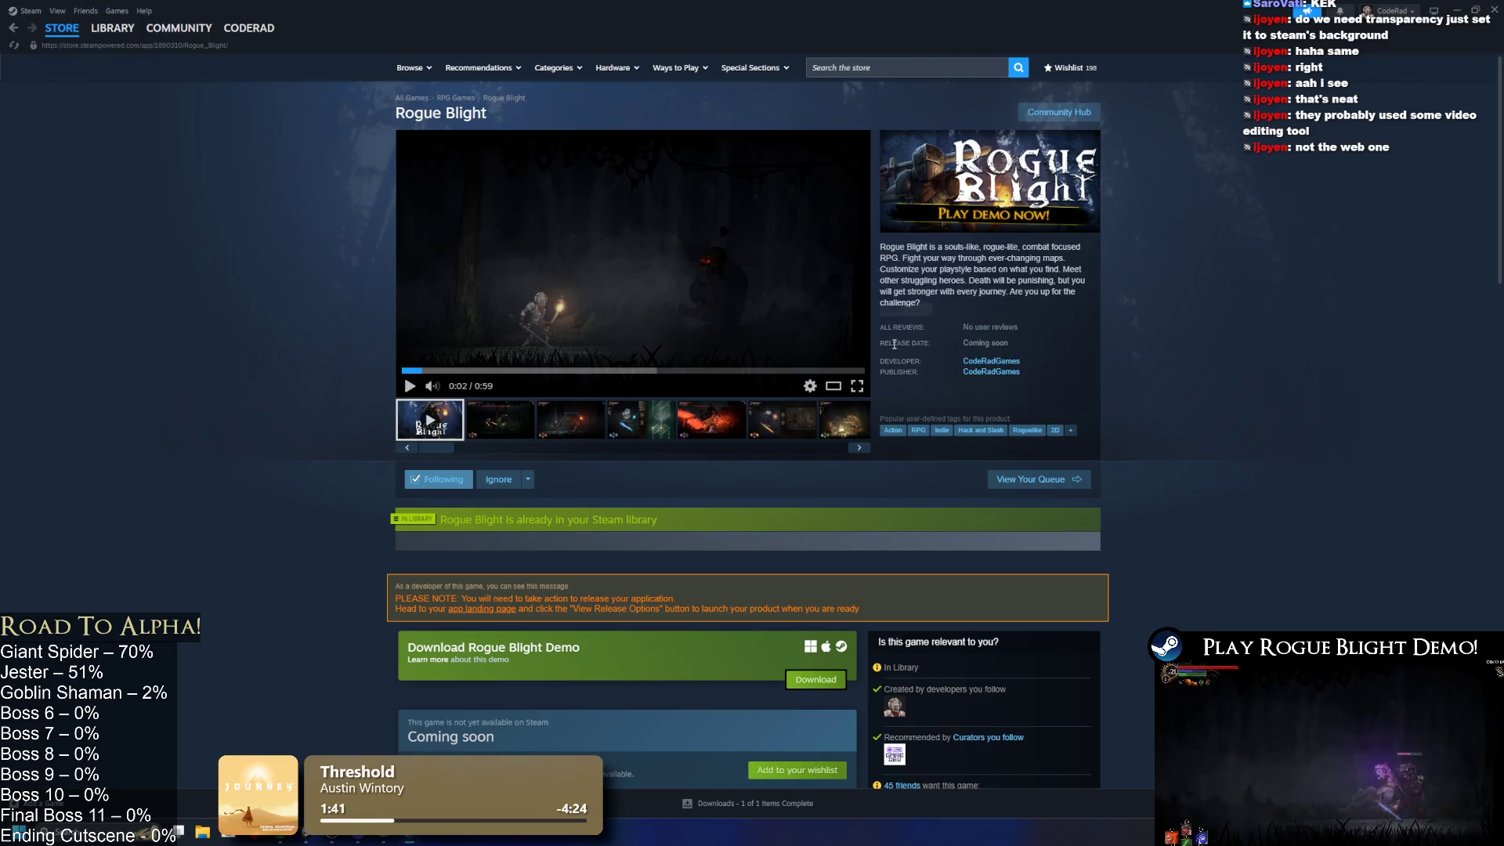
pyautogui.rightClick(936, 308)
pyautogui.click(1235, 379)
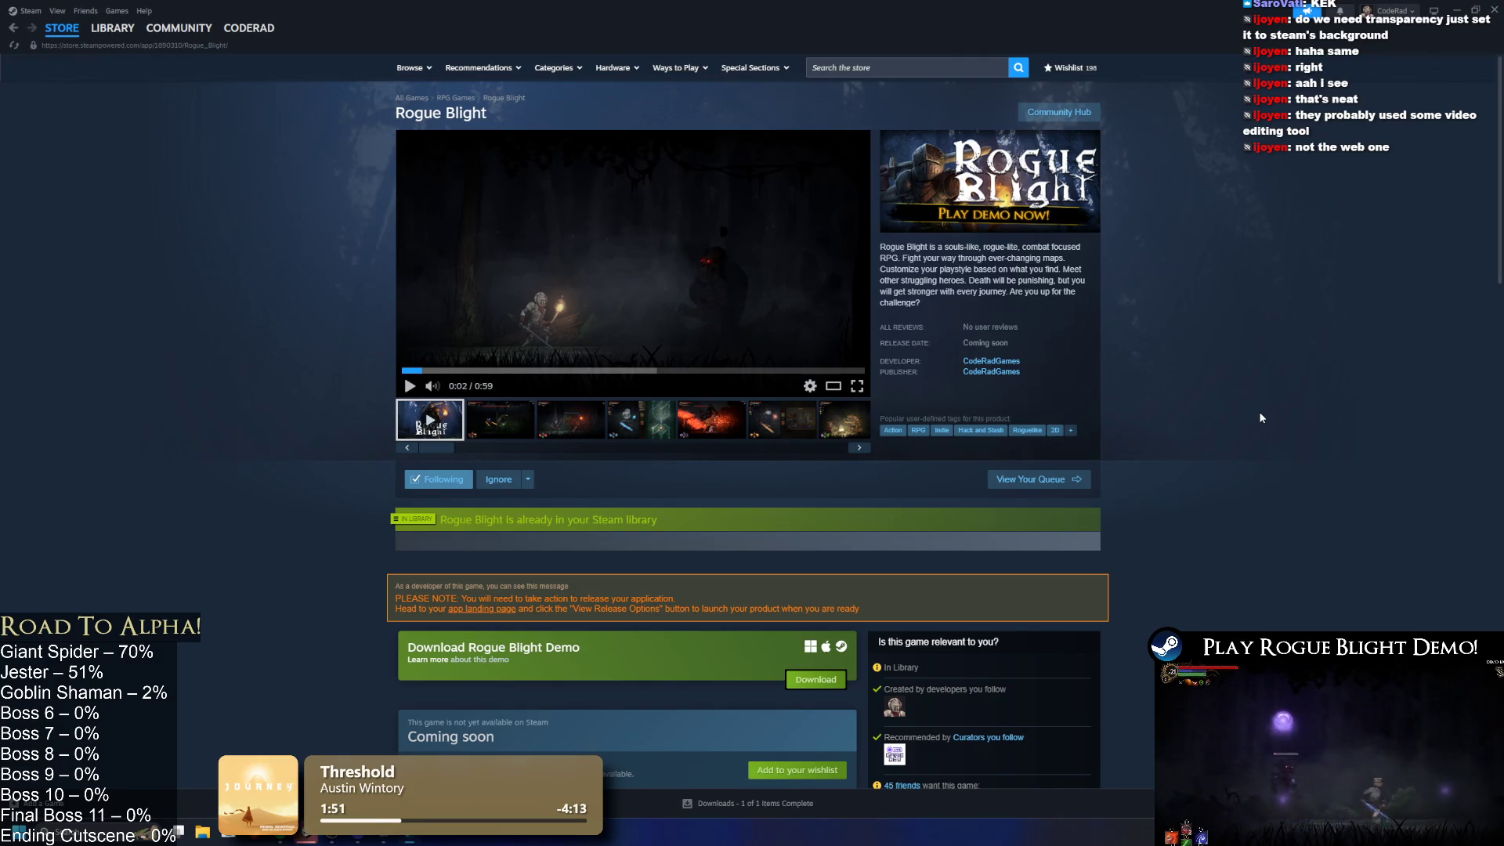
# Step: Select the whole Rogue Blight description, then return to the Unity editor
pyautogui.tripleClick(881, 245)
pyautogui.click(889, 245)
pyautogui.moveTo(890, 249); pyautogui.dragTo(919, 307)
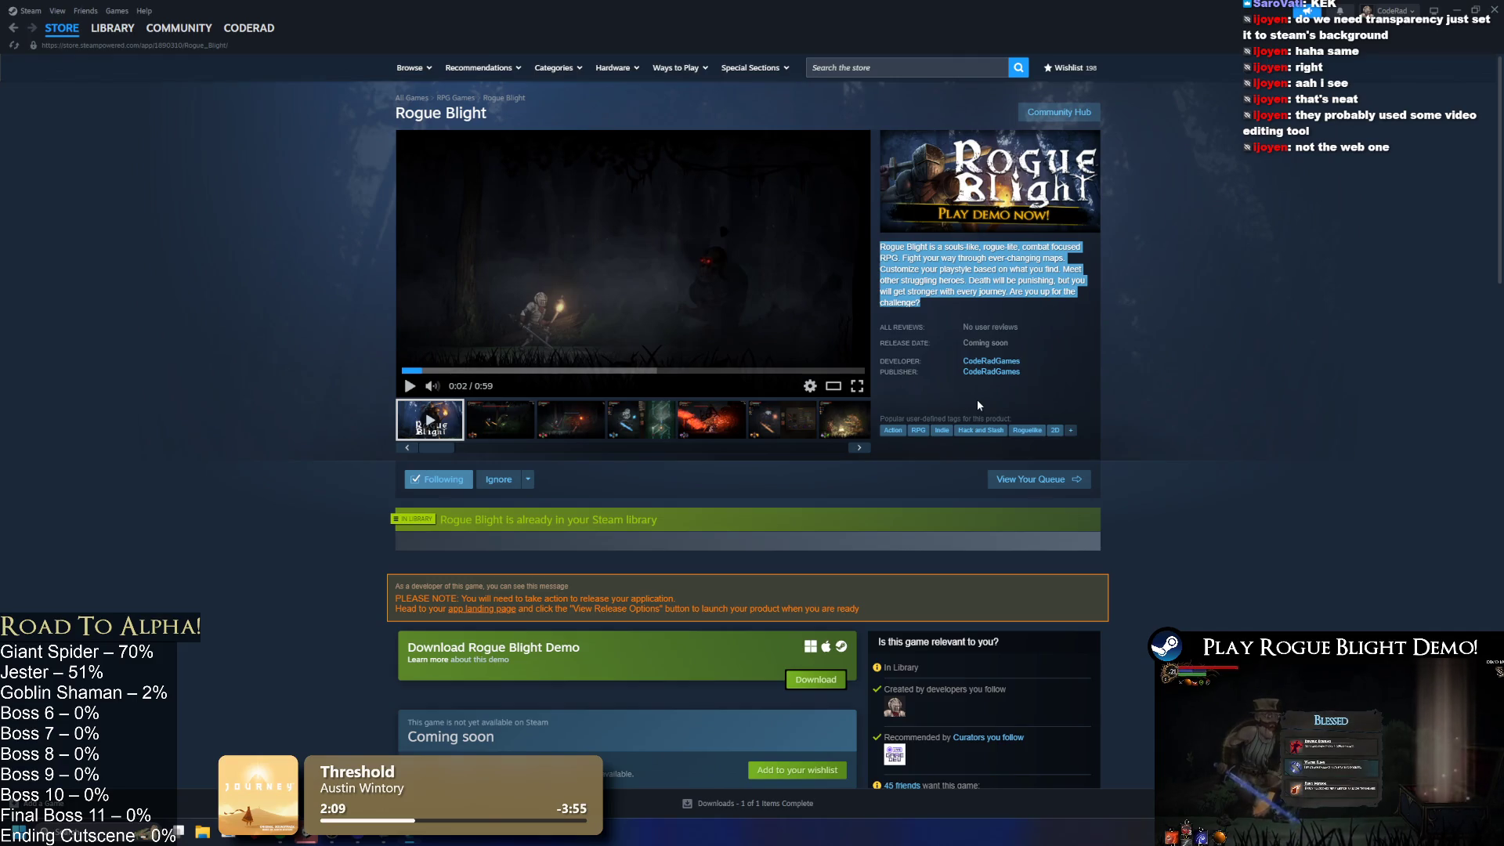
pyautogui.click(1001, 256)
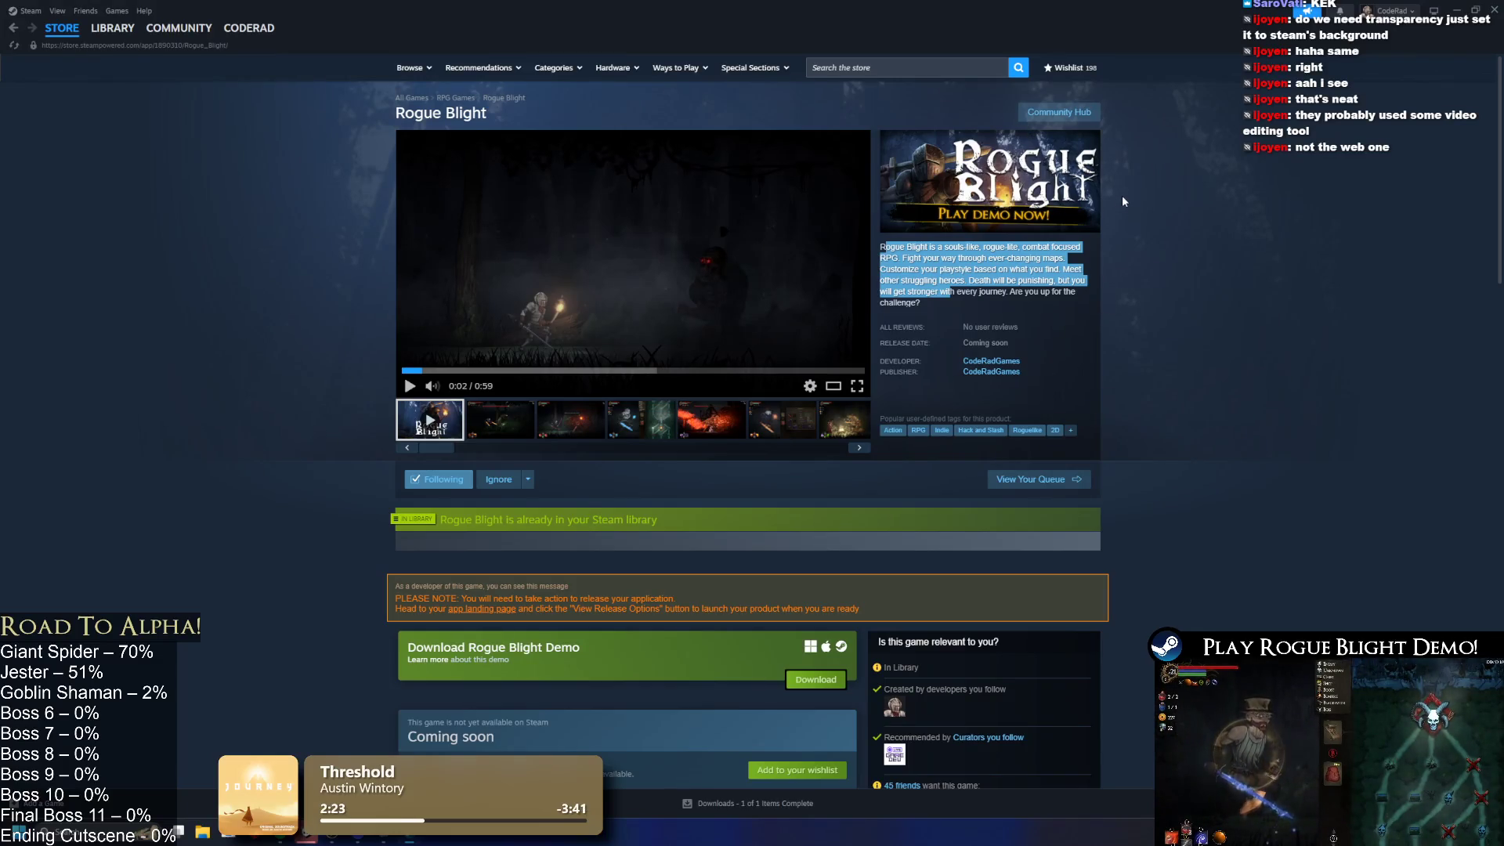
pyautogui.click(1246, 170)
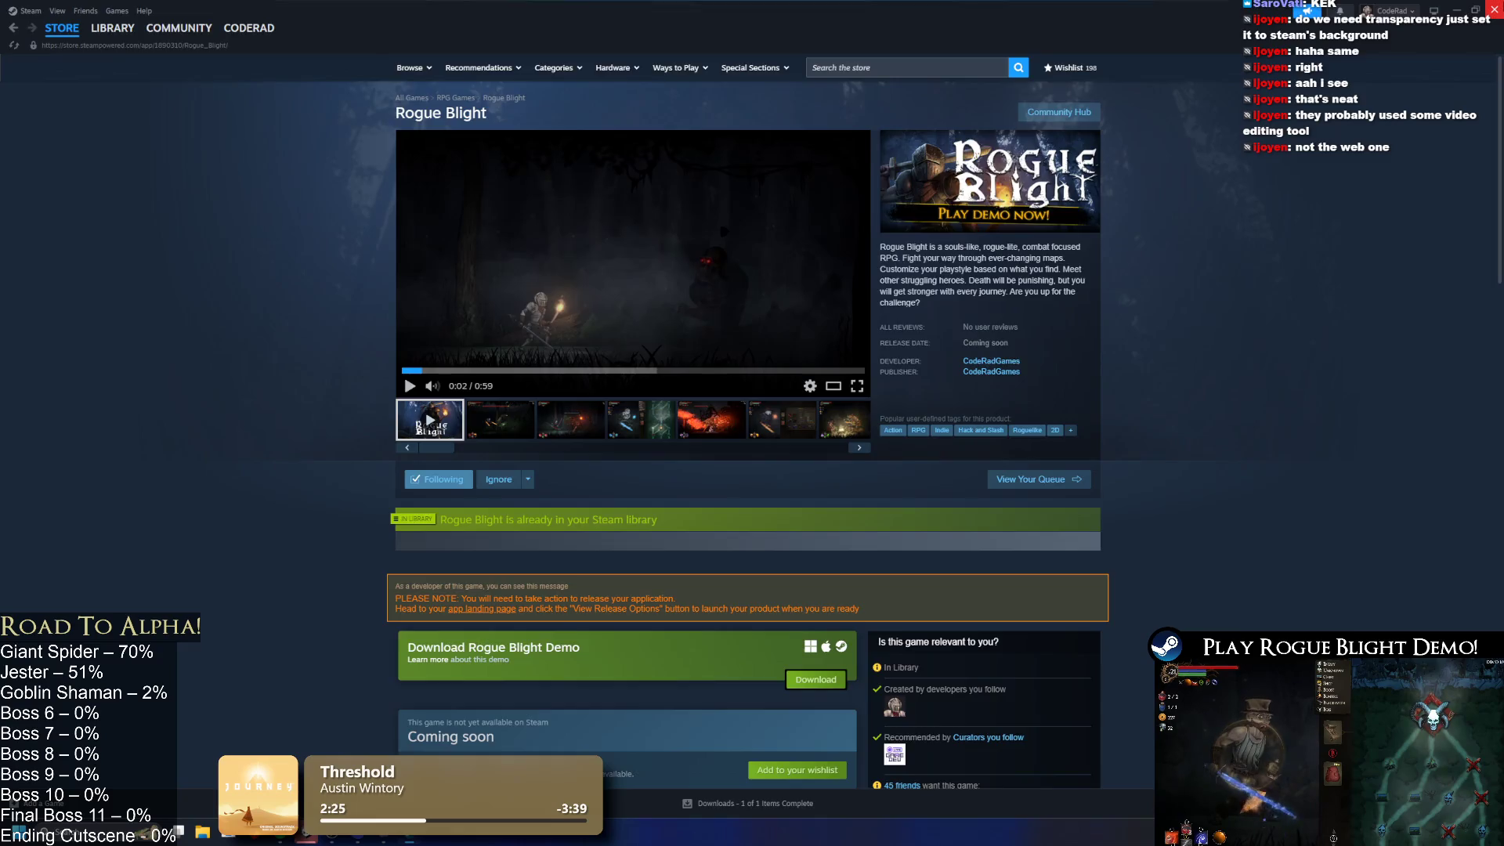
pyautogui.hotkey('alt', 'Tab')
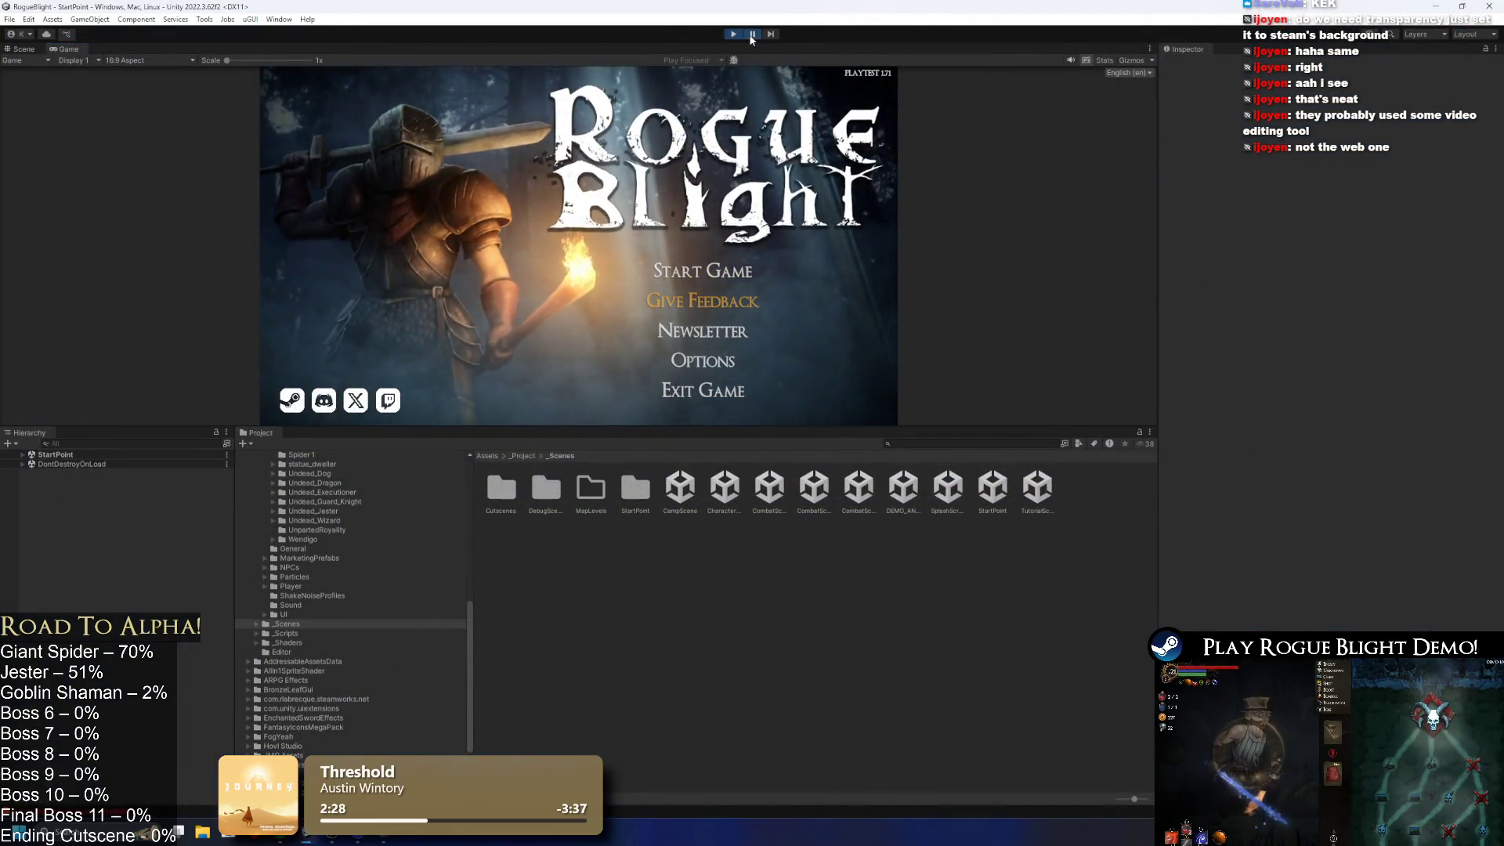
# Step: Pause and resume the game, then load the first save slot from Start Game
pyautogui.click(751, 34)
pyautogui.click(70, 47)
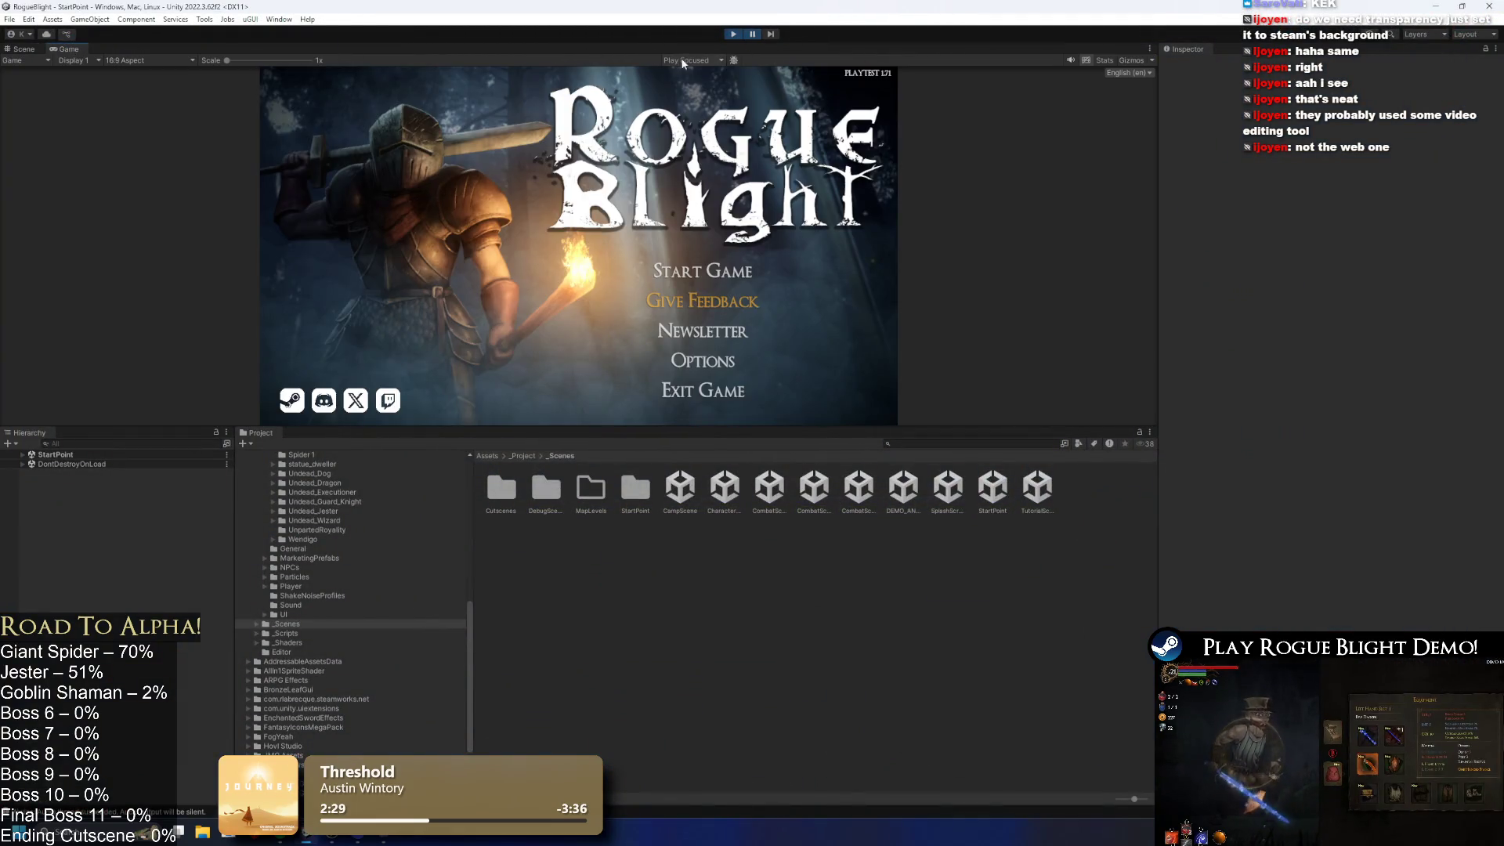
pyautogui.click(753, 35)
pyautogui.click(1008, 486)
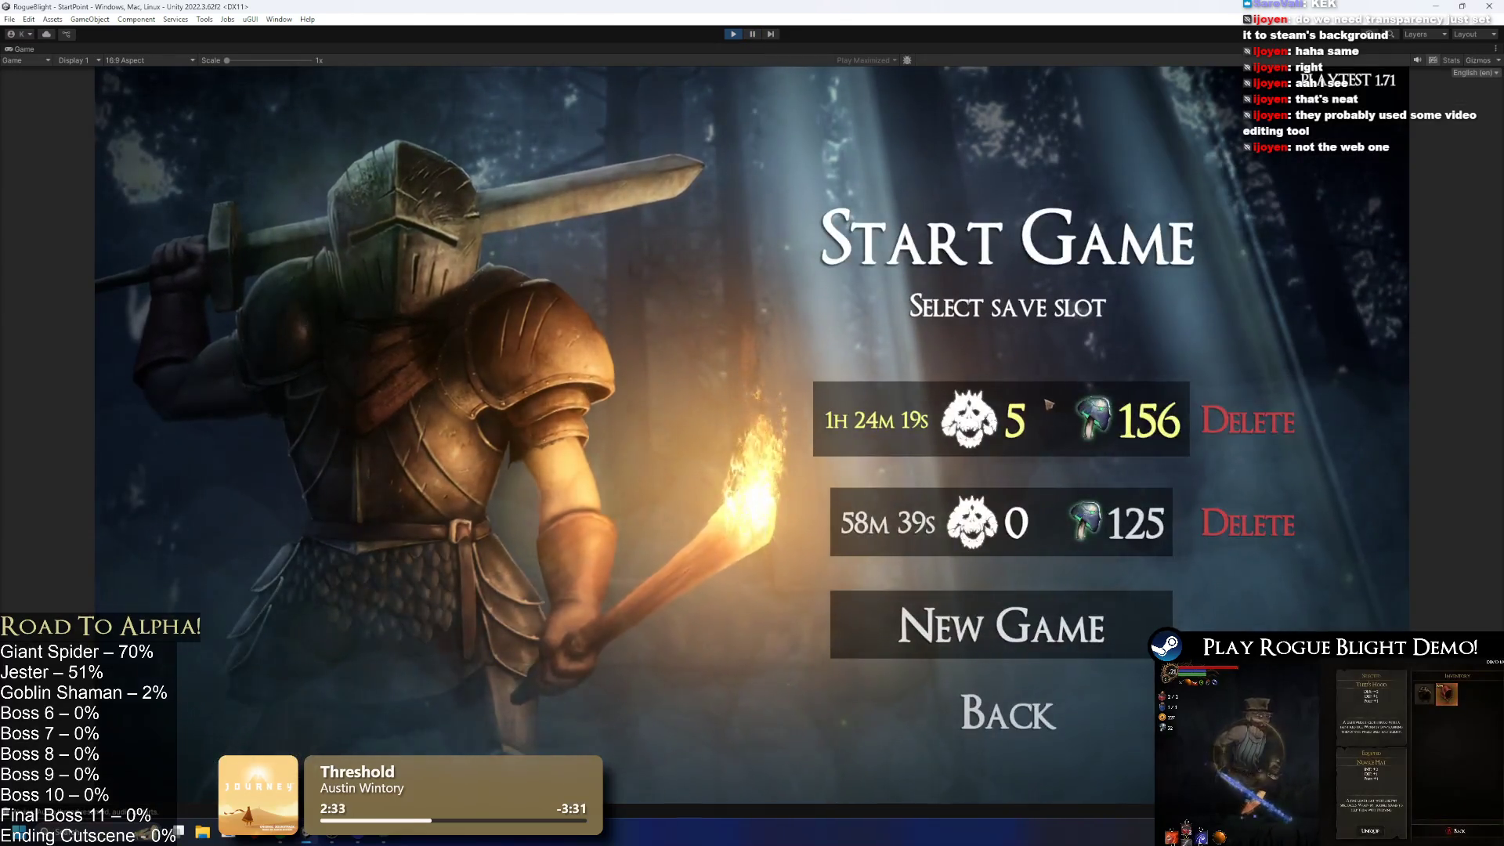
pyautogui.click(1048, 404)
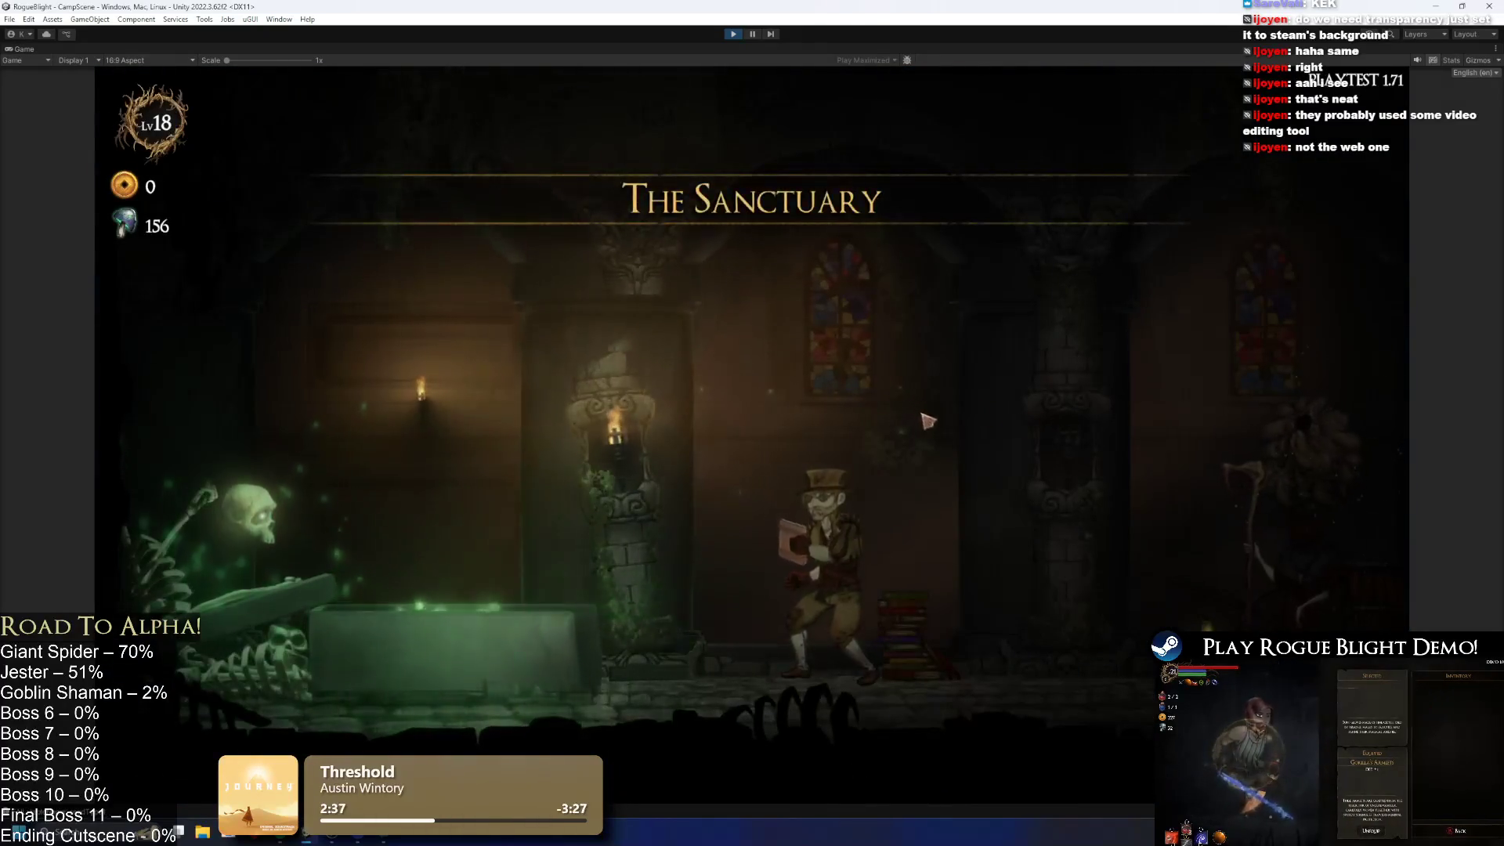
# Step: Walk to the cart merchant and start a difficulty-5 Story Mode map in Waywood Forest
pyautogui.press('d')
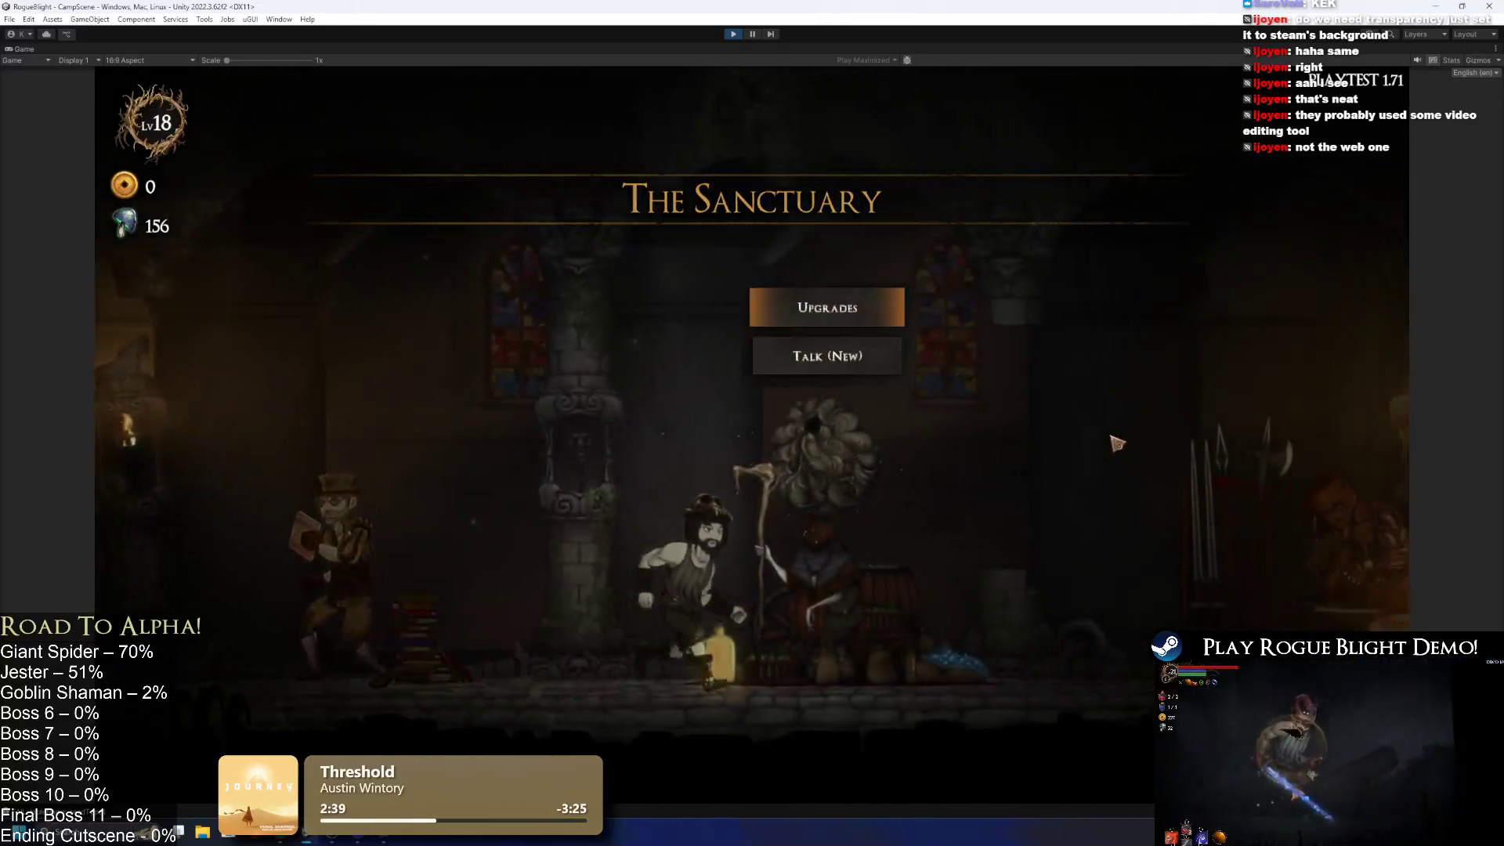
pyautogui.press('d')
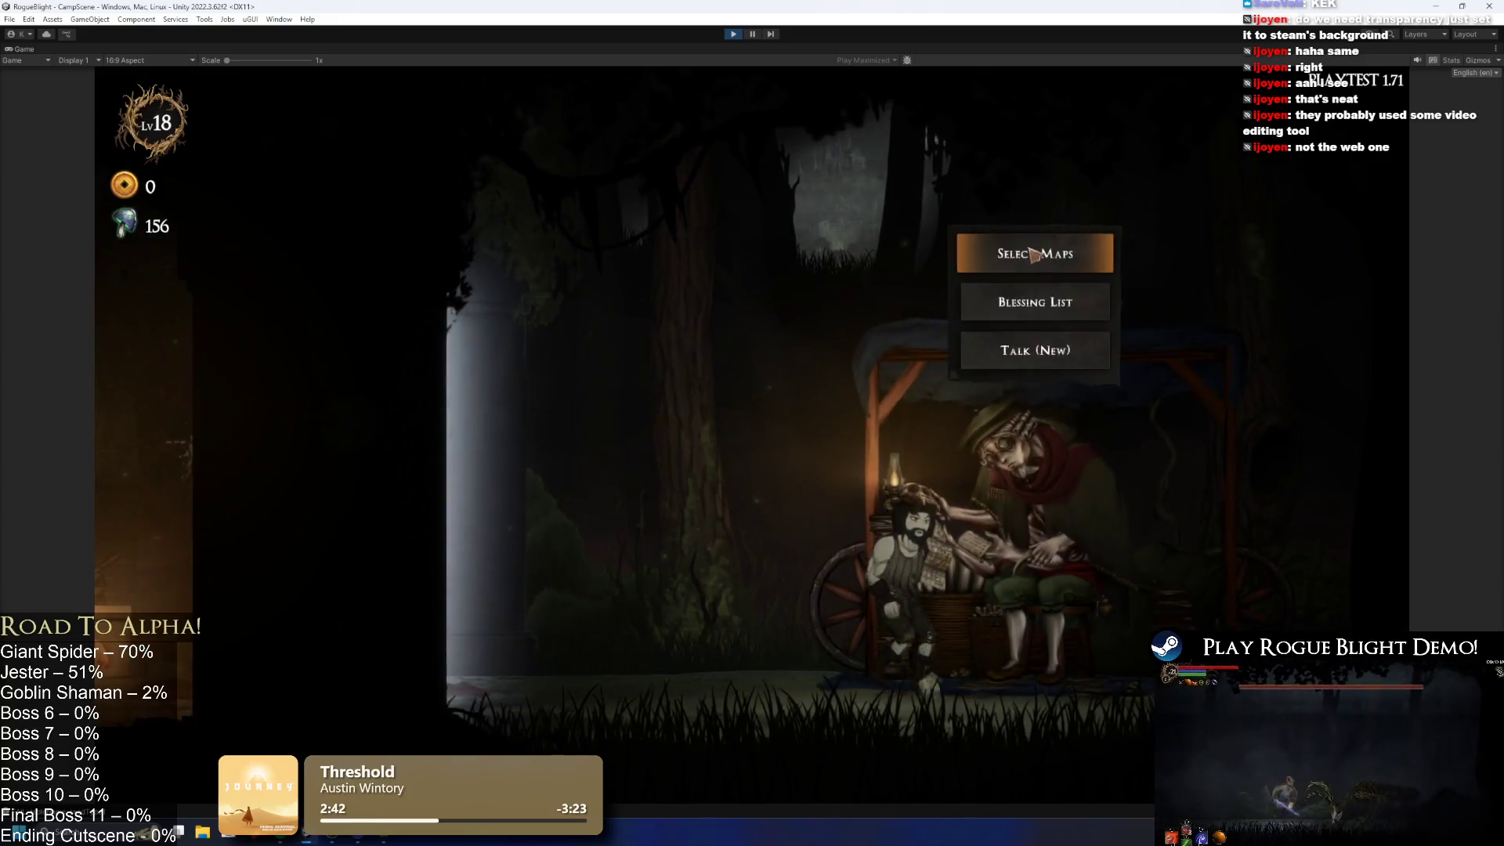
pyautogui.click(1035, 255)
pyautogui.press('Return')
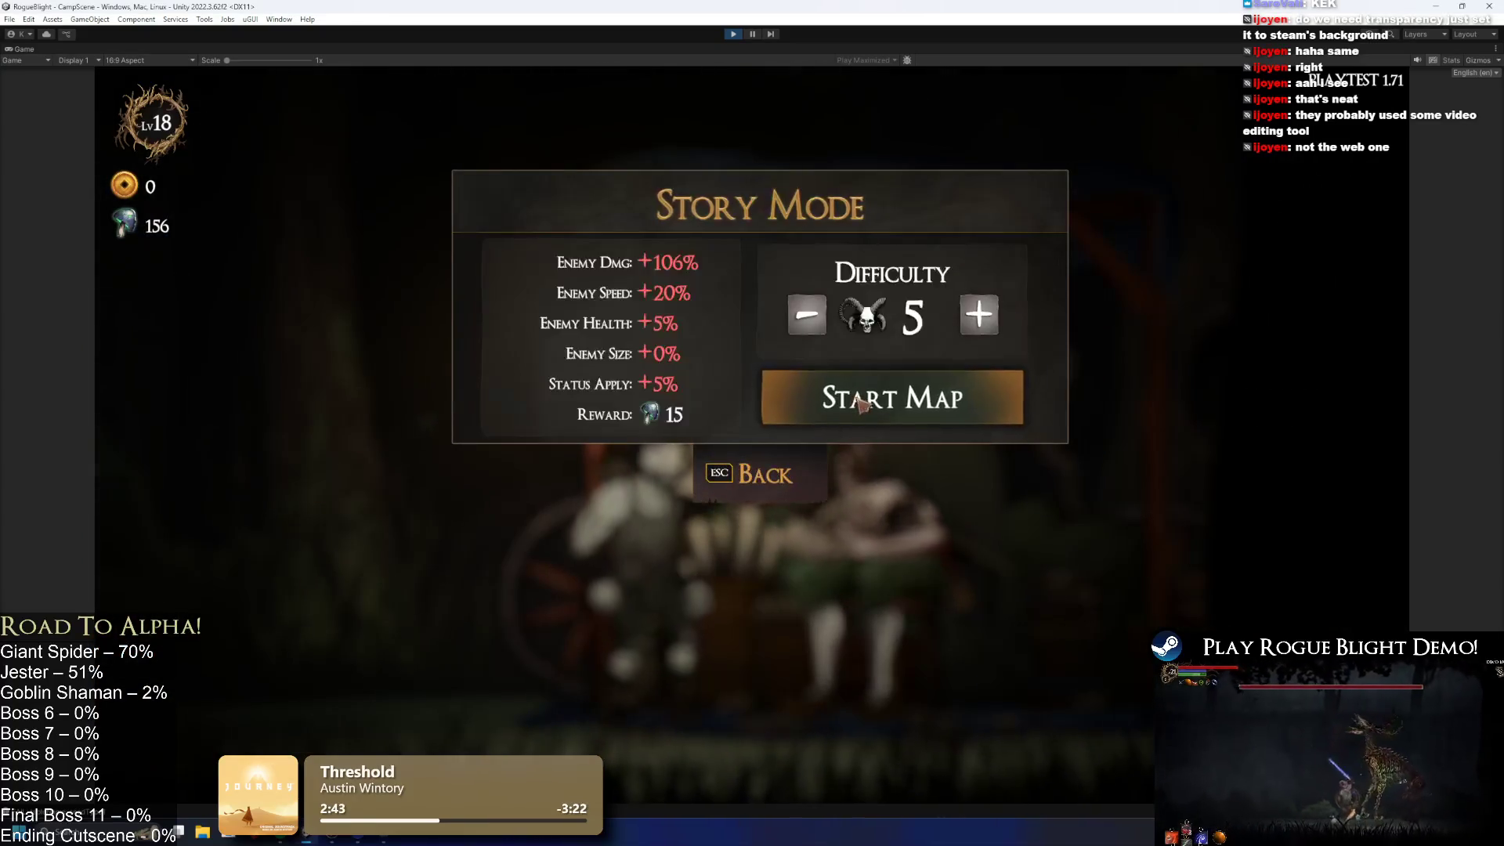
pyautogui.click(885, 388)
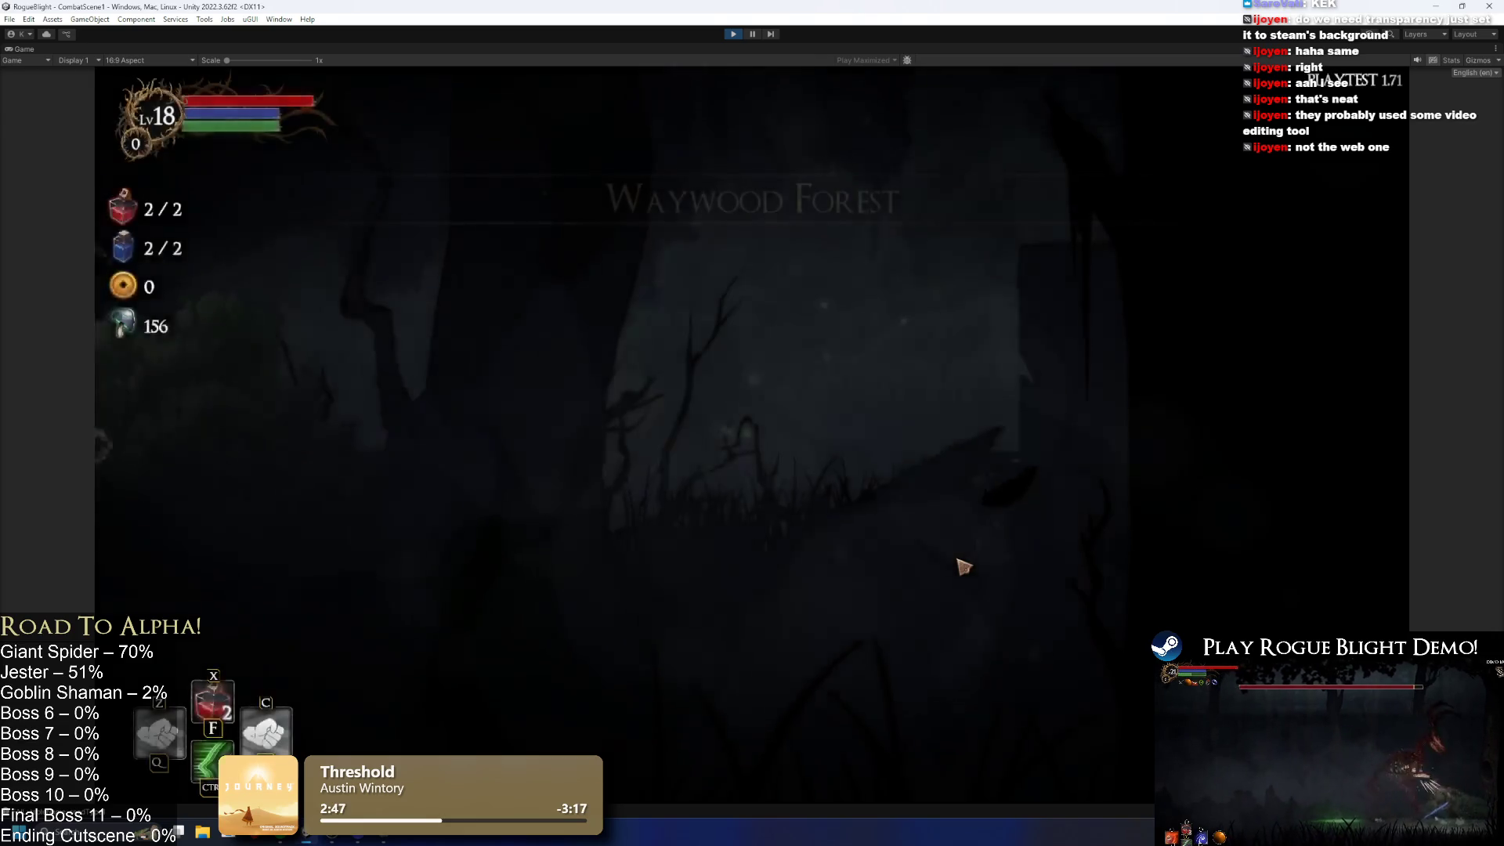
# Step: Confirm the Wooden Sword, enable the enemy-health-1 cheat, and defeat the shaman, collecting all loot
pyautogui.click(828, 417)
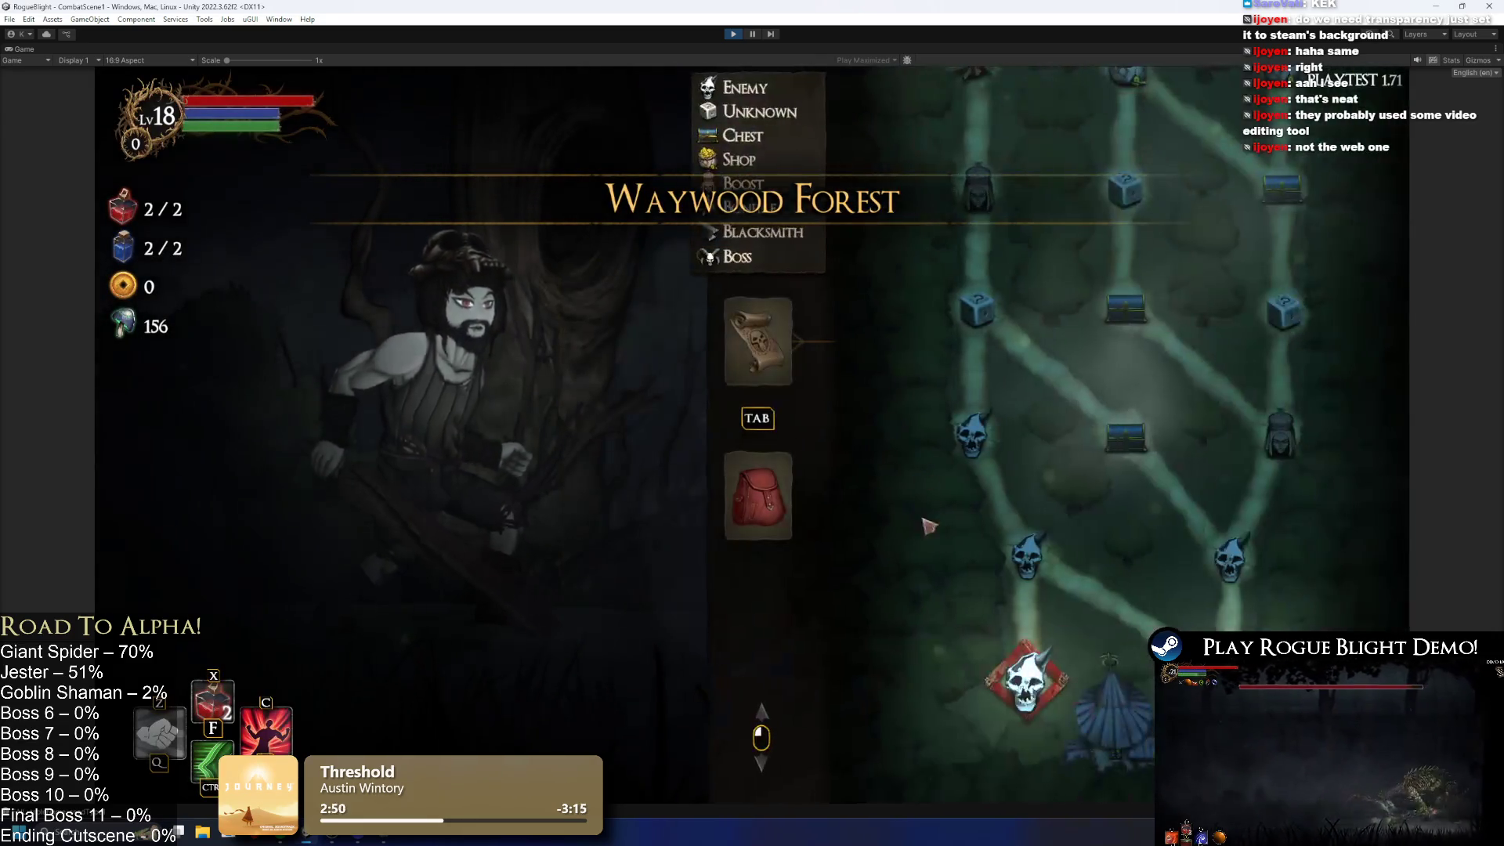
pyautogui.press('Tab')
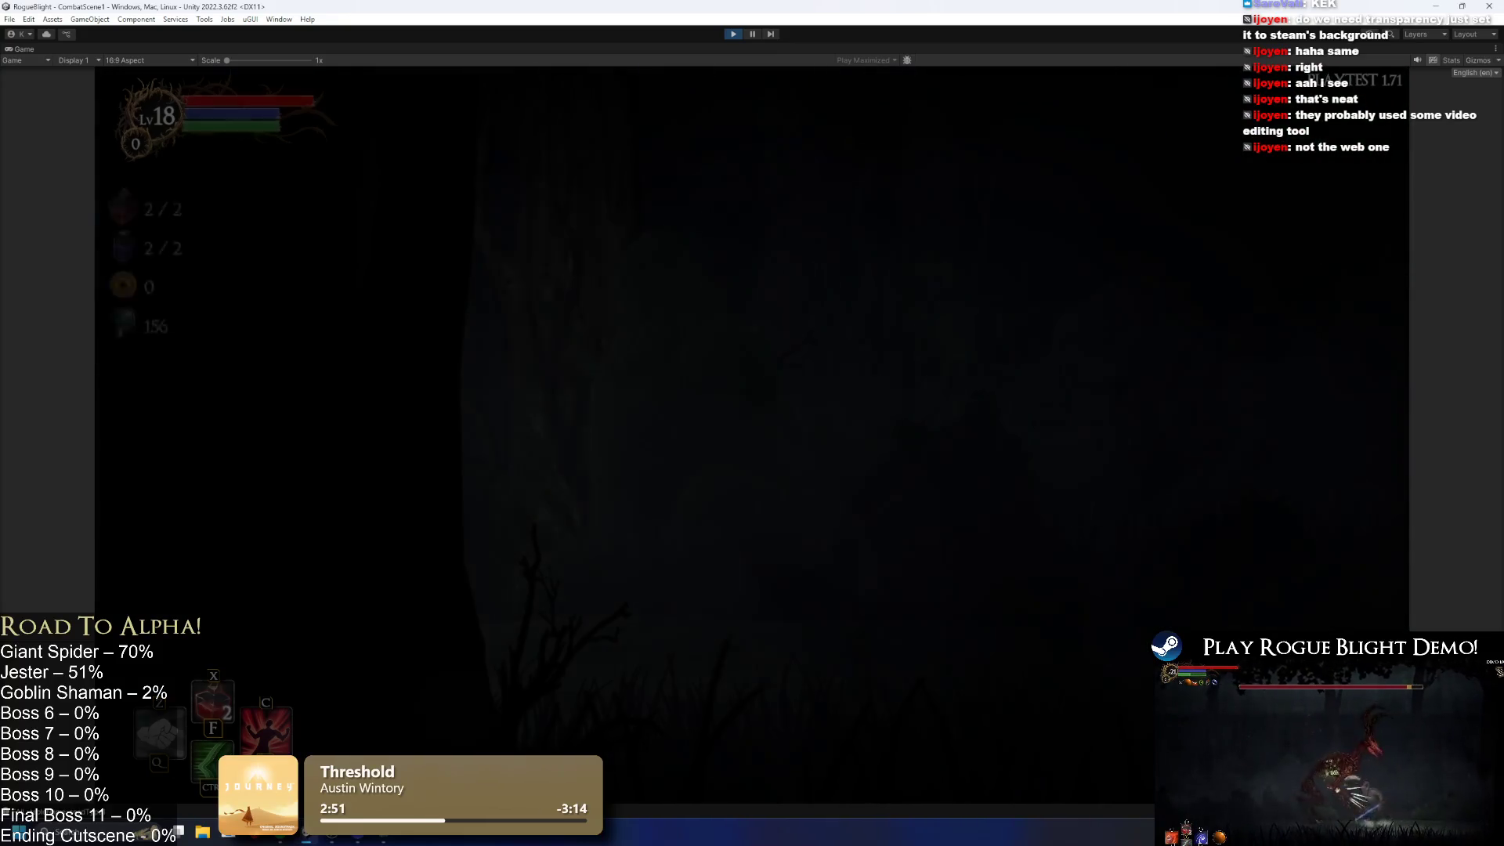
pyautogui.press('F1')
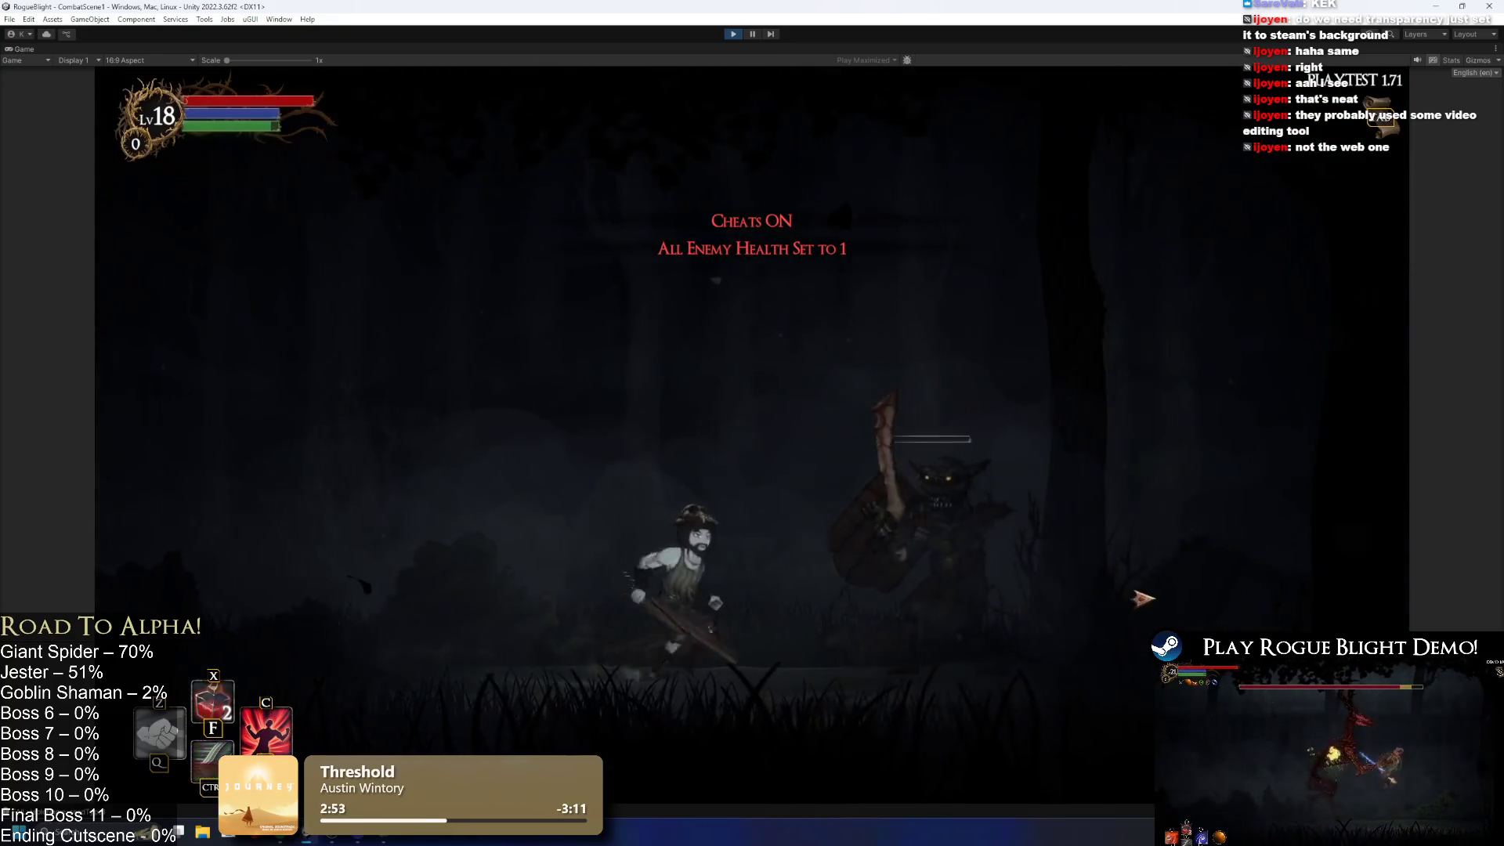
pyautogui.click(978, 683)
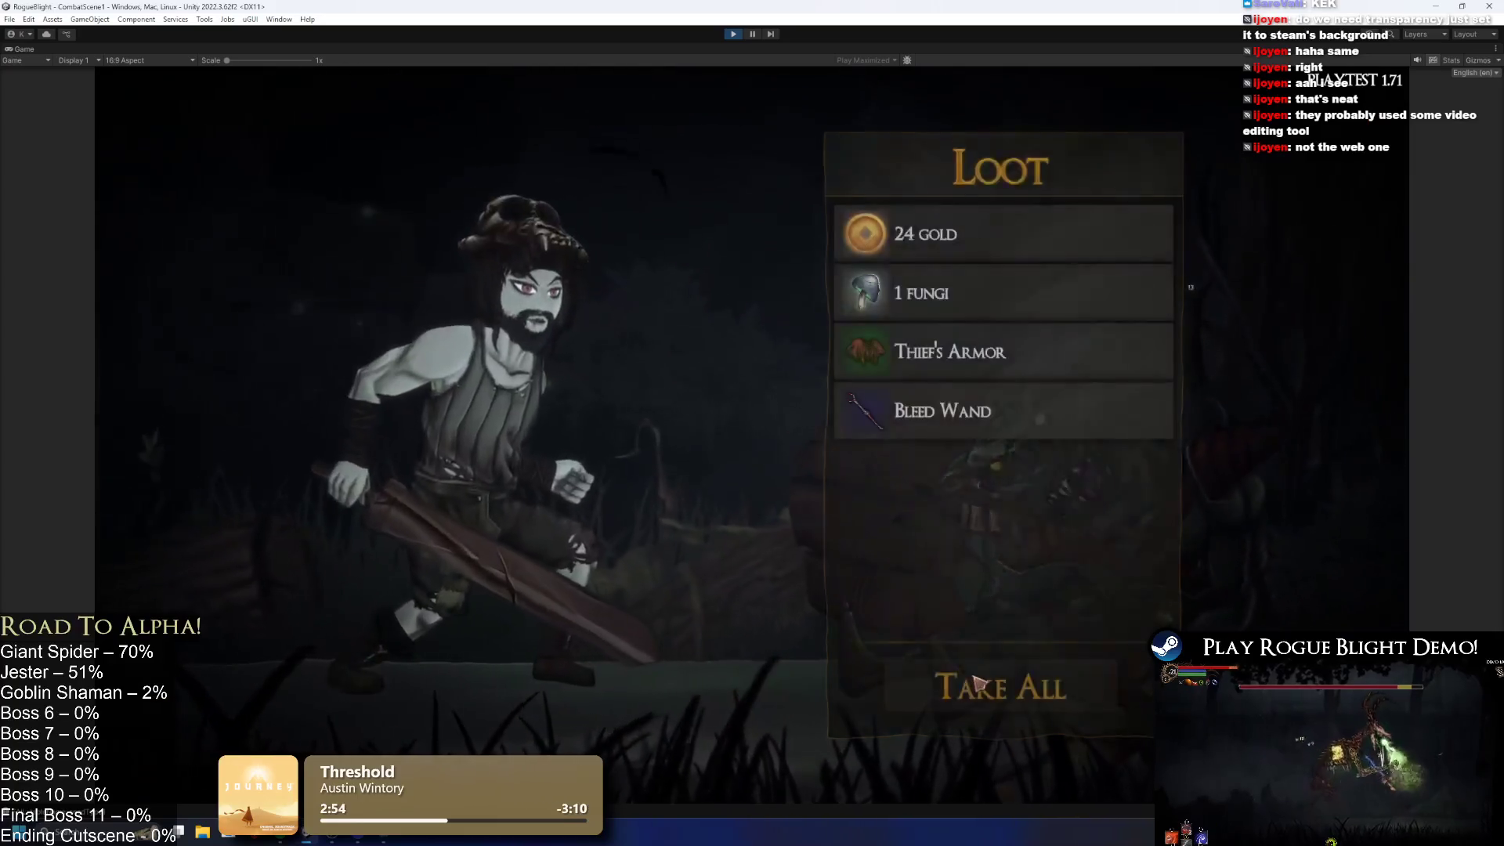
pyautogui.click(977, 683)
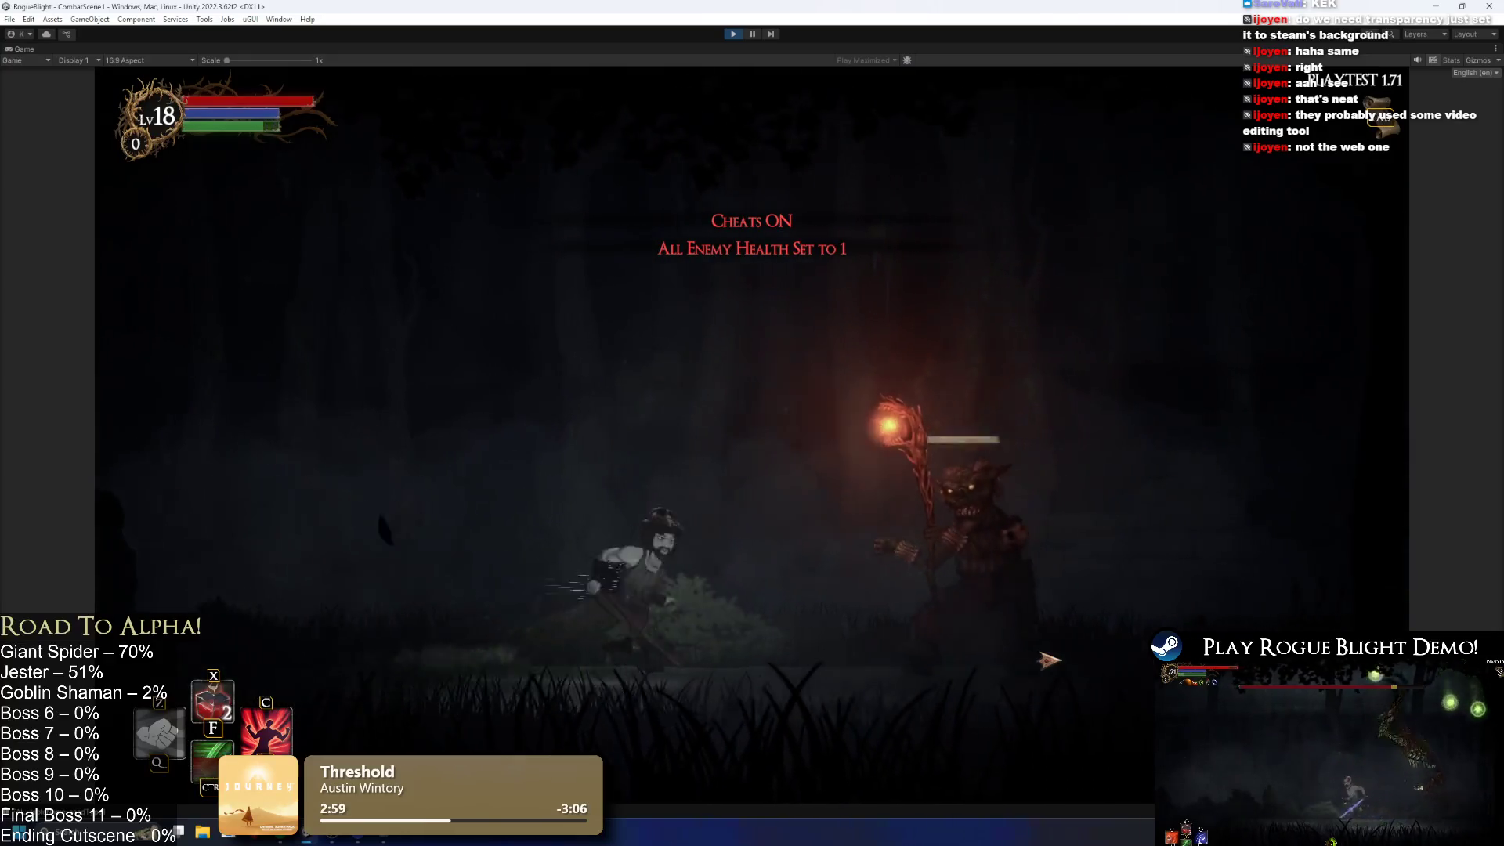
pyautogui.click(1046, 661)
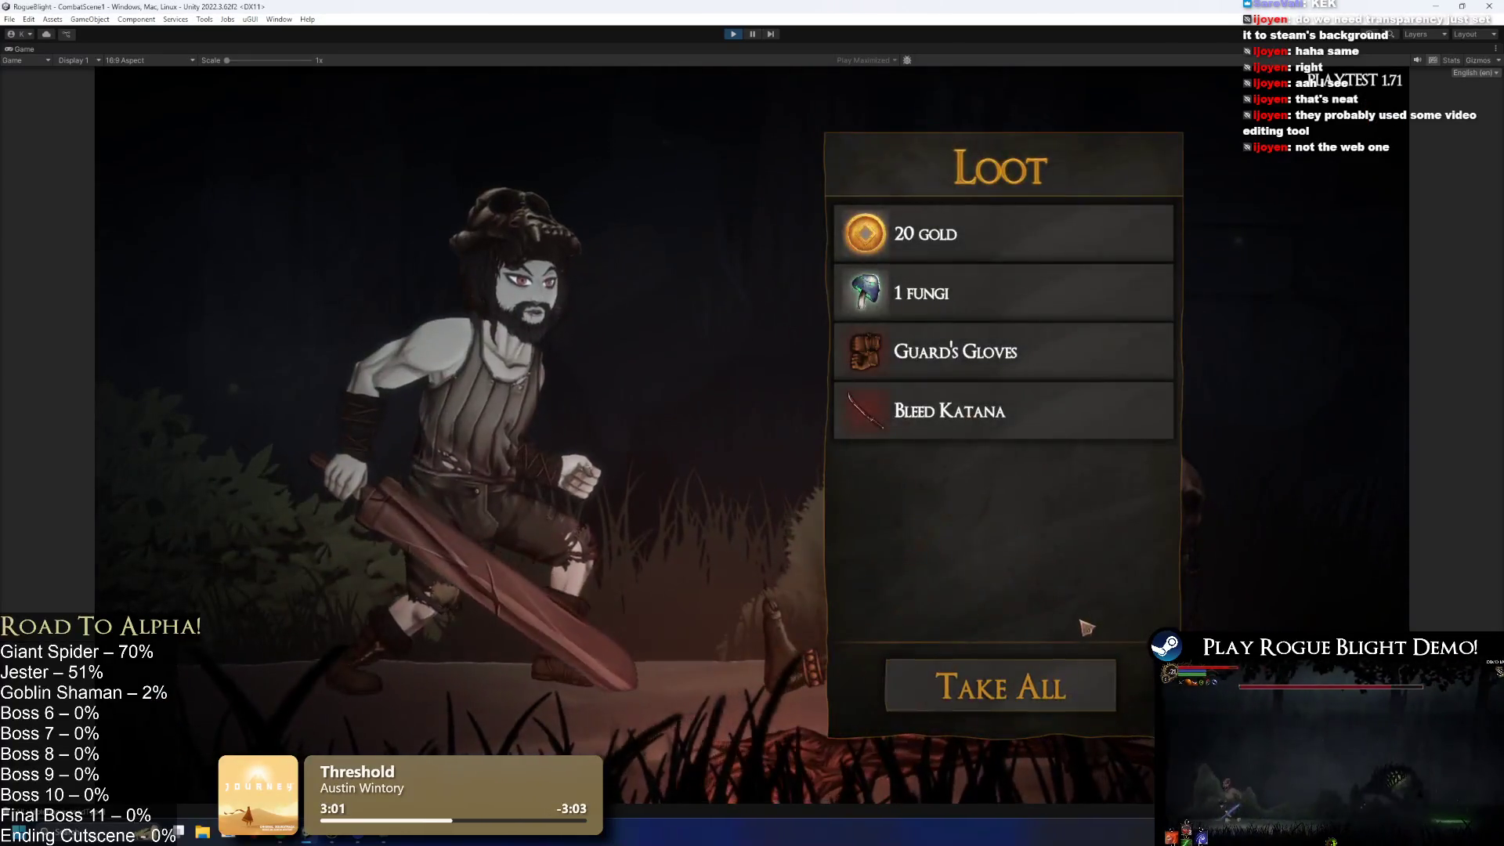
pyautogui.click(1011, 686)
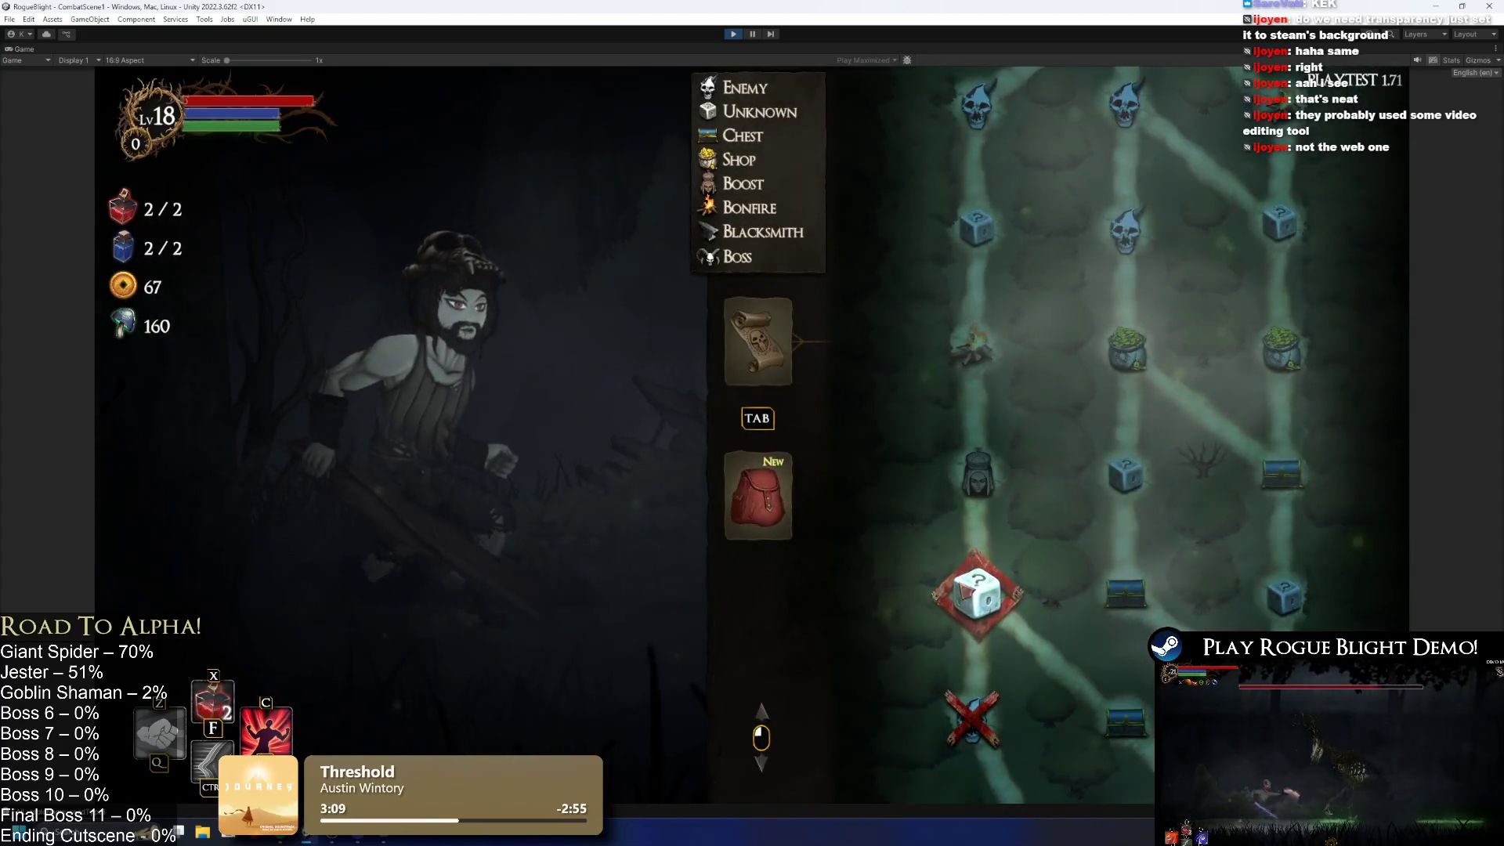
# Step: Travel to the dice node, kill the staff-wielding enemy, and collect its loot
pyautogui.click(974, 587)
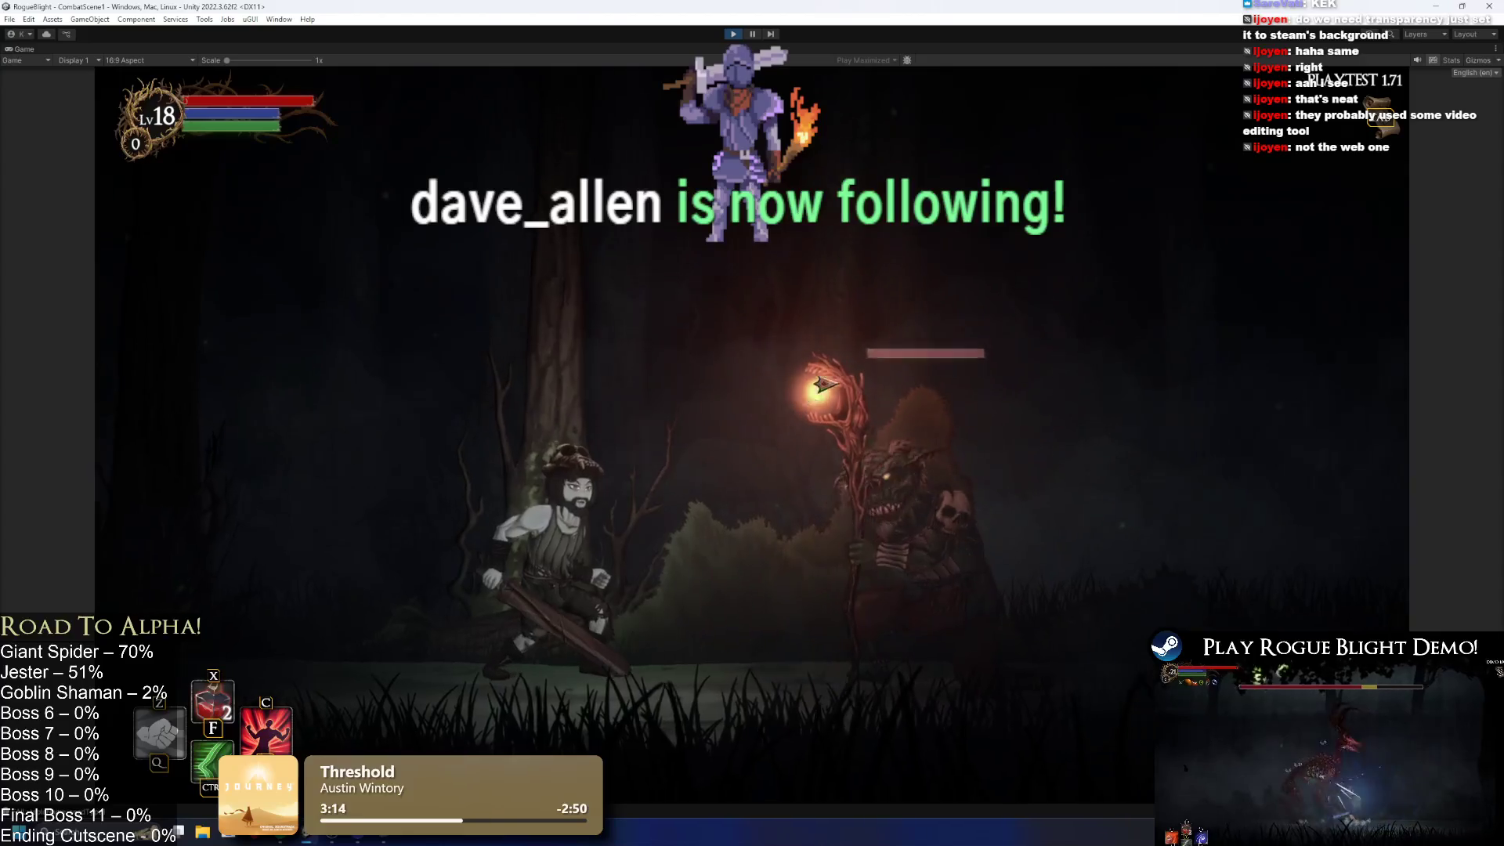
pyautogui.press('Left')
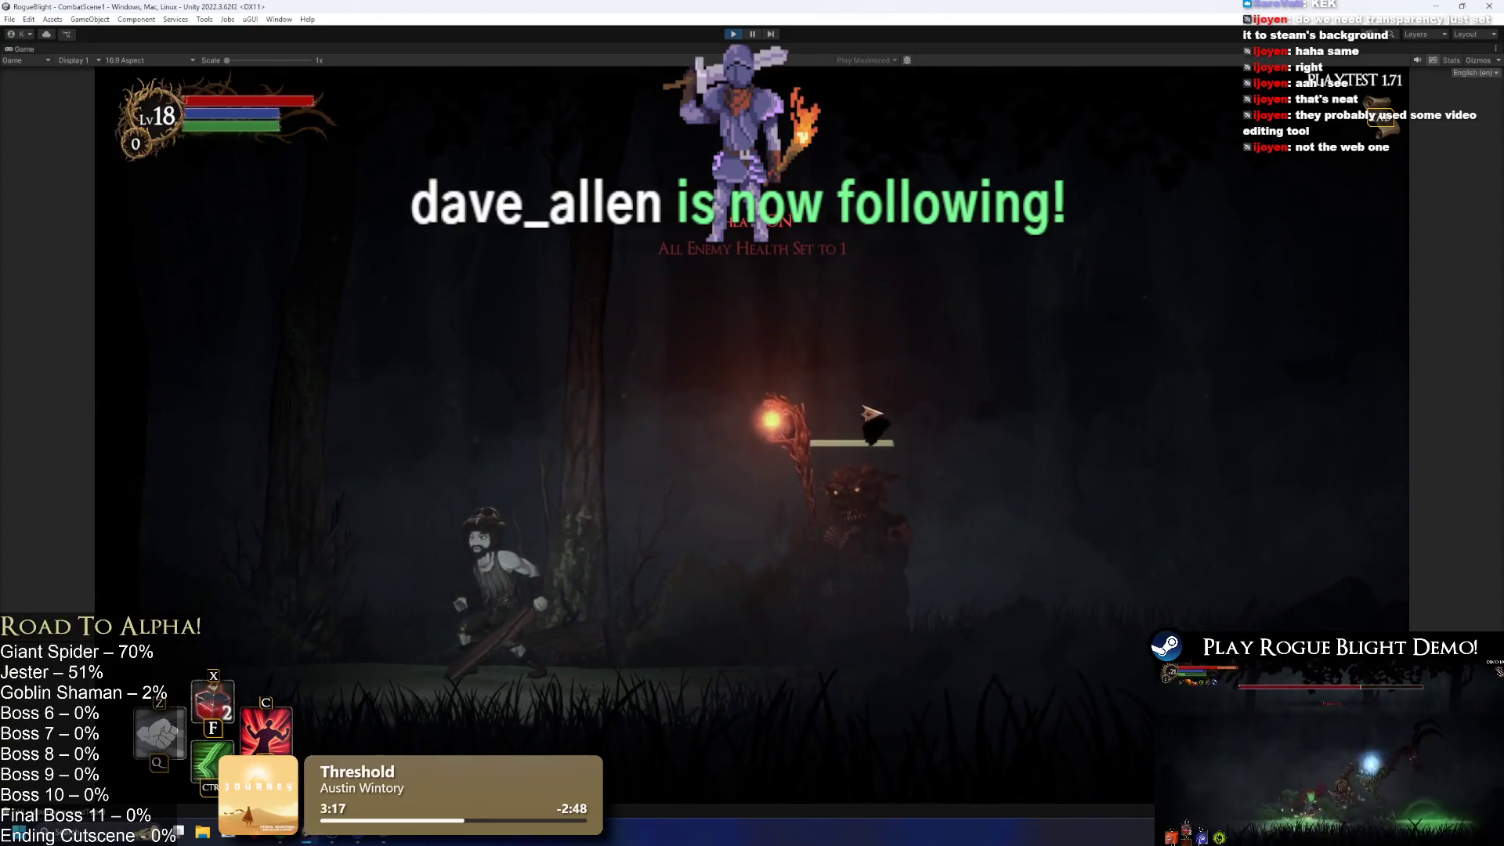
pyautogui.click(872, 413)
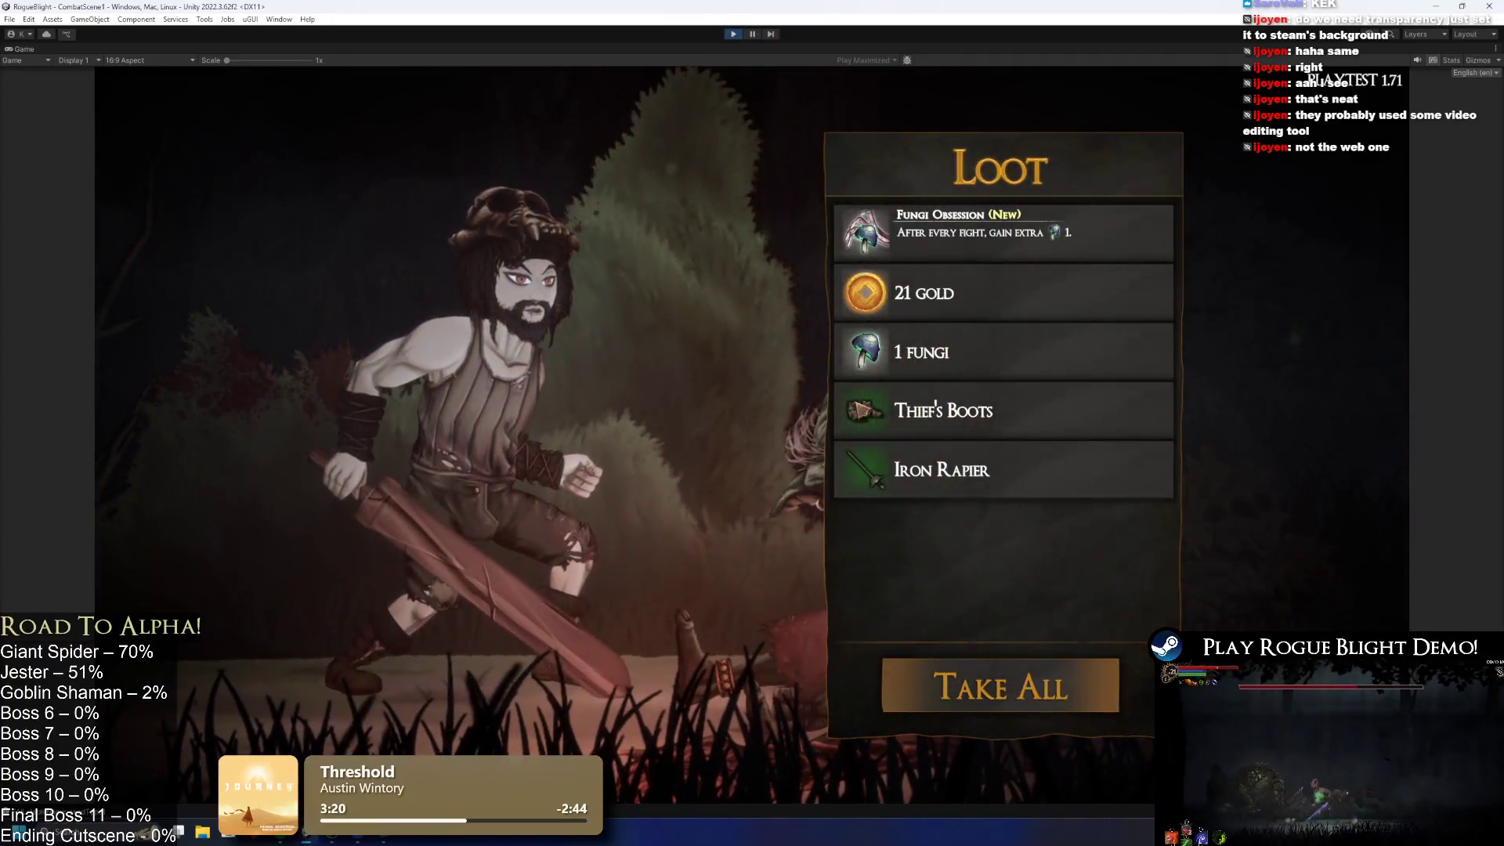
pyautogui.press('space')
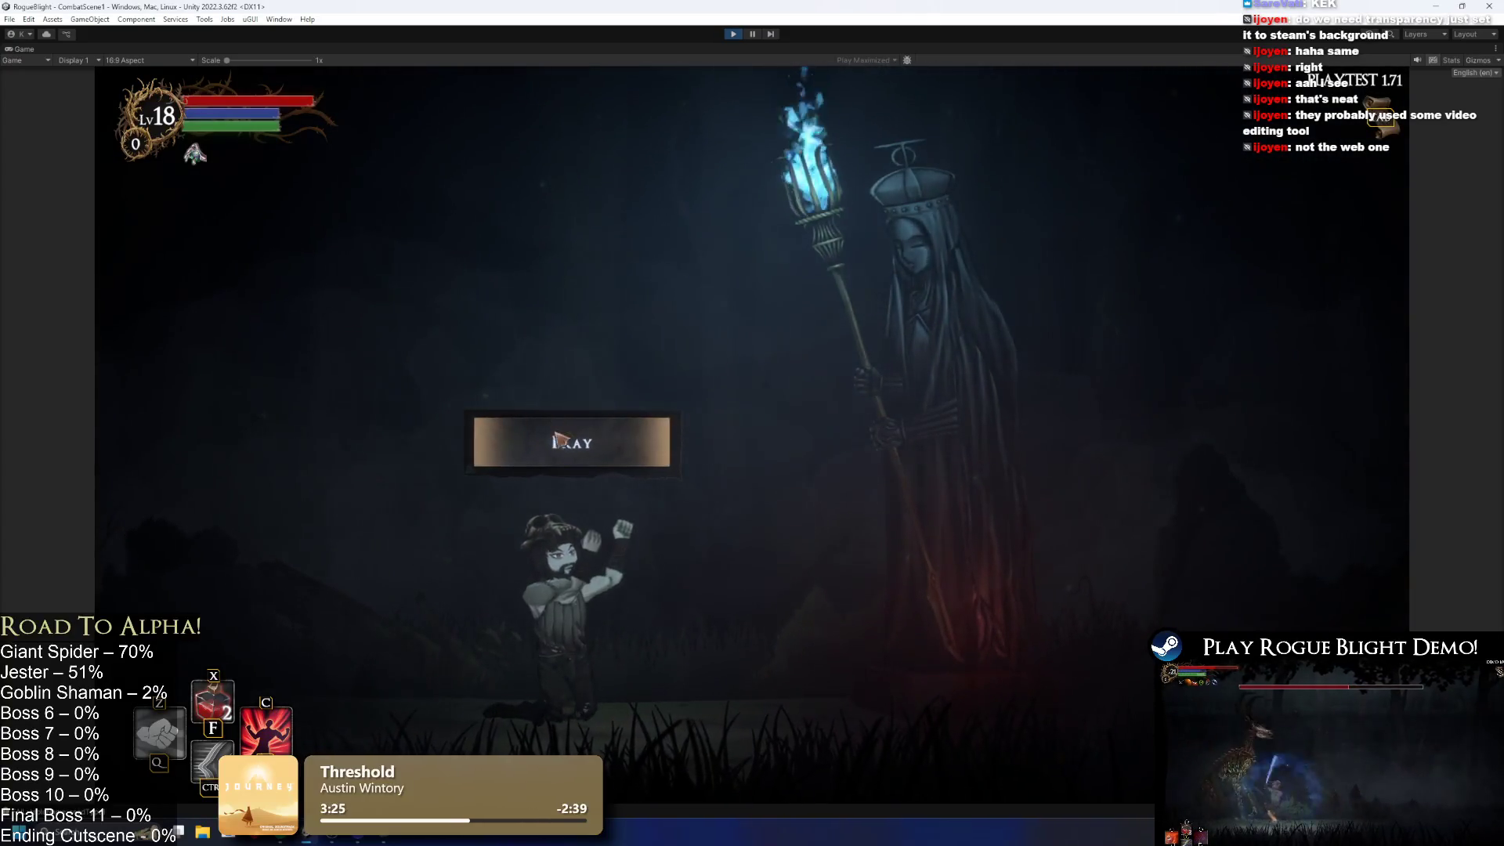
# Step: Take Bonus Health at two statues, then clear the red skull node and take its loot
pyautogui.click(557, 434)
pyautogui.click(752, 388)
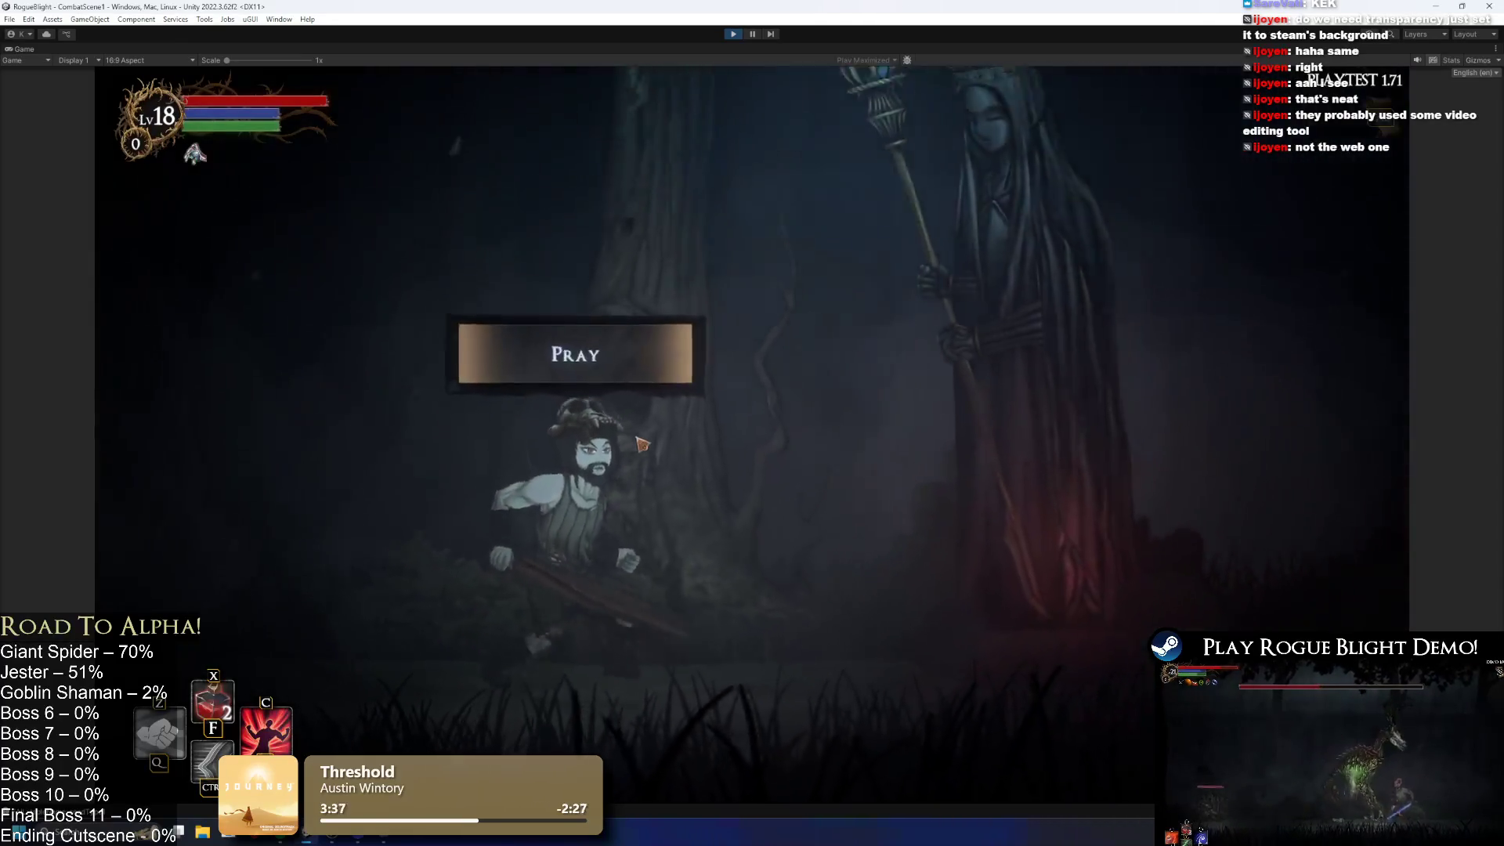
pyautogui.click(614, 451)
pyautogui.click(738, 408)
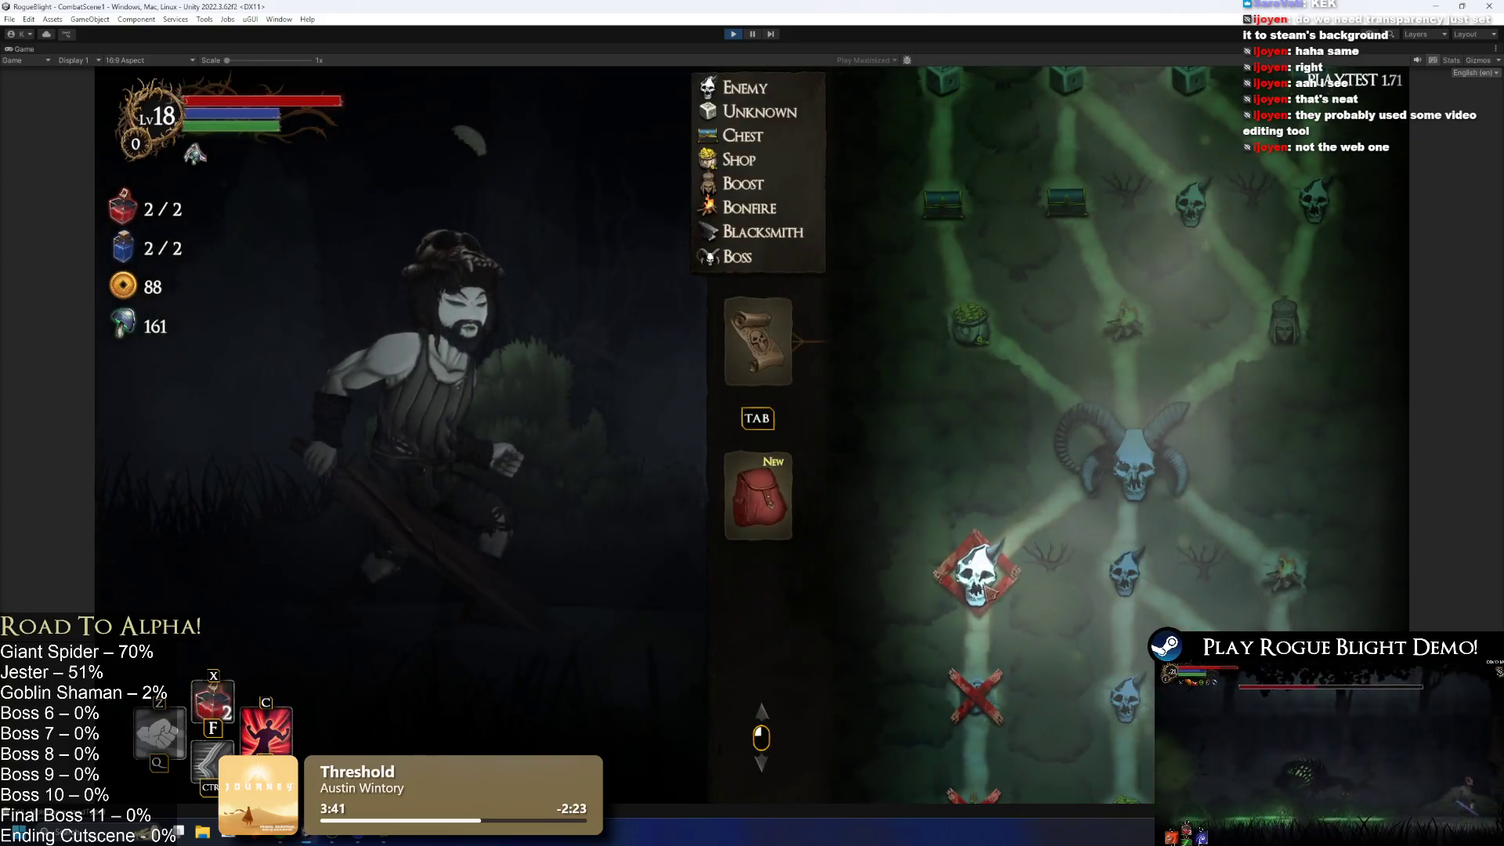
pyautogui.click(944, 559)
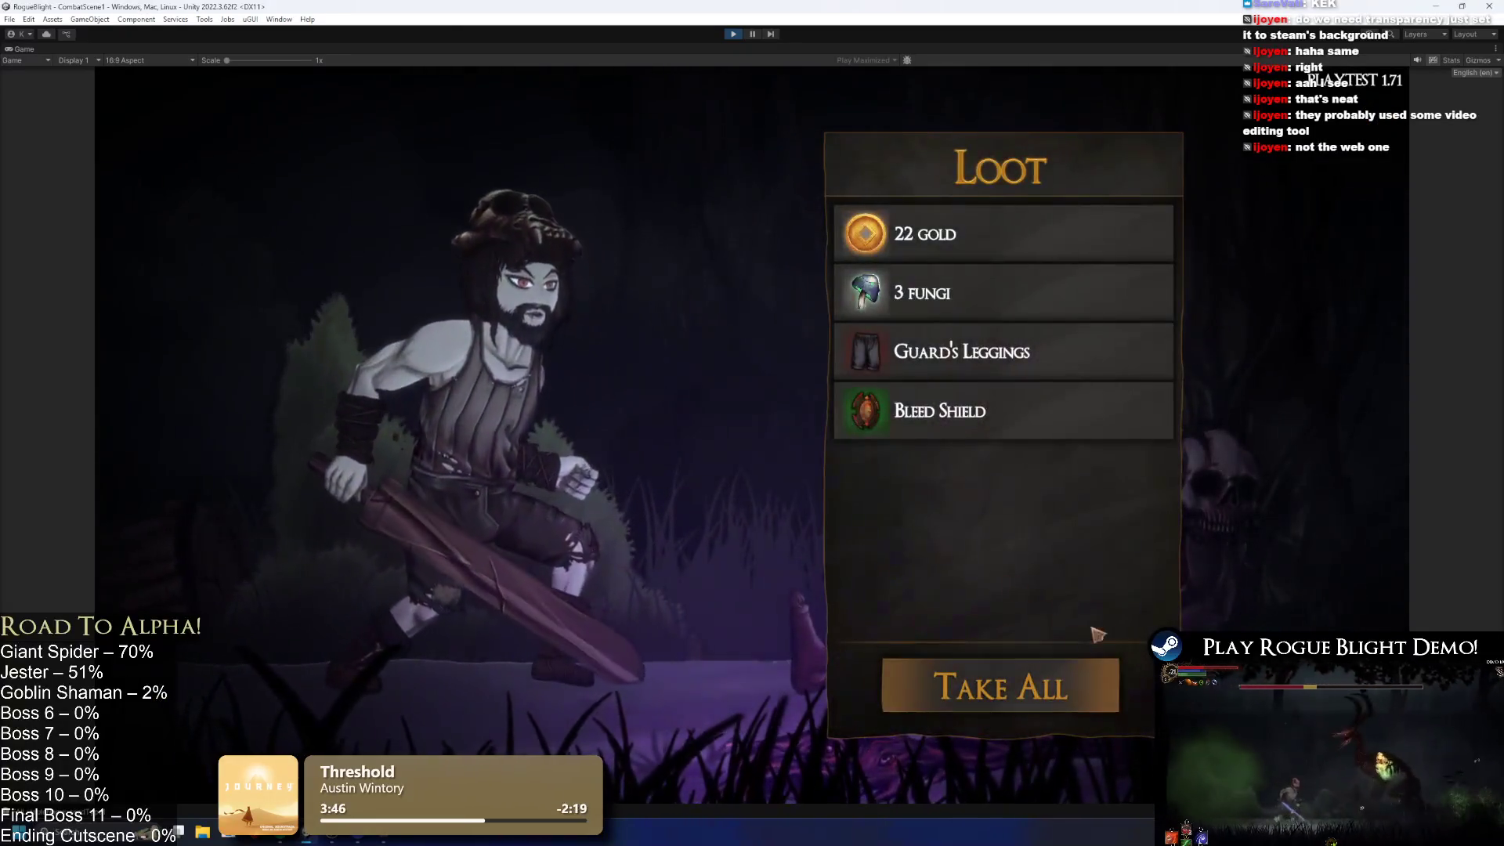
pyautogui.click(1074, 680)
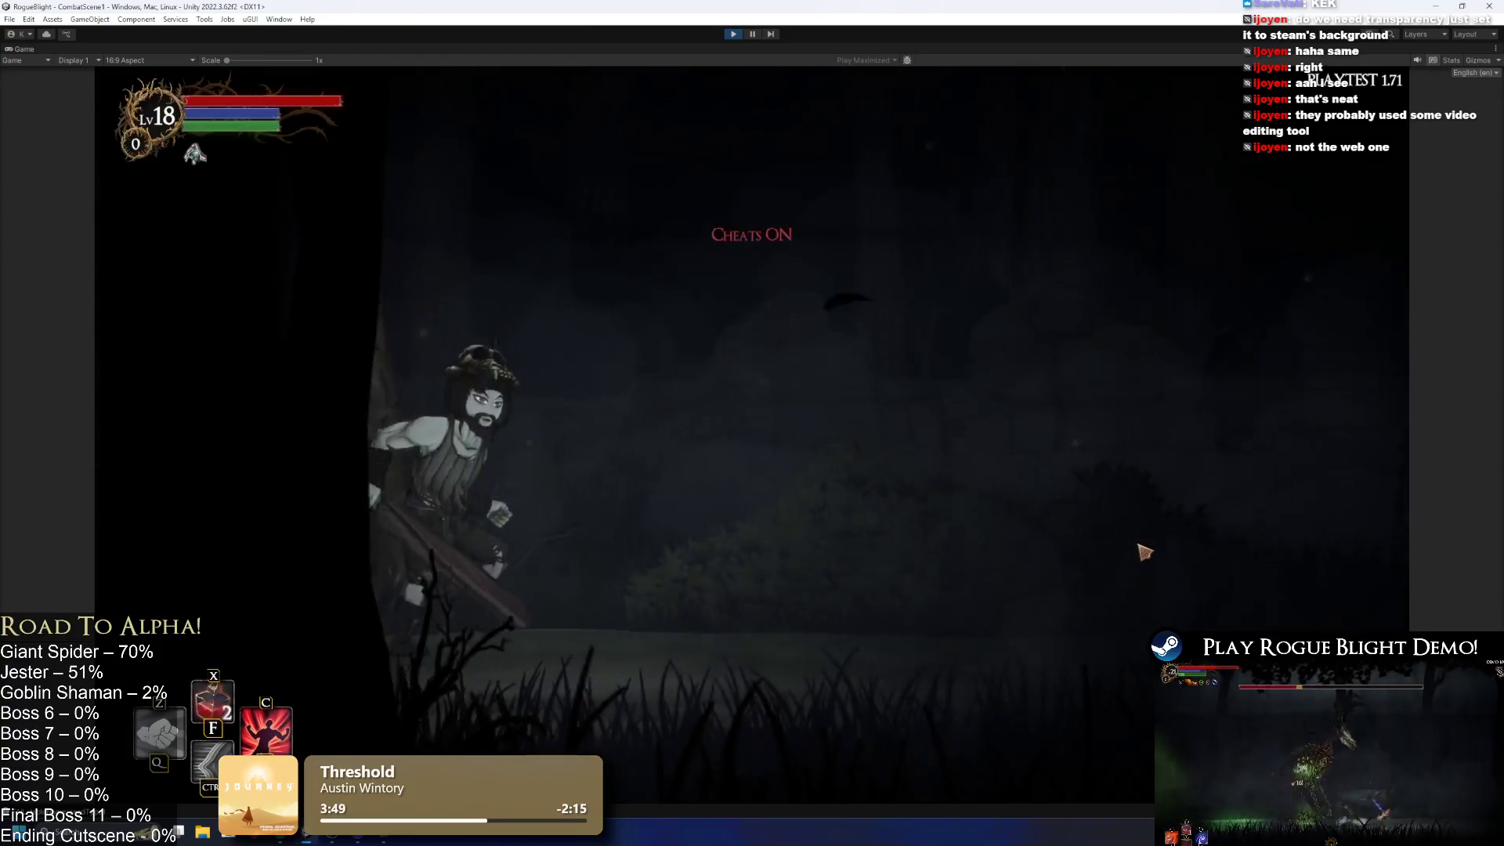
# Step: Beat the skeletal beast, accept a health boost, and win the spider fight with cheats, taking loot
pyautogui.press('d')
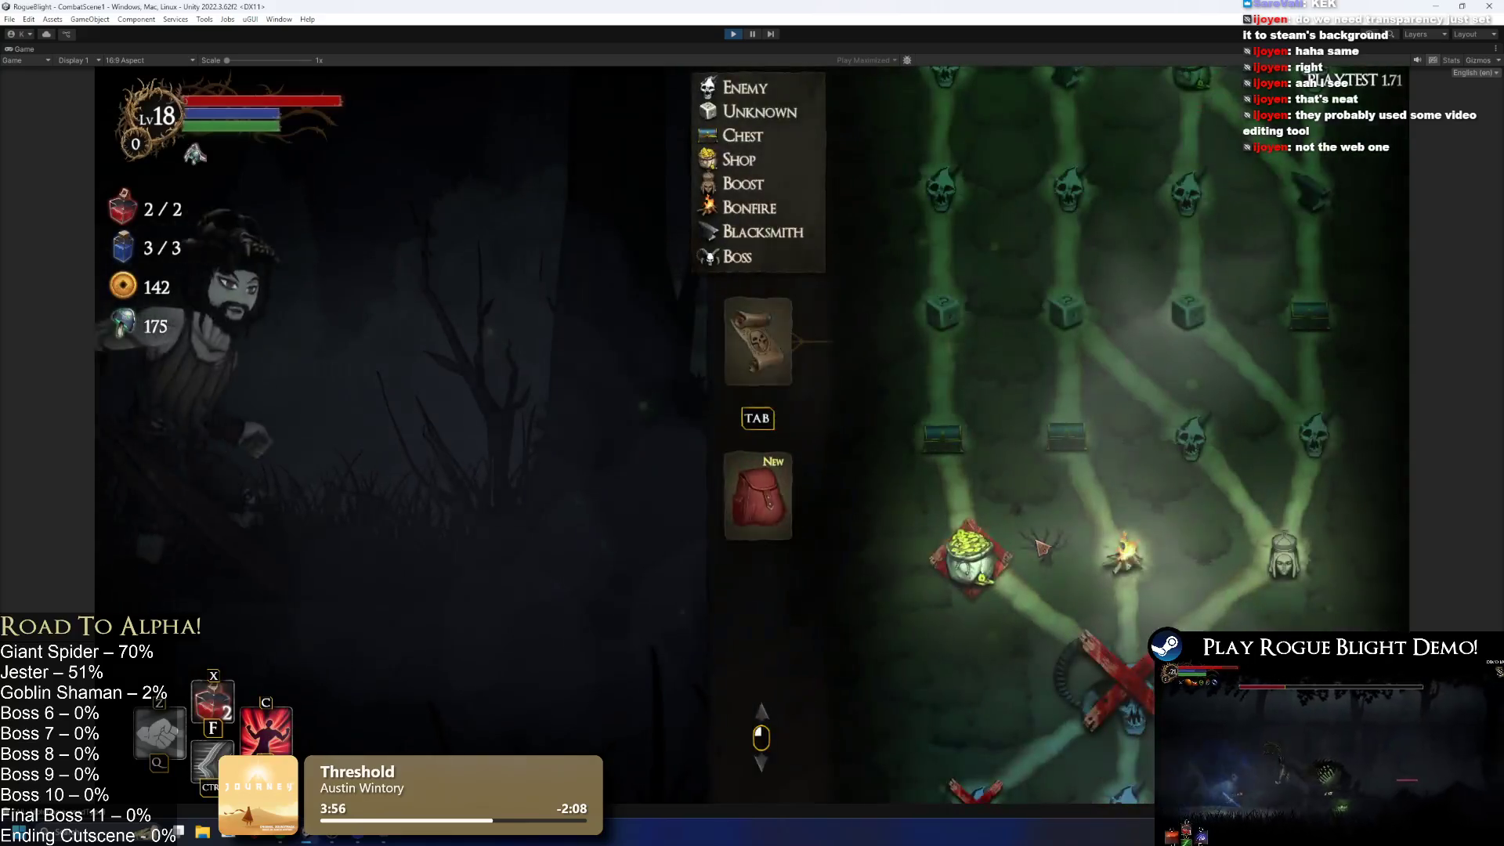
pyautogui.click(1266, 573)
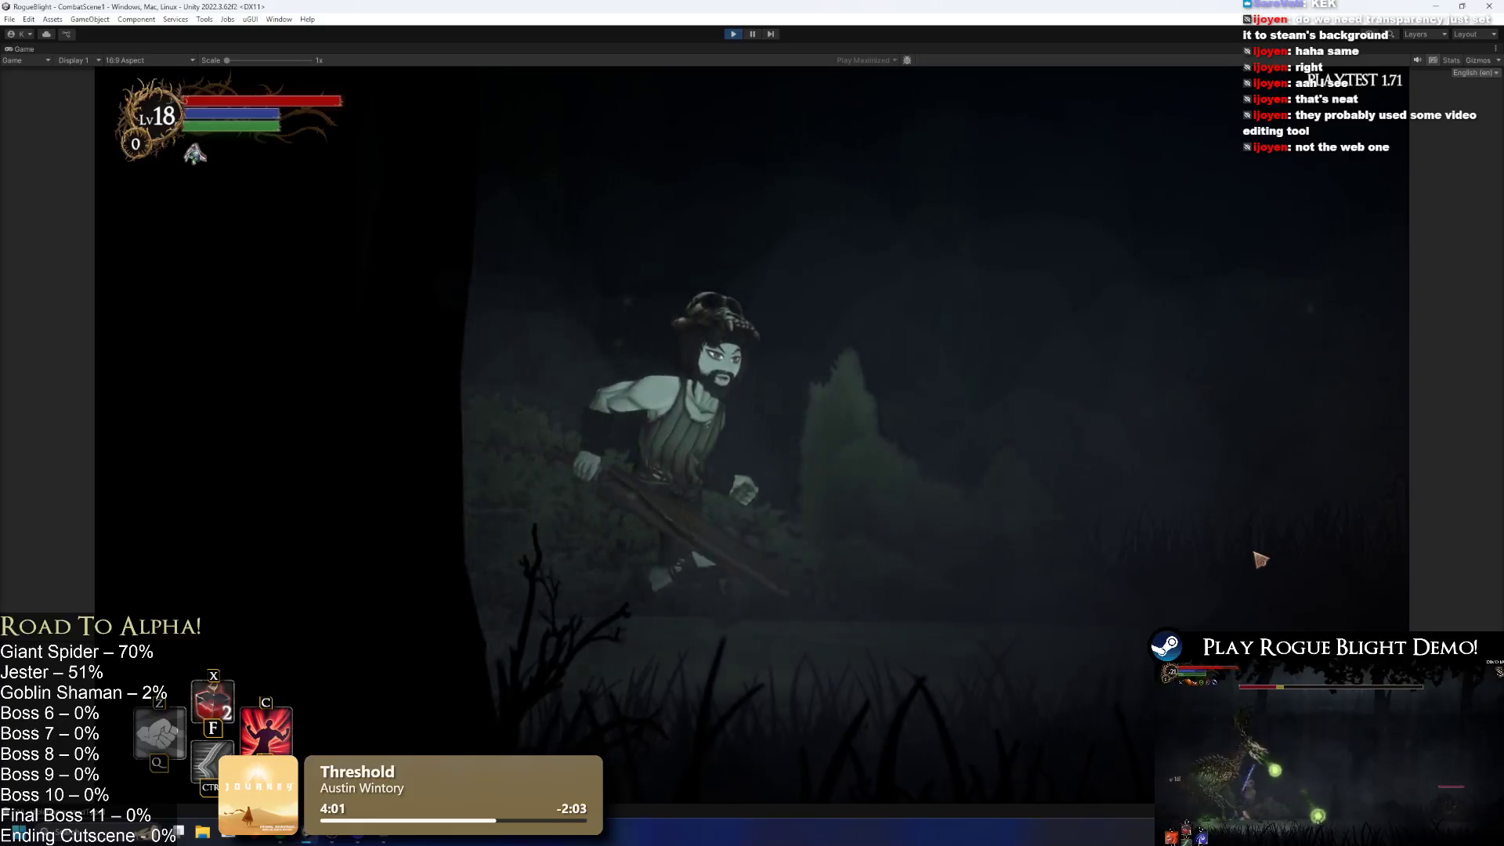
pyautogui.press('Return')
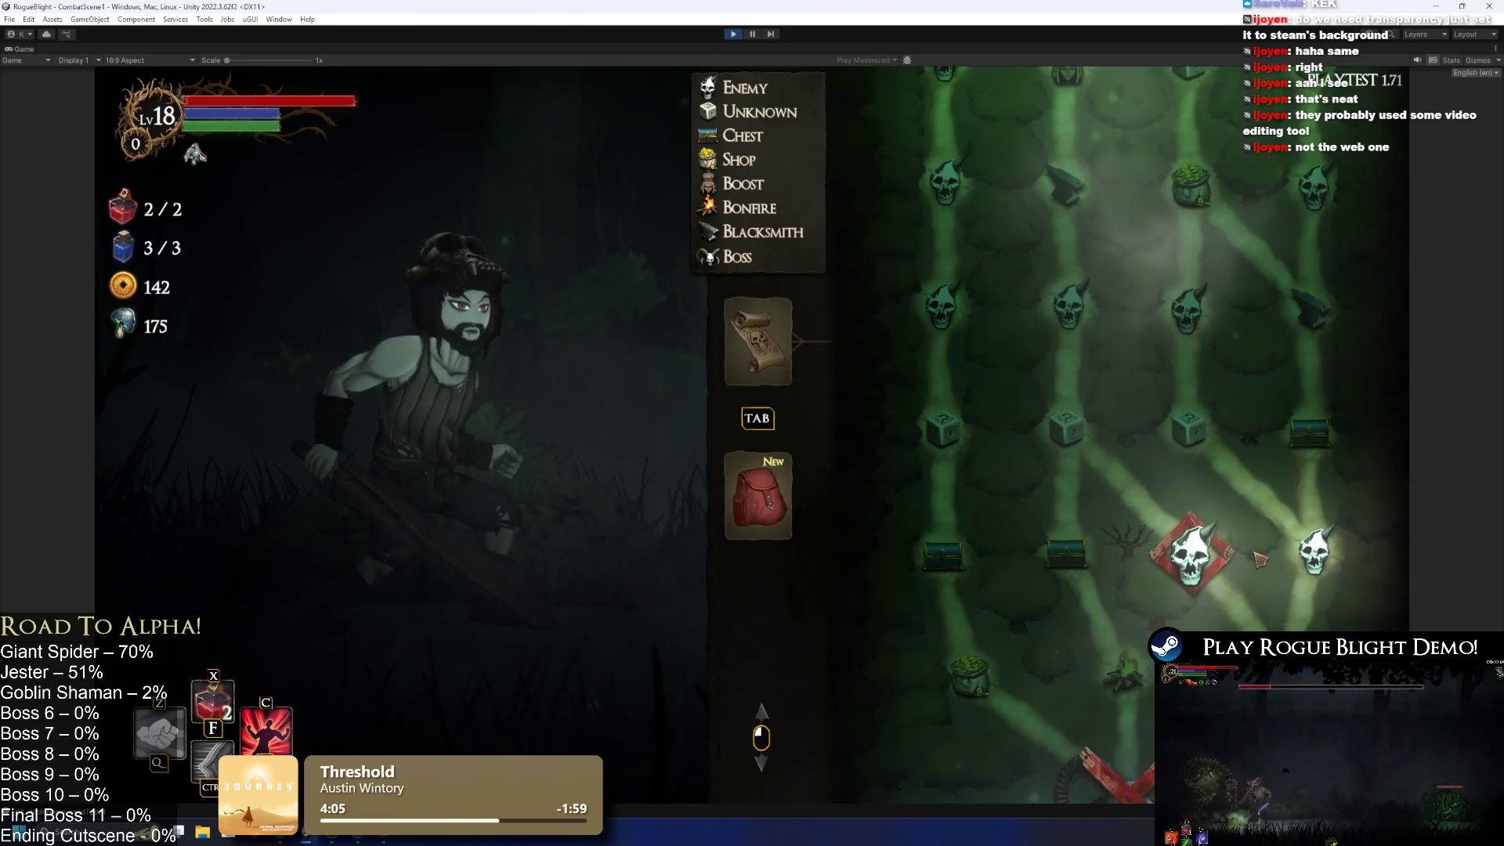
pyautogui.click(1259, 560)
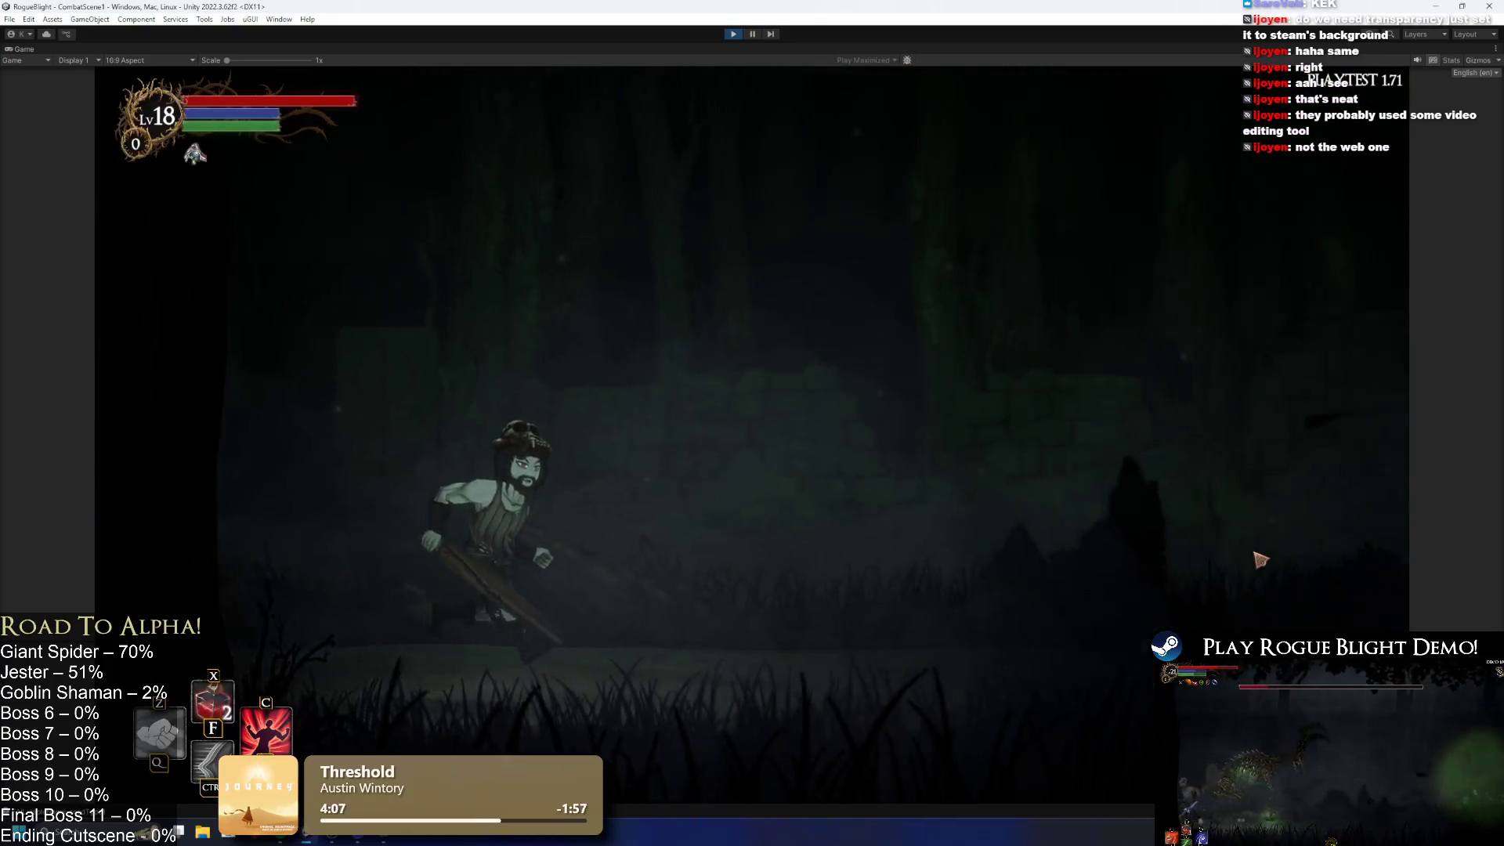
pyautogui.press('F1')
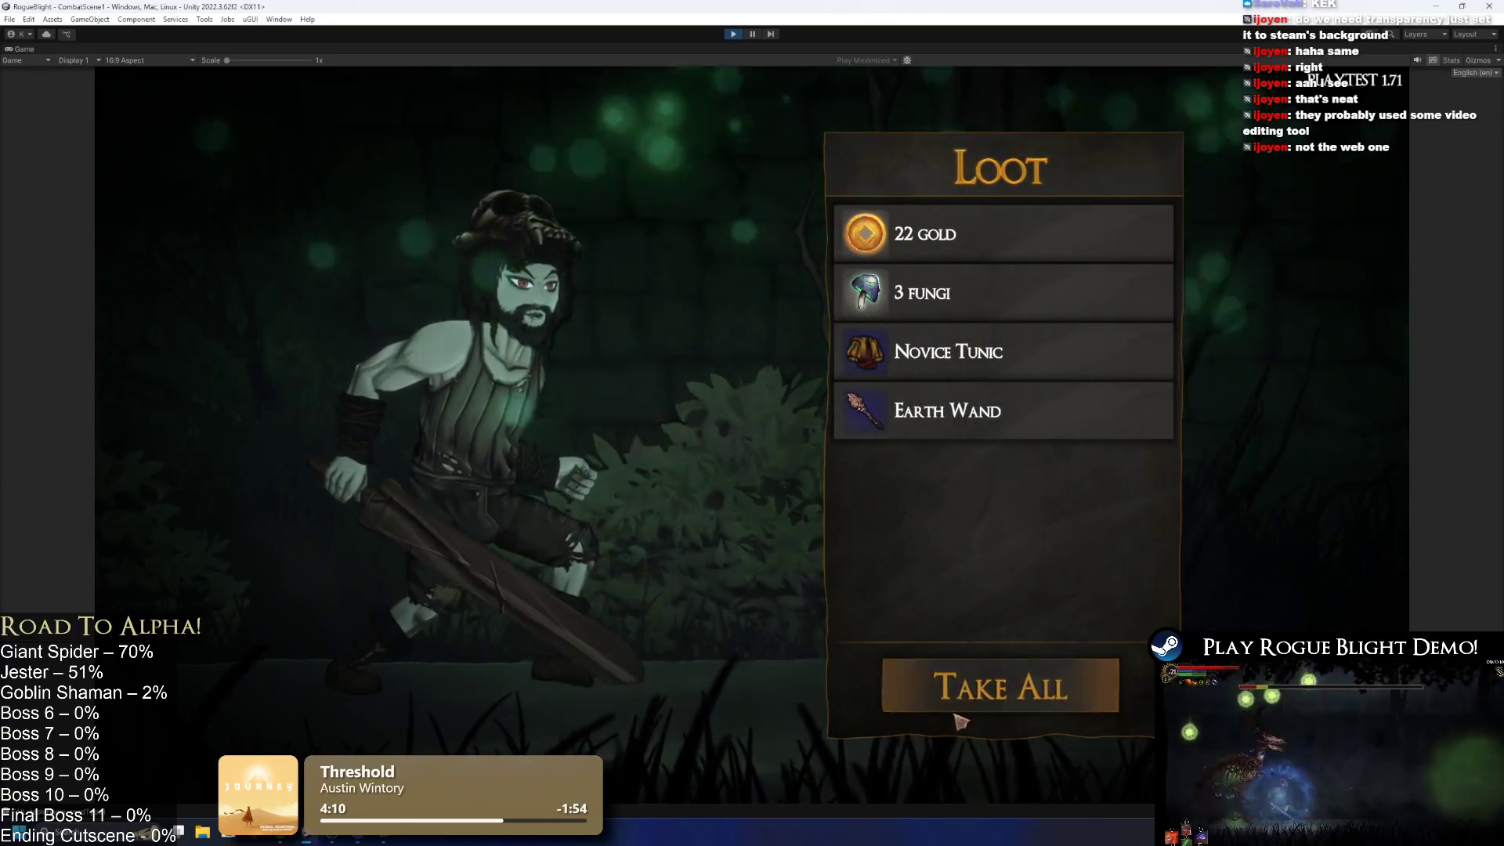
pyautogui.click(992, 678)
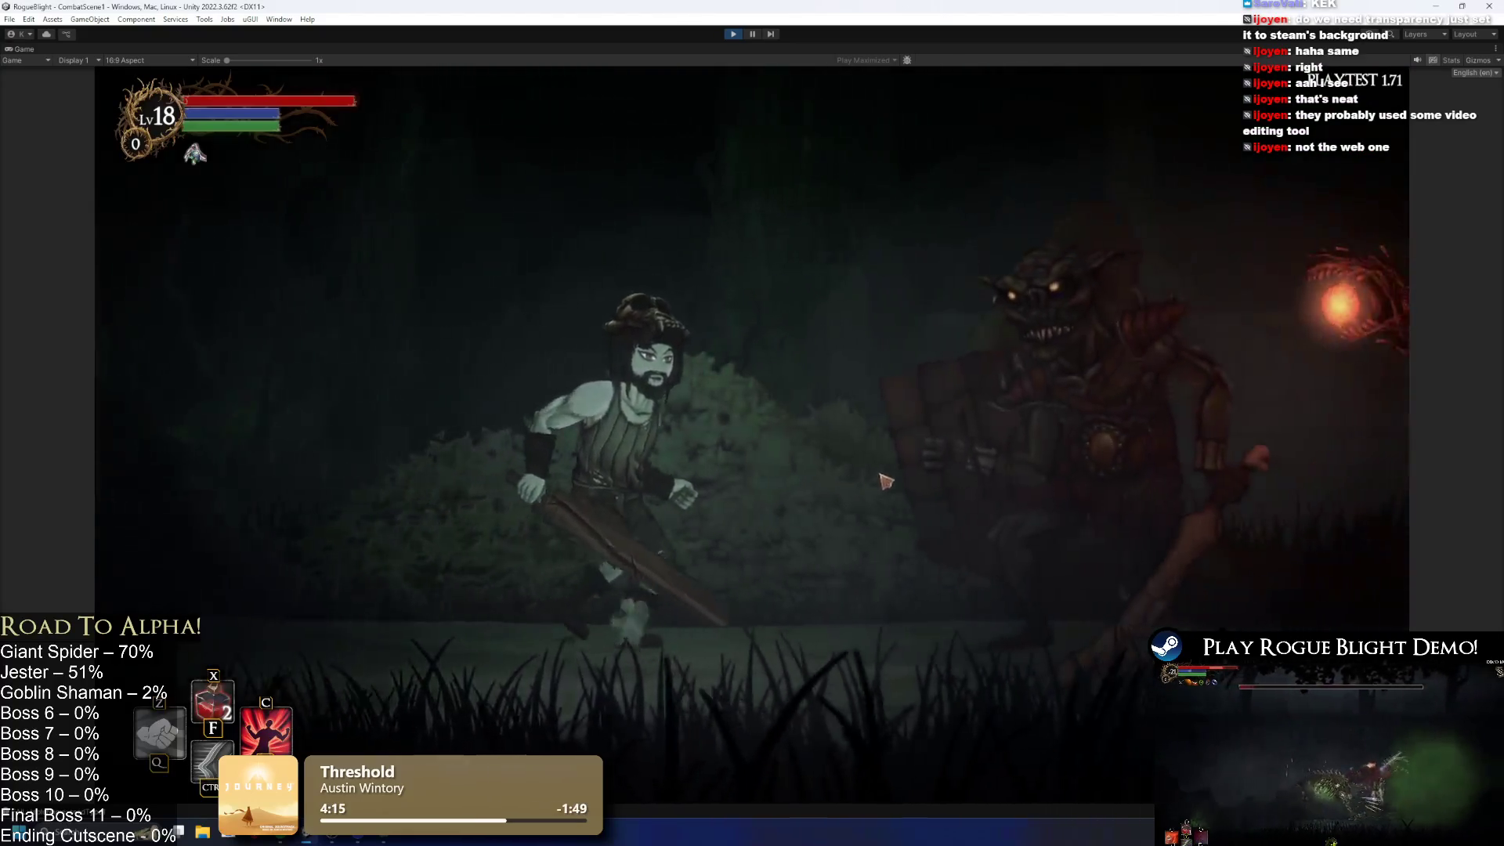
# Step: Defeat the goblins with the health cheat and take 45 gold, 6 fungi and four armour pieces
pyautogui.click(473, 376)
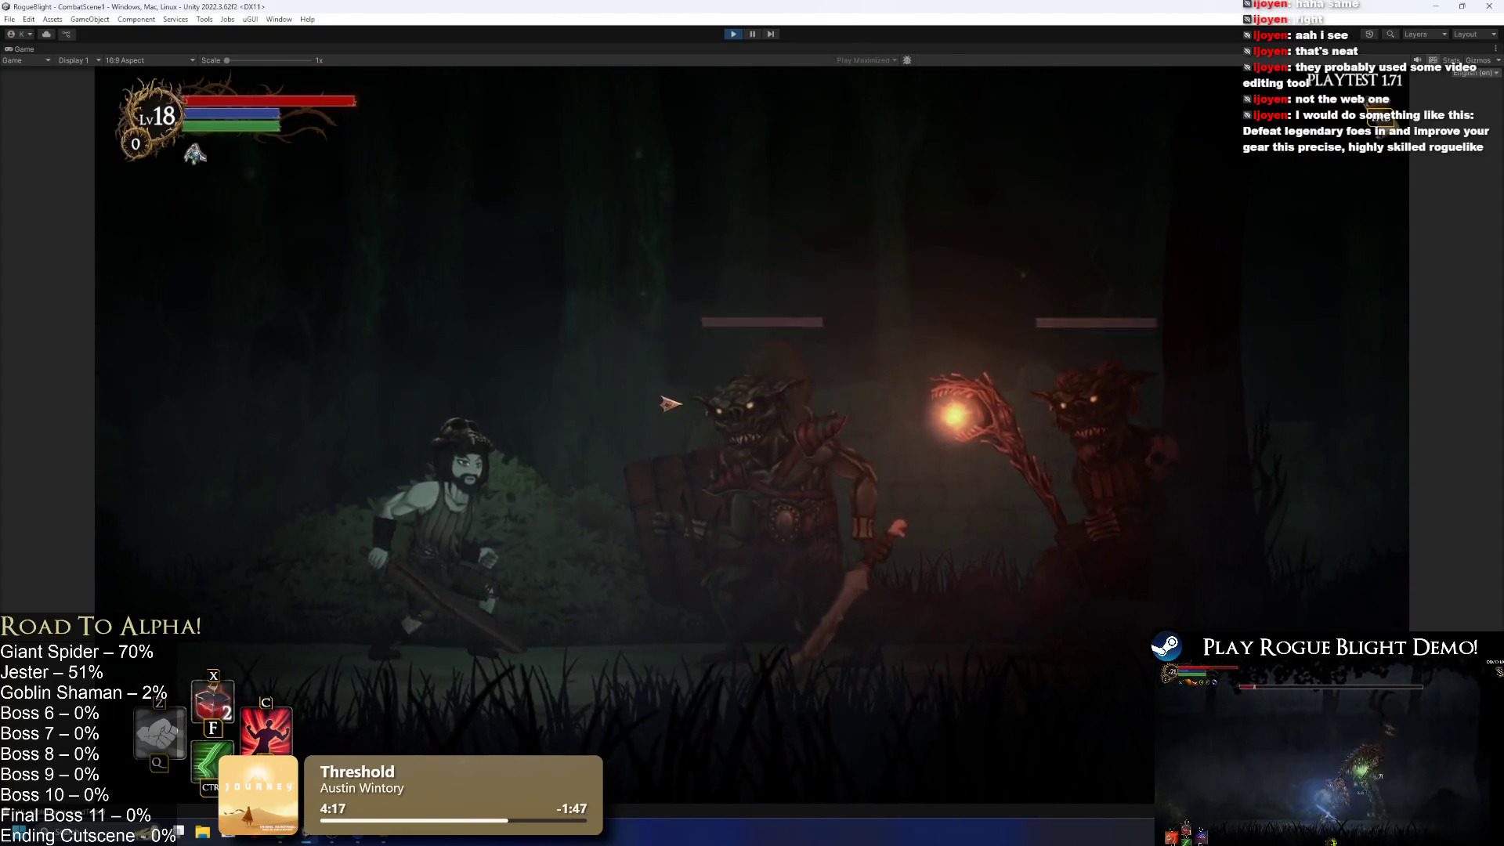
pyautogui.press('F1')
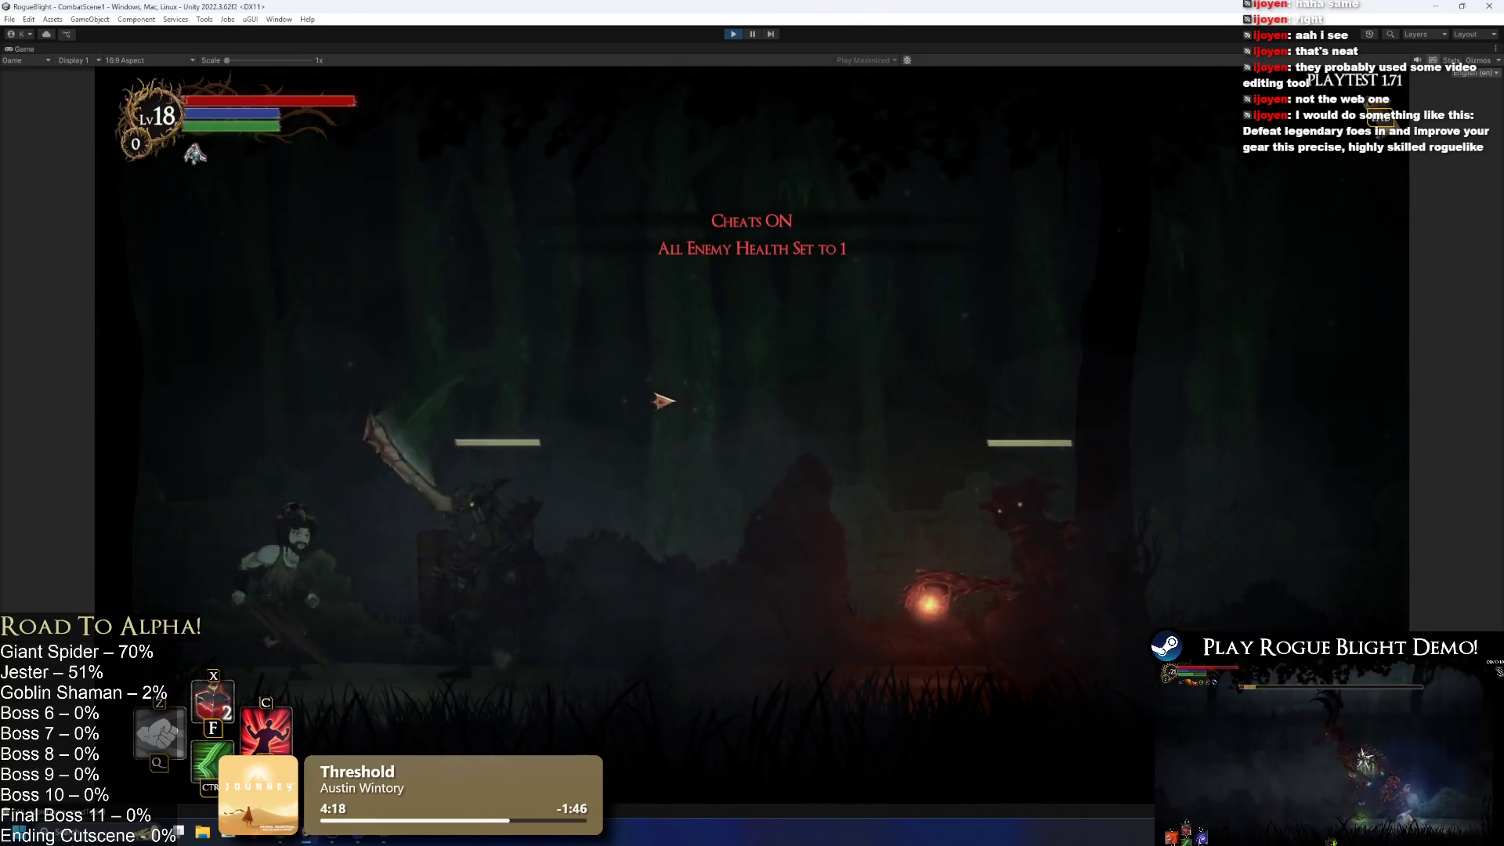
pyautogui.press('d')
pyautogui.click(1138, 552)
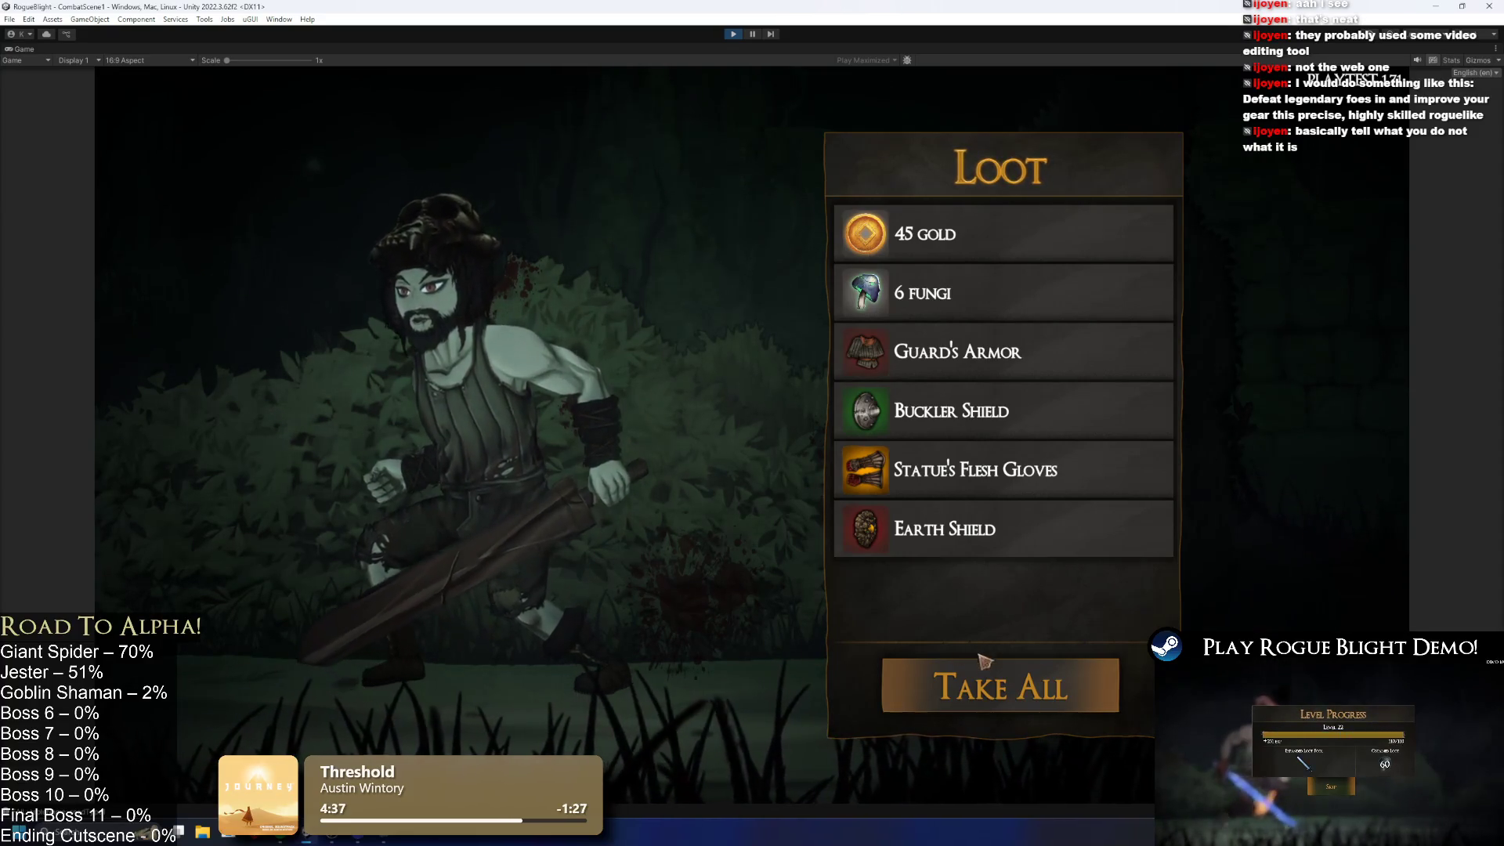
pyautogui.click(972, 694)
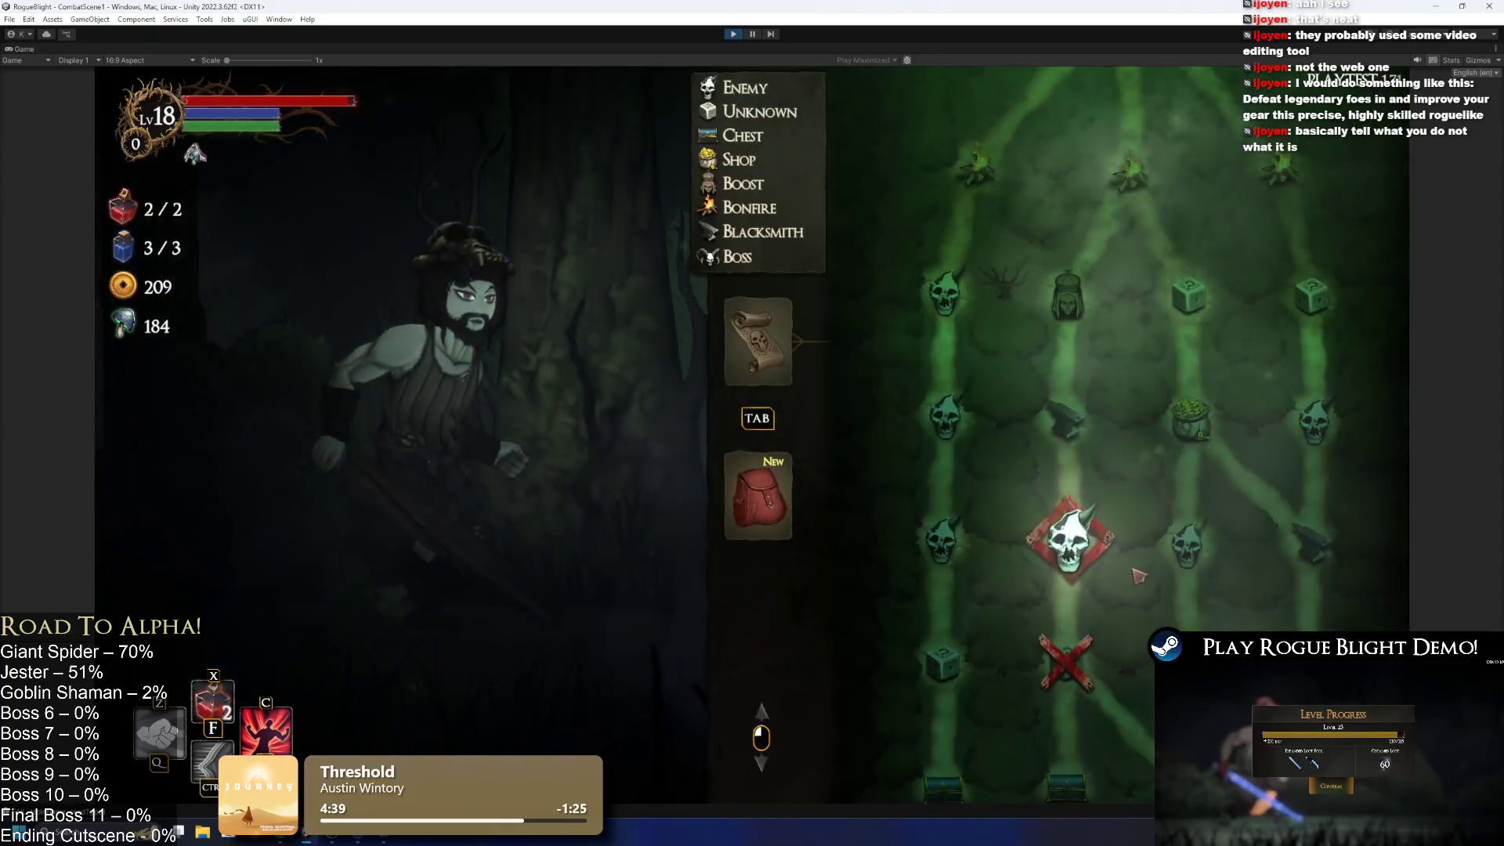
# Step: Travel to the next skull node, kill the red demon with cheats, and take its loot
pyautogui.click(1068, 543)
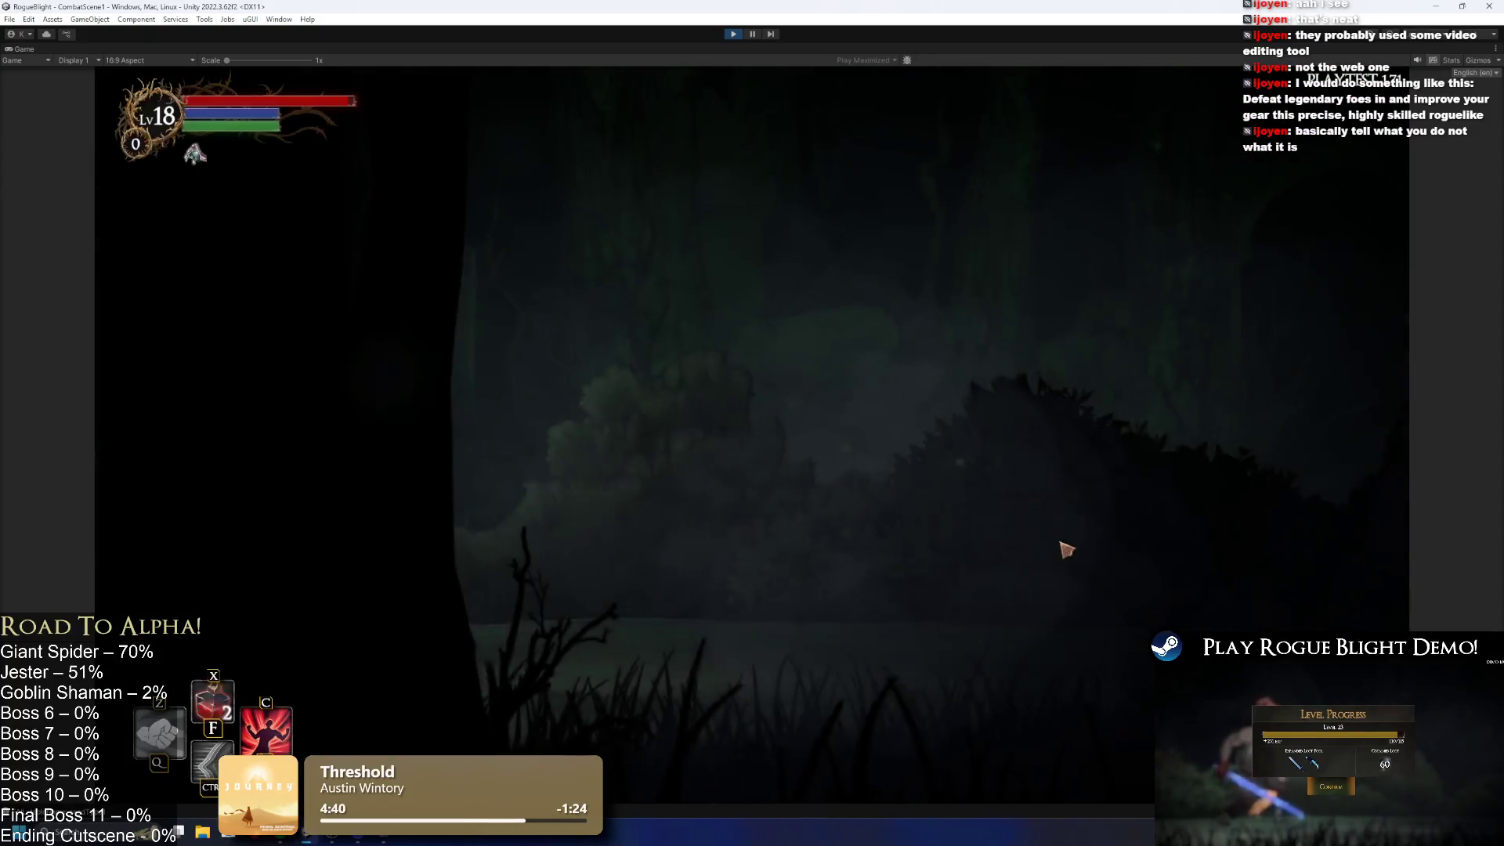
pyautogui.press('F1')
pyautogui.press('F2')
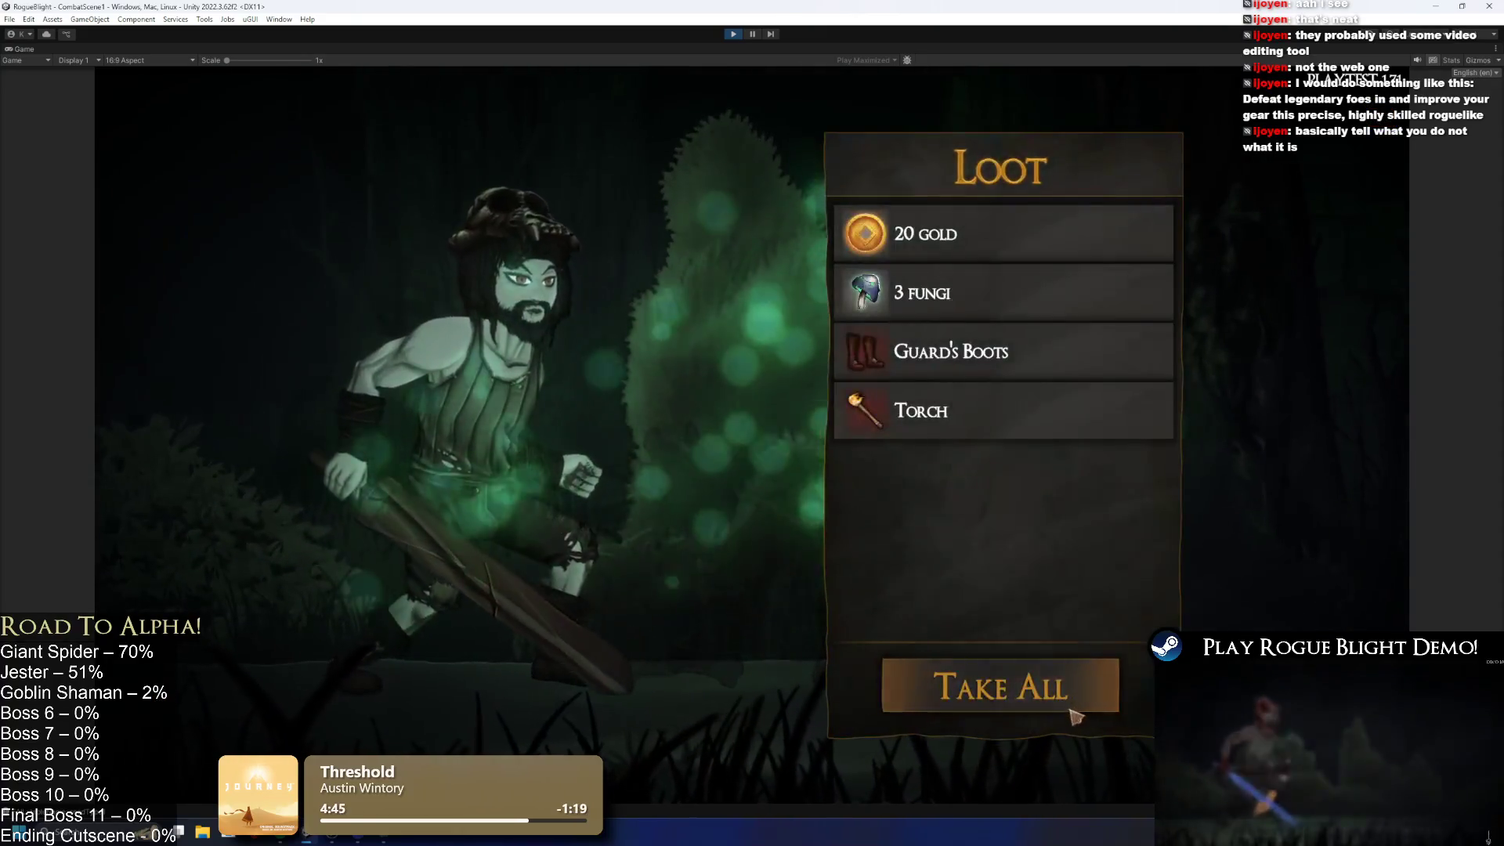
pyautogui.click(1077, 682)
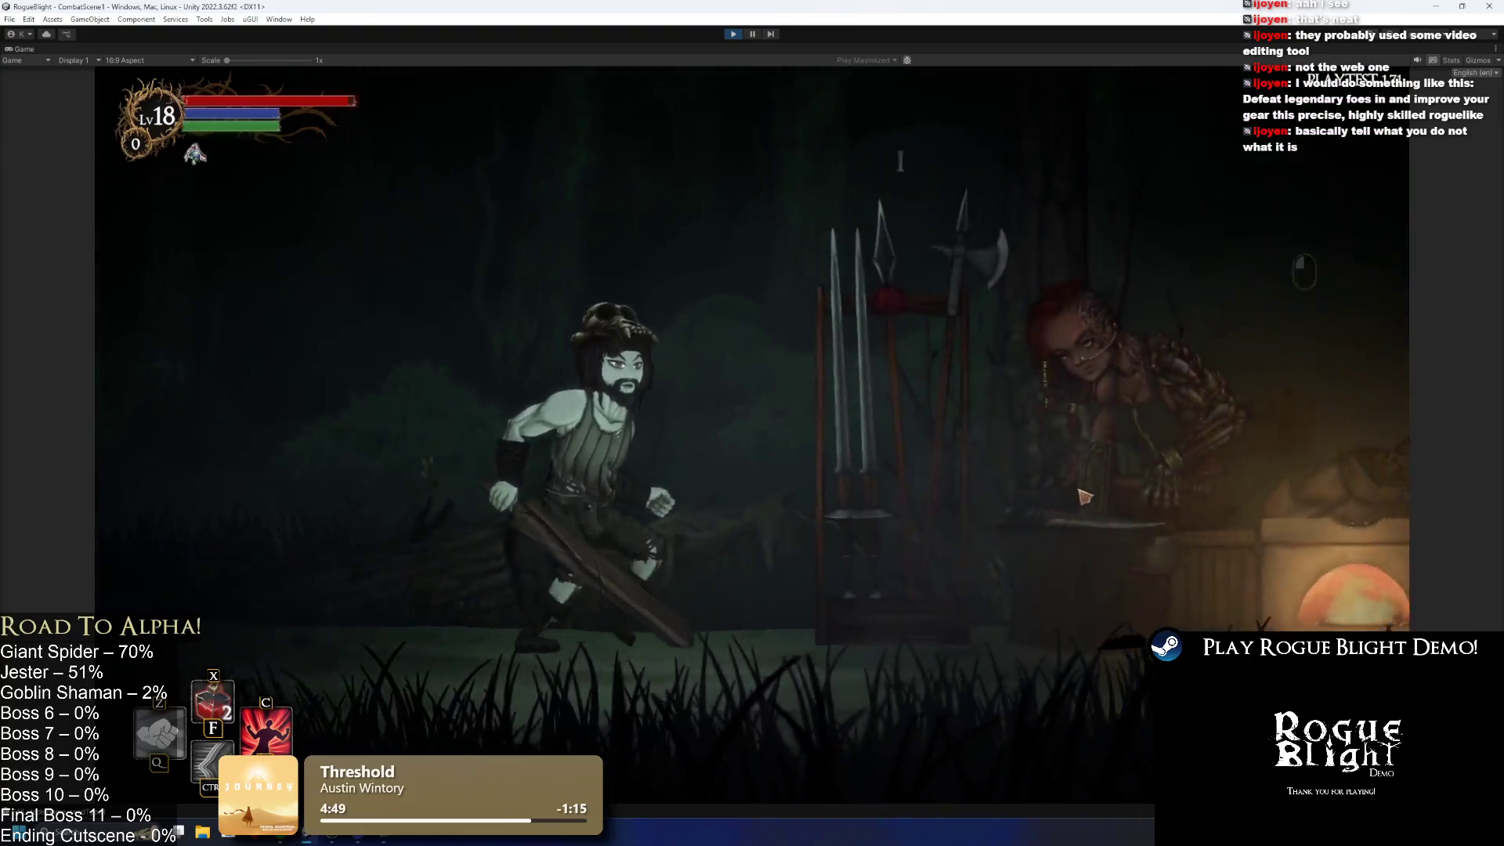
# Step: Visit the blacksmith, pray at the statue for Bonus Health, and open the weapon inventory
pyautogui.click(815, 386)
pyautogui.click(1148, 654)
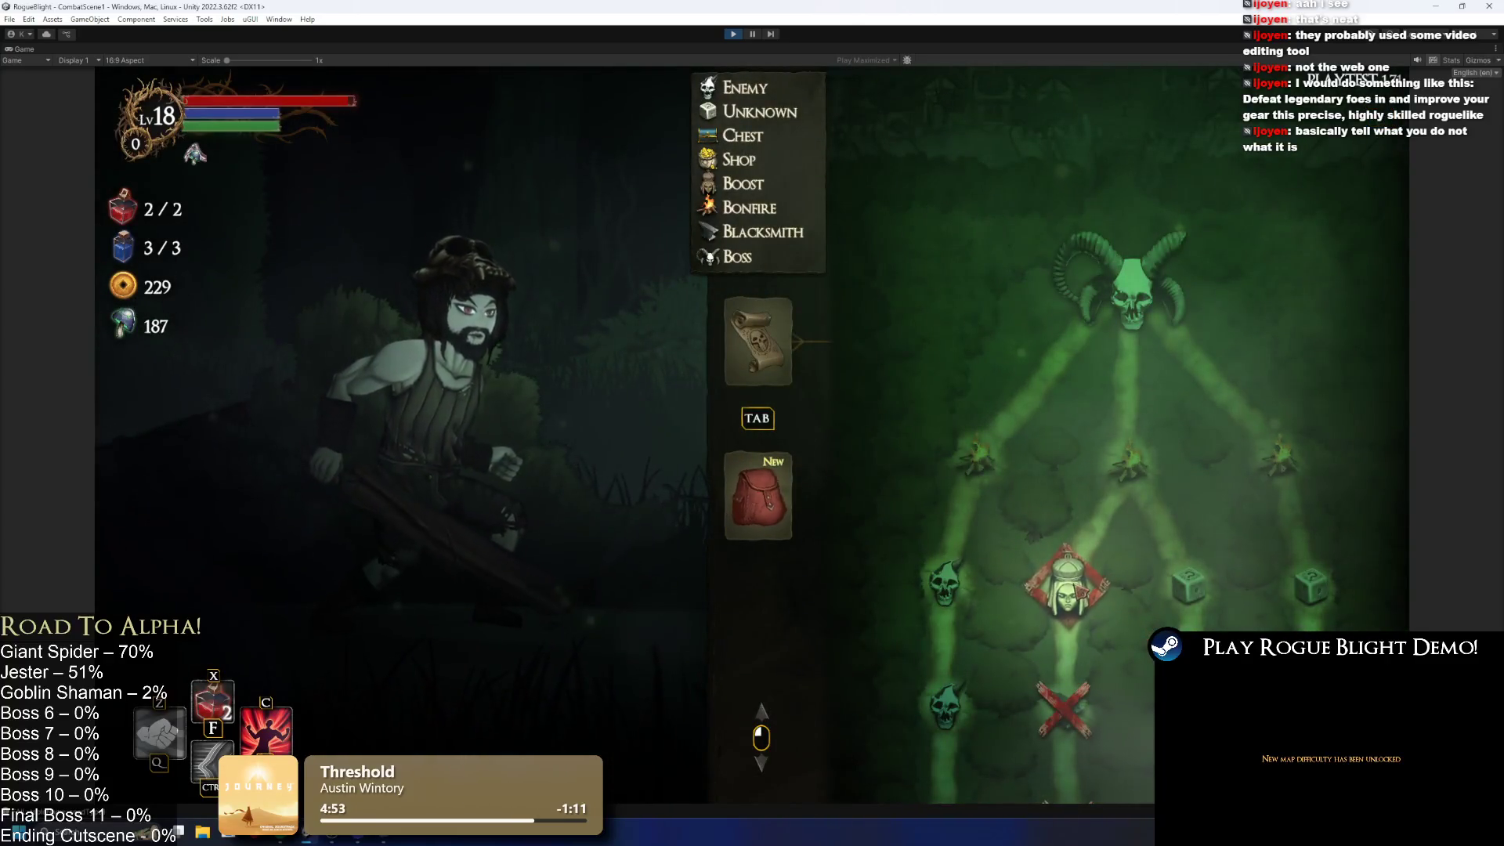
pyautogui.press('Tab')
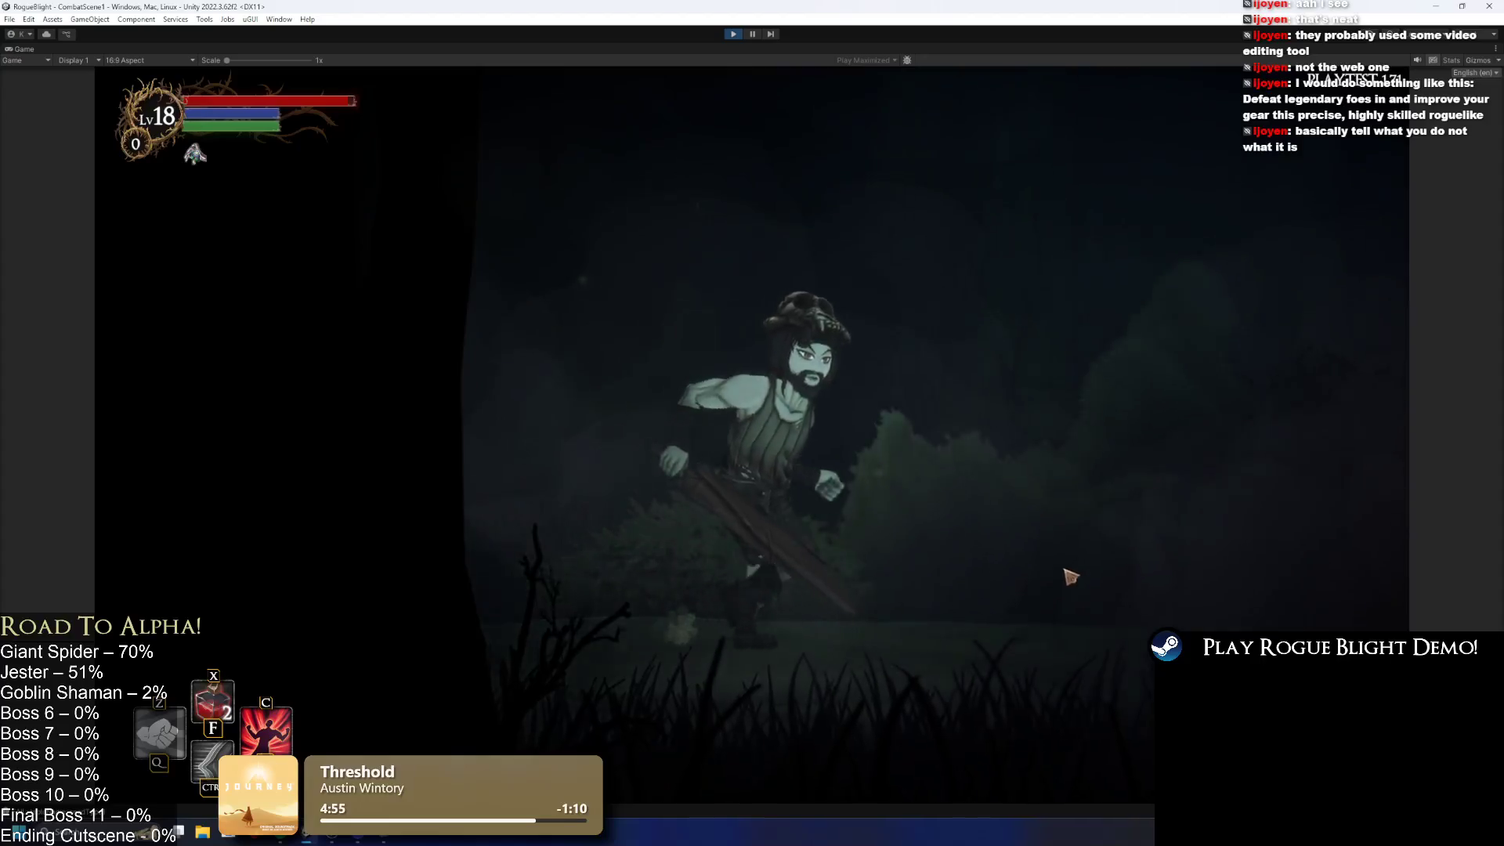
pyautogui.press('e')
pyautogui.click(812, 428)
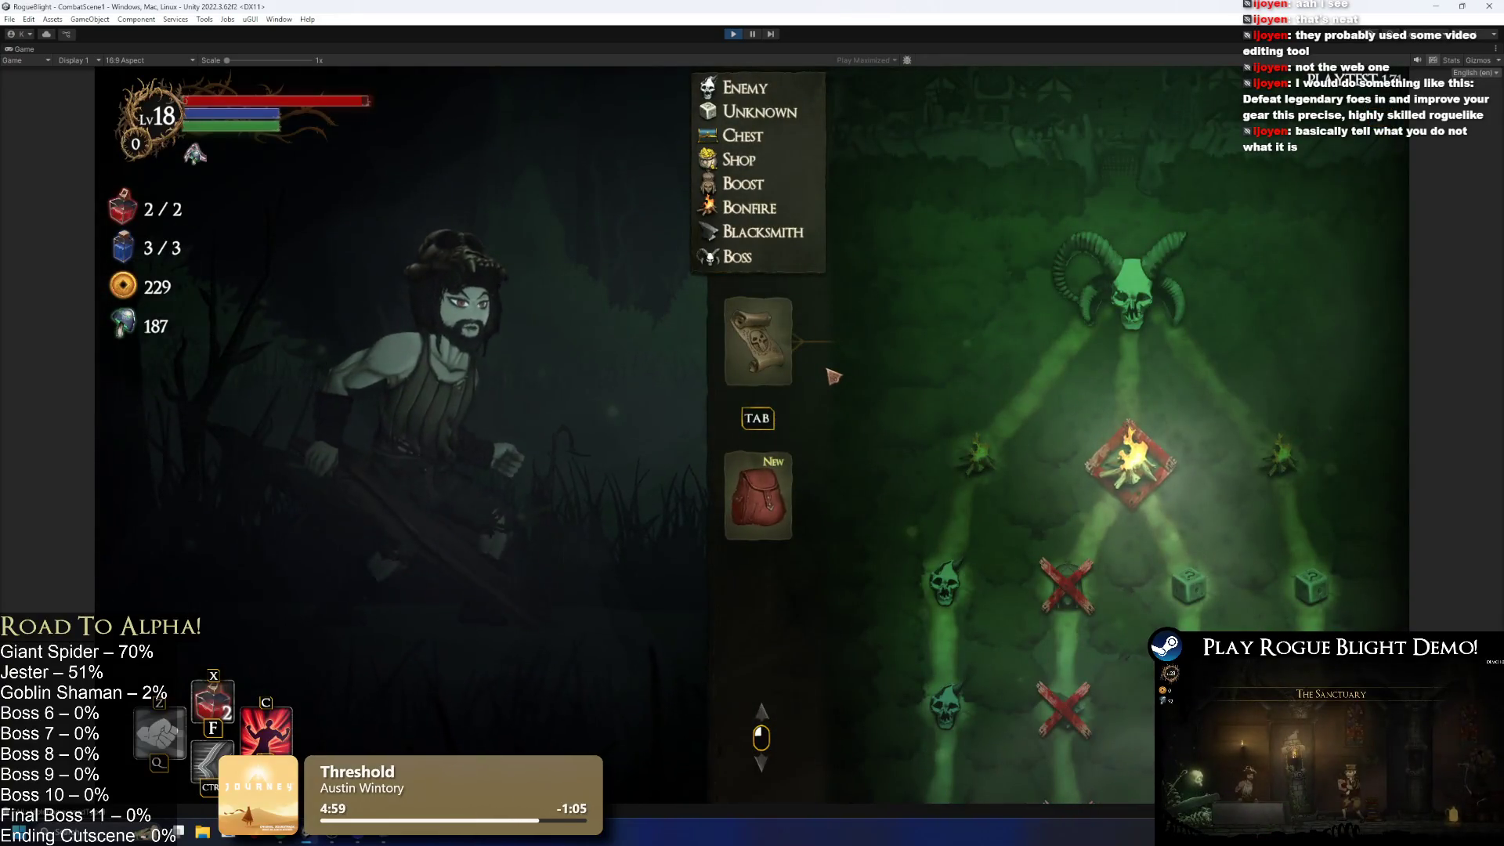
pyautogui.click(764, 515)
pyautogui.click(890, 337)
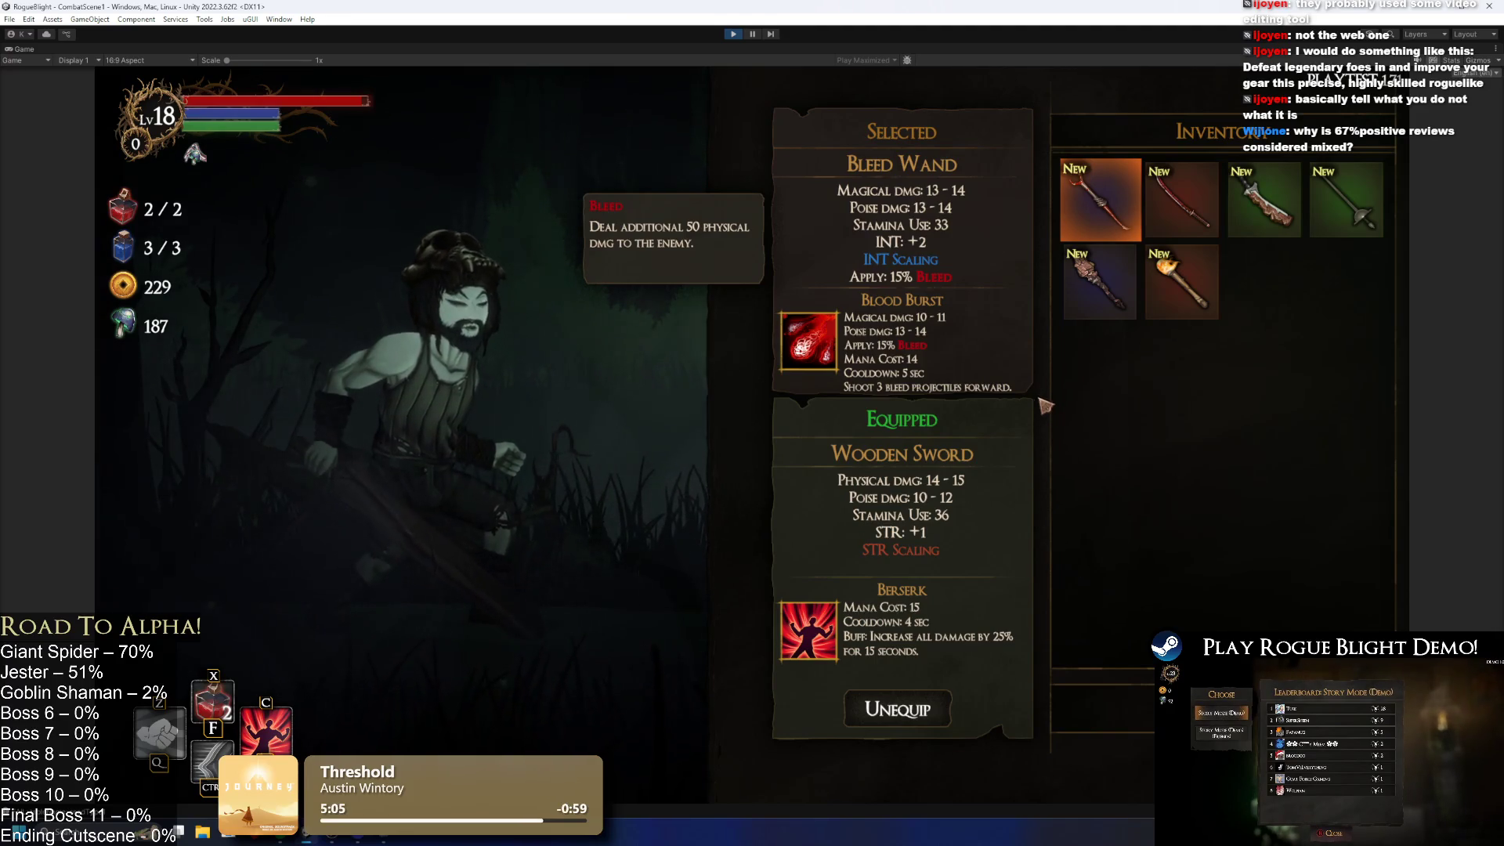
# Step: Compare the Bleed Wand with the equipped Wooden Sword, then select the left-hand slot in Equipment
pyautogui.click(1047, 417)
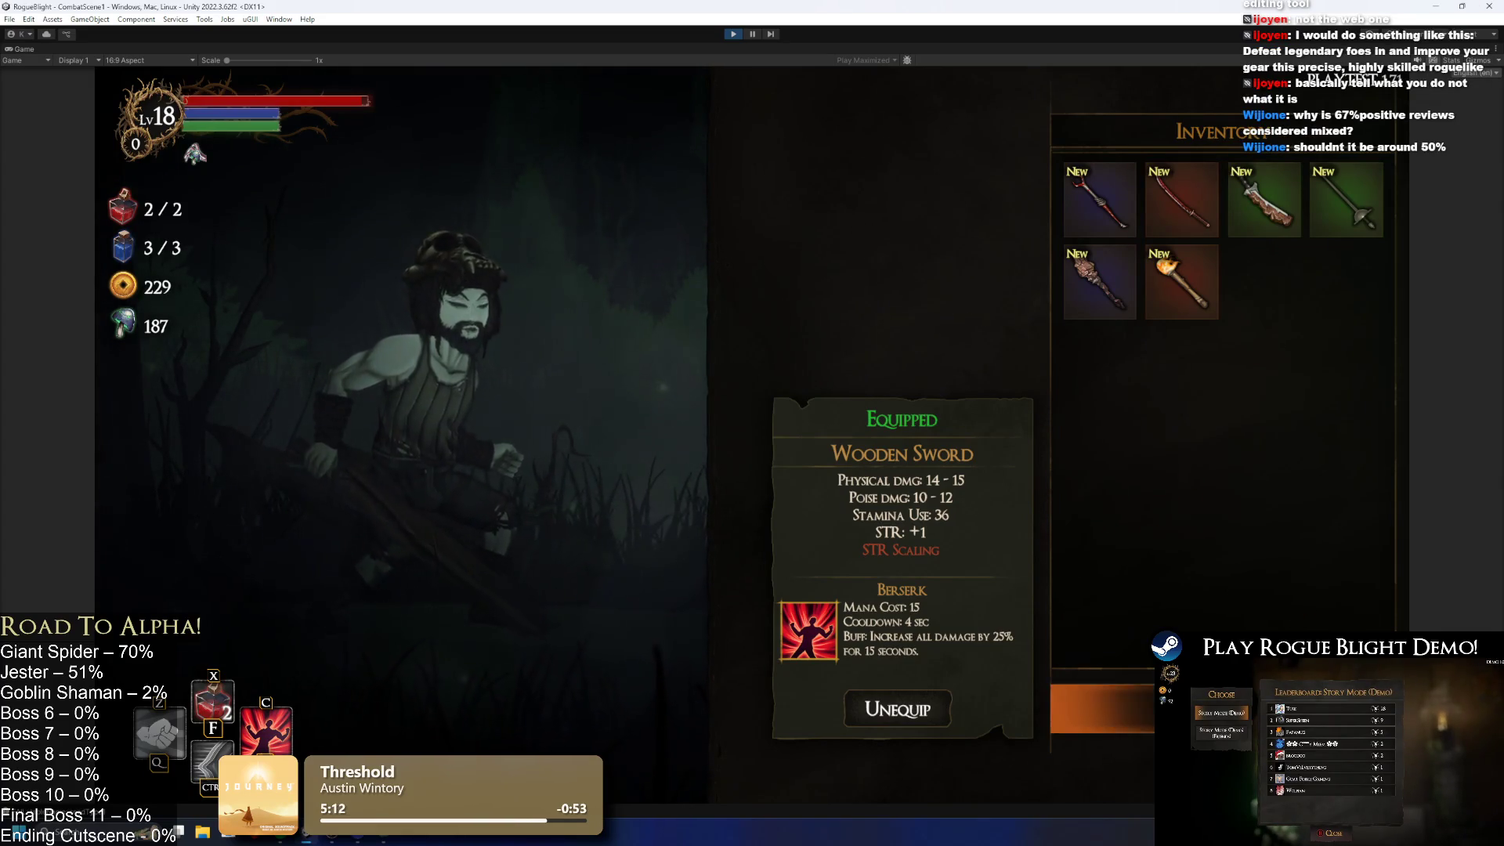
pyautogui.press('Tab')
pyautogui.press('Tab')
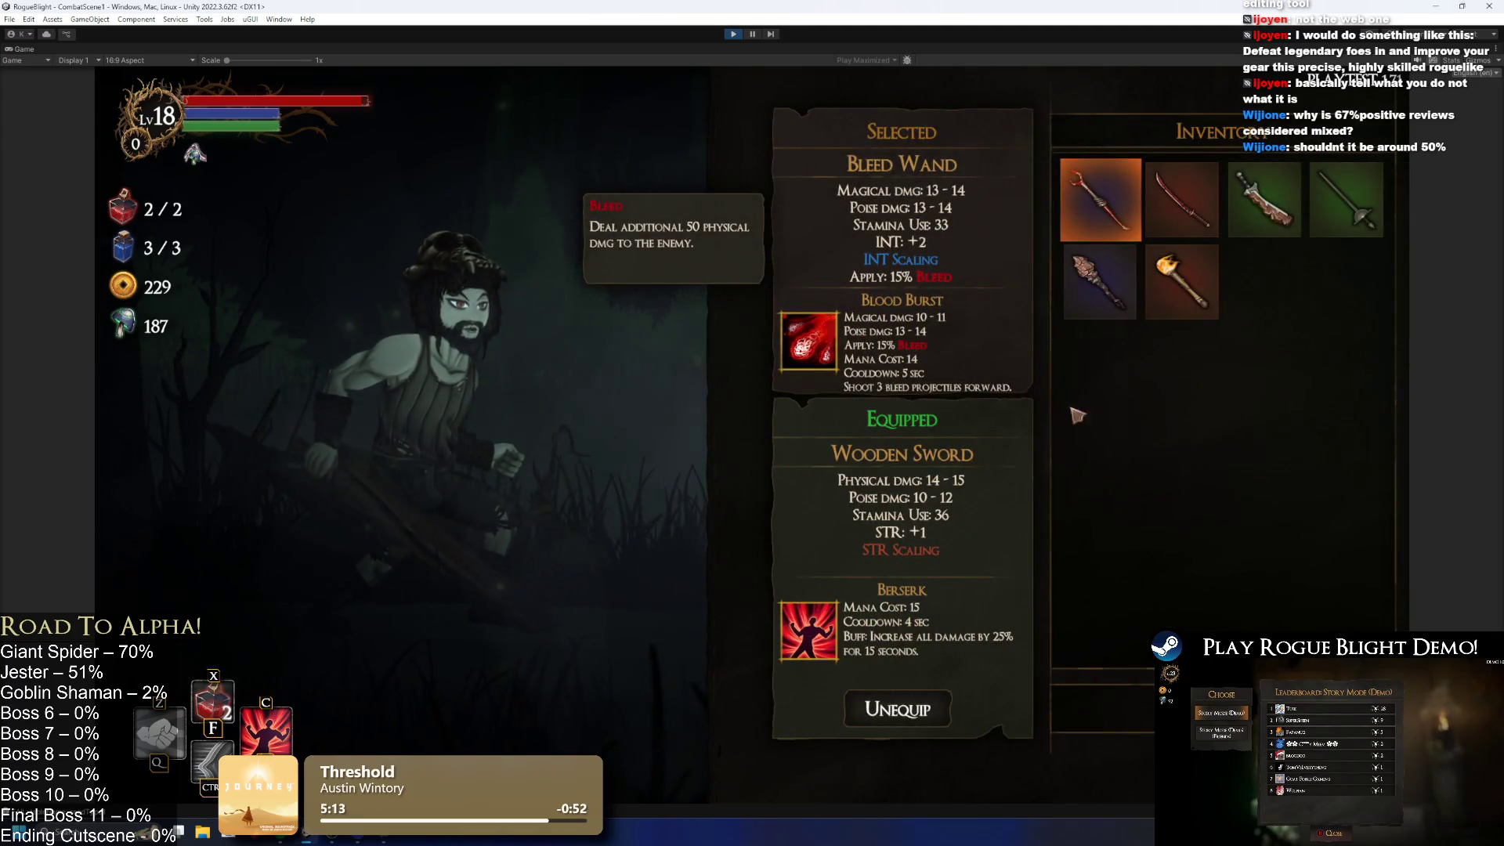
pyautogui.press('Tab')
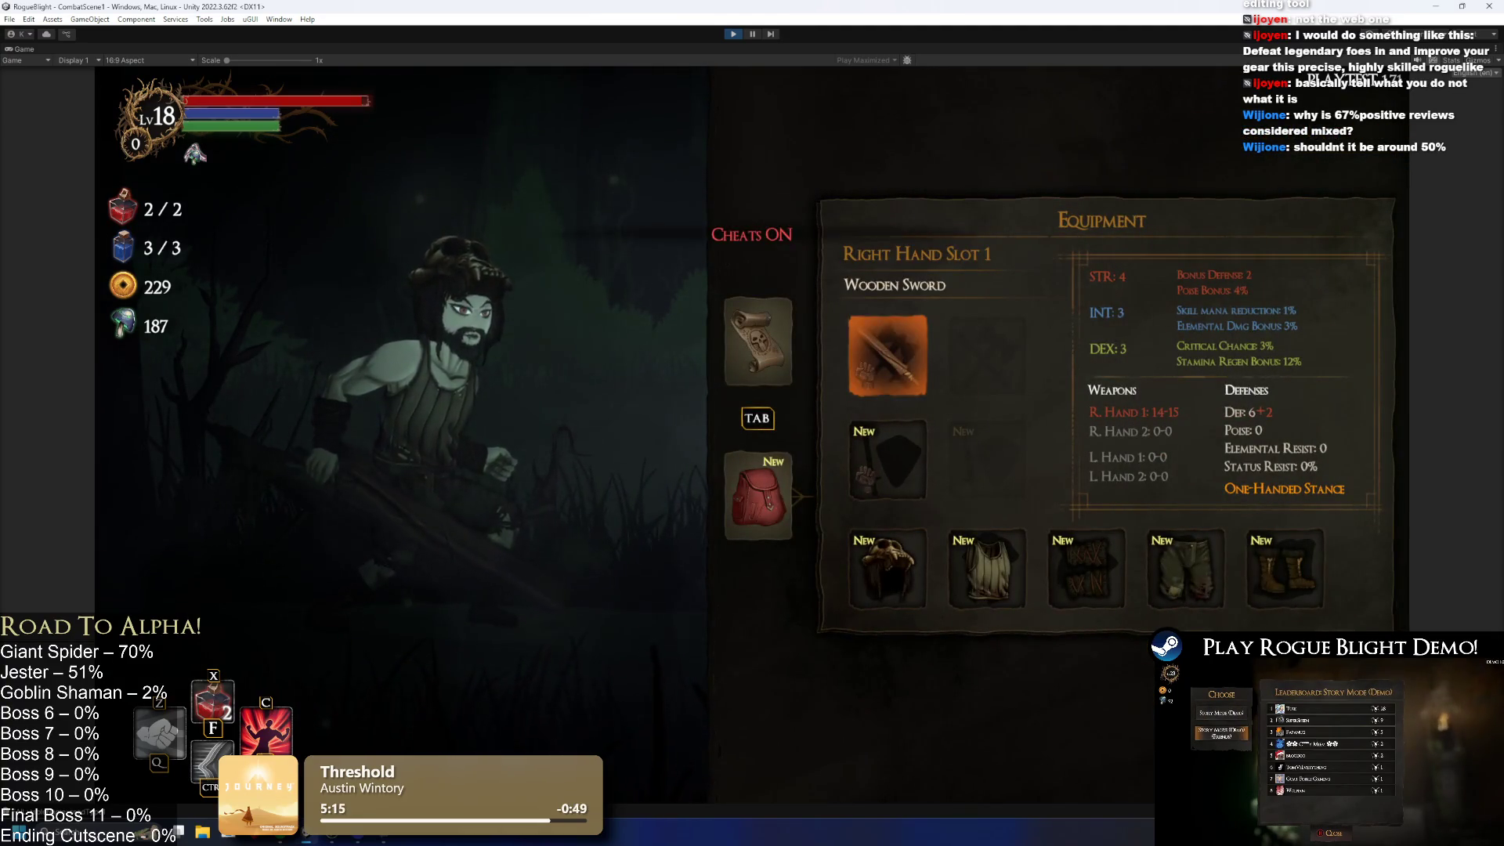
pyautogui.press('Down')
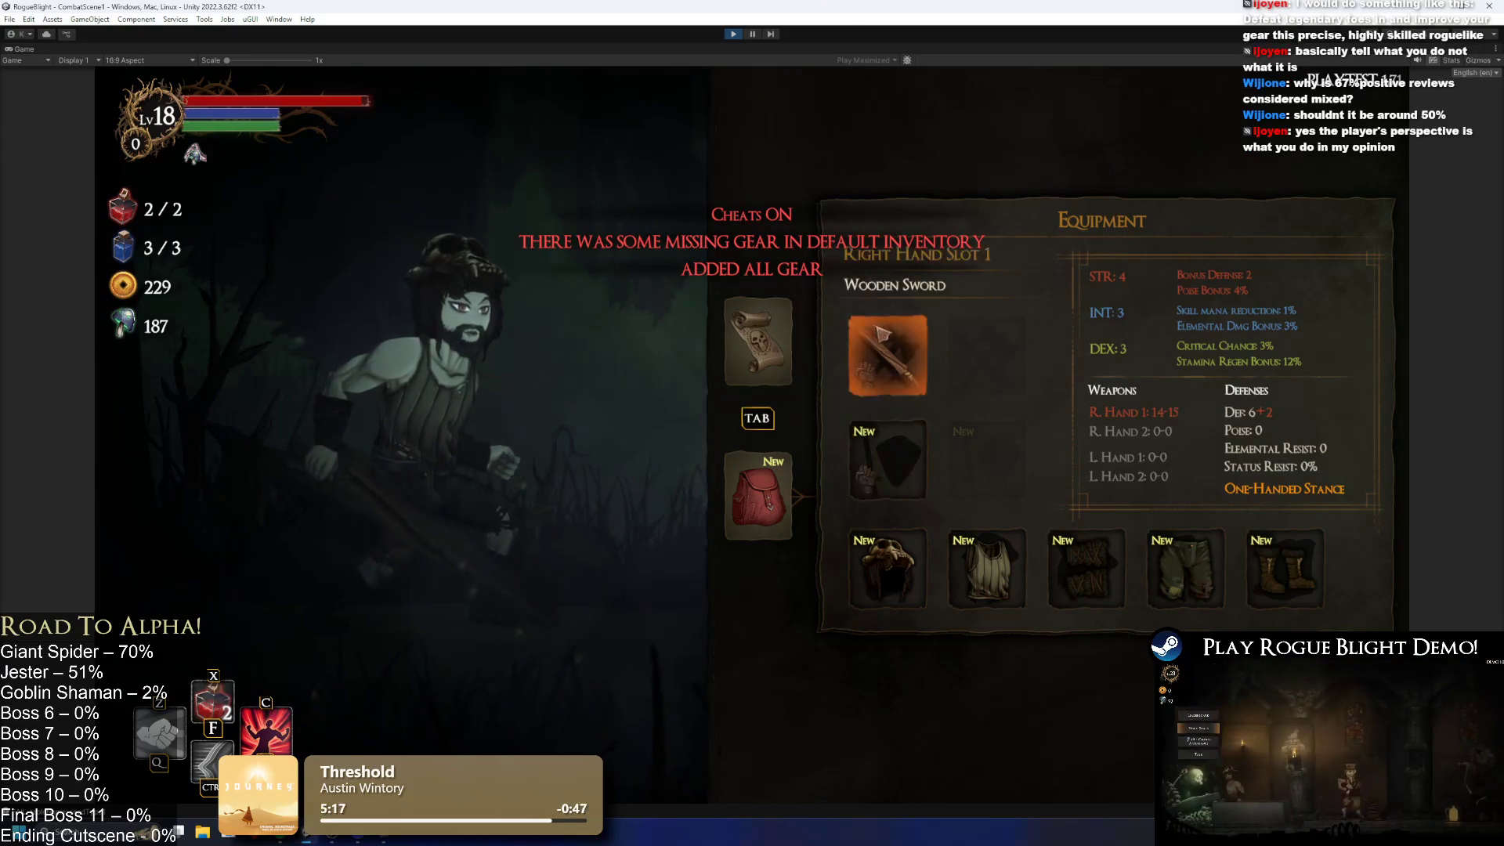
# Step: Equip the orange fire sword and a torch in the off hand
pyautogui.click(877, 330)
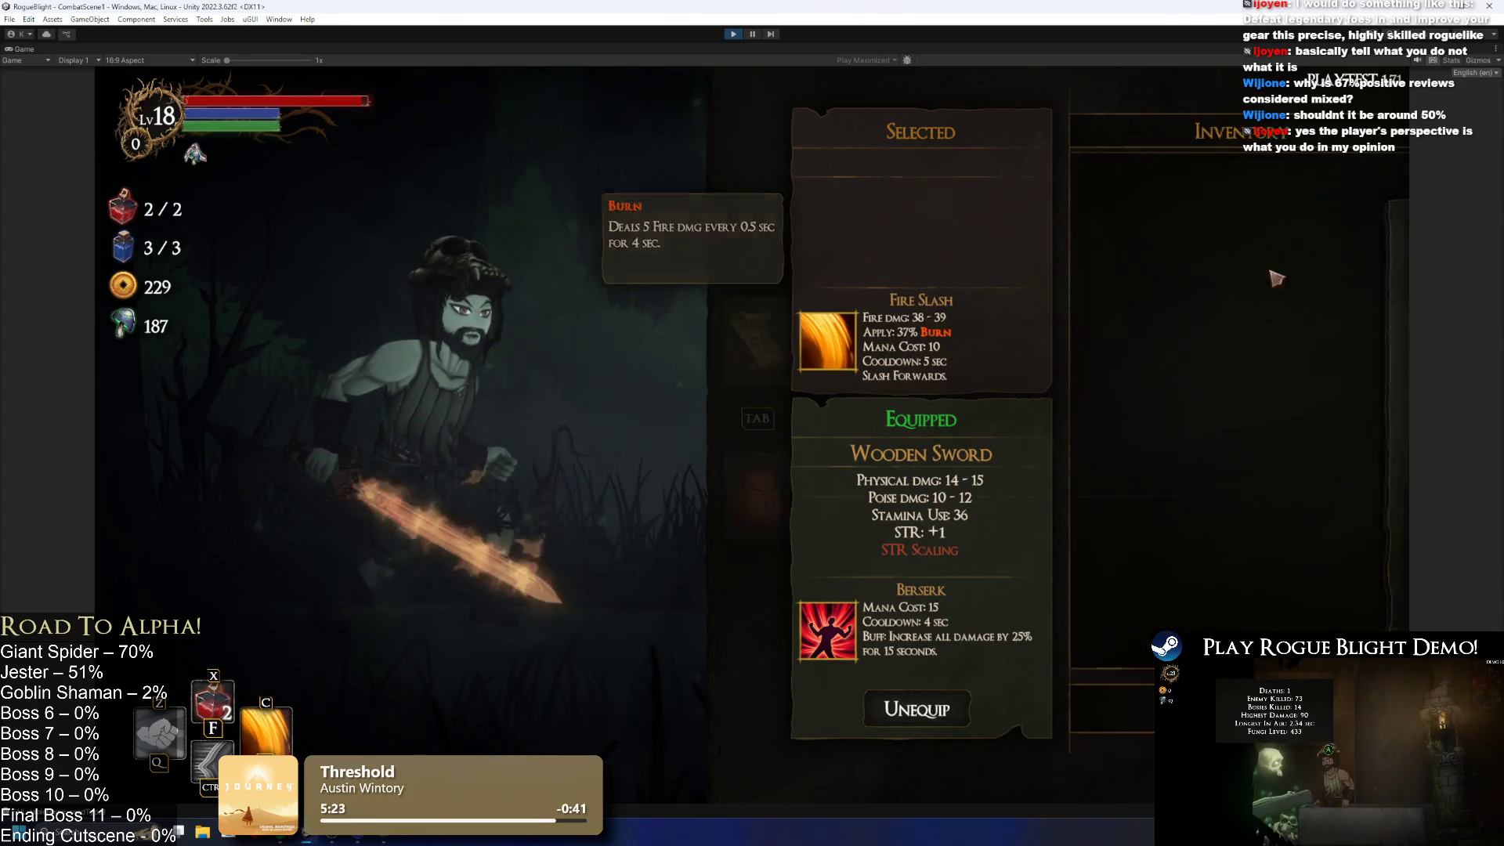
pyautogui.click(1346, 282)
pyautogui.click(880, 462)
pyautogui.scroll(-2, 1304, 342)
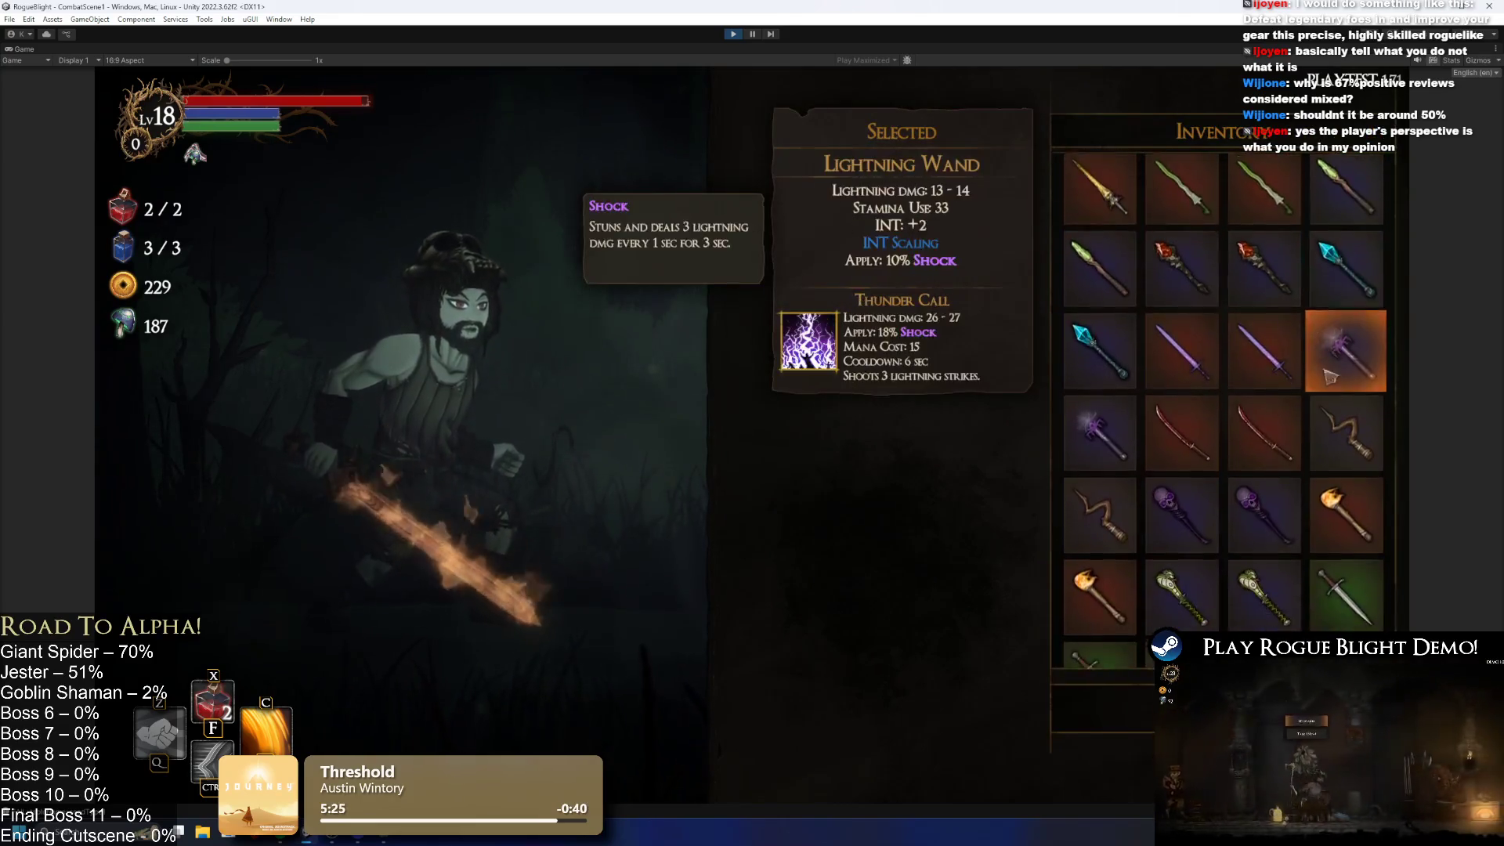
pyautogui.scroll(-10, 1330, 372)
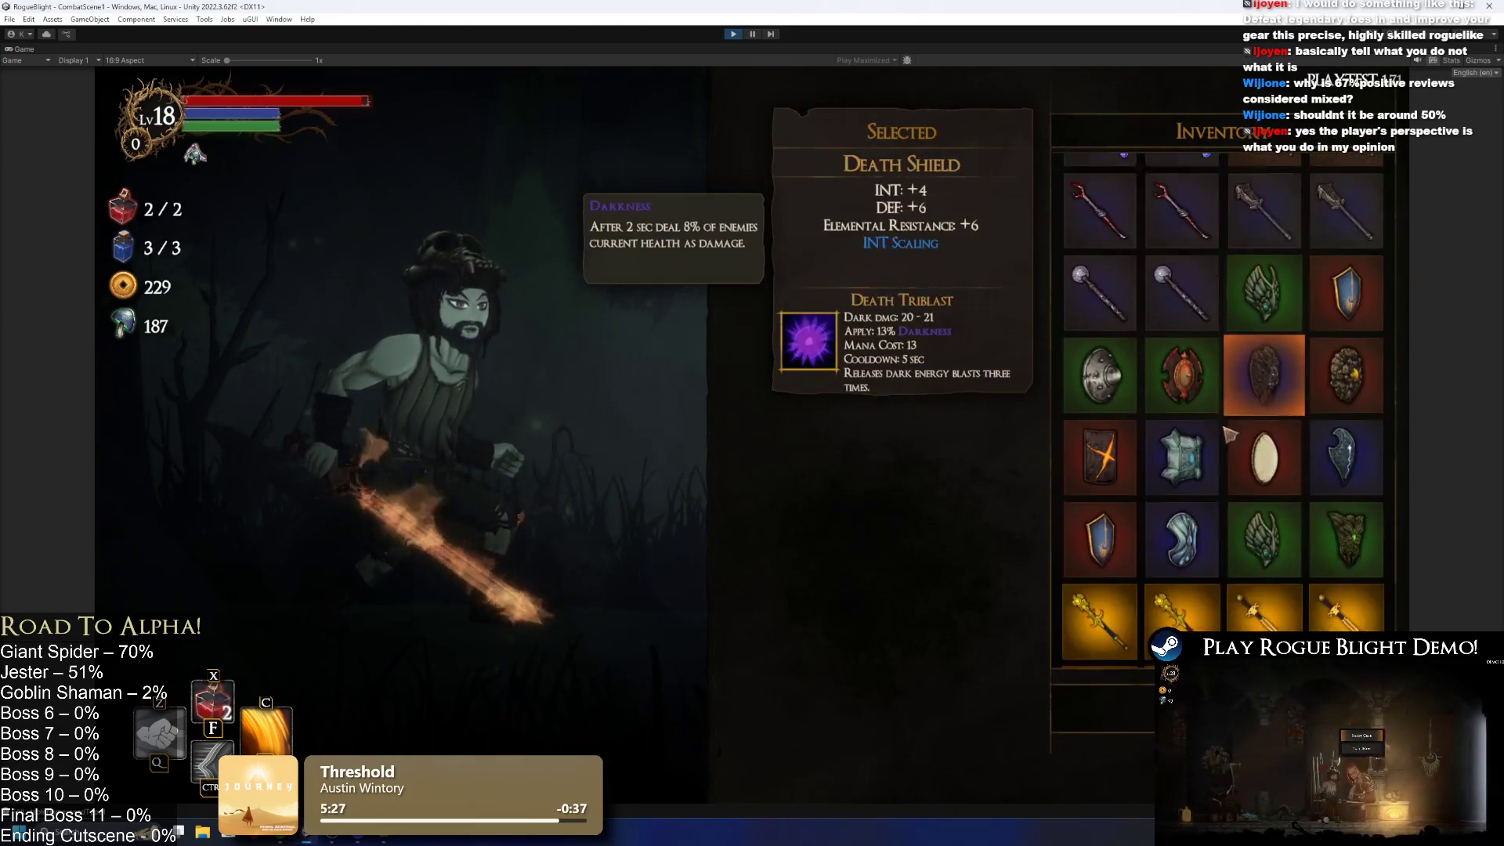
pyautogui.scroll(-1, 1234, 391)
pyautogui.scroll(4, 1301, 408)
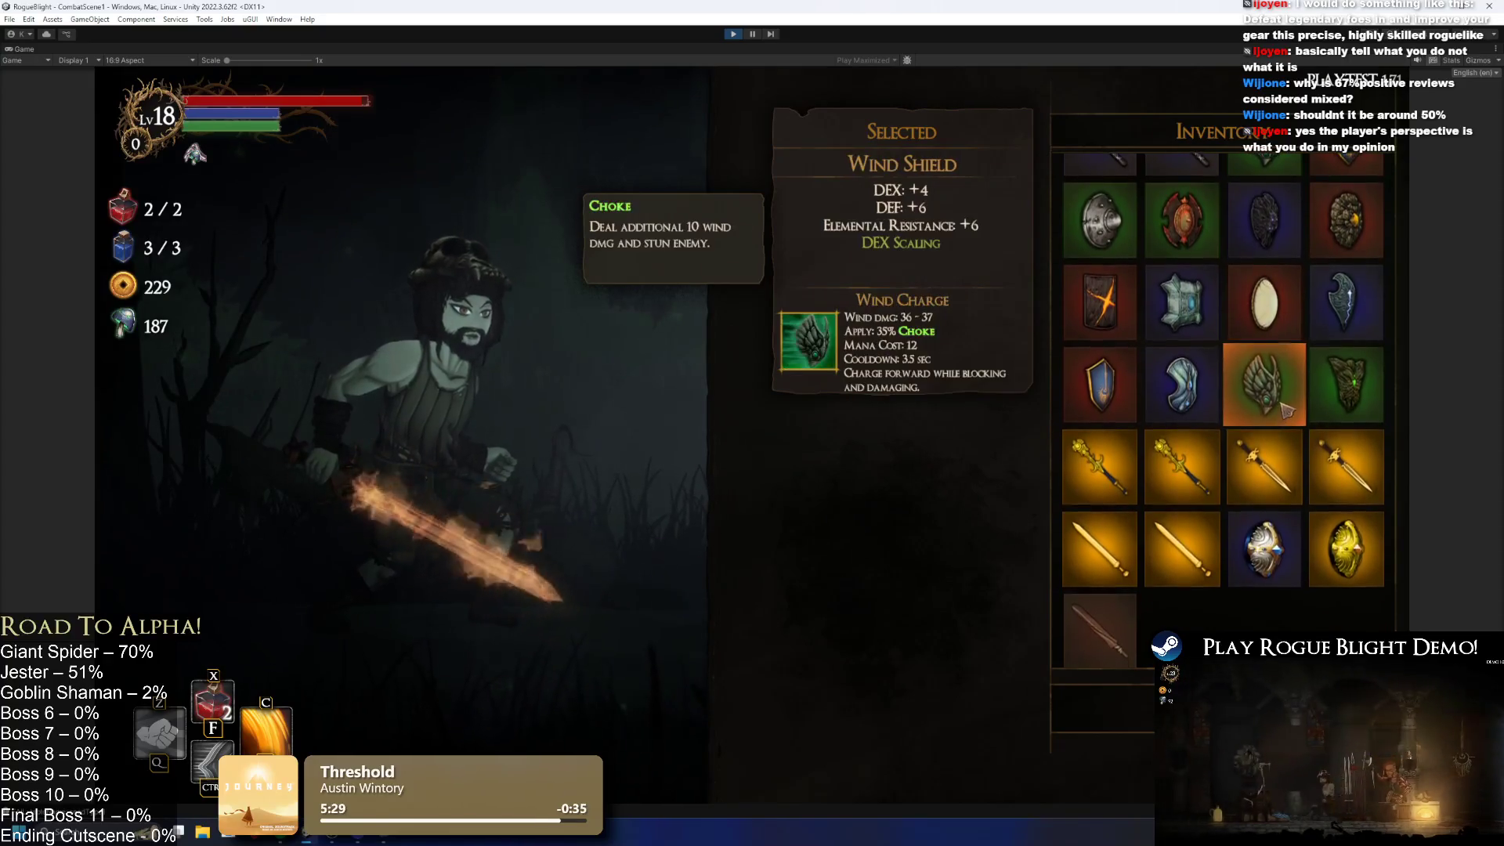
pyautogui.scroll(1, 1297, 484)
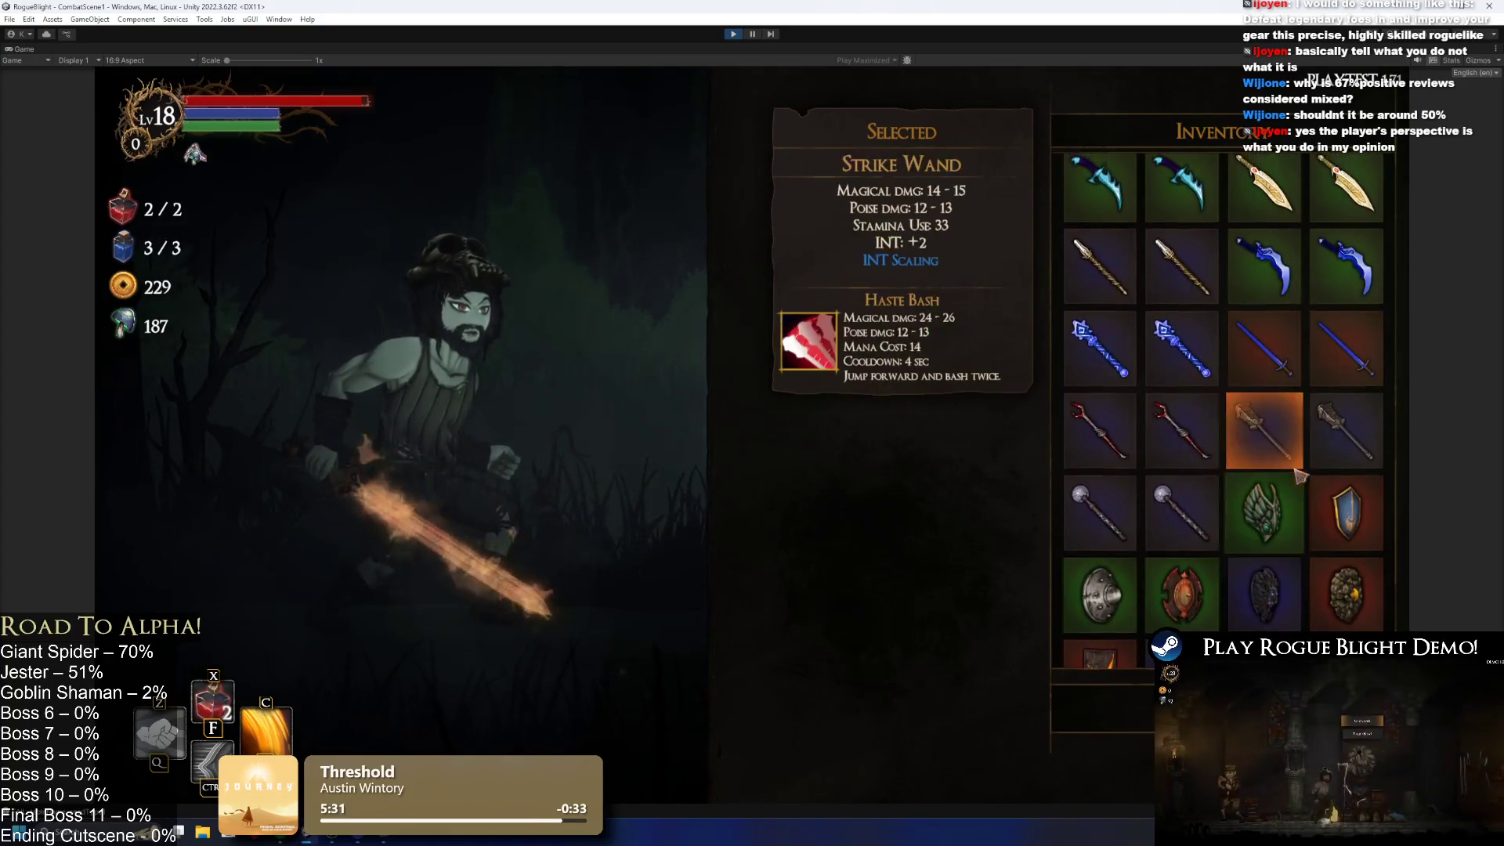
pyautogui.scroll(1, 1297, 478)
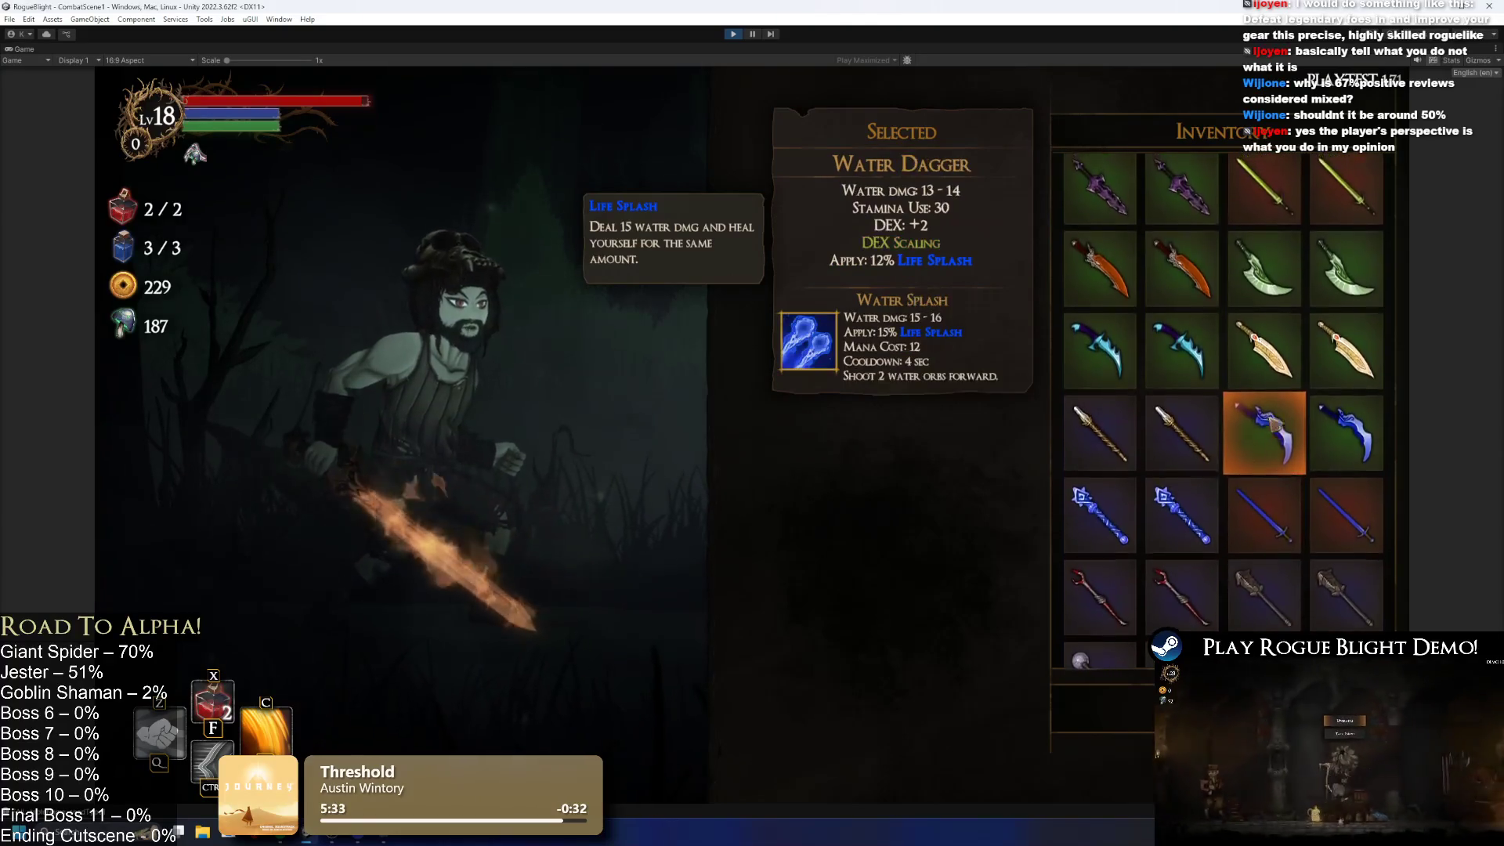
pyautogui.scroll(5, 1214, 423)
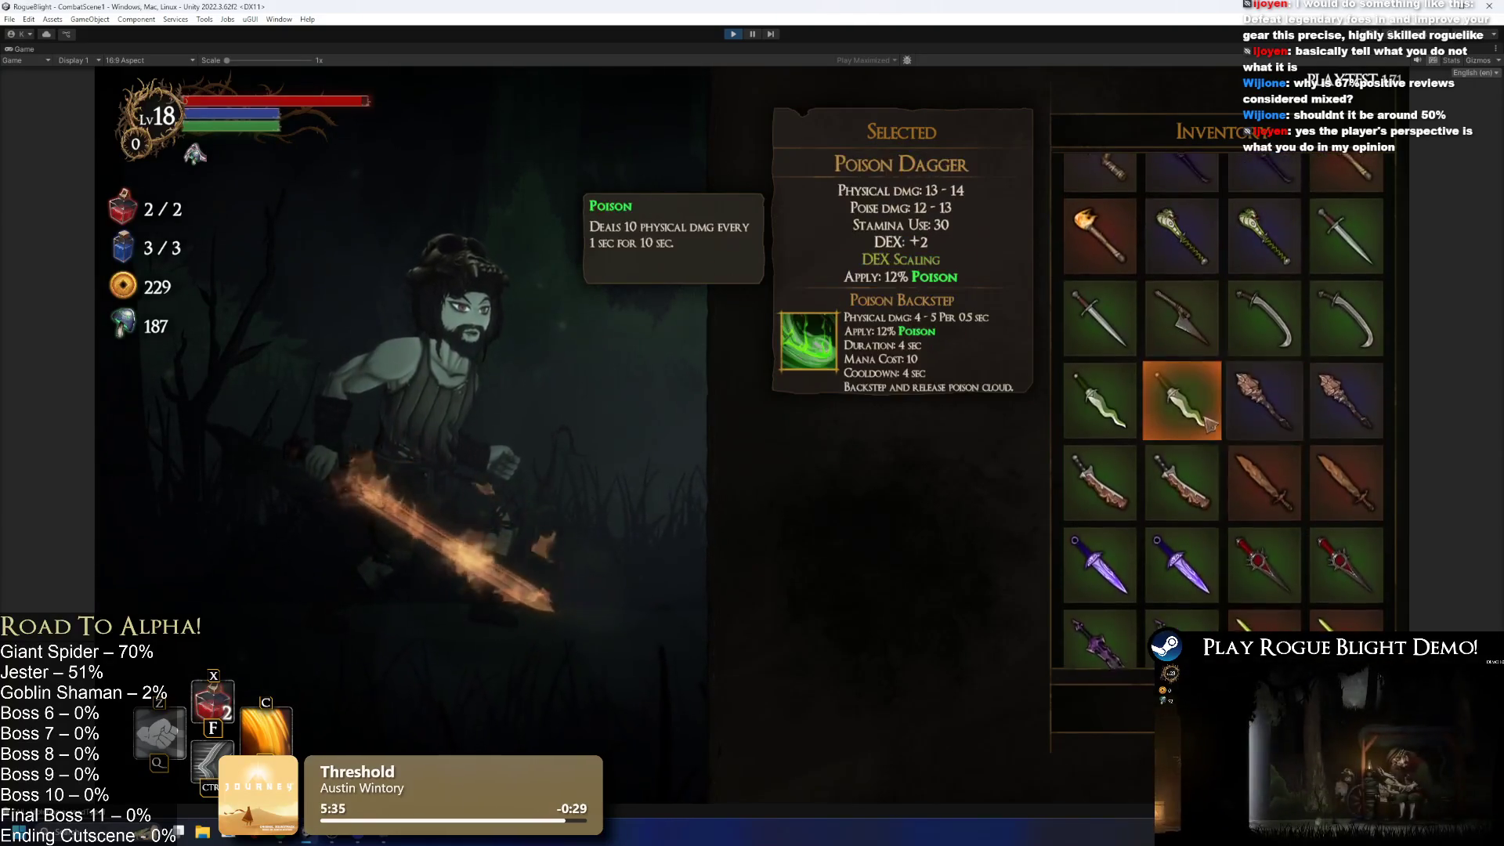
pyautogui.scroll(1, 1213, 570)
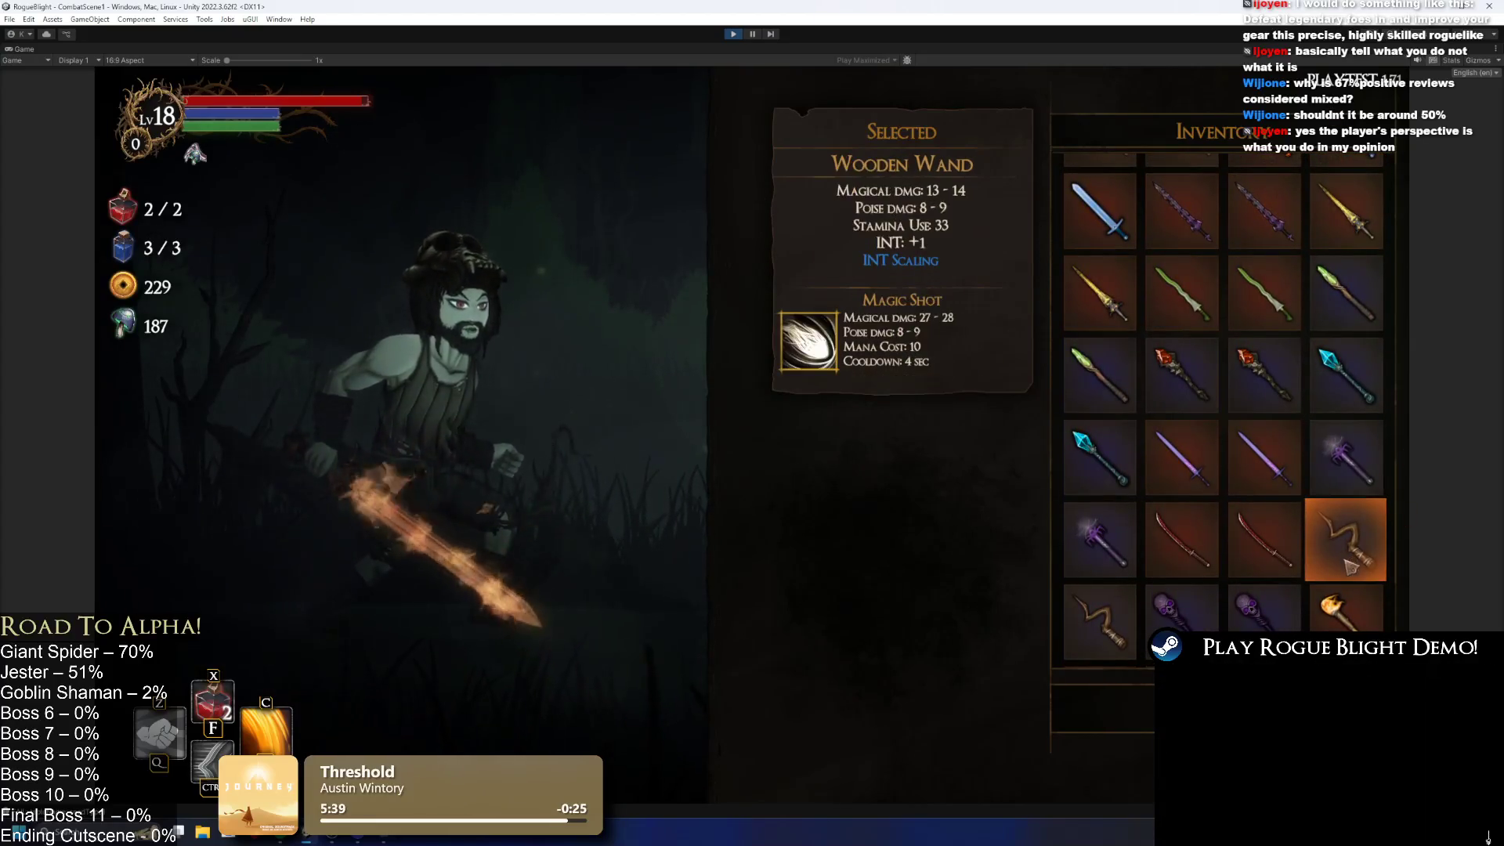
pyautogui.click(1346, 619)
pyautogui.press('Tab')
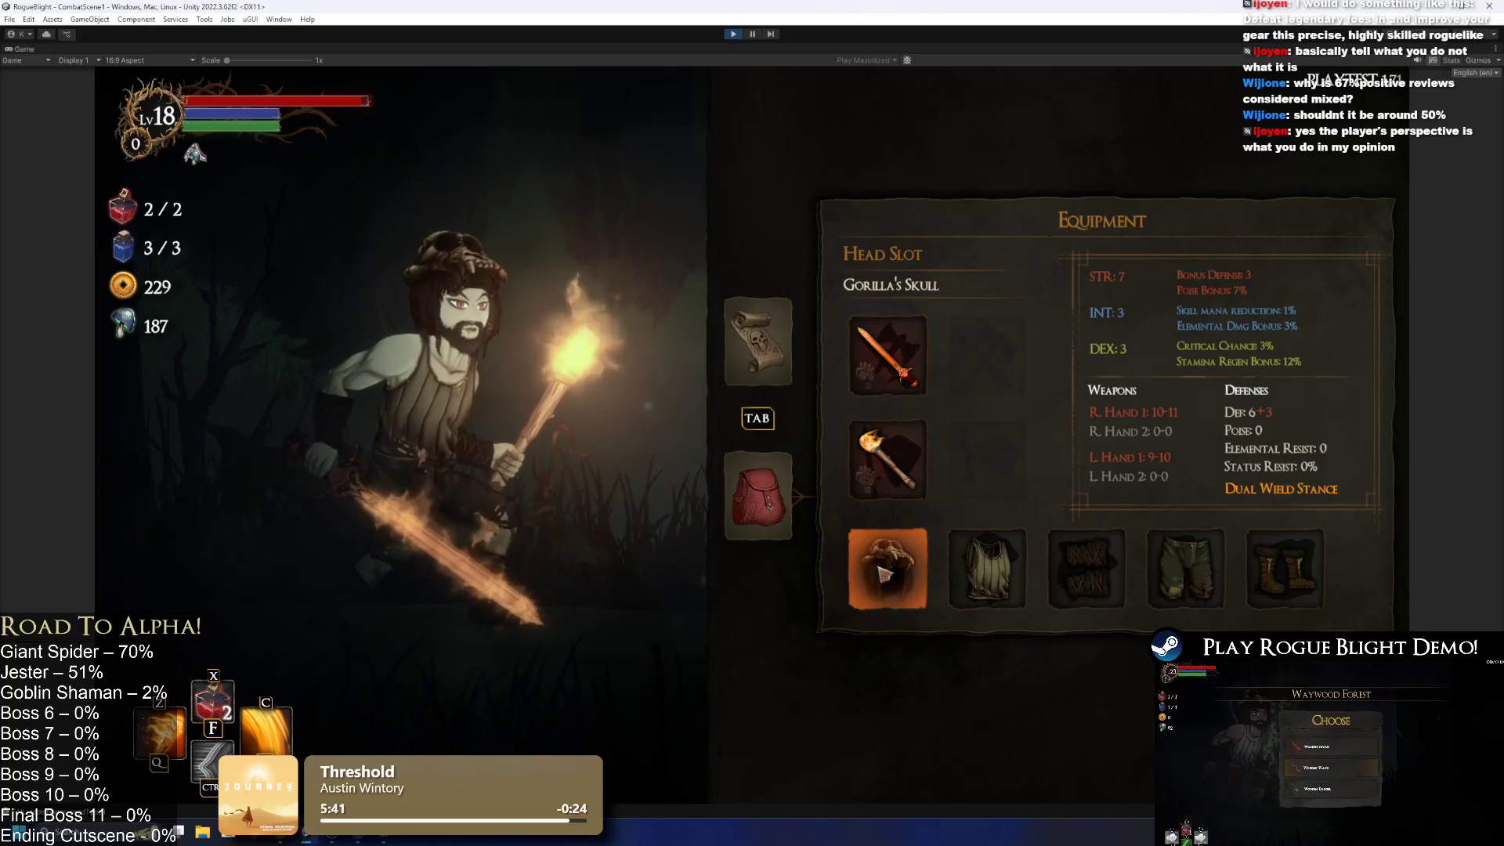
# Step: Equip the Knight's Helmet, Armor, Gloves and new boots, then travel to the bonfire node
pyautogui.click(888, 568)
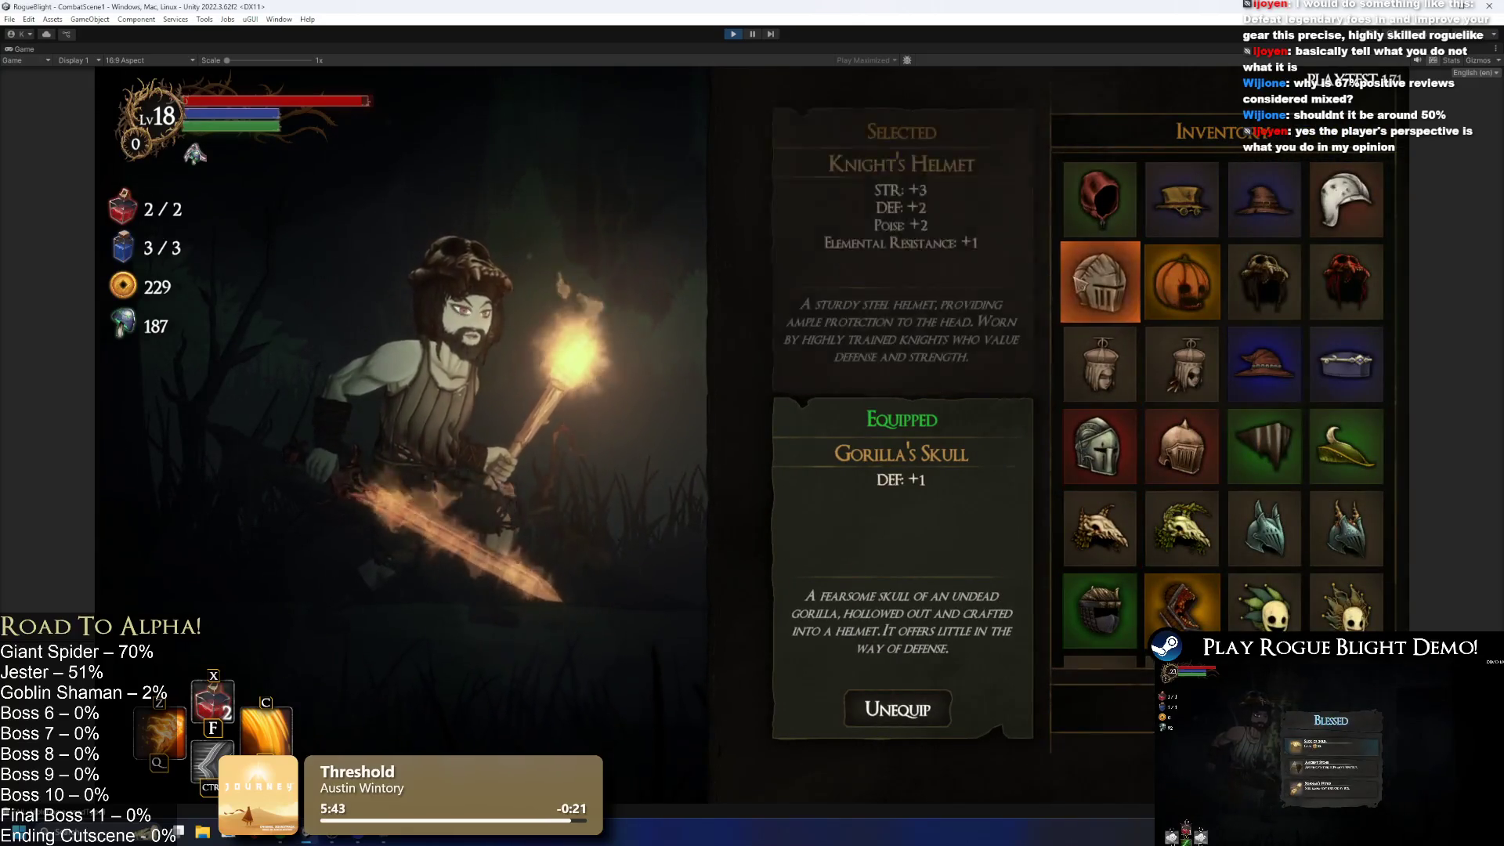
pyautogui.click(1101, 282)
pyautogui.click(987, 569)
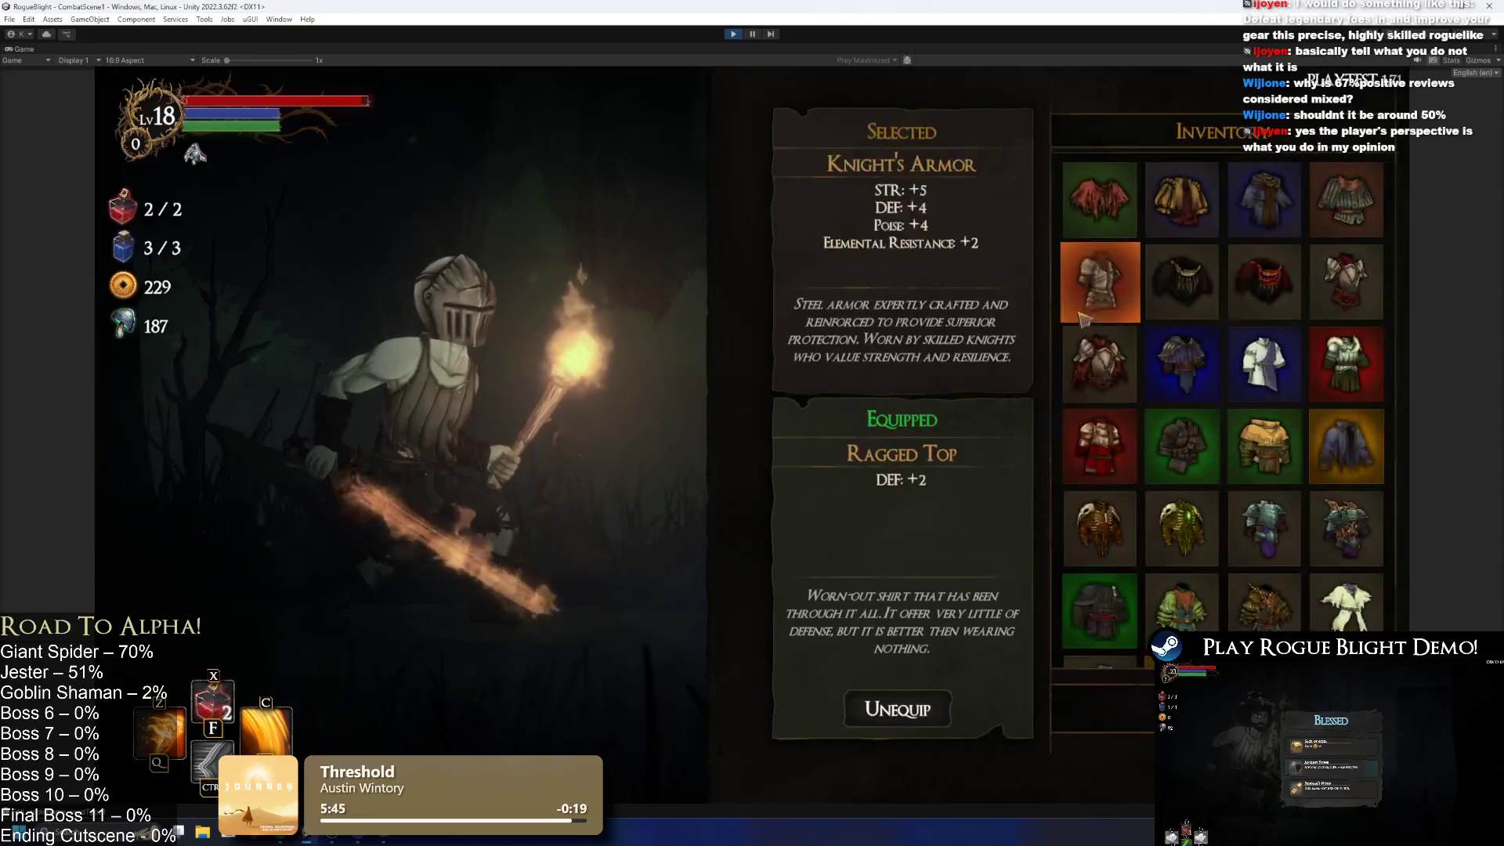
pyautogui.click(1098, 285)
pyautogui.click(1248, 568)
pyautogui.click(1108, 336)
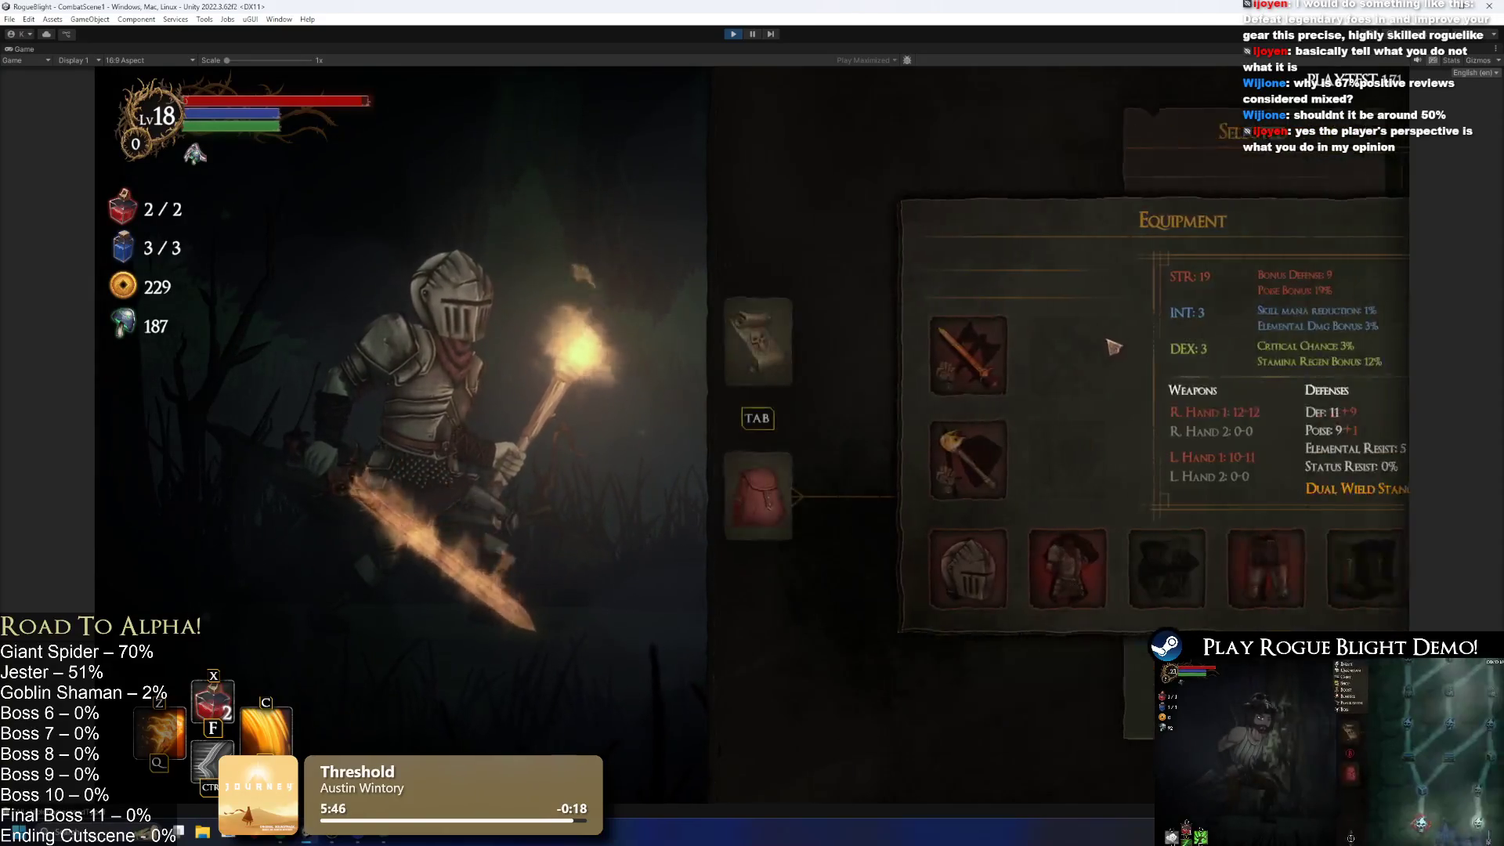
pyautogui.click(1098, 571)
pyautogui.click(1099, 296)
pyautogui.click(1285, 568)
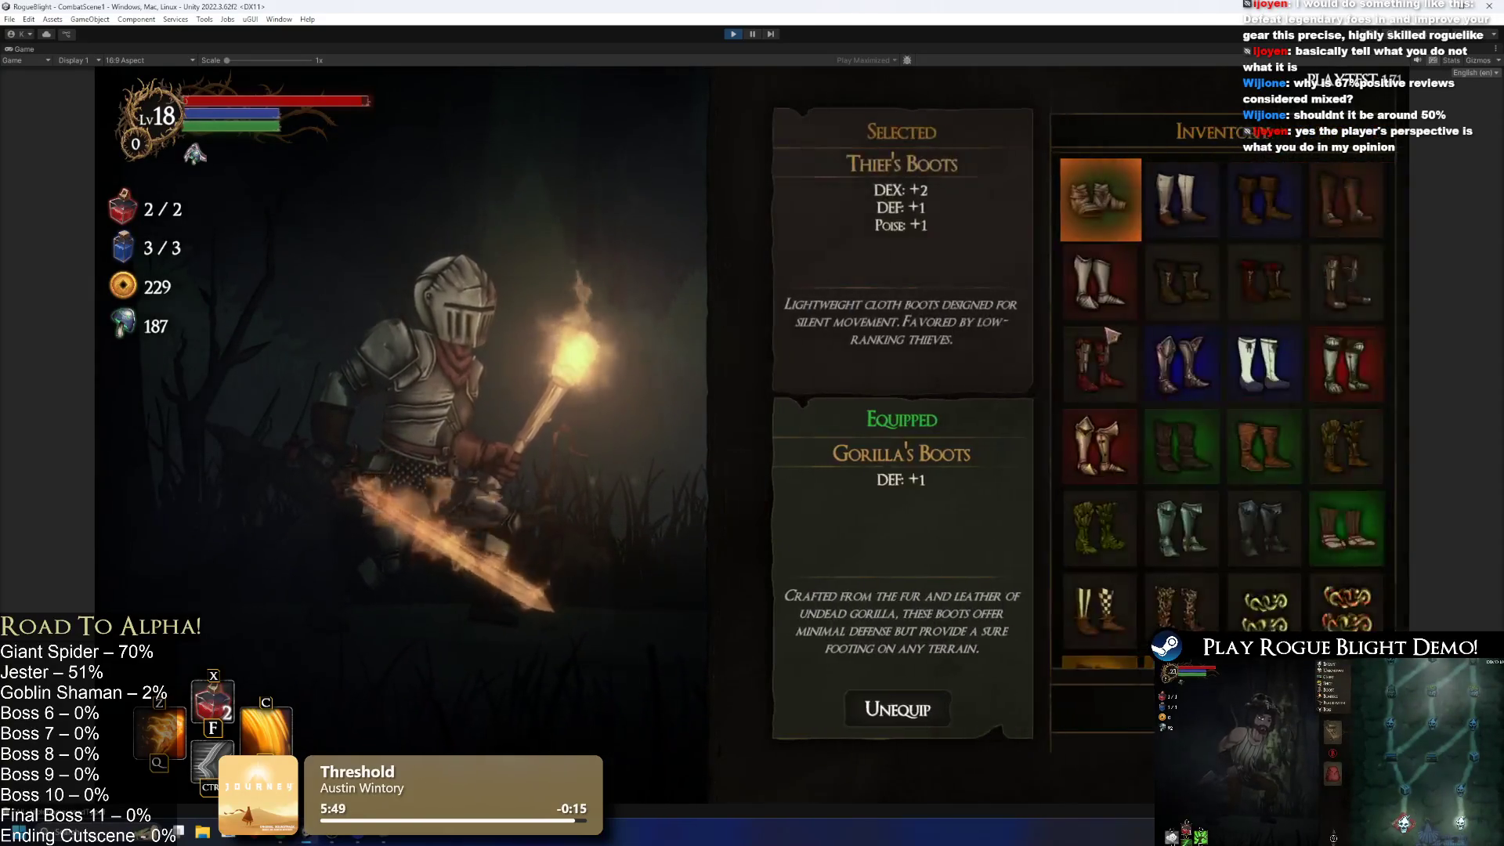
pyautogui.click(1101, 282)
pyautogui.click(759, 374)
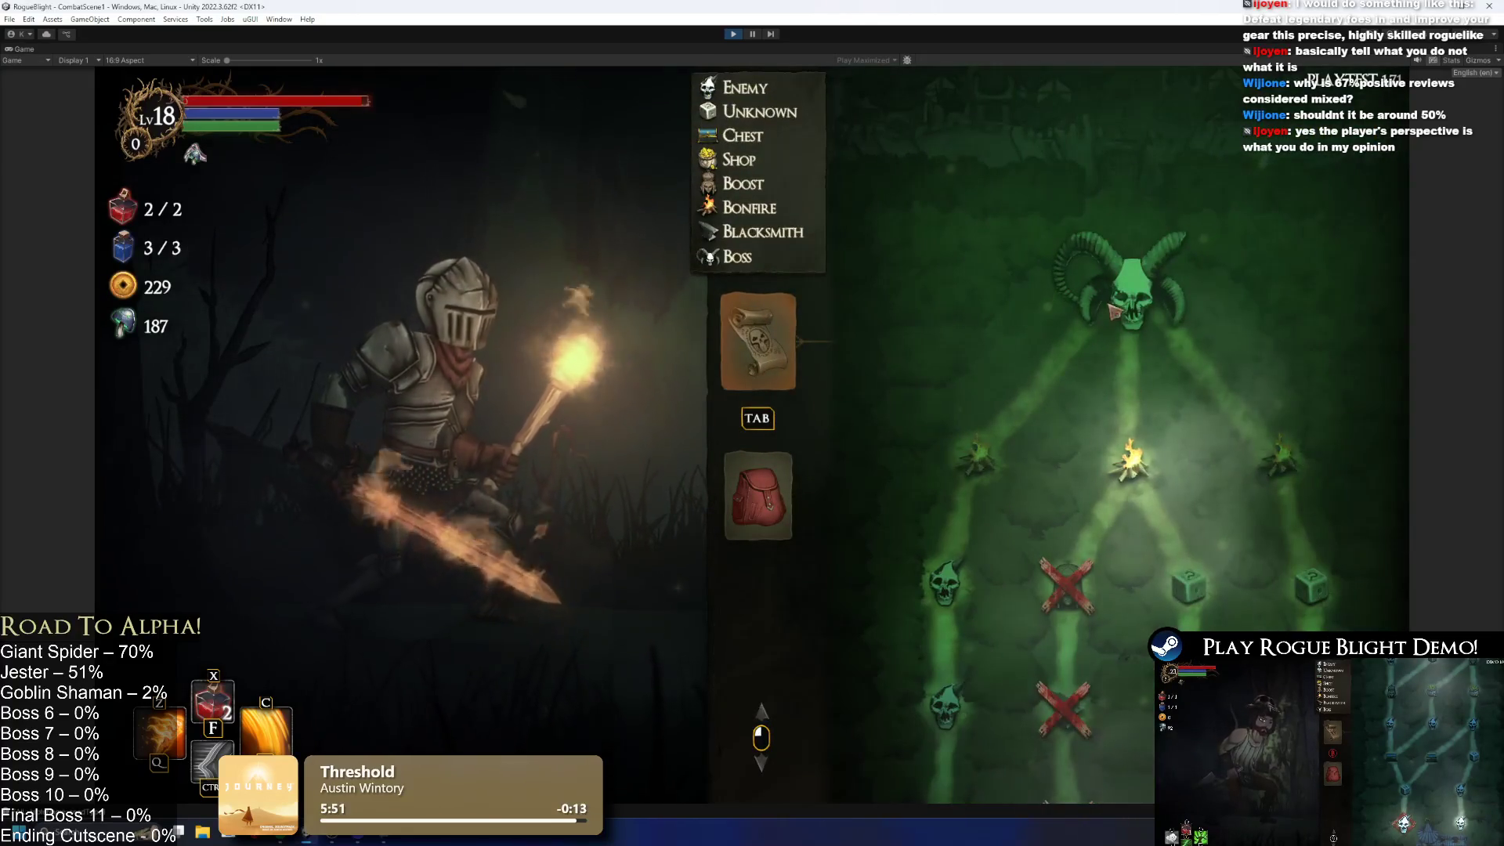
pyautogui.click(1158, 464)
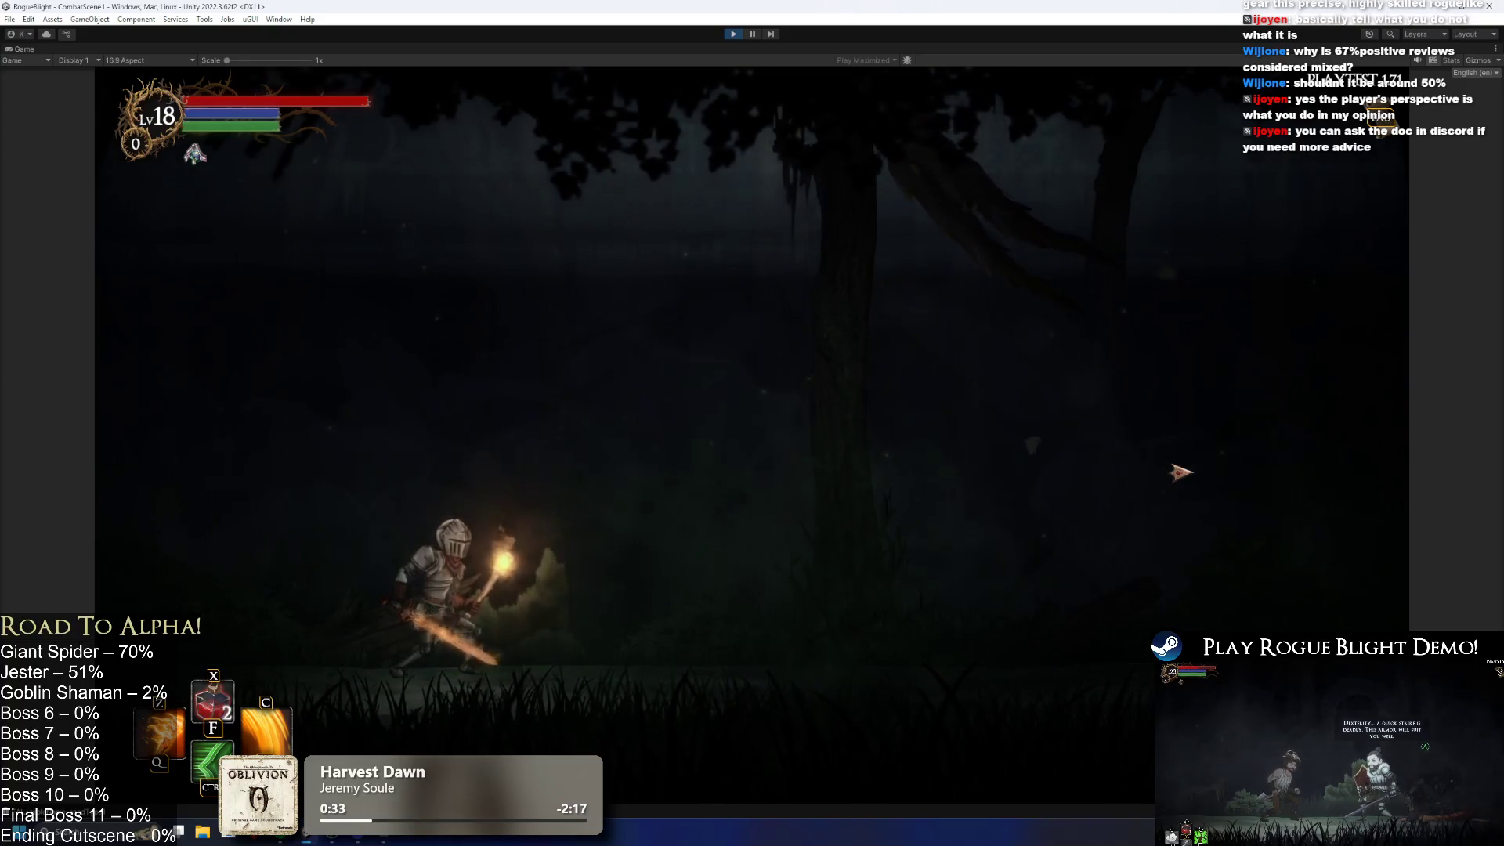
# Step: Move the knight left, swing, jump, and head back right through the bonfire area
pyautogui.press('a')
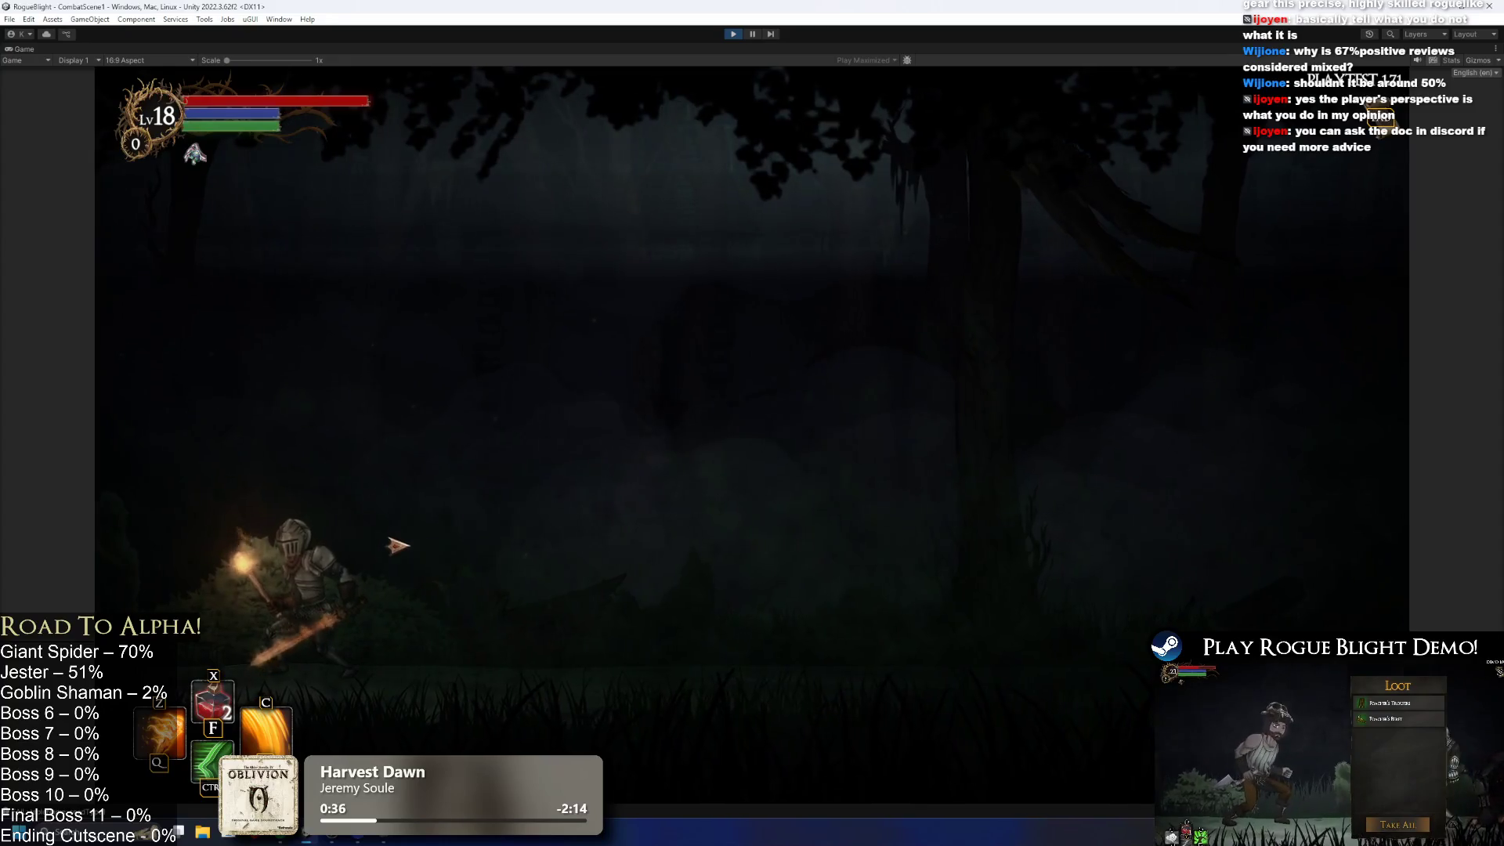
pyautogui.click(453, 554)
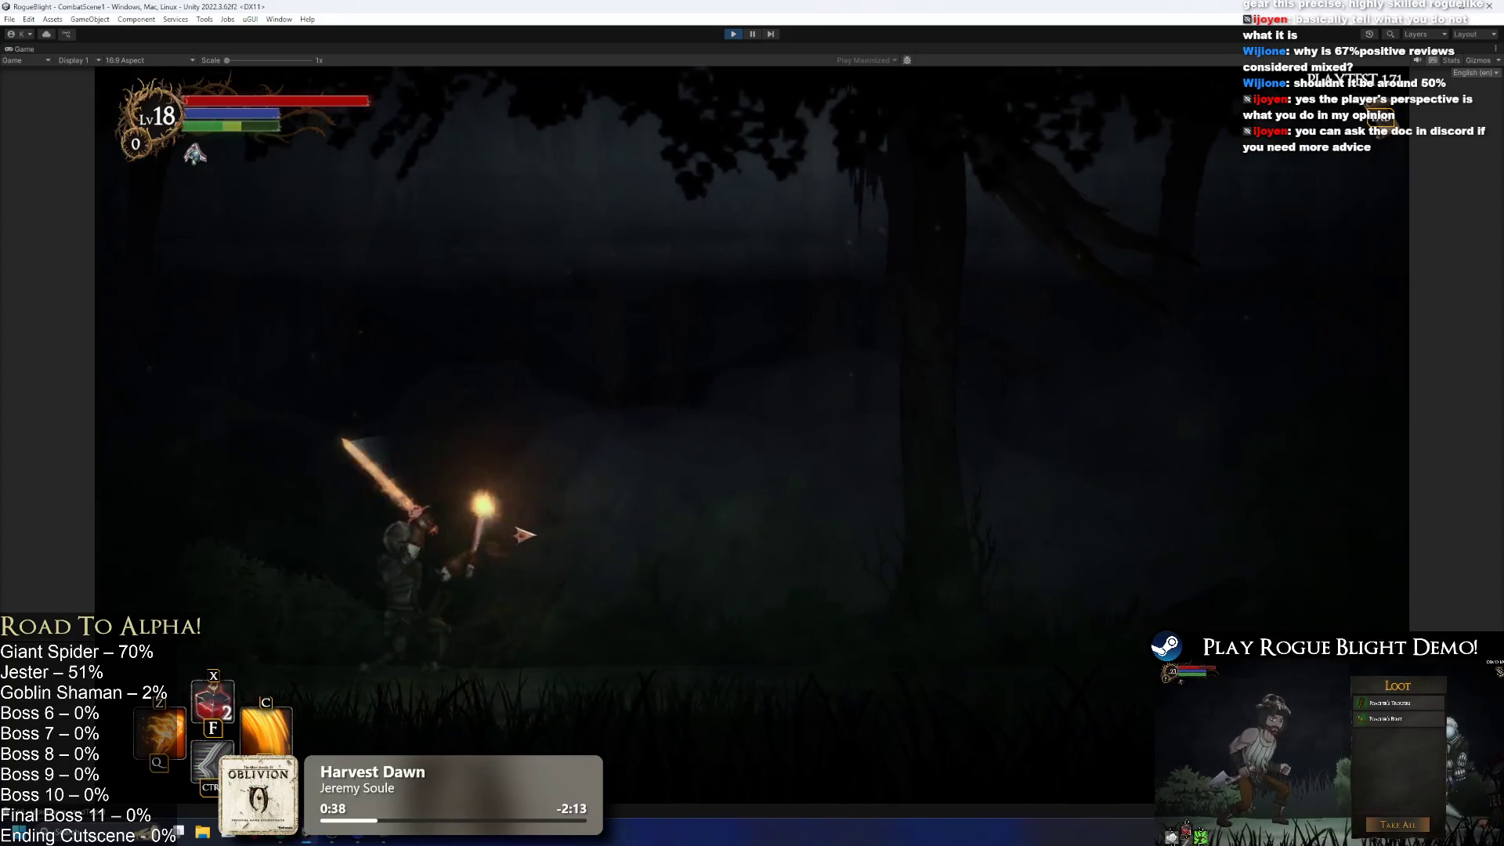
pyautogui.press('space')
pyautogui.press('d')
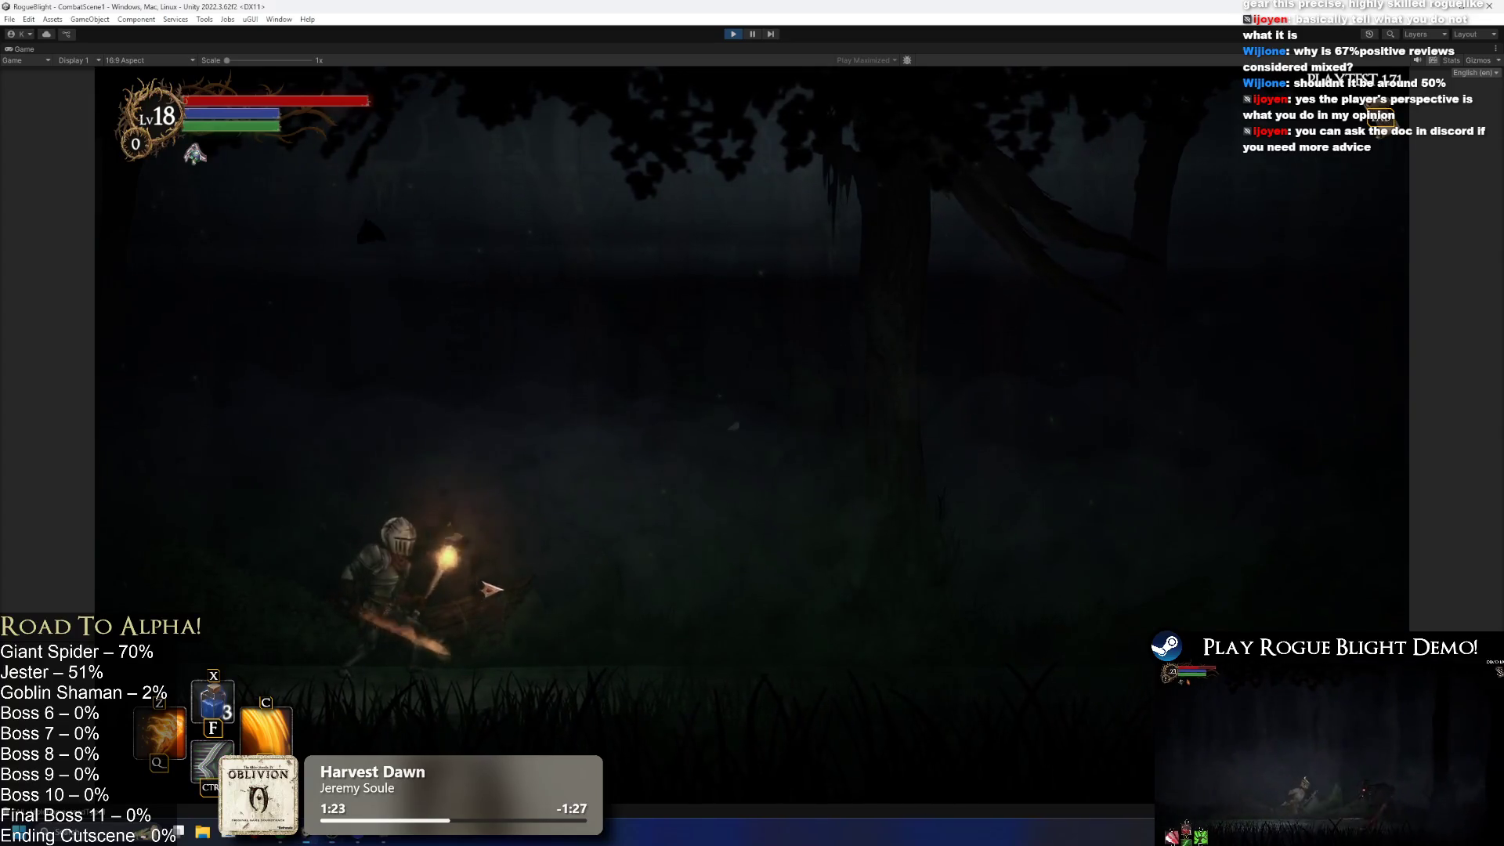
# Step: Fight the Giant Spider boss, chipping its health with sword strikes, then pause the game
pyautogui.press('Right')
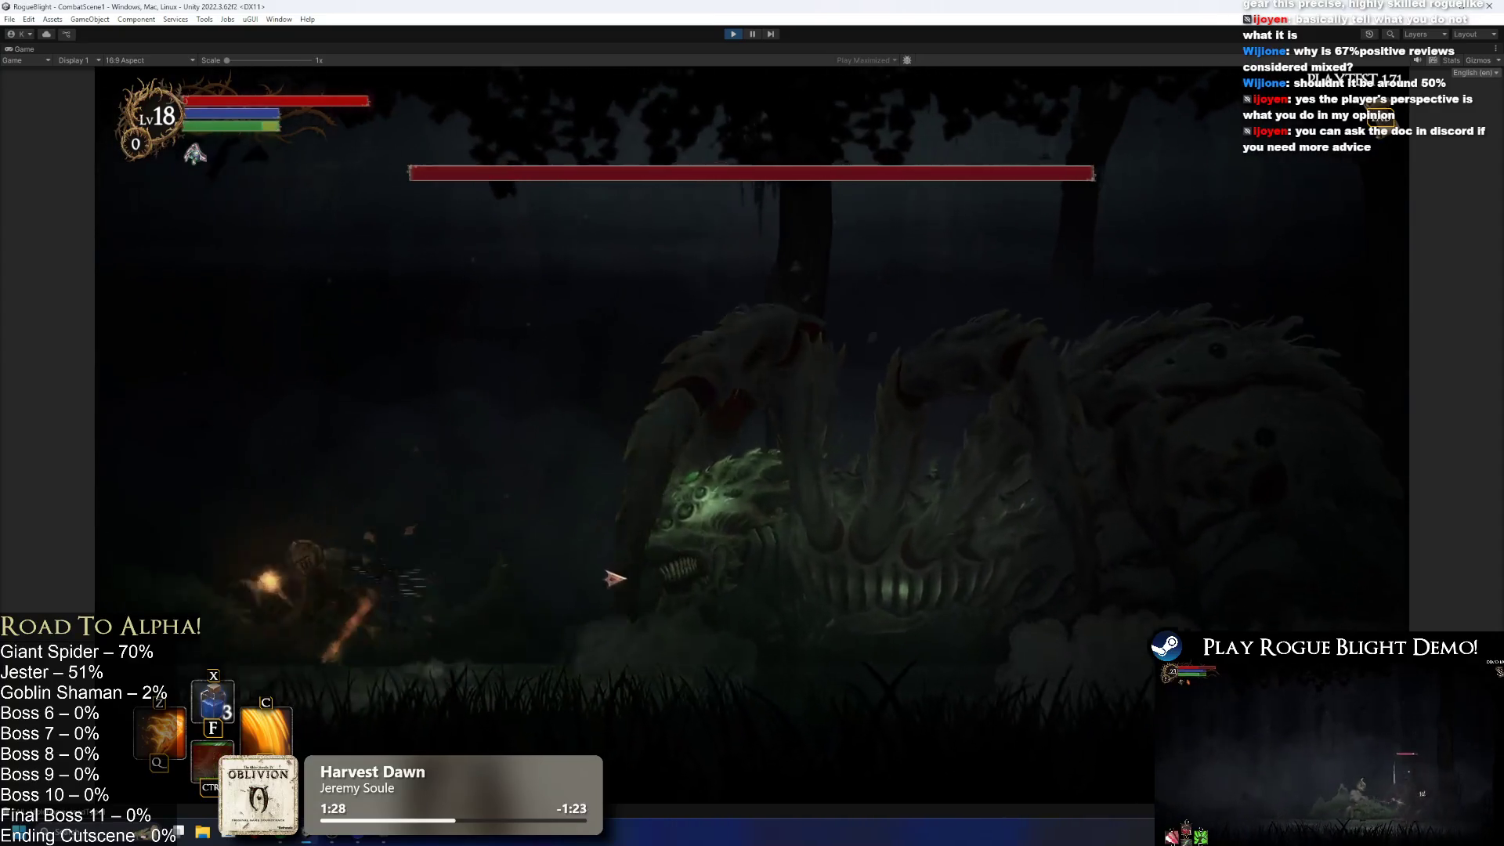
pyautogui.press('Right')
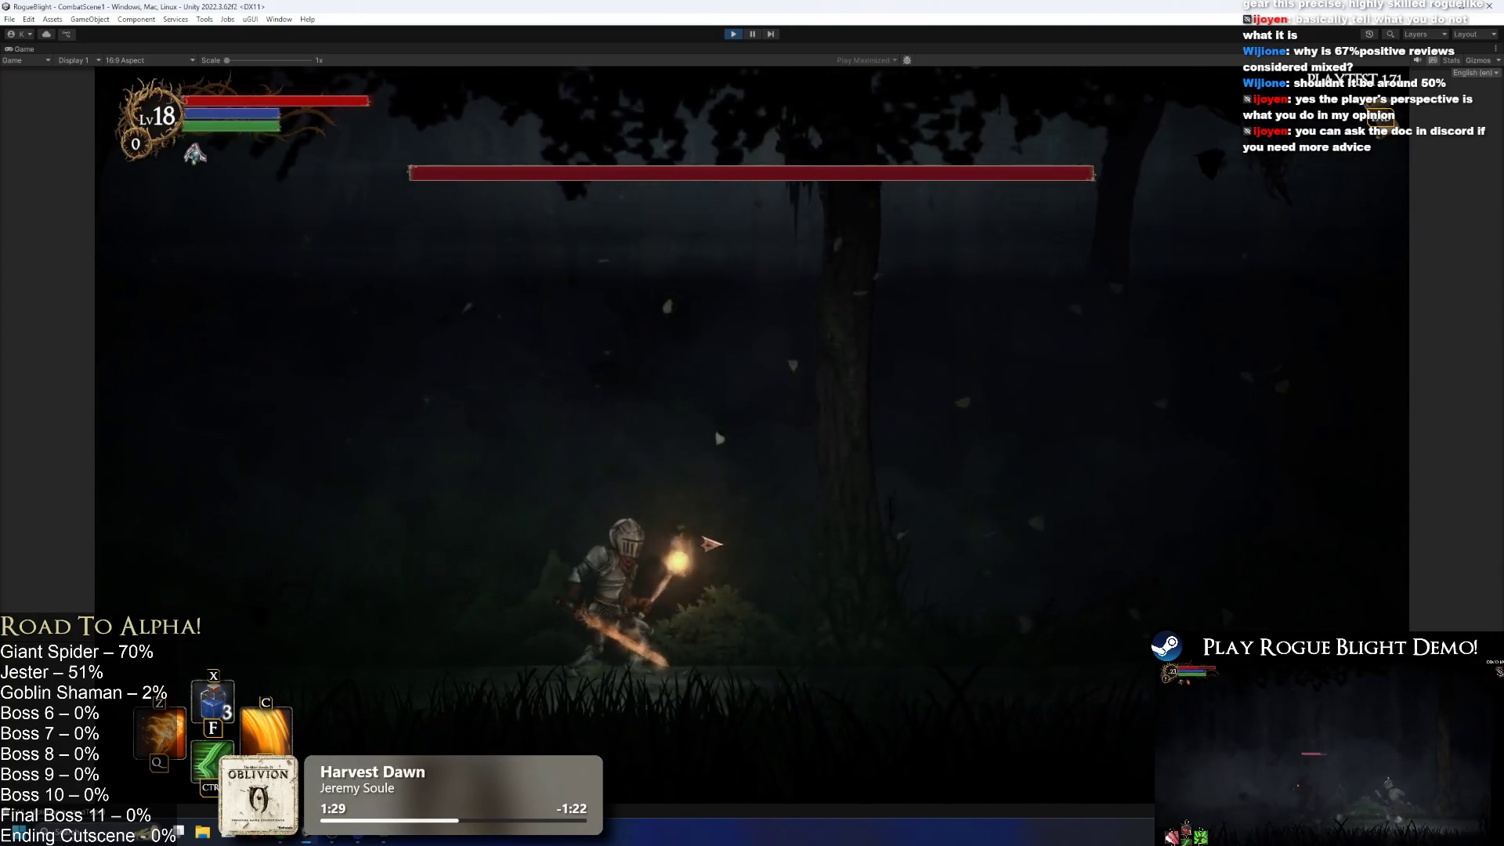
pyautogui.press('Left')
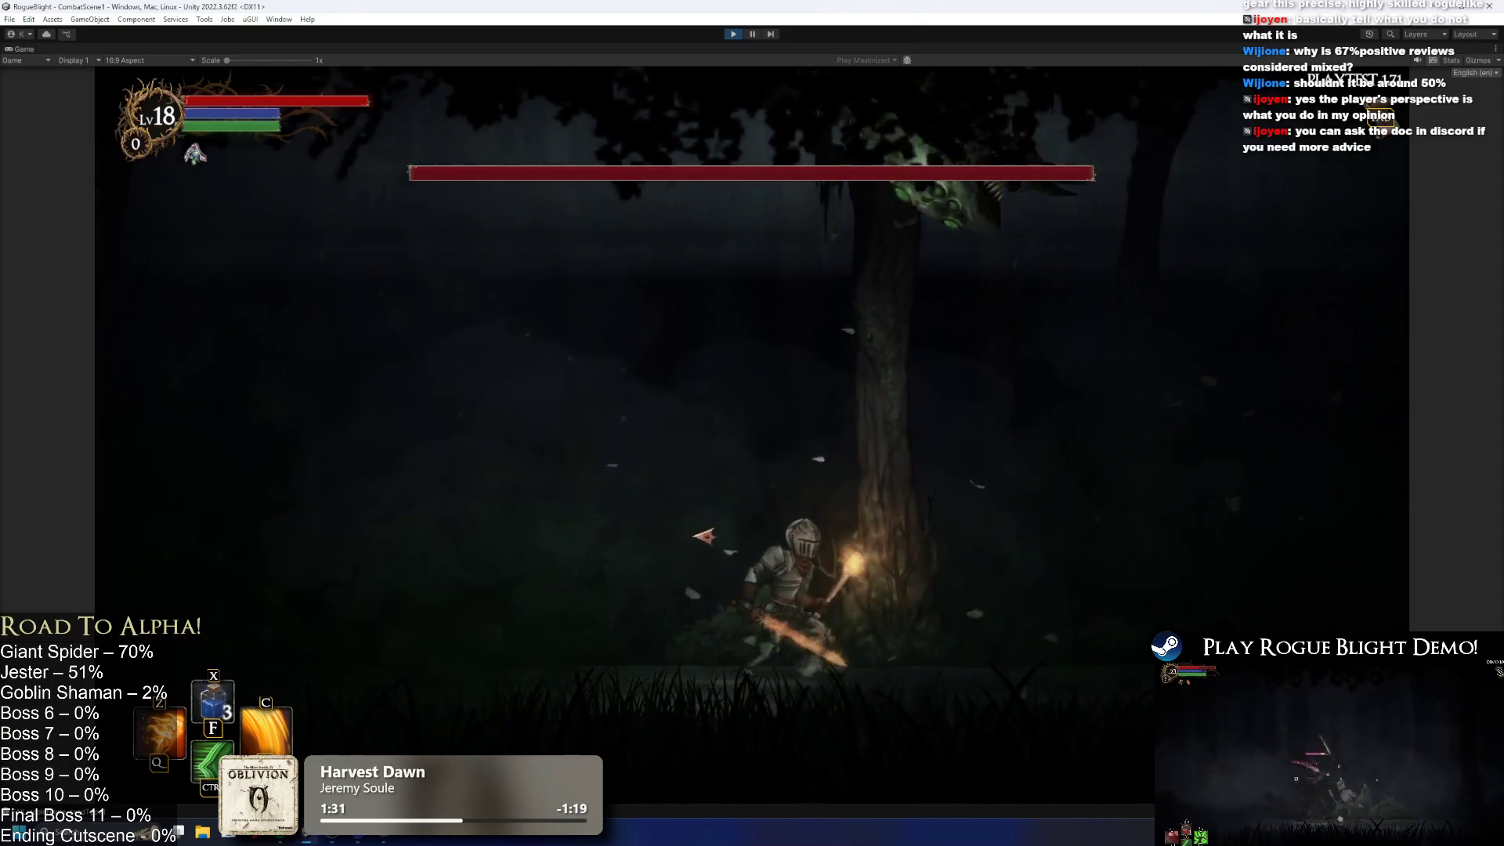
pyautogui.press('Left')
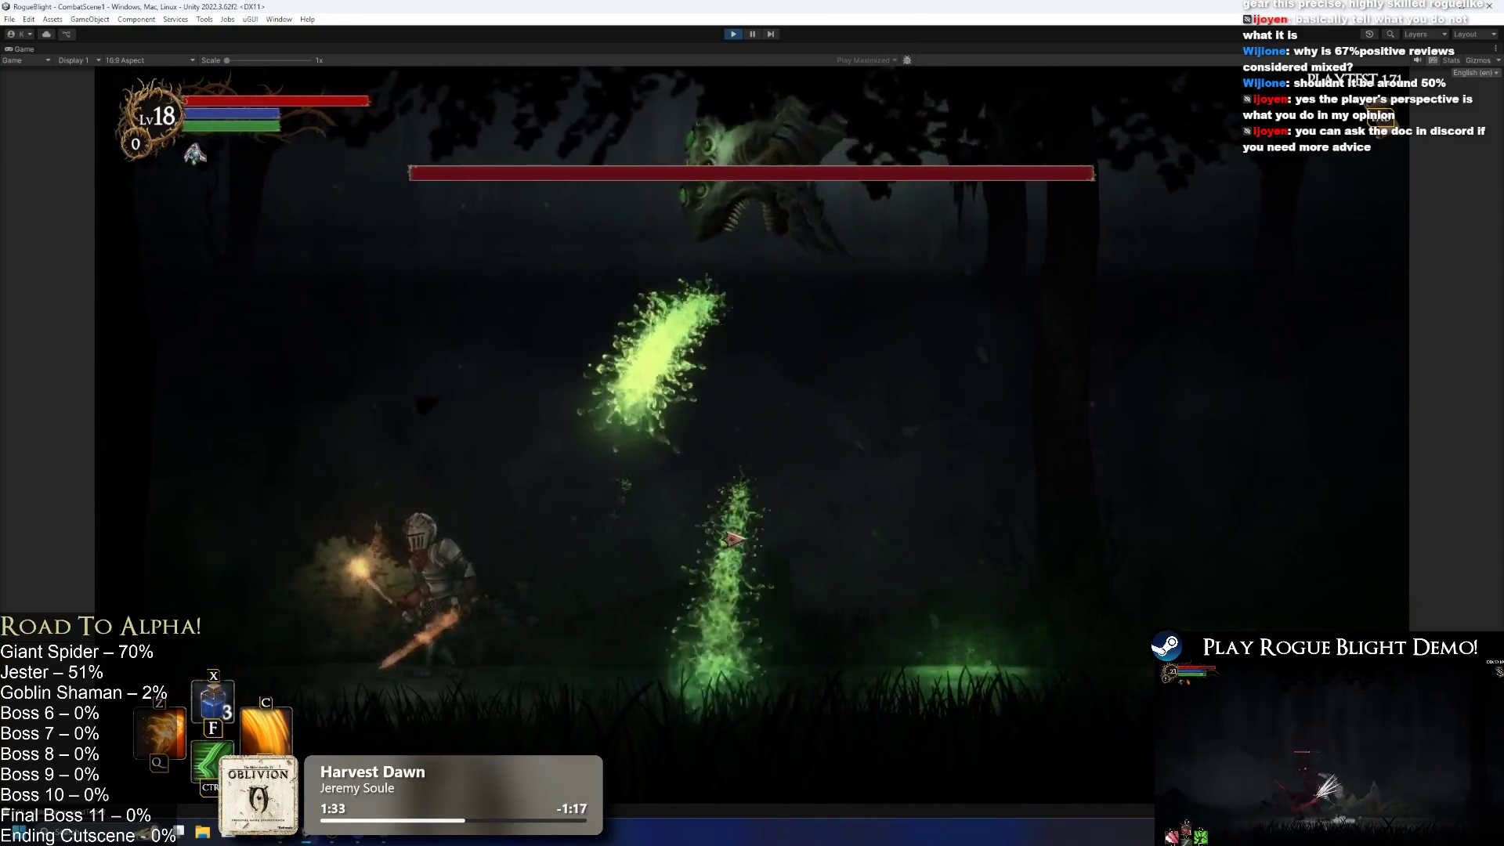
pyautogui.press('space')
pyautogui.press('Right')
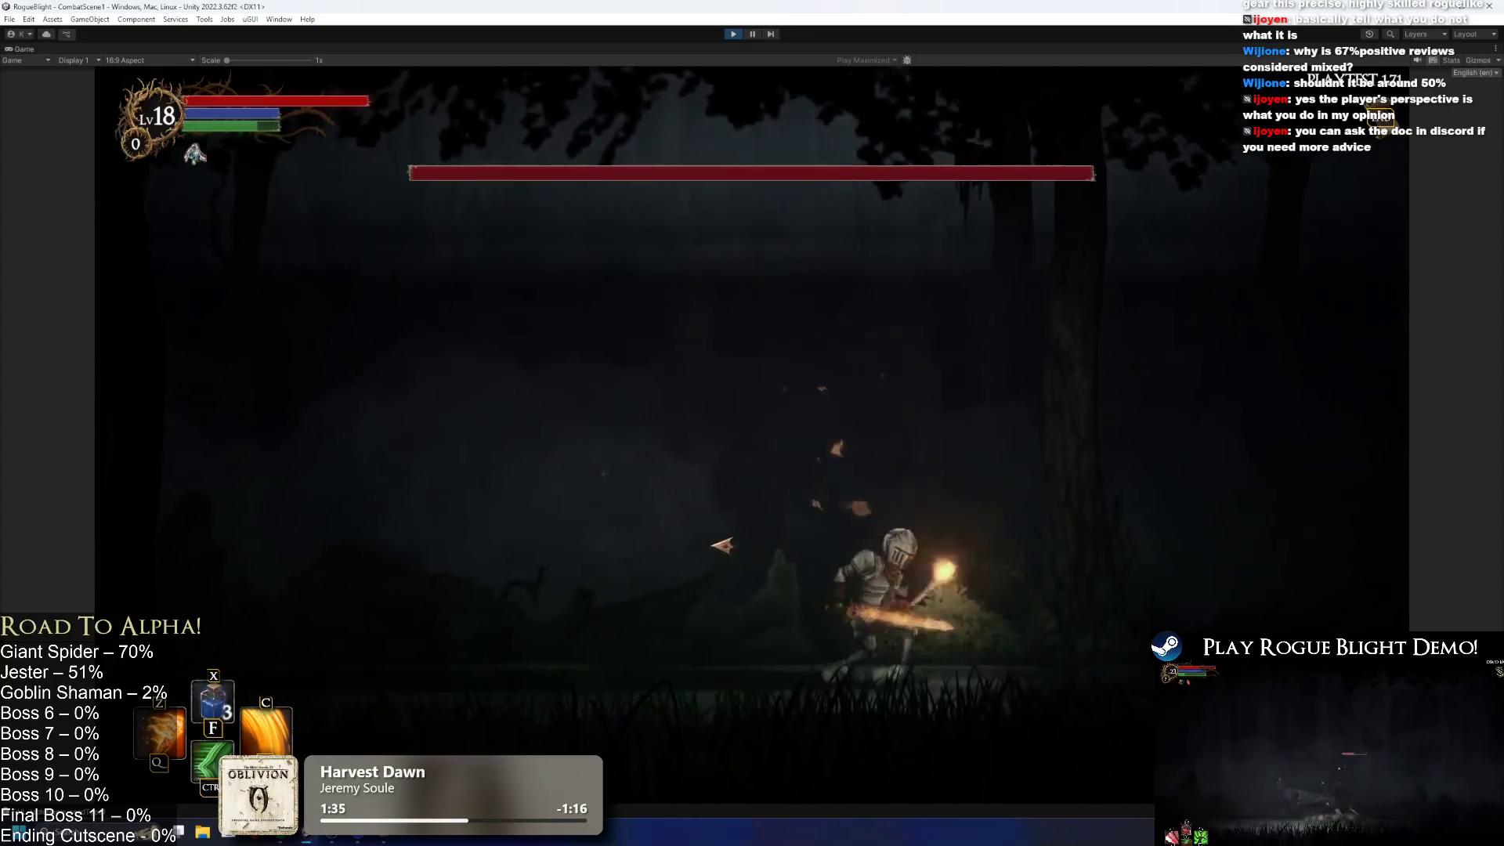
pyautogui.click(690, 558)
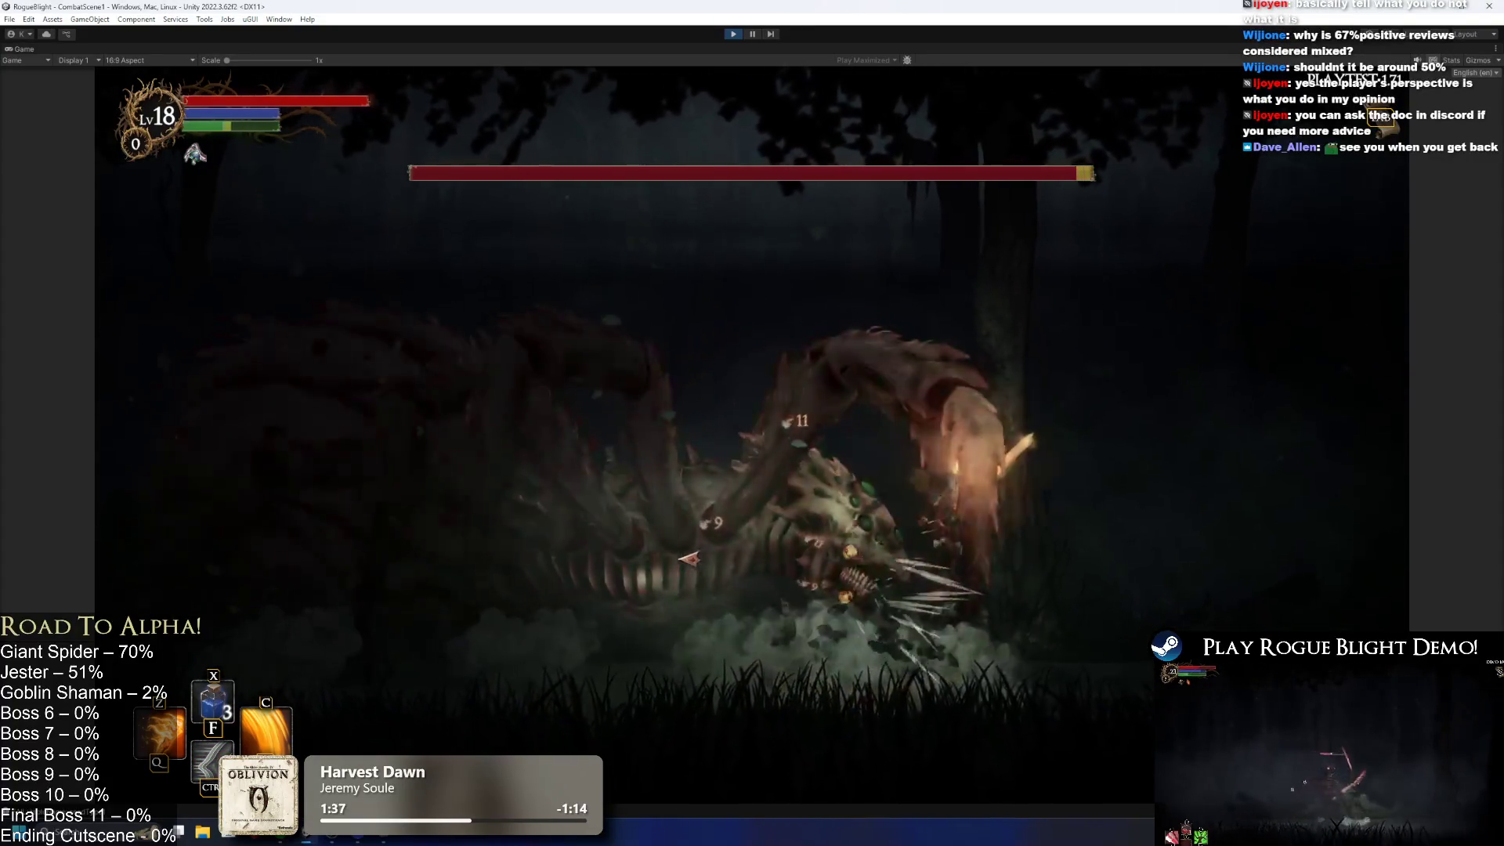
pyautogui.press('Right')
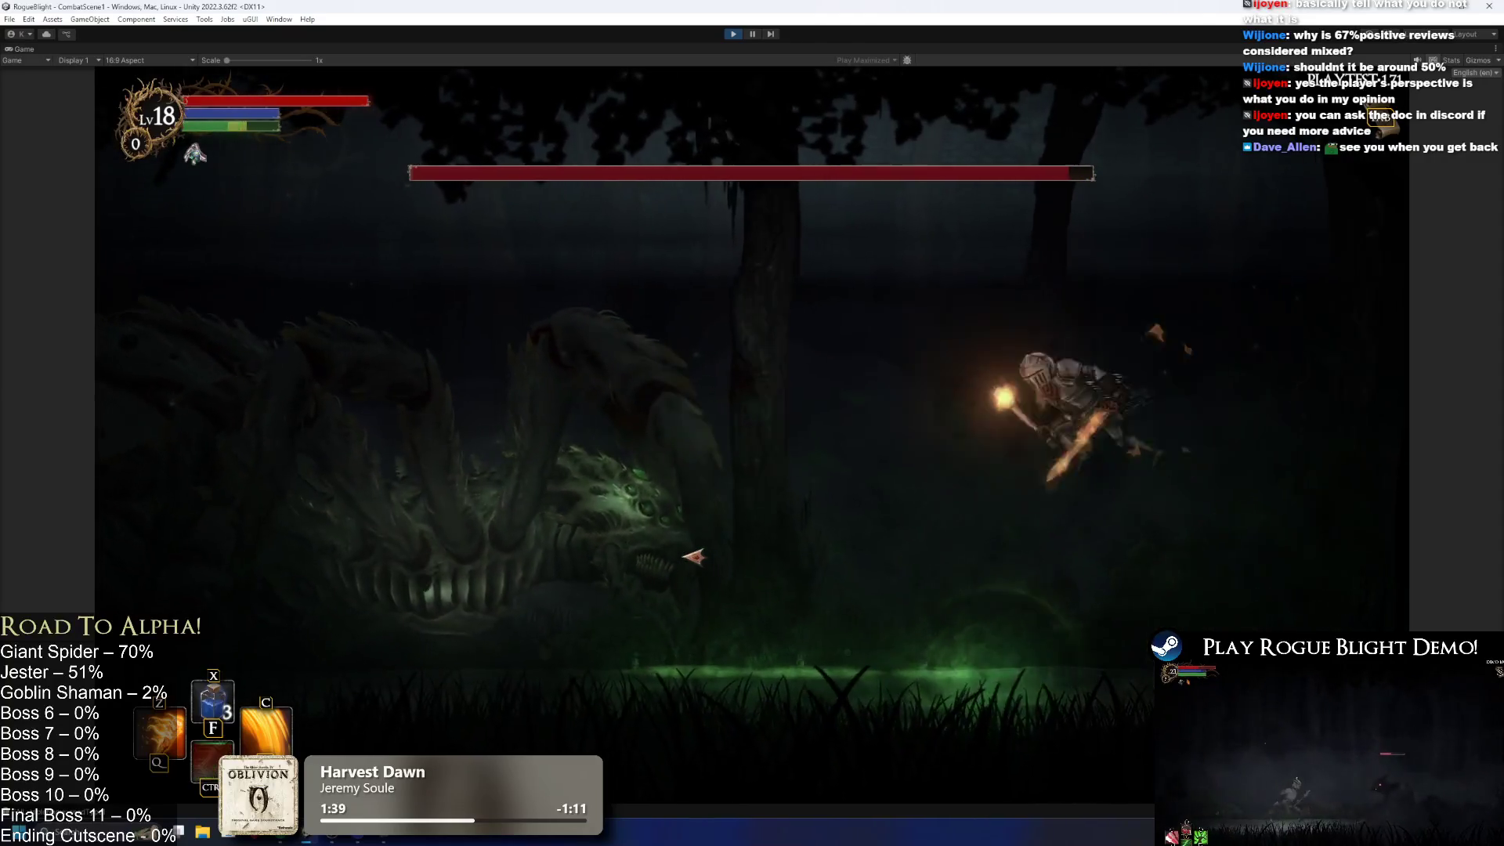
pyautogui.click(688, 558)
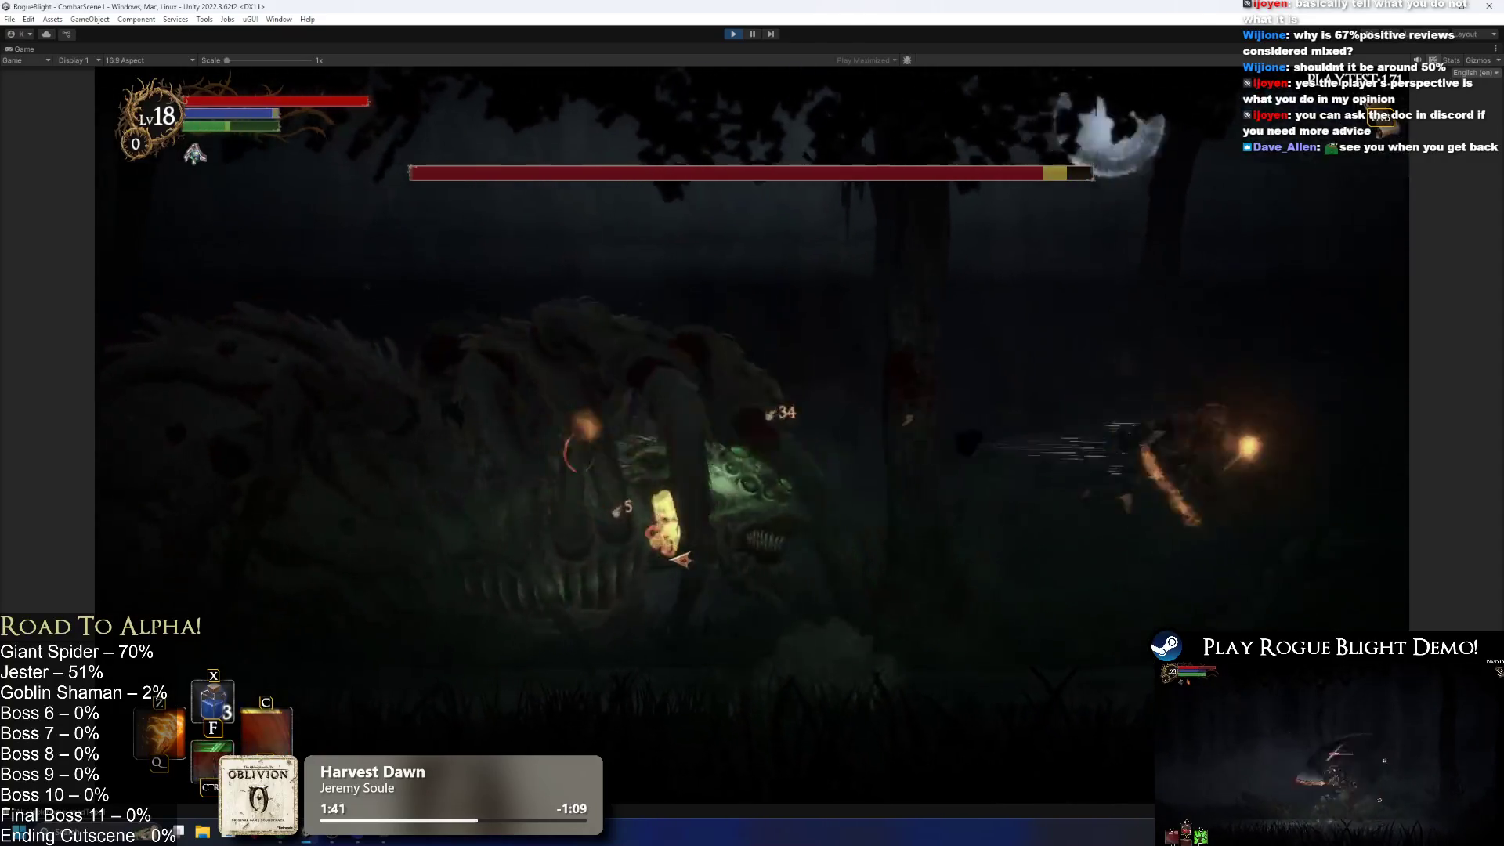
pyautogui.click(653, 559)
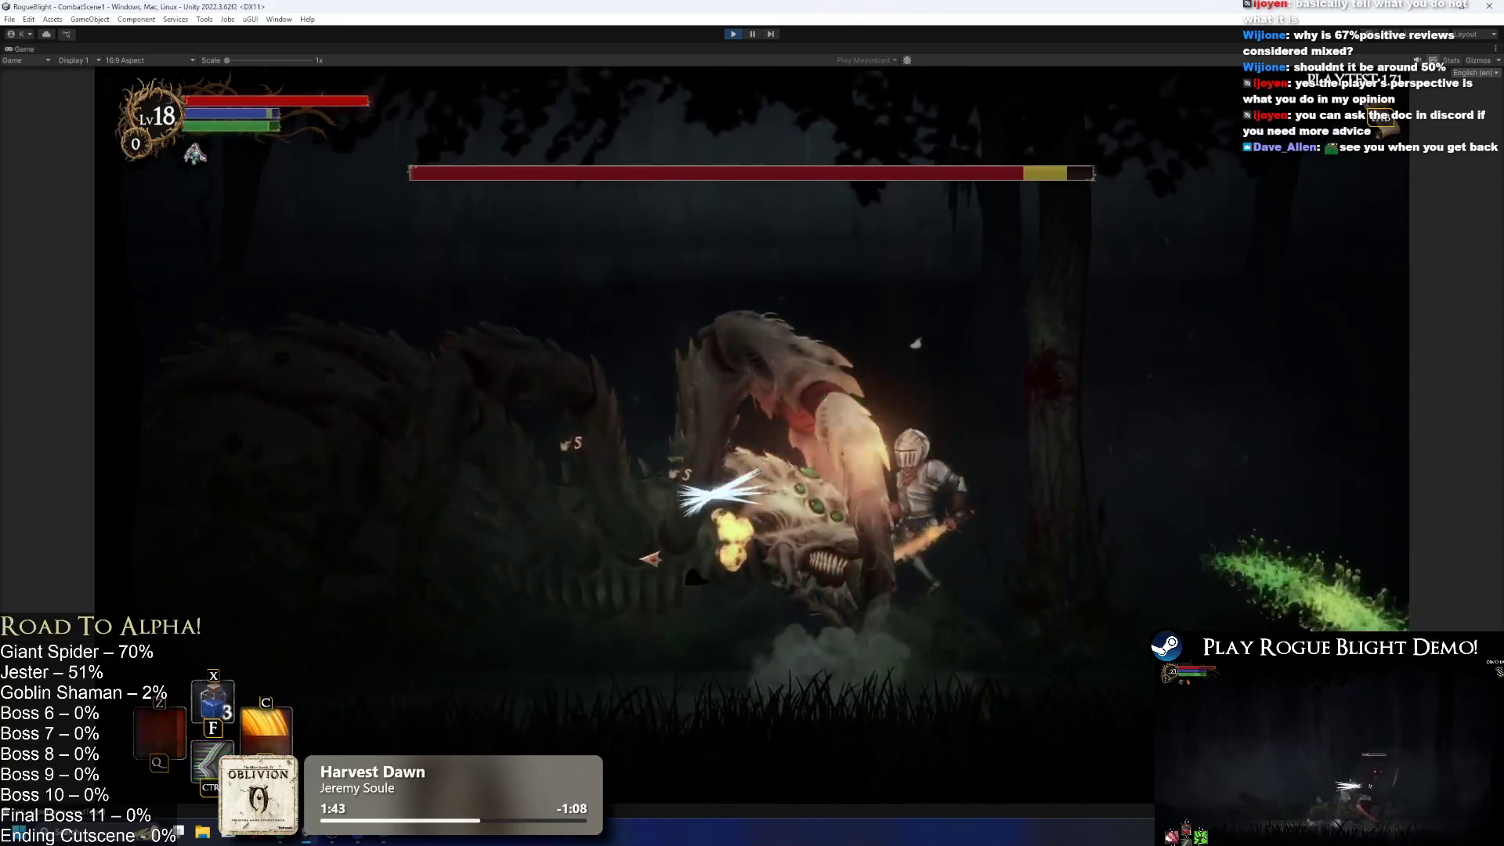
pyautogui.press('Right')
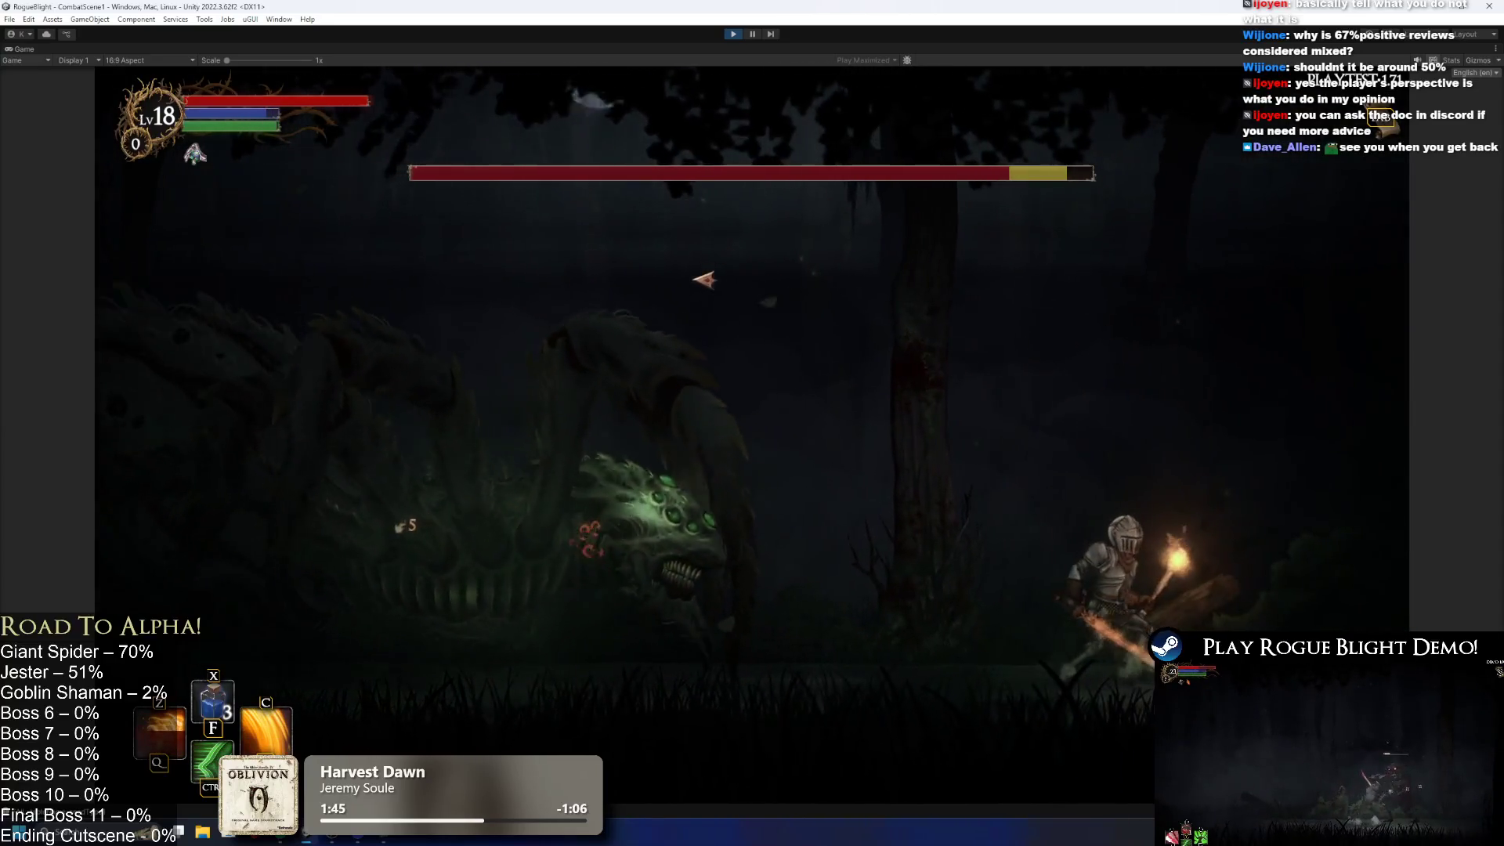
pyautogui.press('Escape')
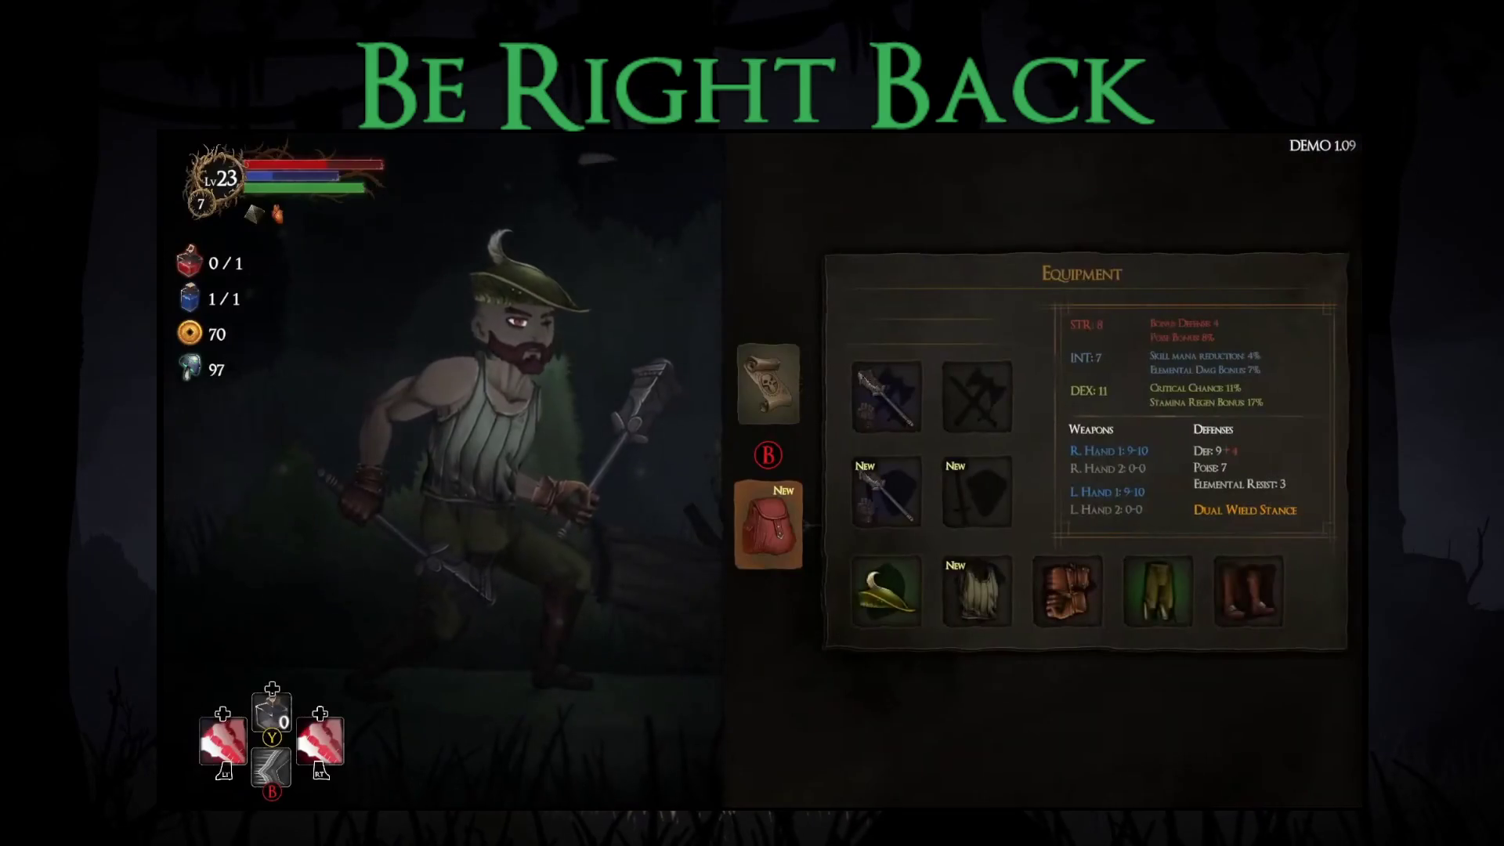
# Step: Equip the Earth Shield and put Guard's Armor in the body slot
pyautogui.click(1155, 255)
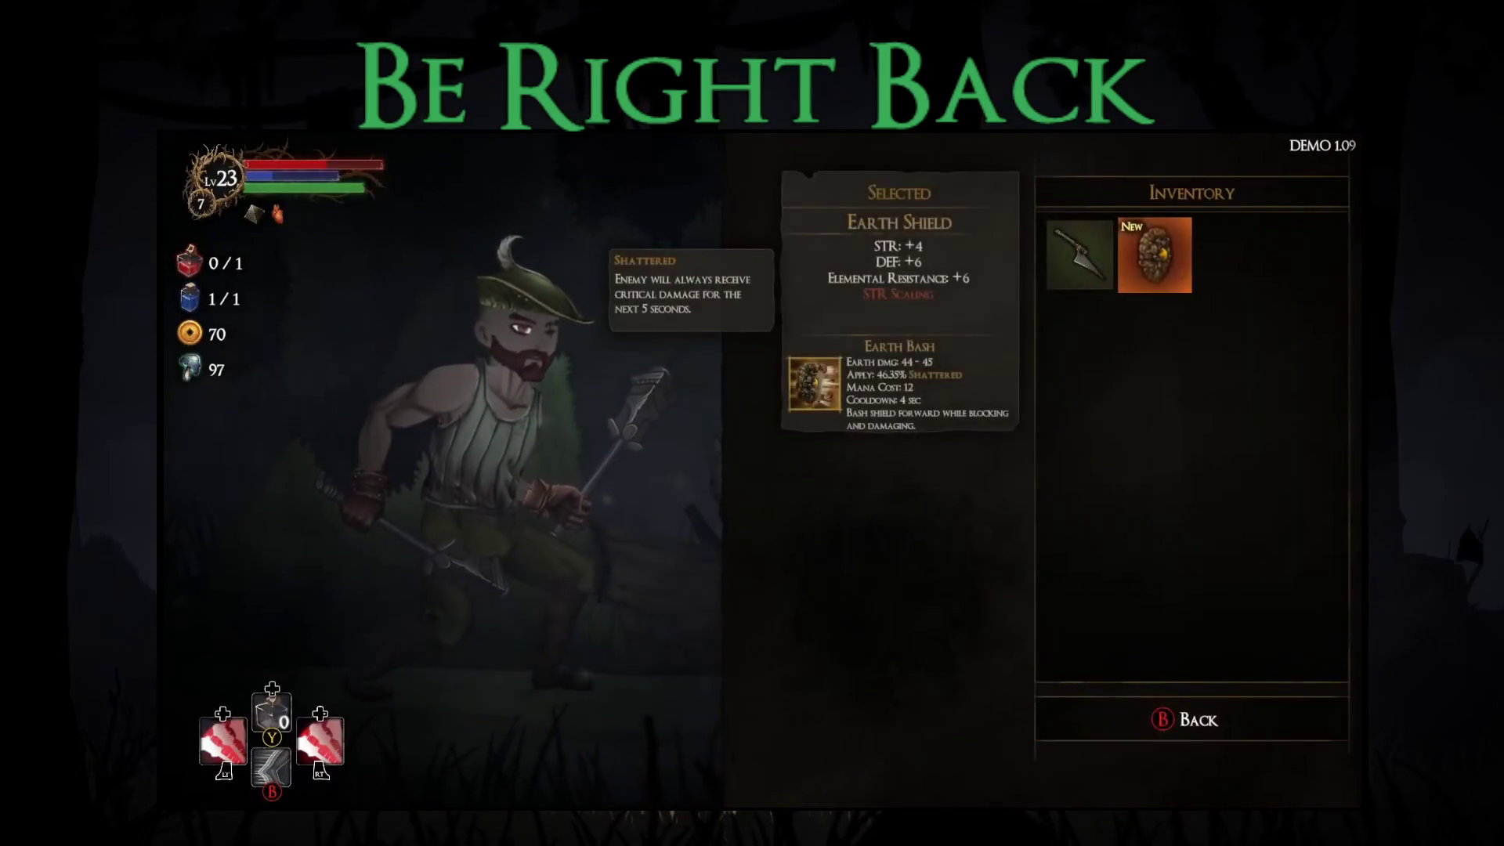
pyautogui.press('Return')
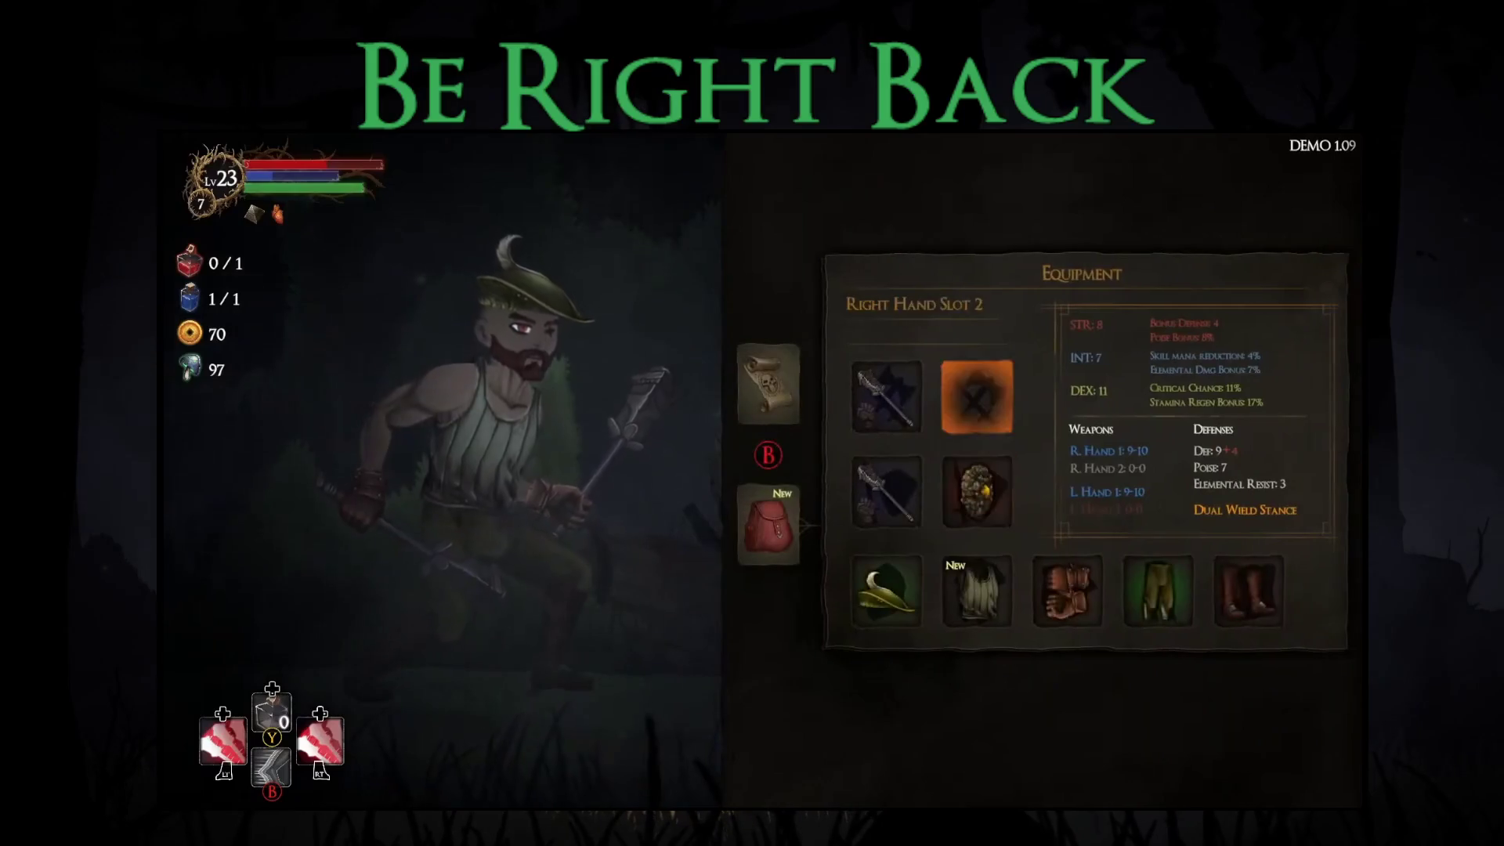
pyautogui.press('Escape')
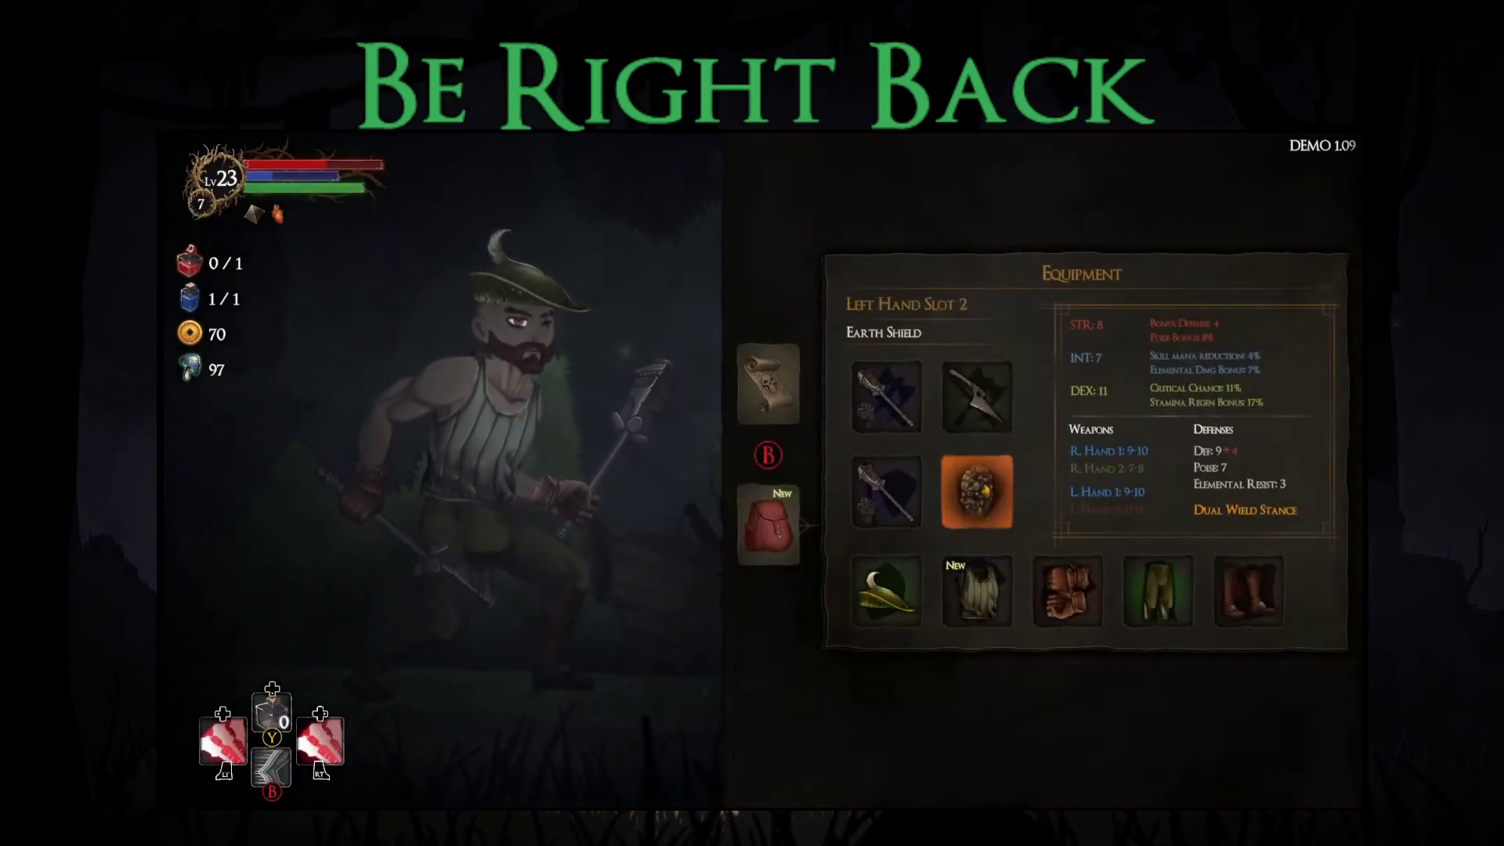
pyautogui.press('Down')
pyautogui.press('Return')
pyautogui.press('Right')
pyautogui.press('Return')
pyautogui.press('Escape')
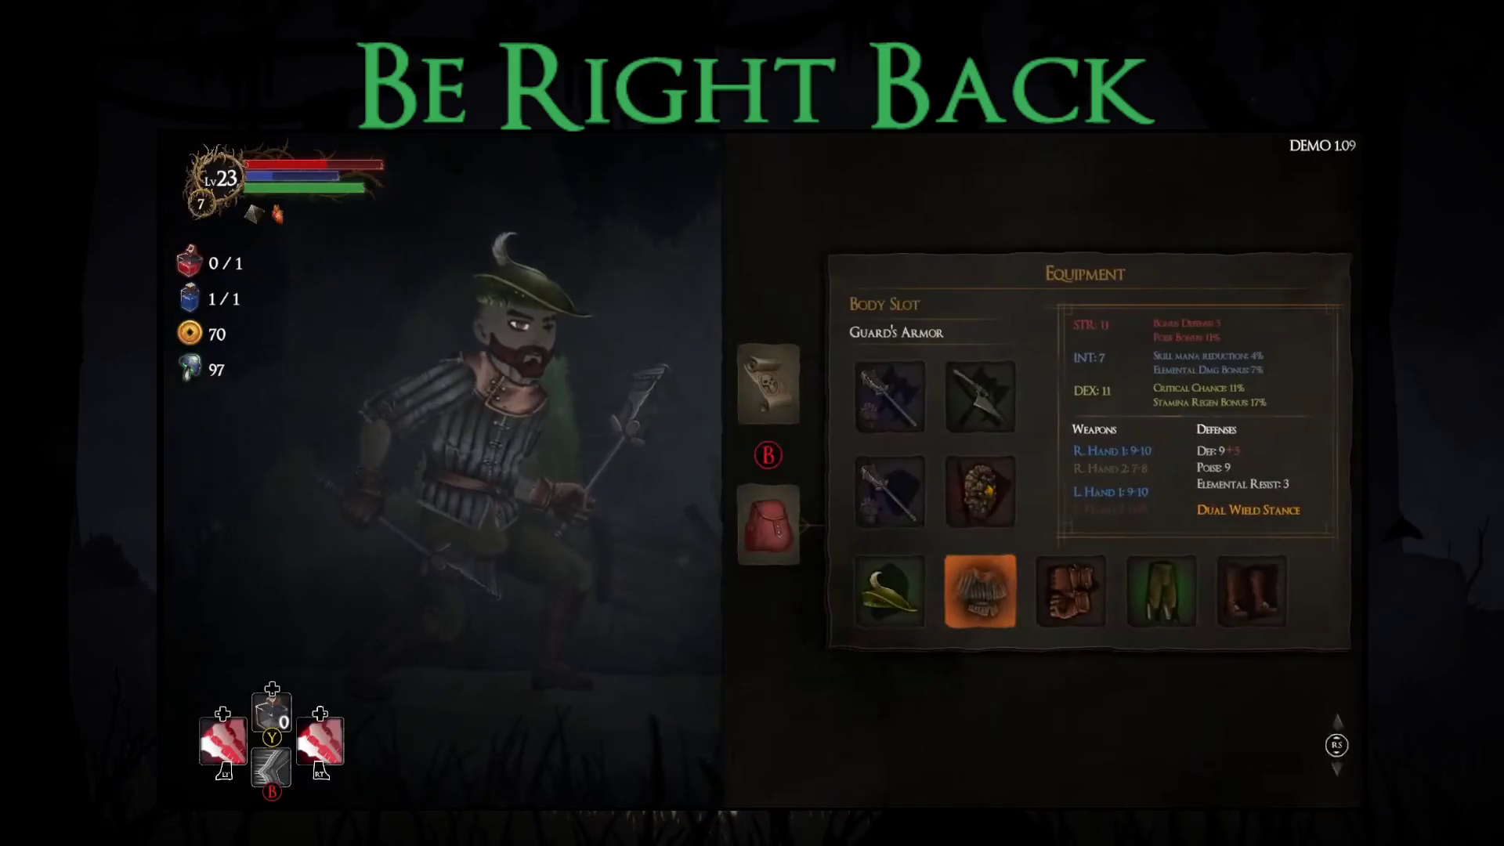
# Step: Close the equipment and map, then run right to the forest chest
pyautogui.press('Escape')
pyautogui.press('Escape')
pyautogui.press('Right')
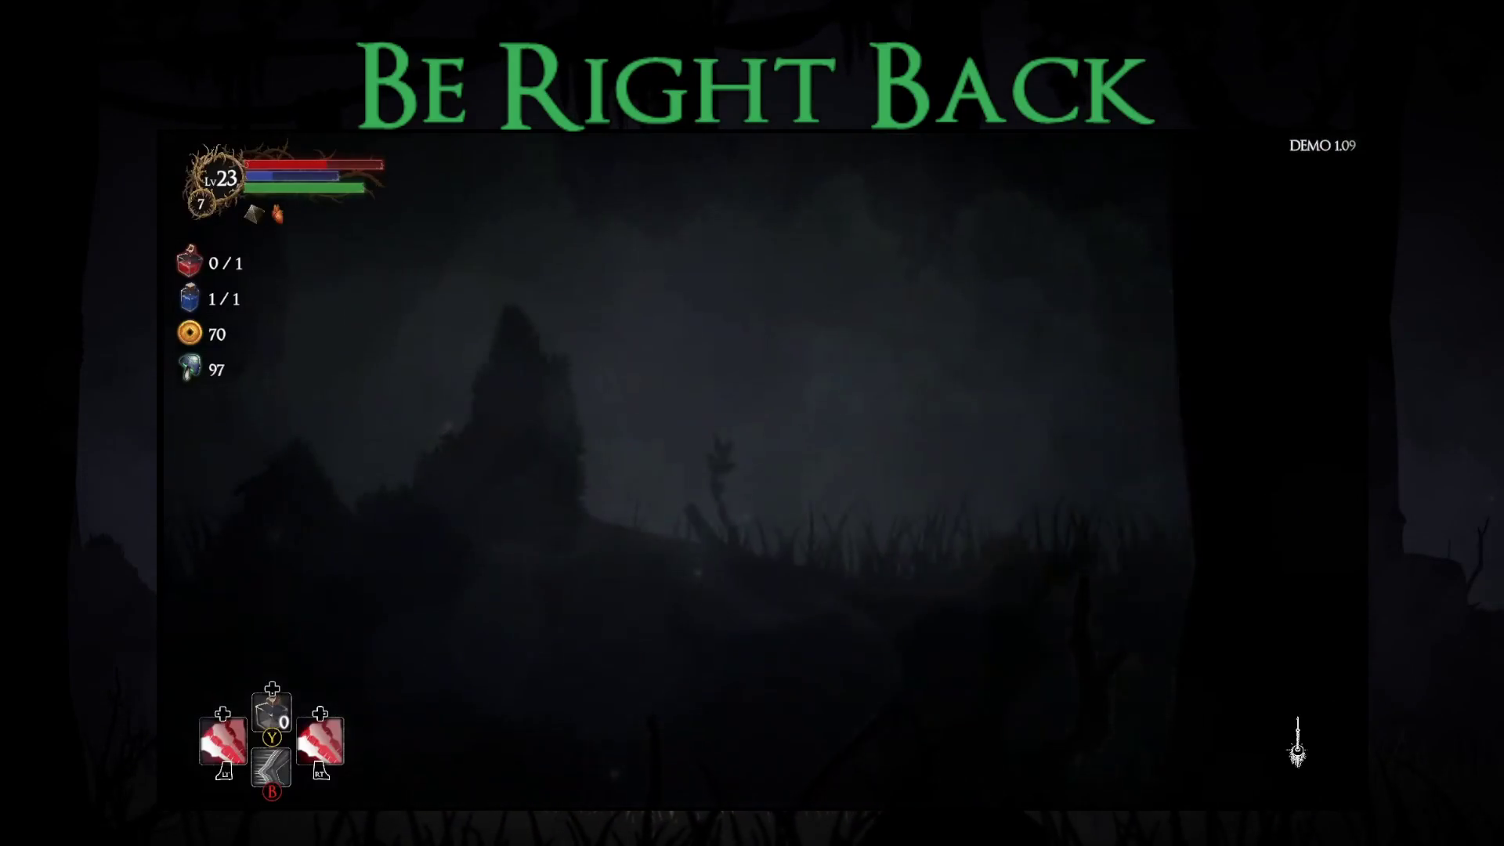
pyautogui.press('Right')
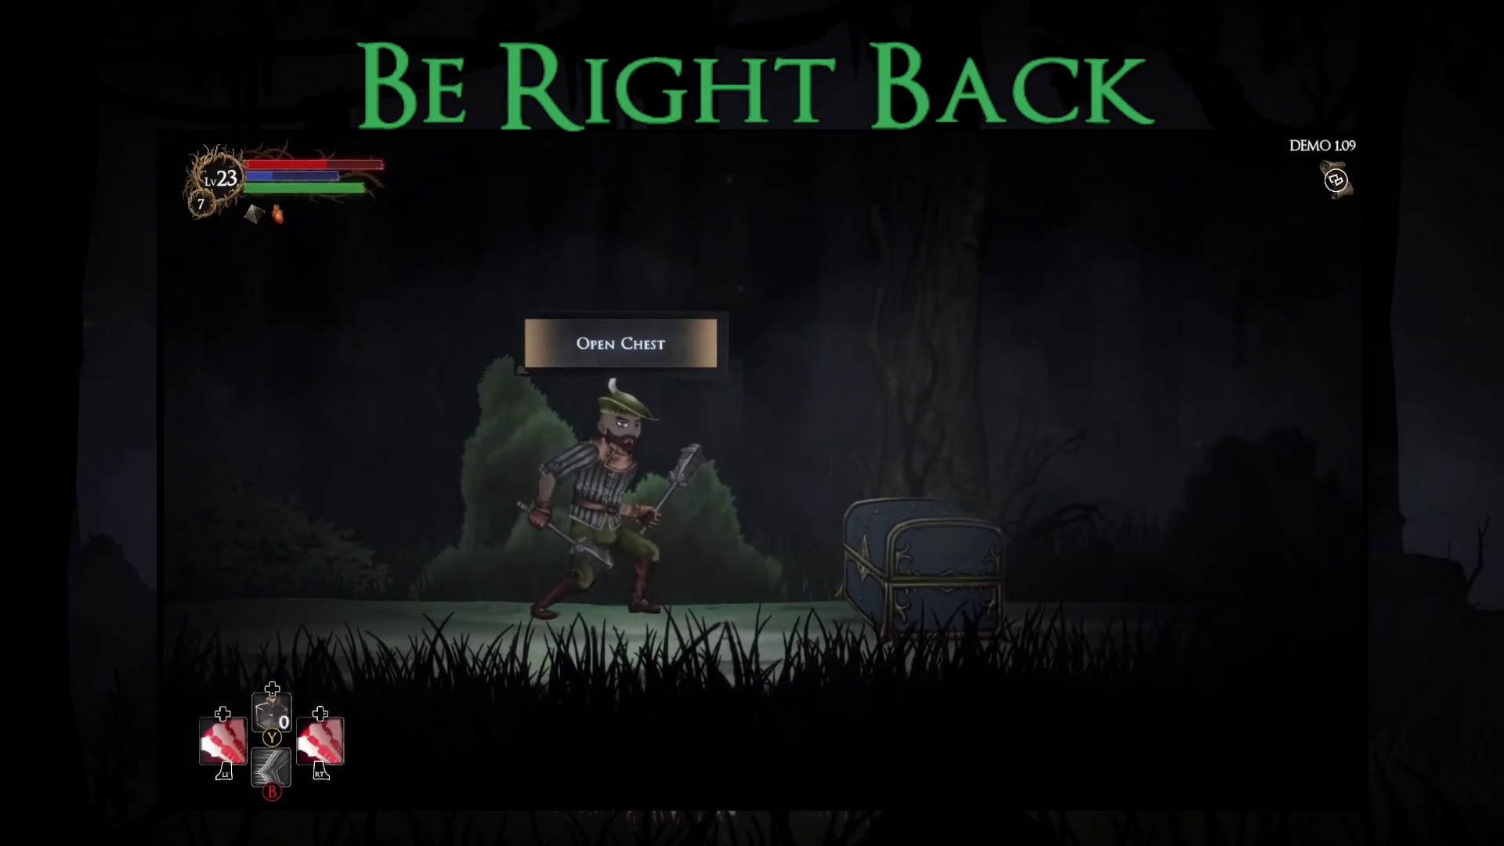
# Step: Open the chest, take its blessing, and review the body armor and shield choices
pyautogui.press('e')
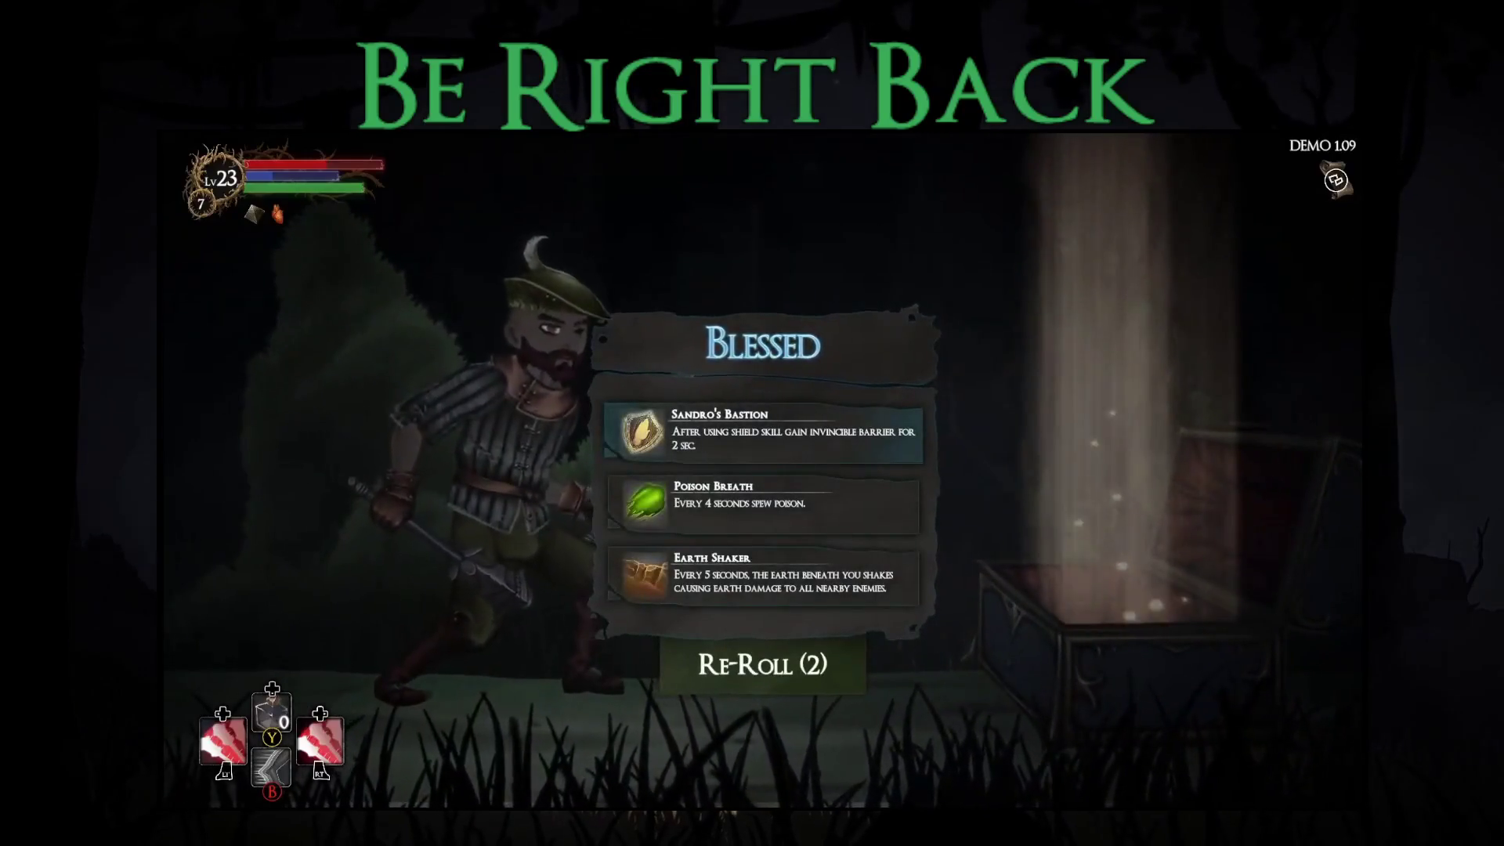
pyautogui.press('Return')
pyautogui.press('i')
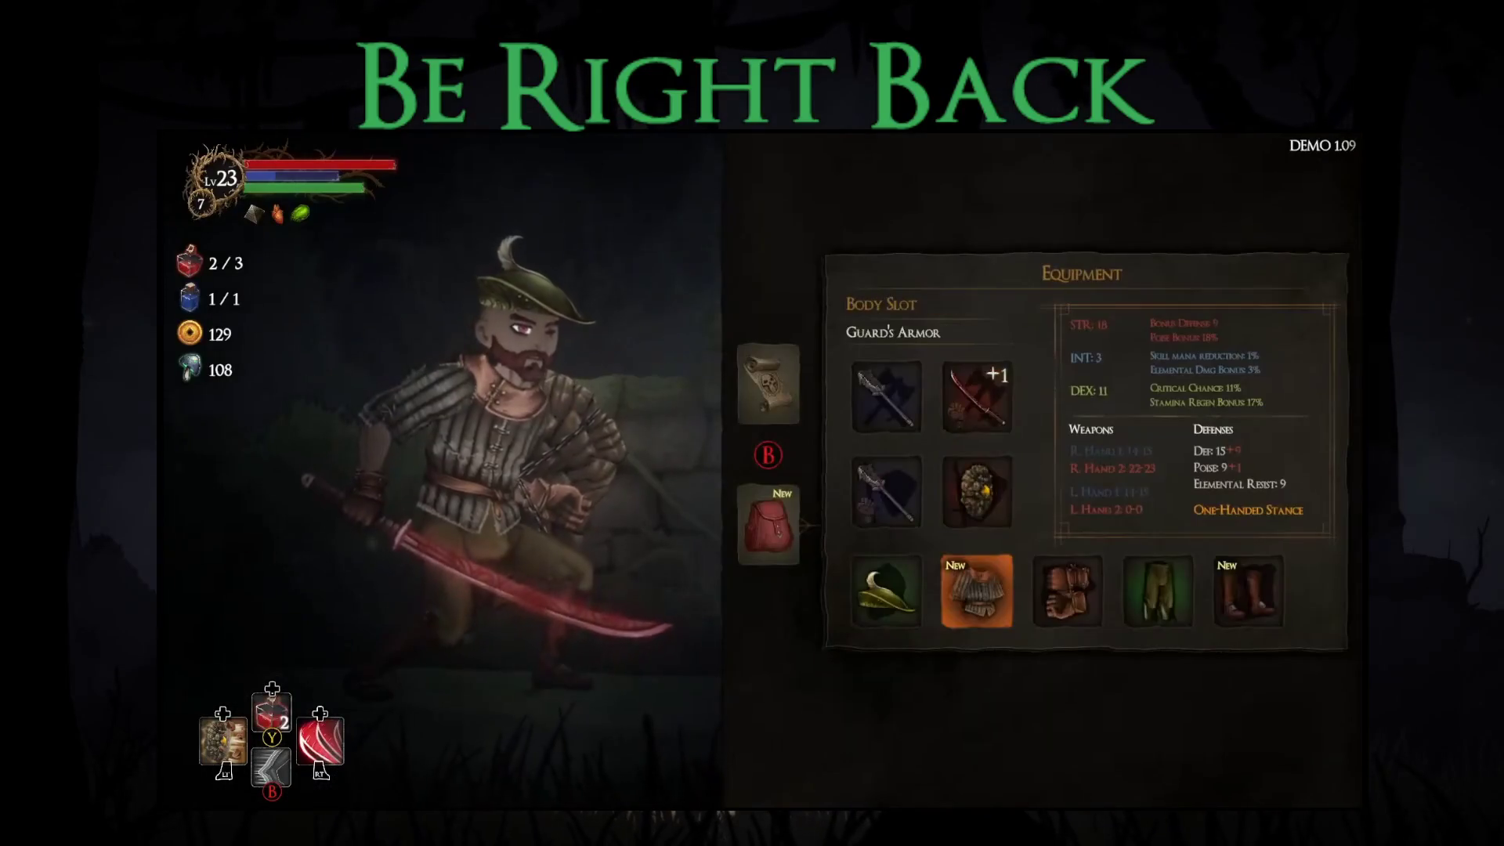
pyautogui.press('Return')
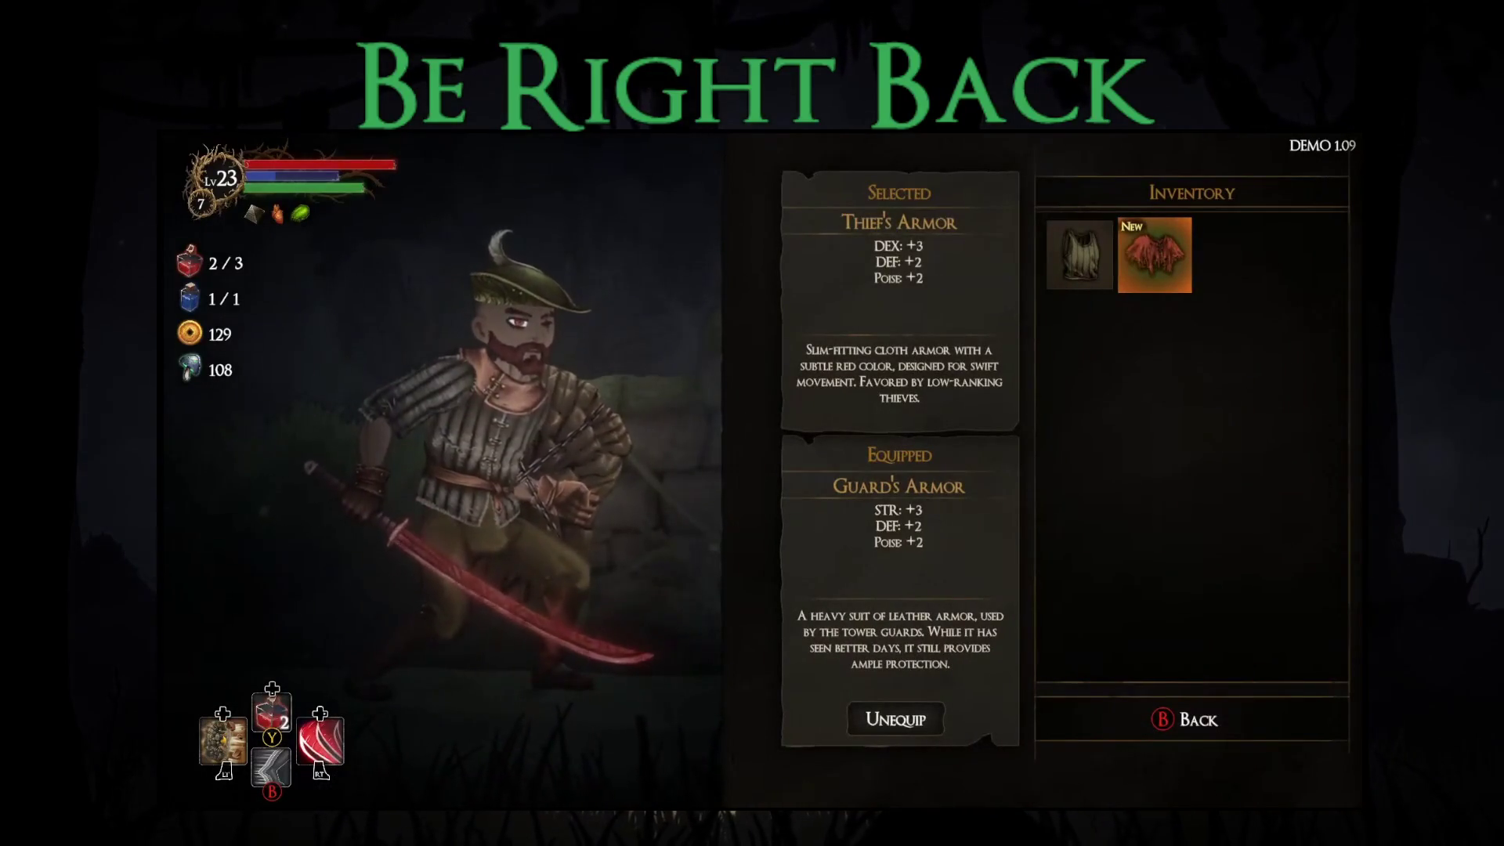
pyautogui.press('Escape')
pyautogui.press('Down')
pyautogui.press('Return')
pyautogui.press('Escape')
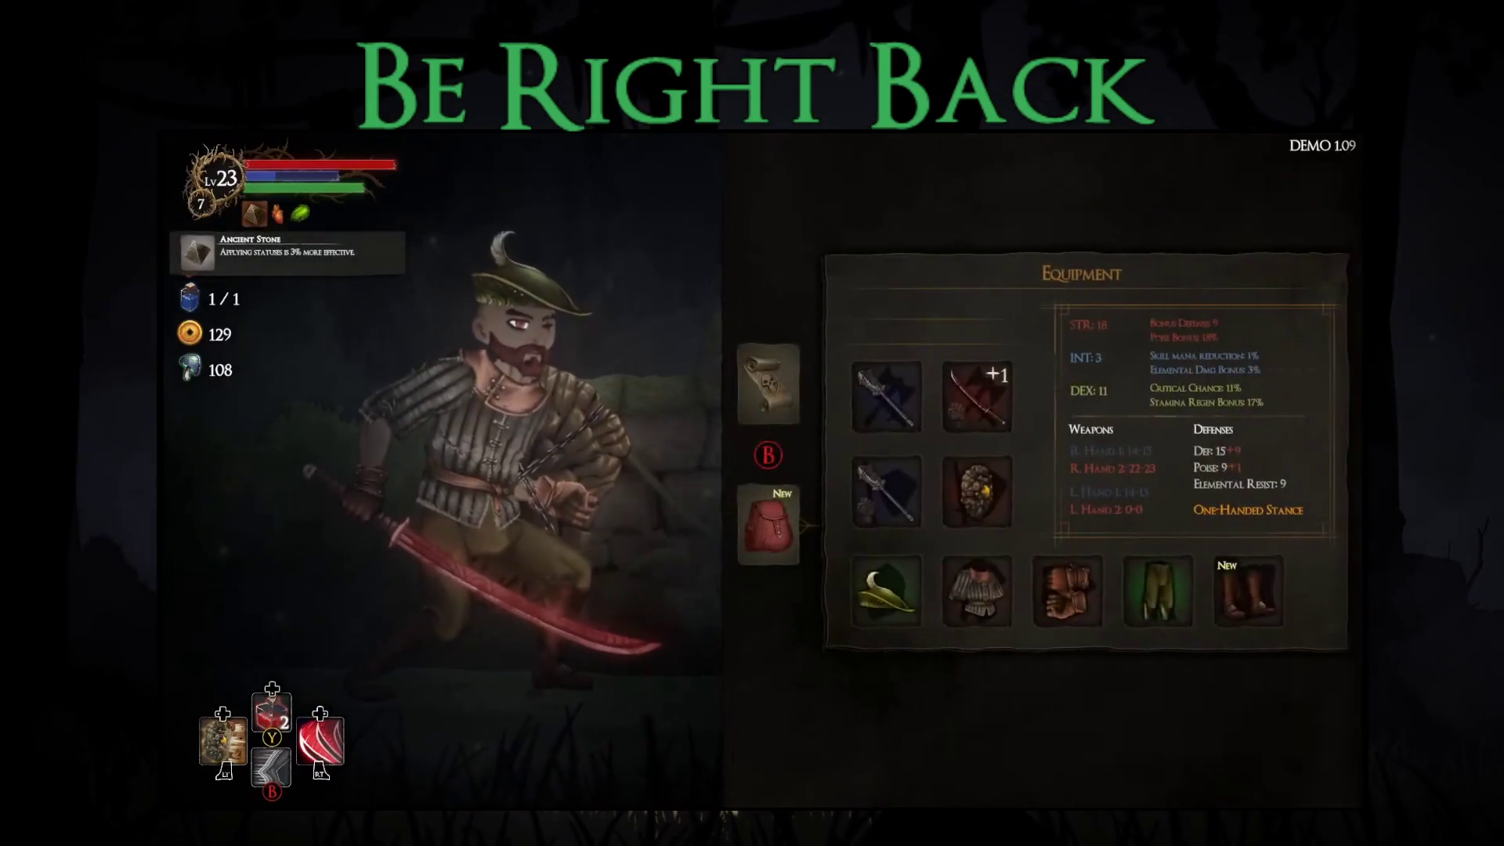
# Step: Review the Bleed Katana +1 and boots options, then close the equipment menus
pyautogui.press('Up')
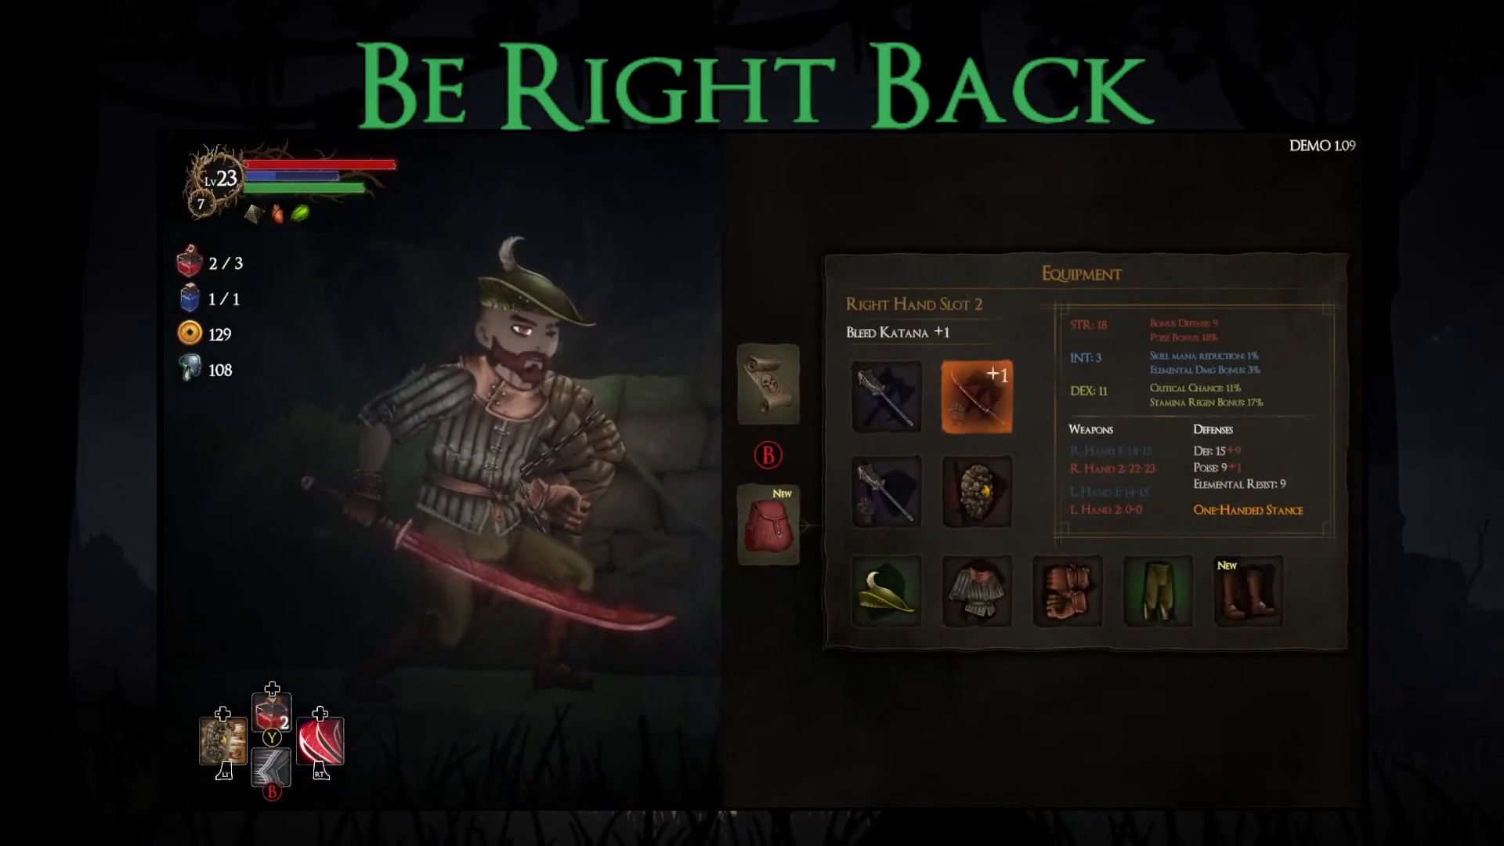
pyautogui.press('Return')
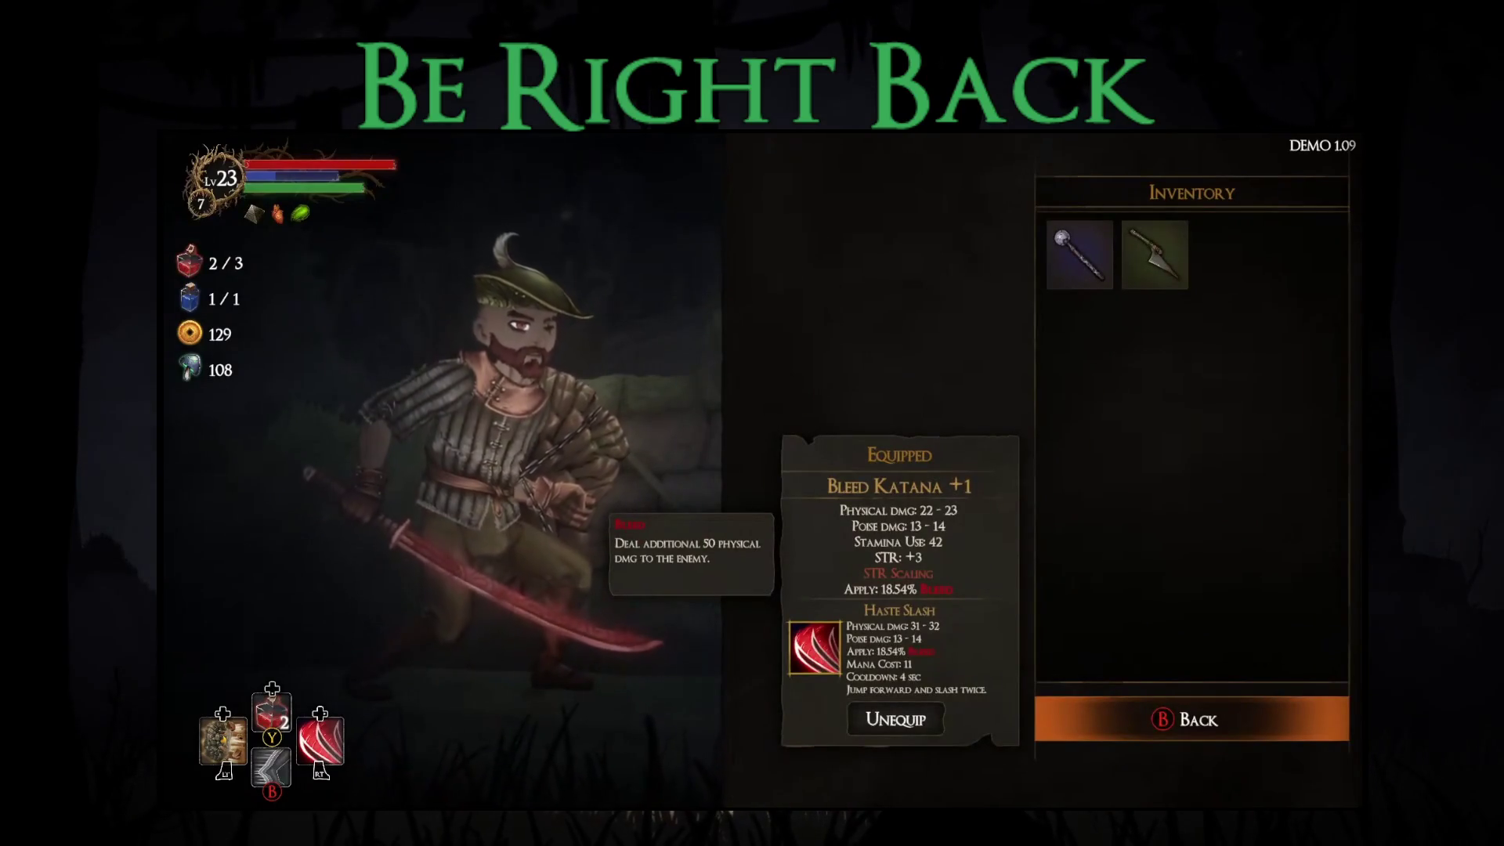
pyautogui.press('Escape')
pyautogui.press('Down')
pyautogui.press('Right')
pyautogui.press('Return')
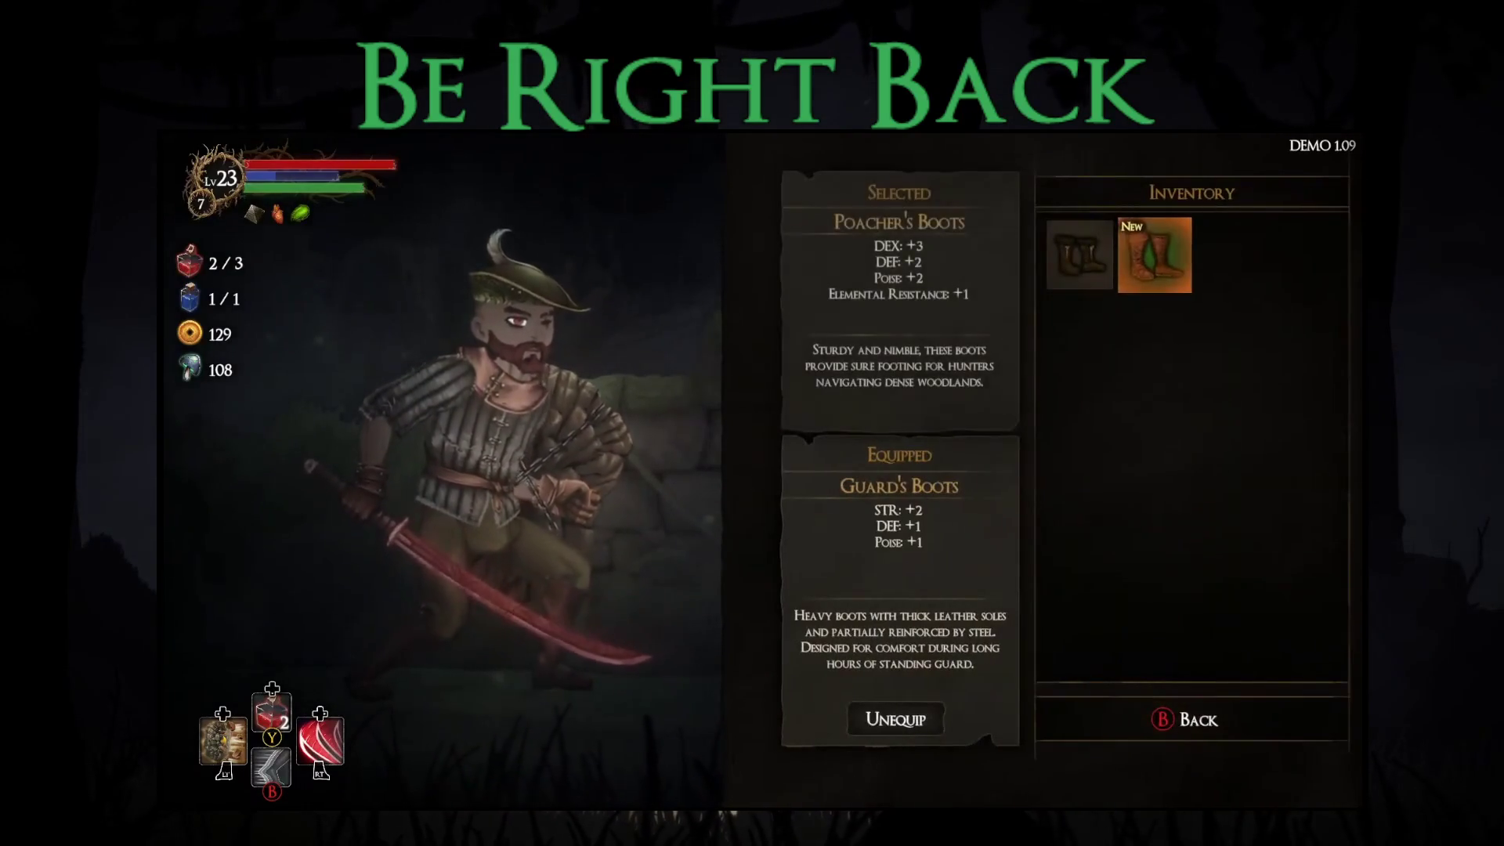
pyautogui.press('Left')
pyautogui.press('Escape')
pyautogui.press('Escape')
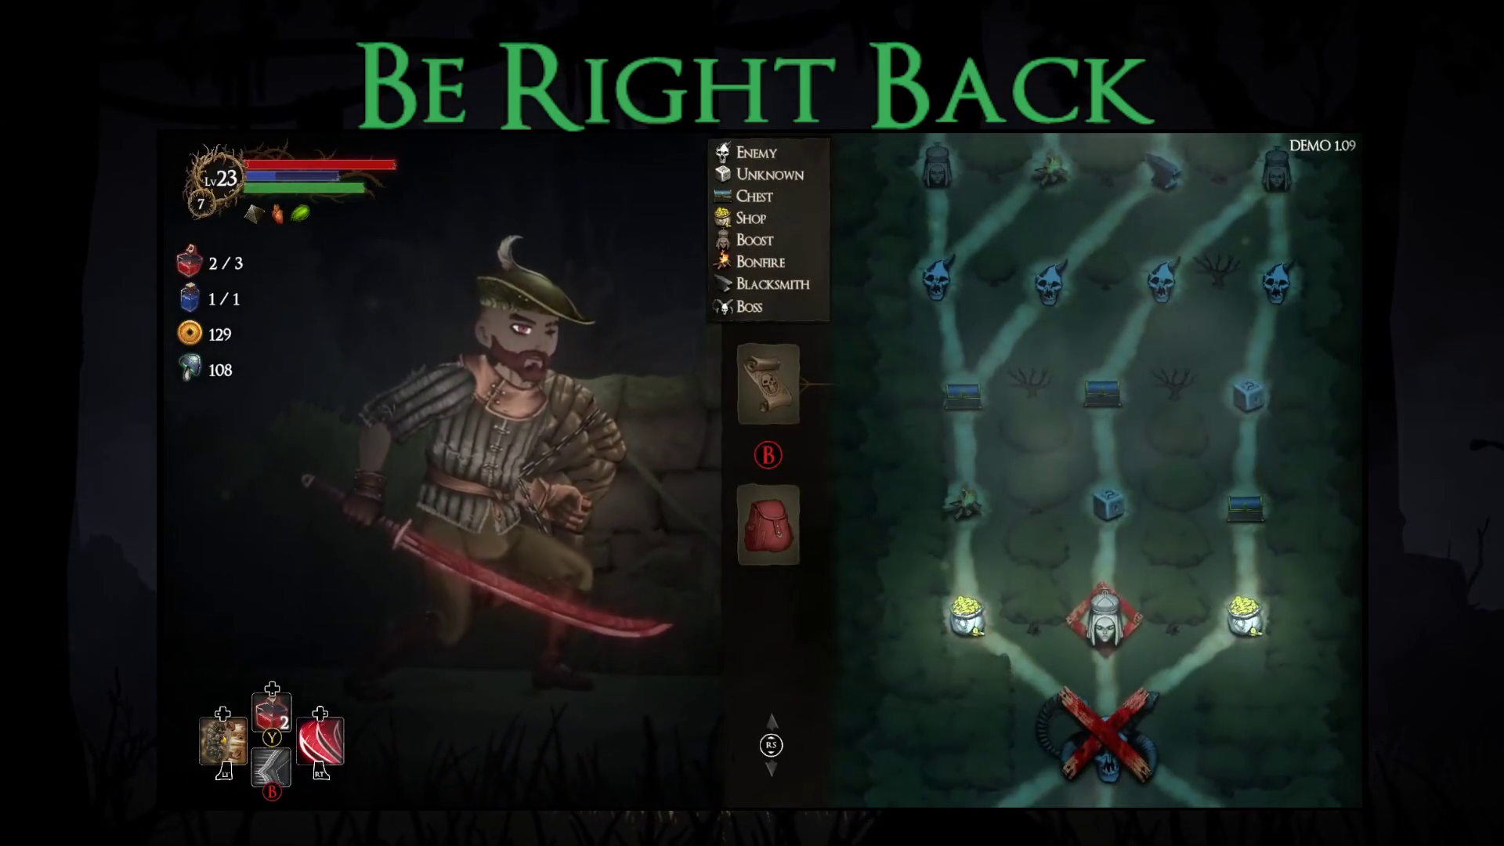
# Step: Enter the next forest area and pray at the statue for Bonus Stamina
pyautogui.press('Return')
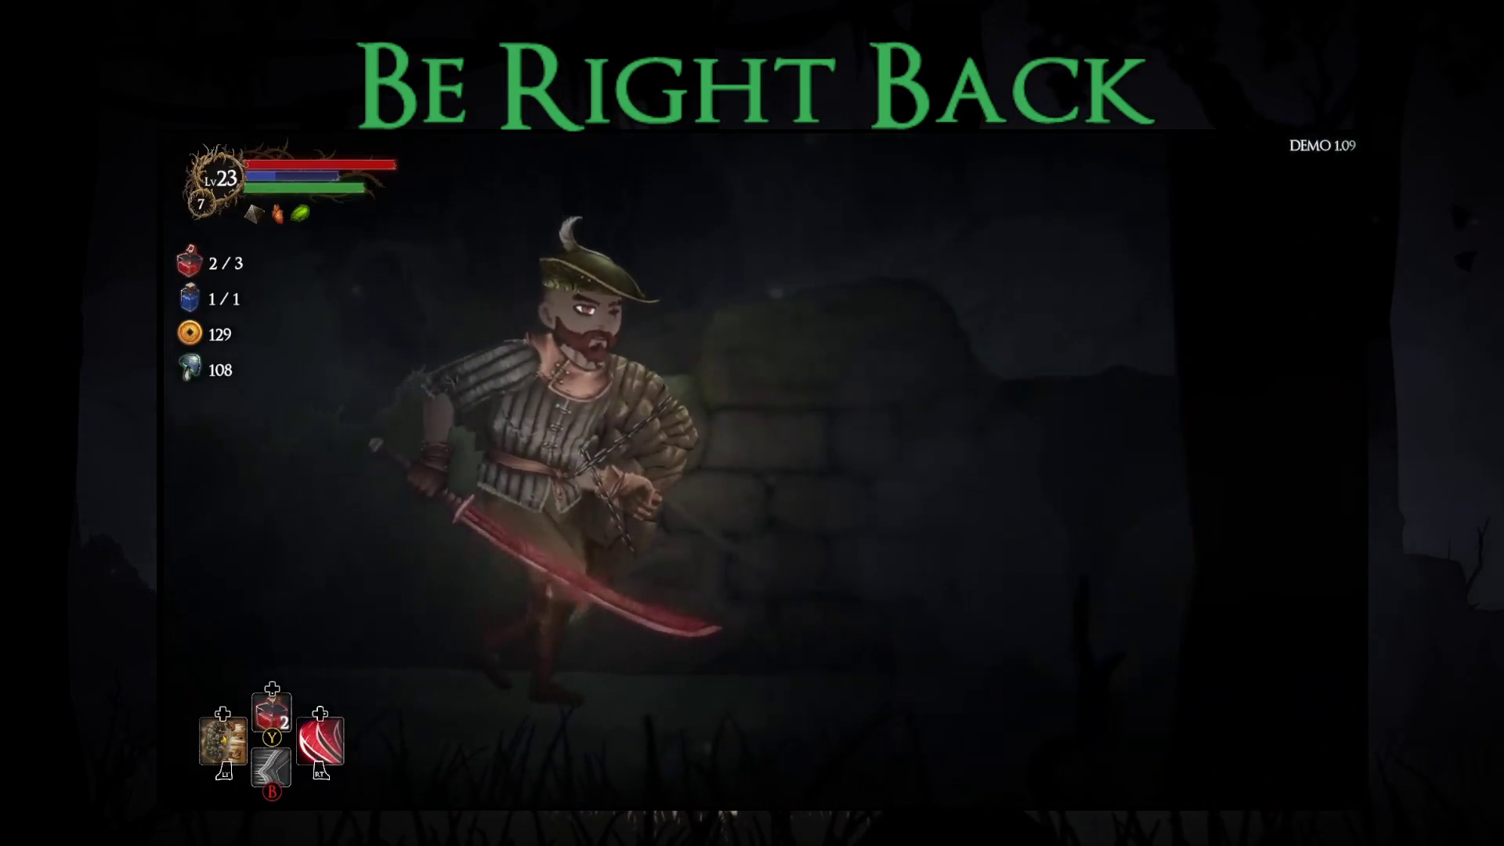
pyautogui.press('Right')
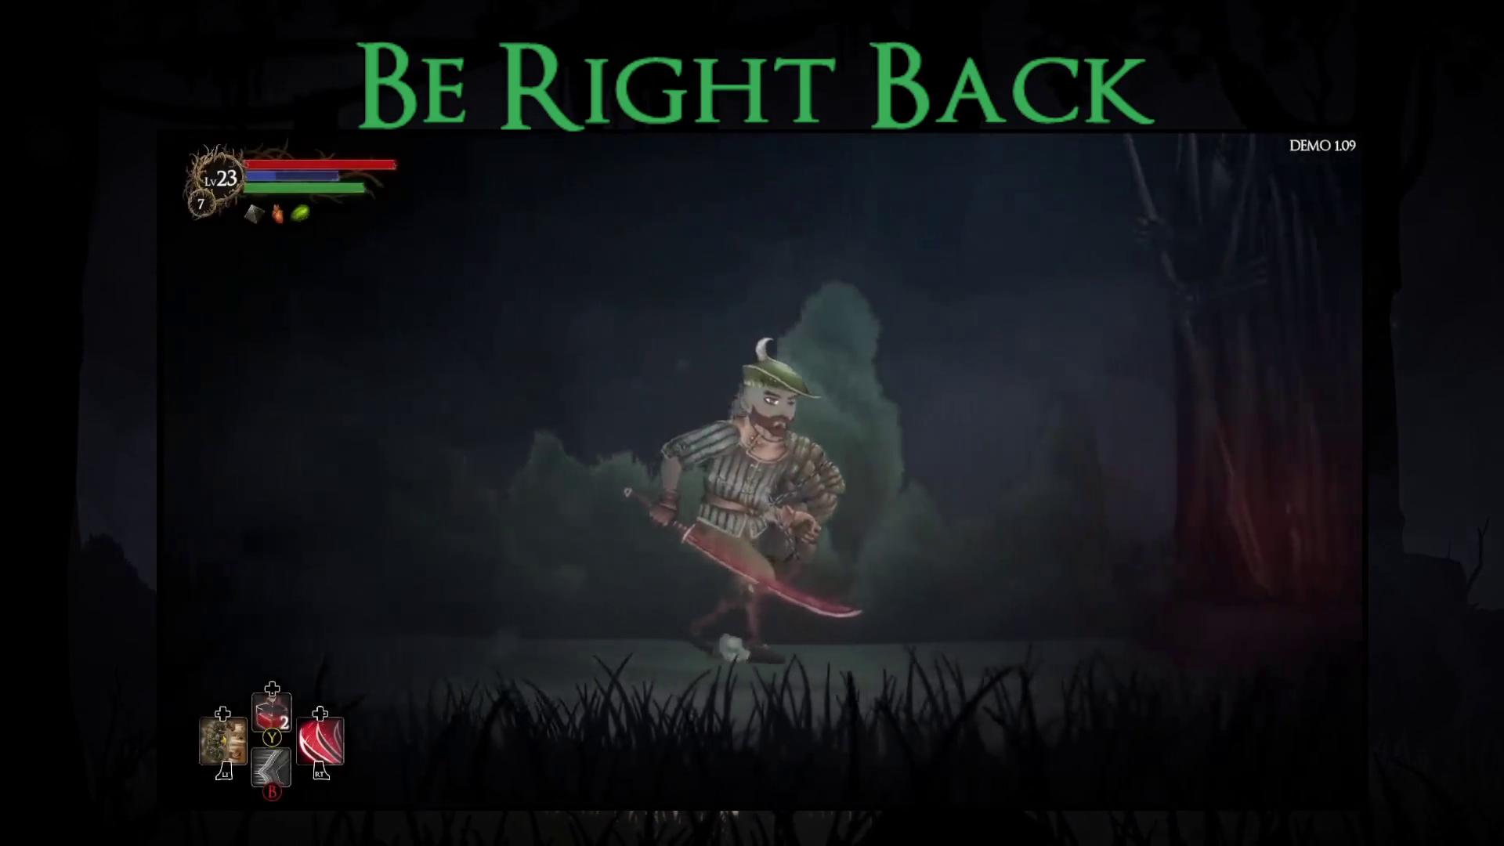
pyautogui.press('Return')
pyautogui.press('Down')
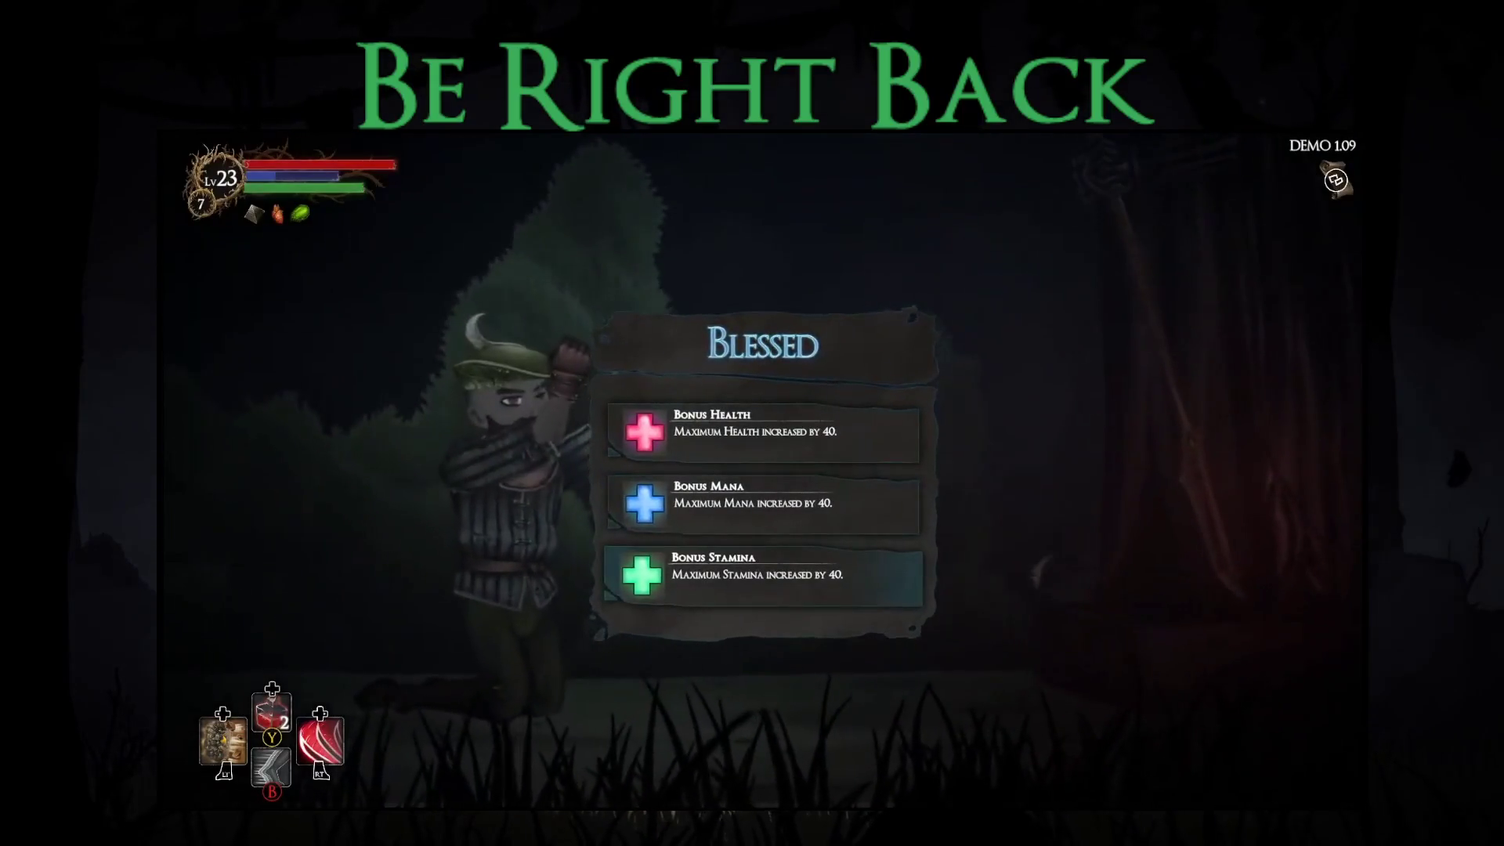
pyautogui.press('Return')
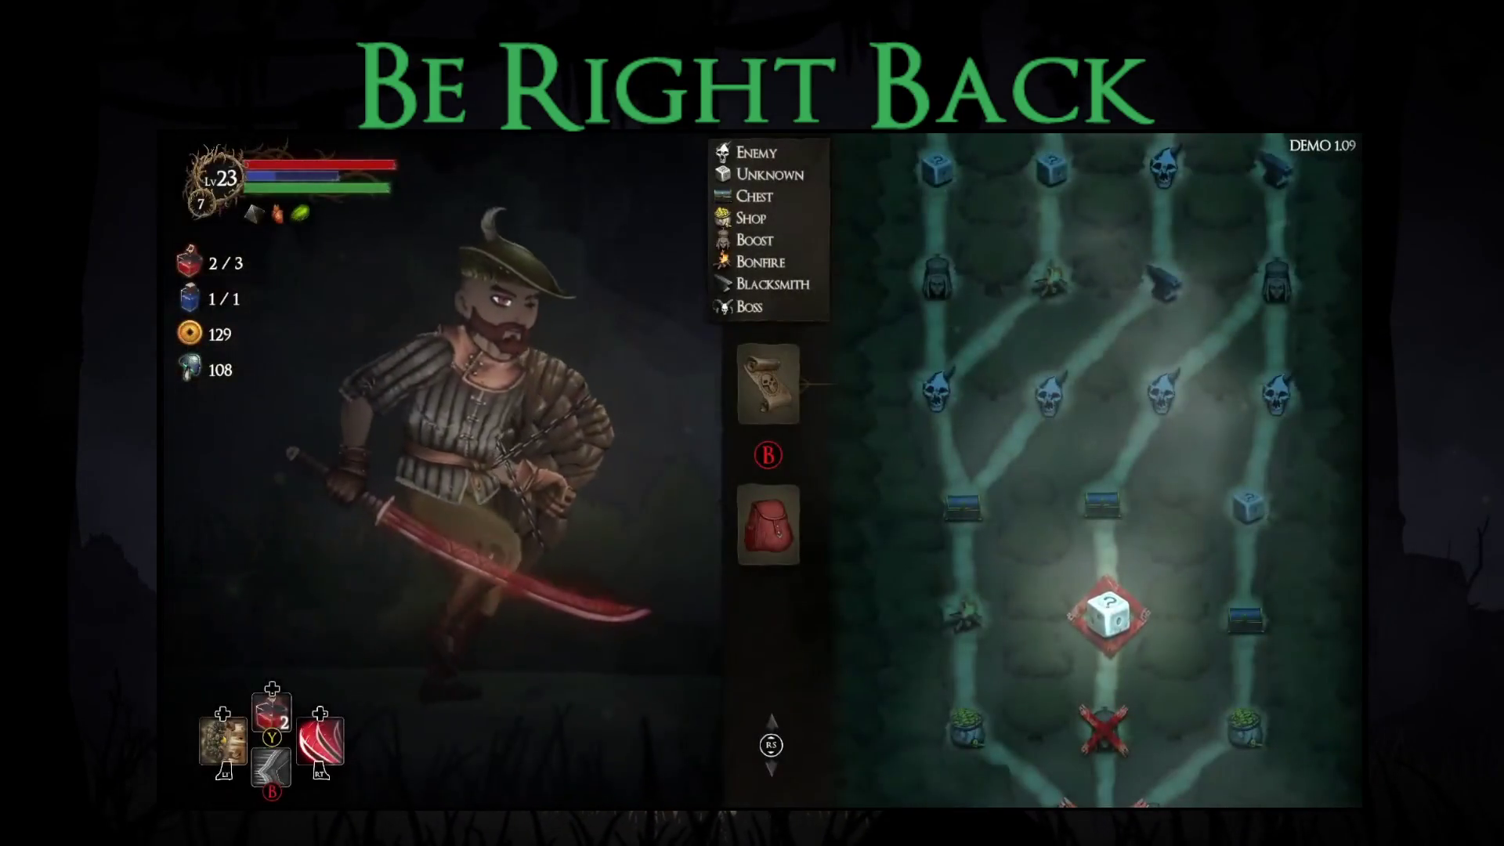
pyautogui.press('Right')
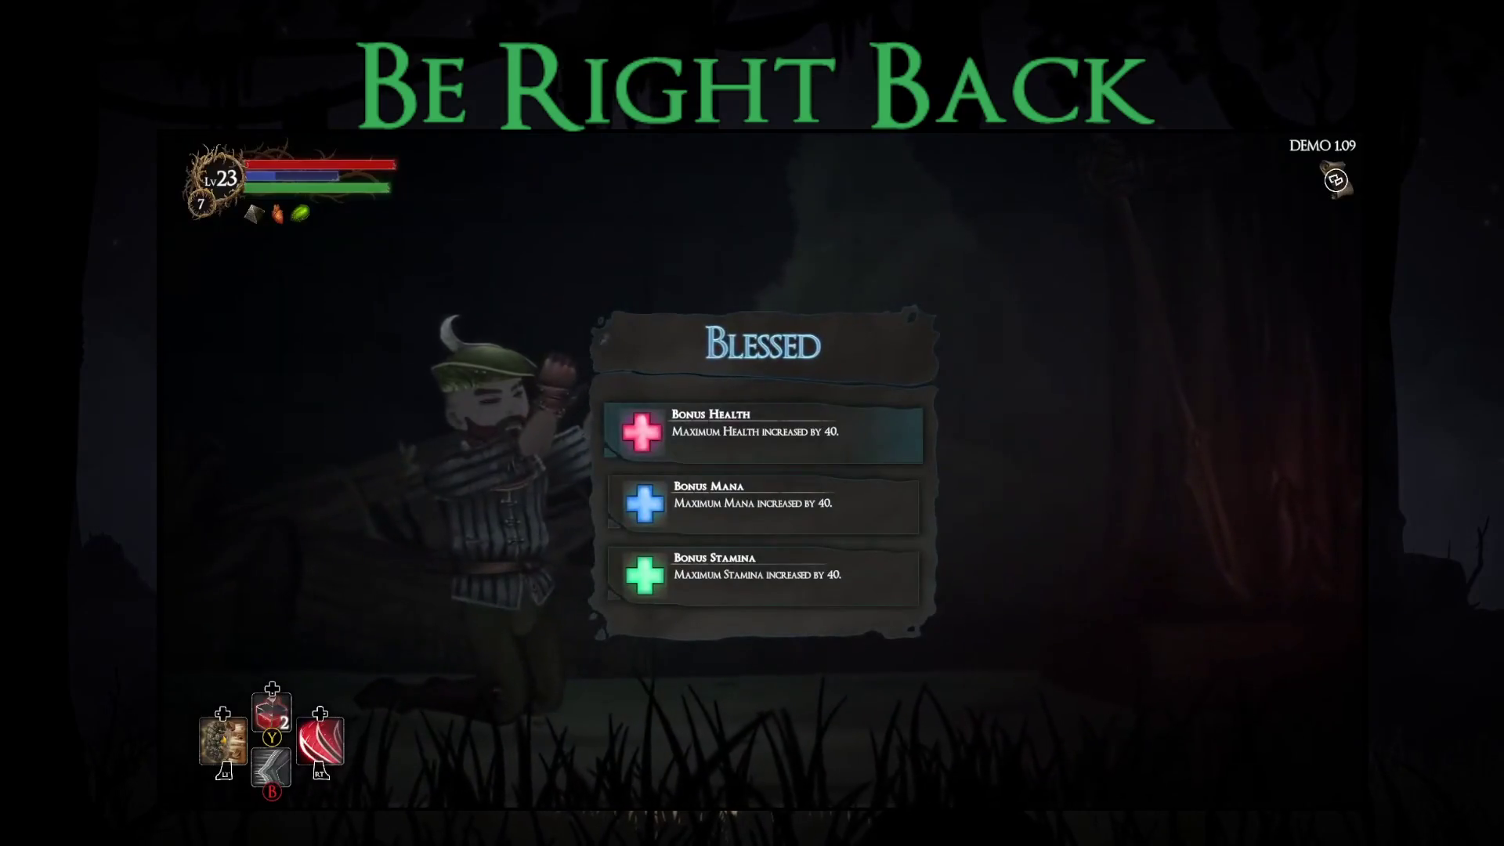
pyautogui.press('Return')
# Step: Check the dungeon map and run right to the next chest
pyautogui.press('Tab')
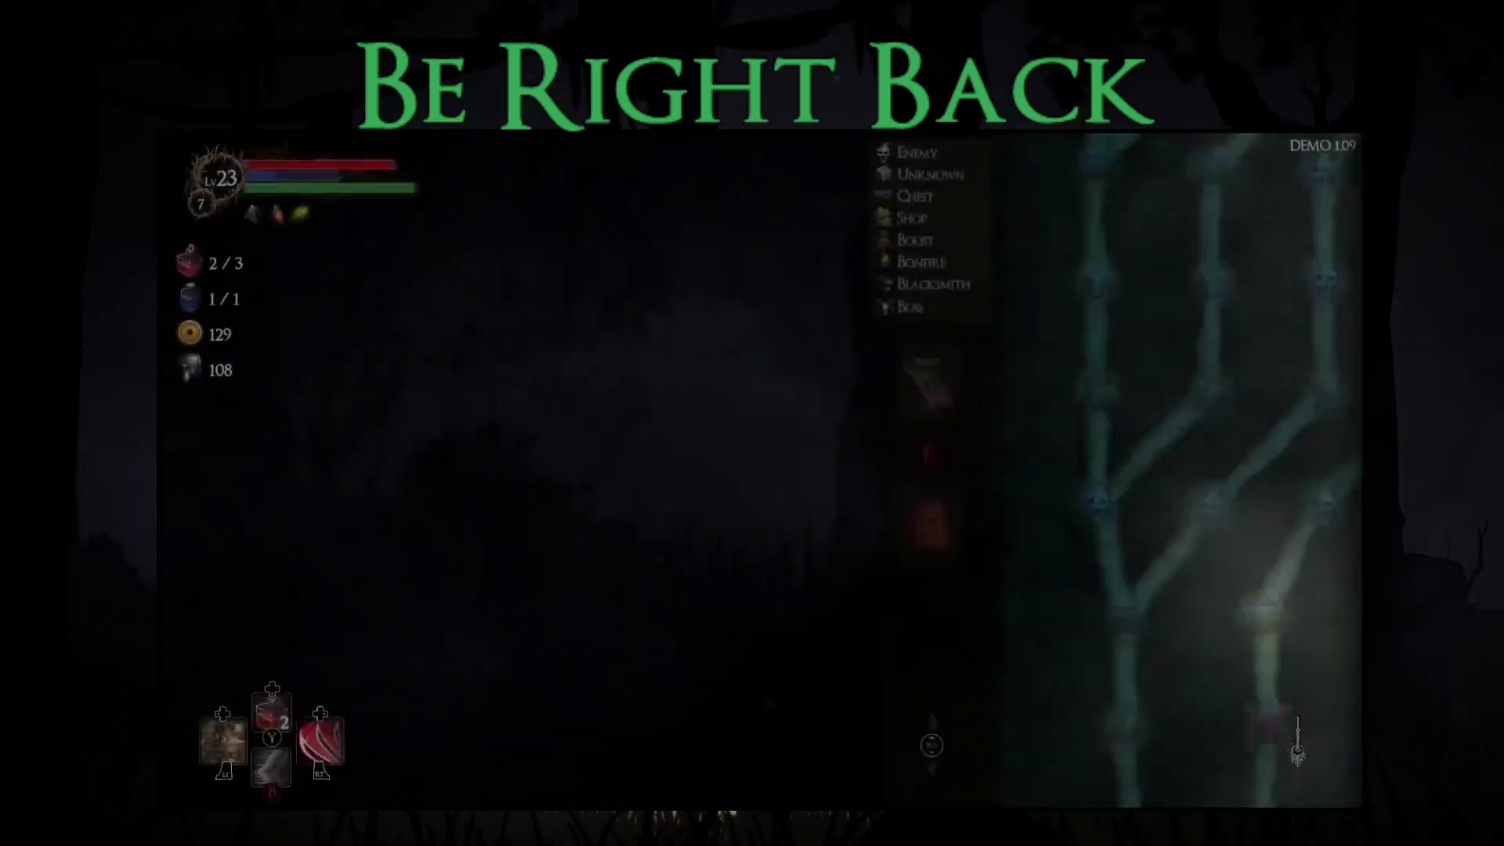
pyautogui.press('Tab')
pyautogui.press('Right')
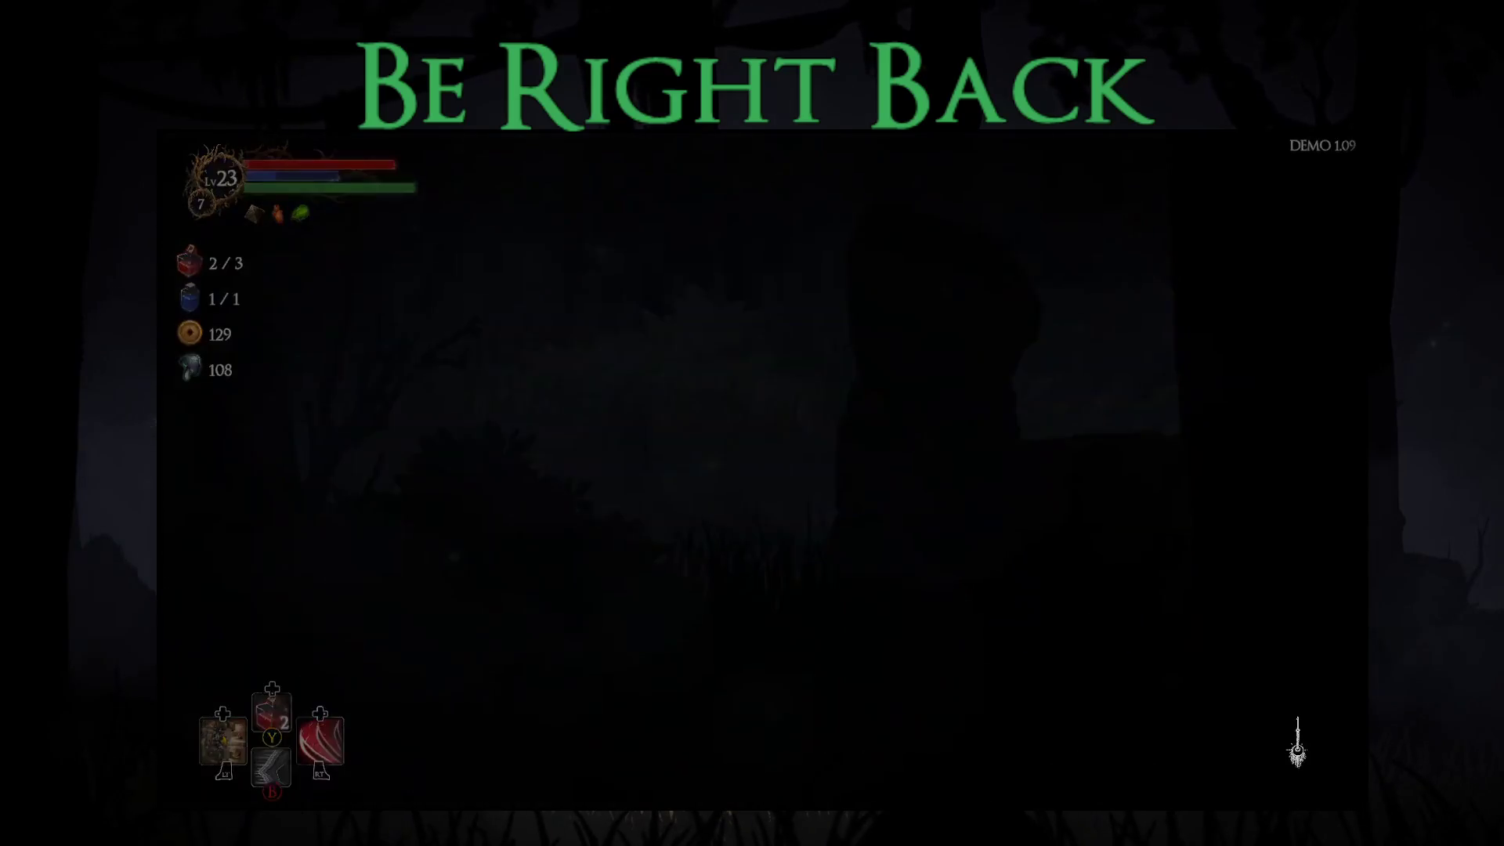
pyautogui.press('Right')
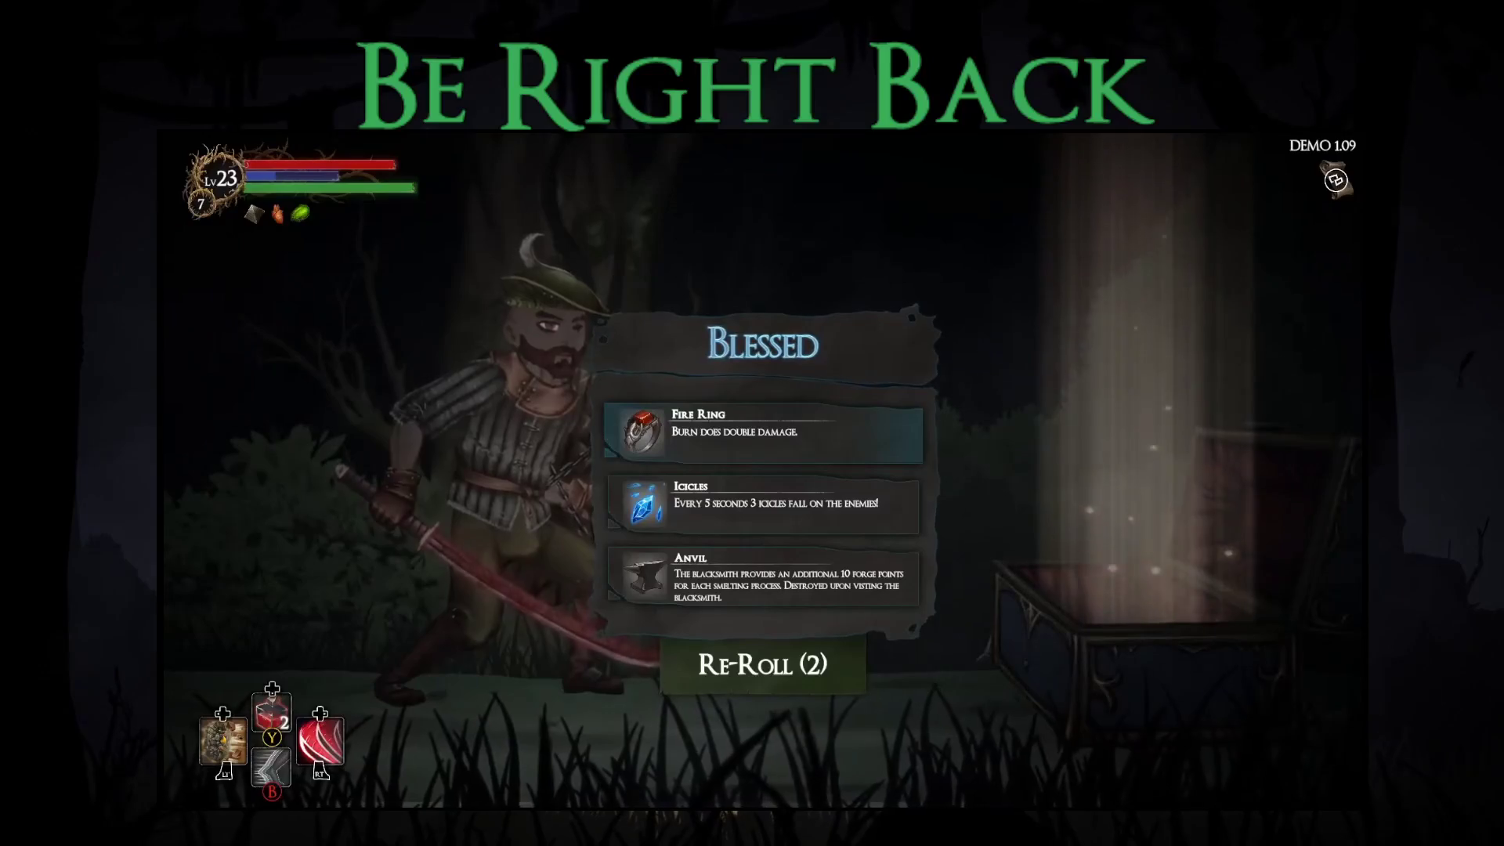
# Step: Confirm the blessing, clear the combat area, and collect the loot
pyautogui.press('Return')
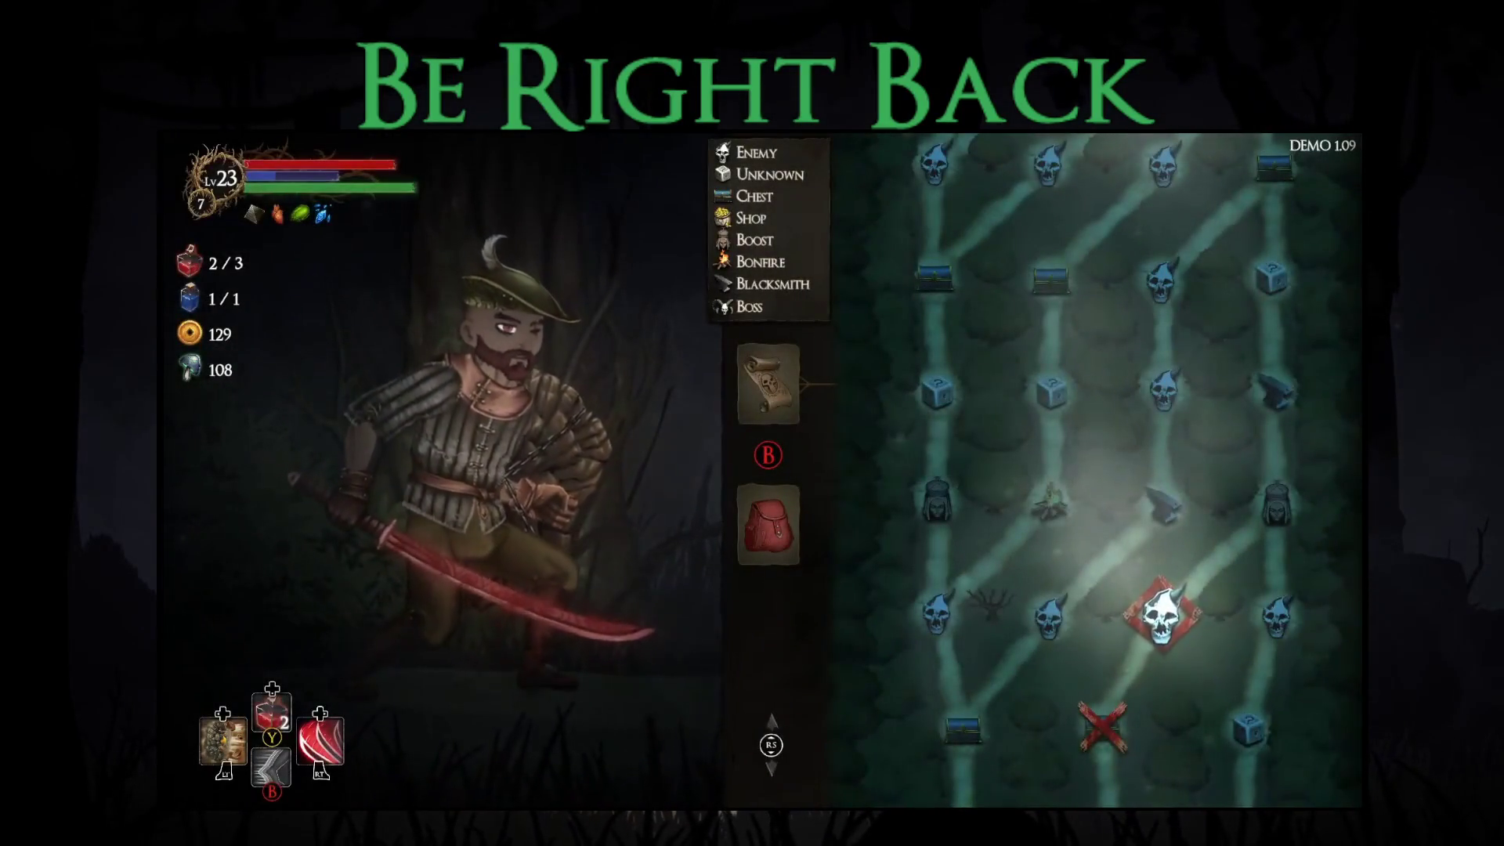
pyautogui.press('Return')
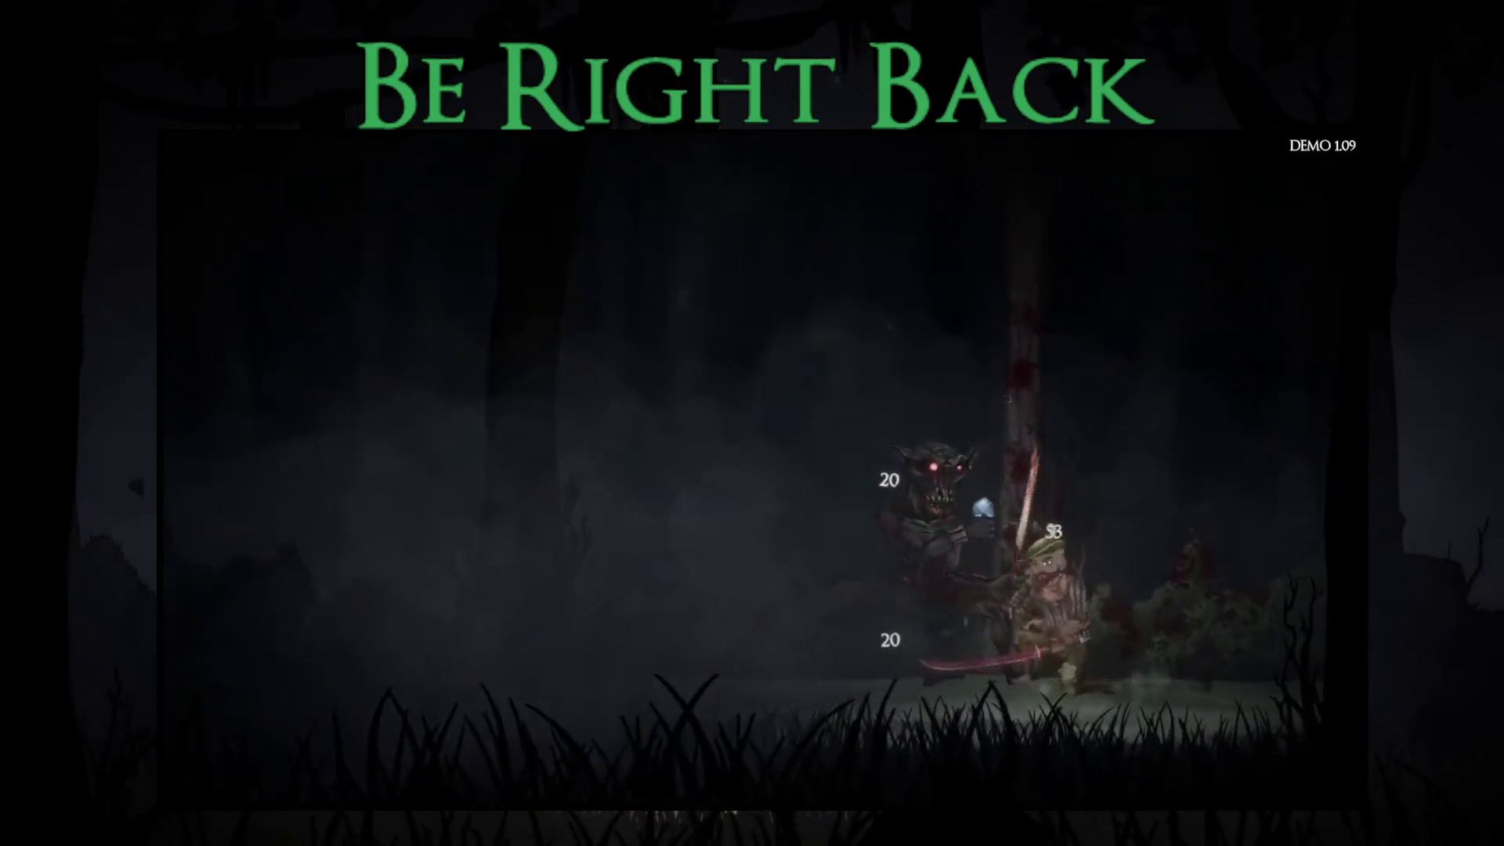
pyautogui.press('Return')
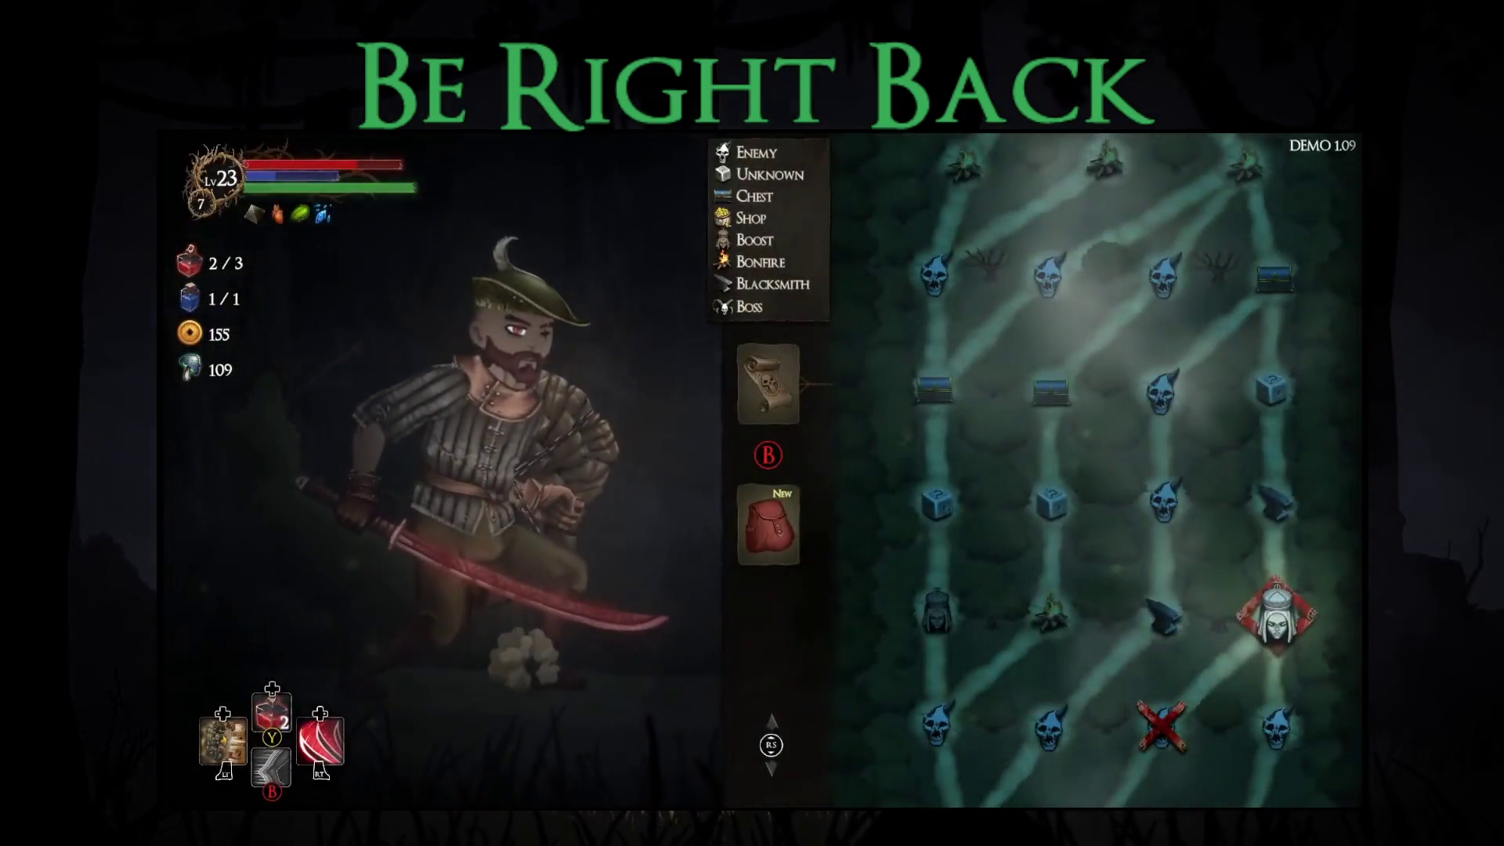
# Step: Browse the right-hand weapon choices in the equipment view
pyautogui.moveTo(322, 213)
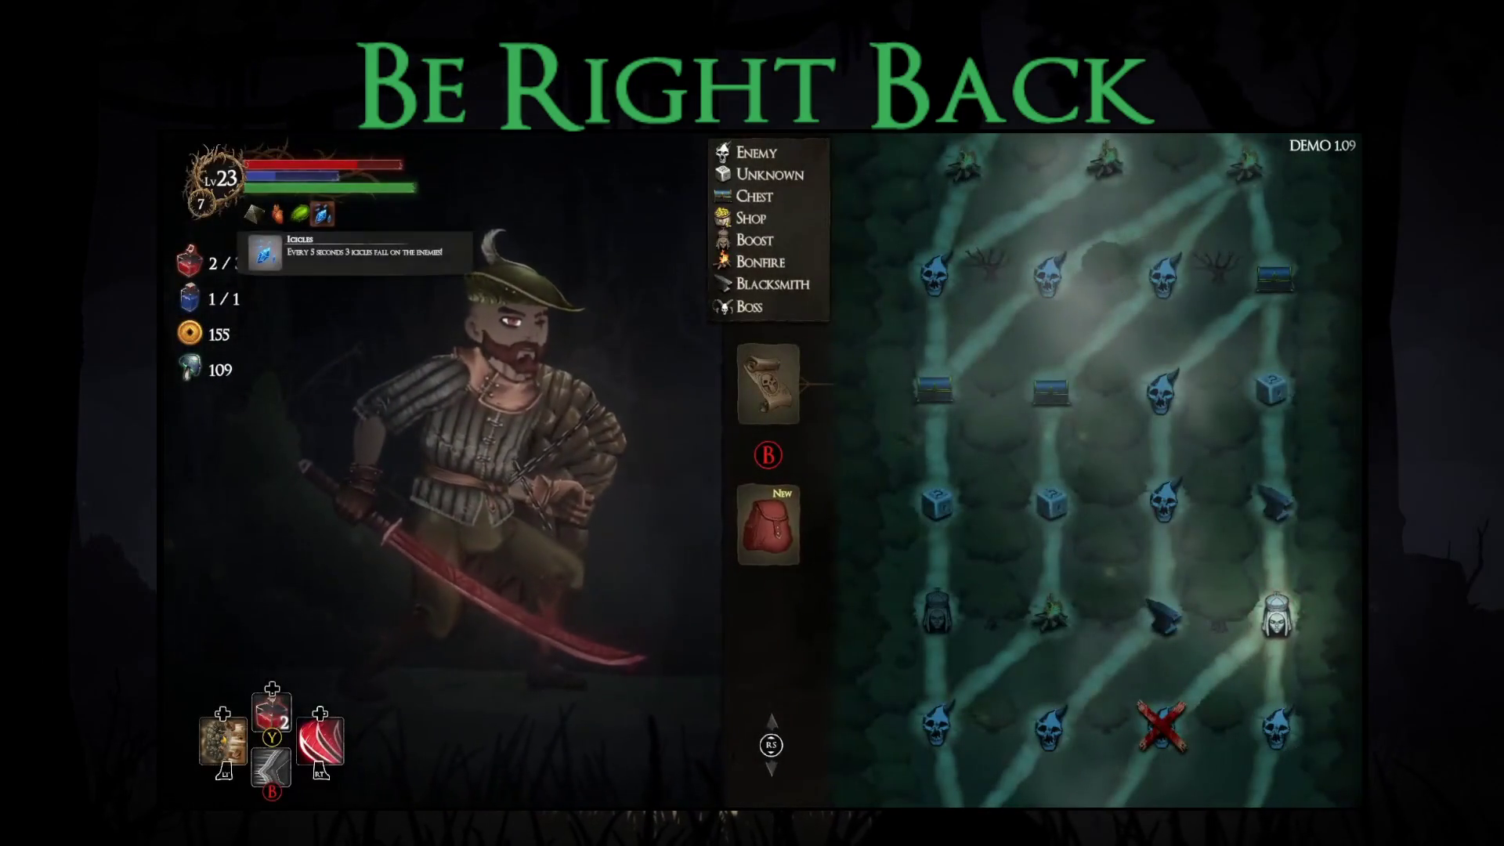
pyautogui.click(767, 384)
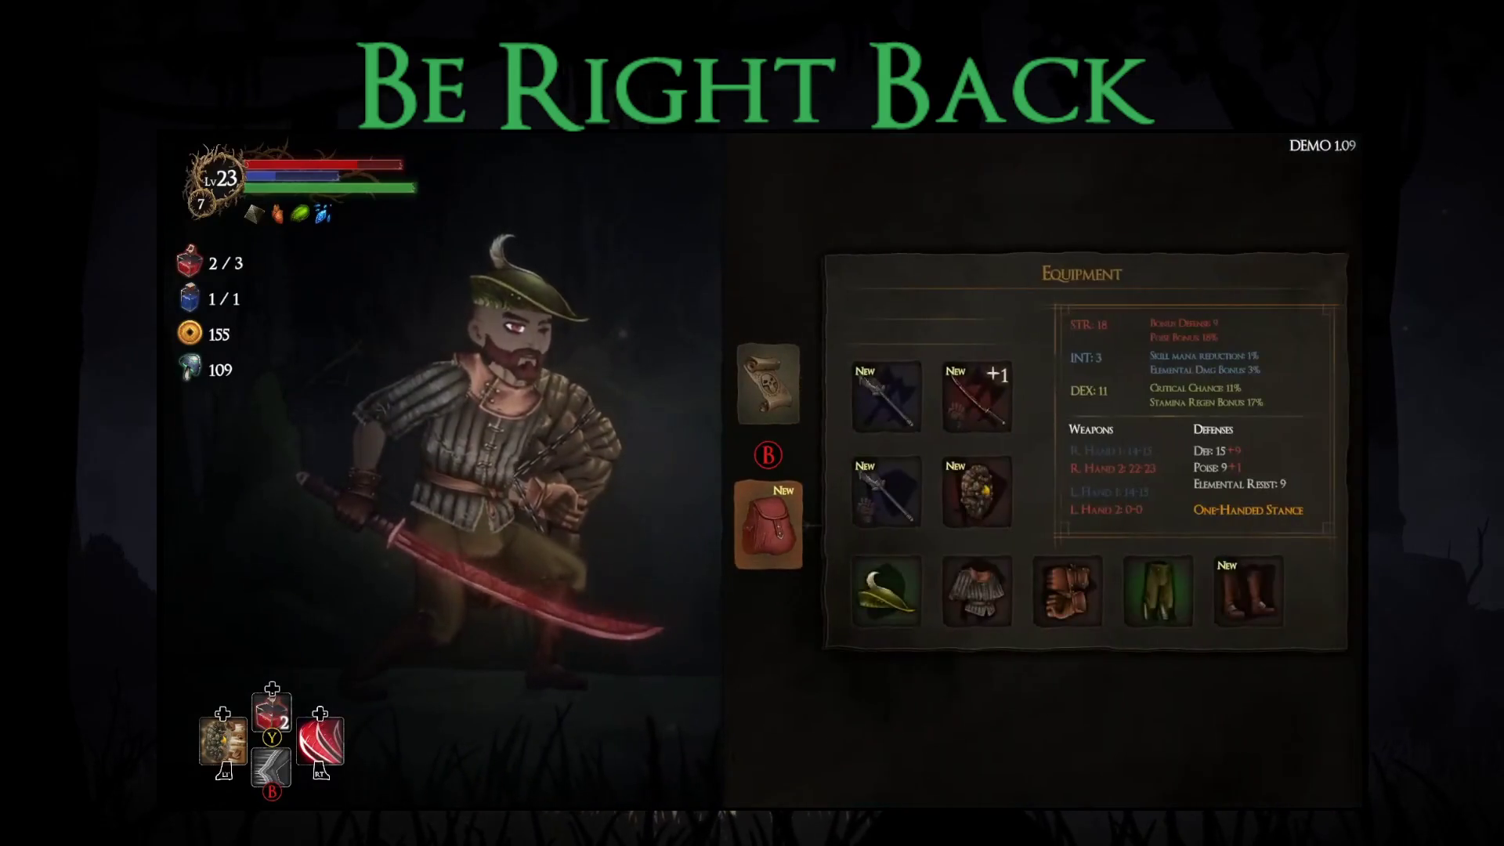
pyautogui.press('Return')
pyautogui.press('Right')
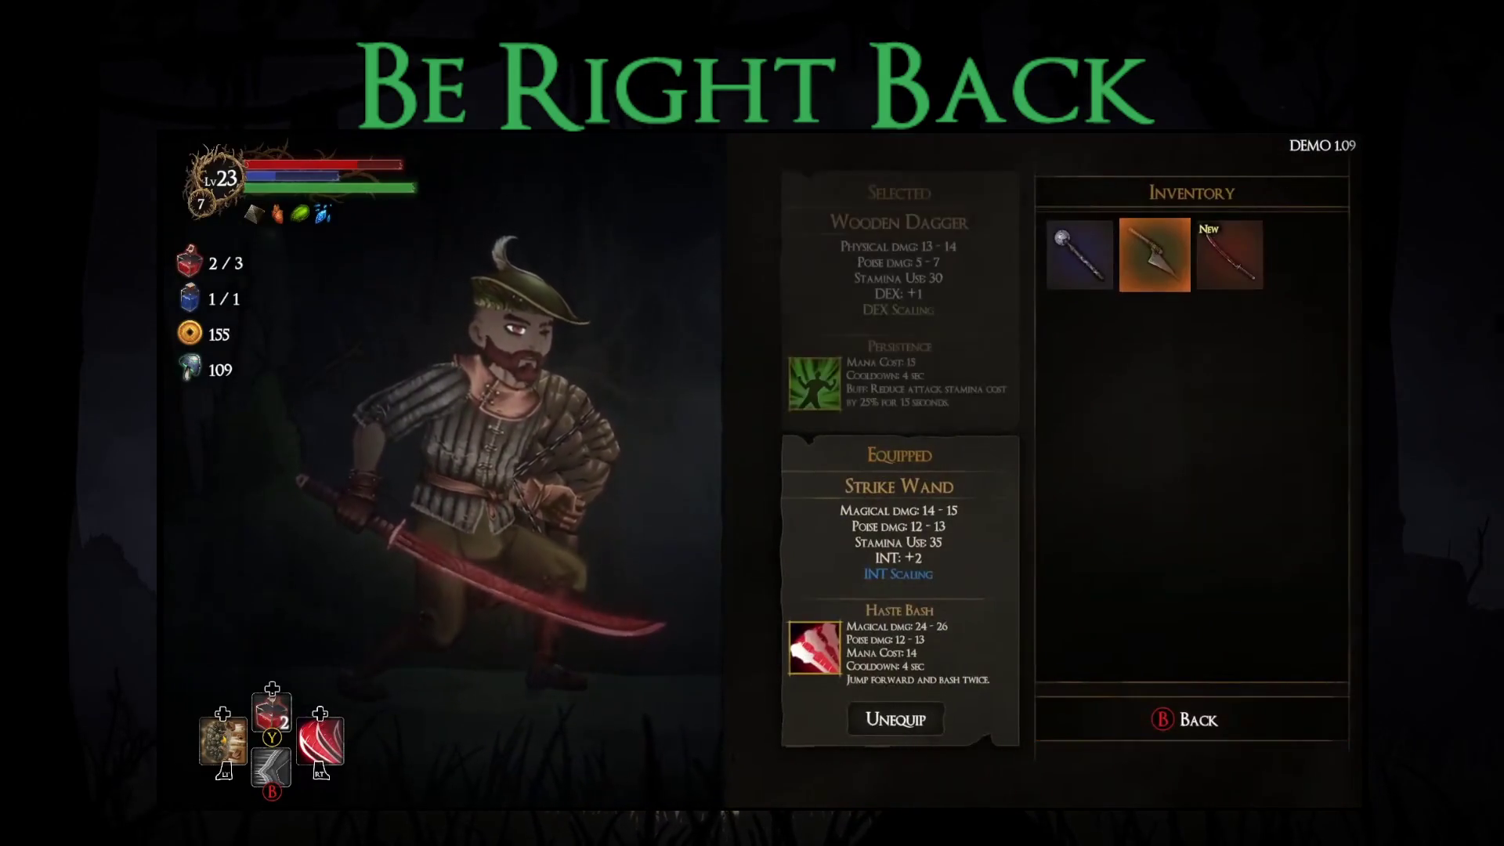
pyautogui.press('Right')
pyautogui.press('Escape')
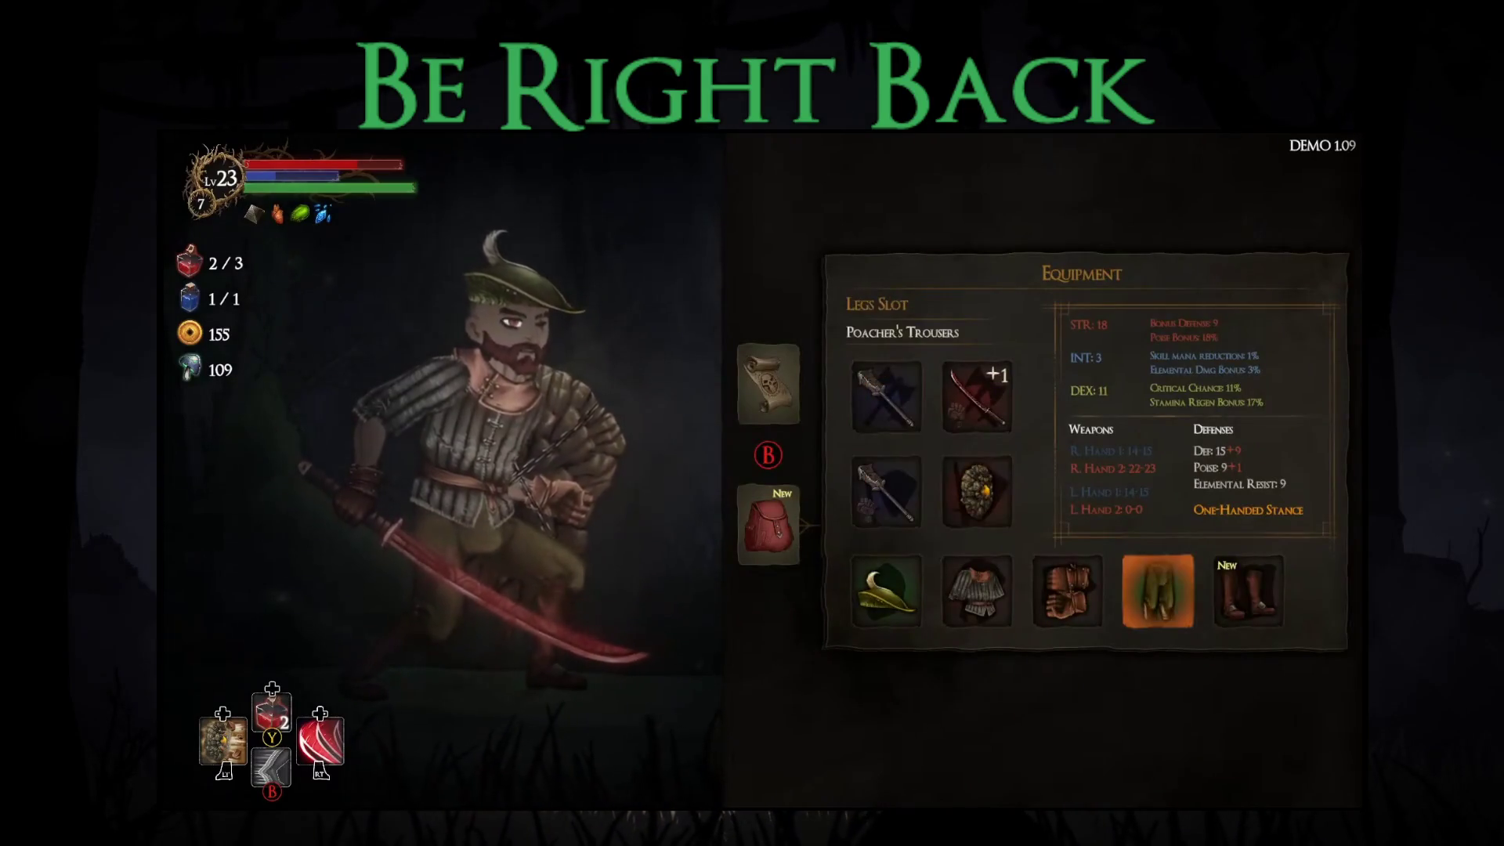
# Step: Browse the boots choices and close the equipment menu
pyautogui.press('Right')
pyautogui.press('Return')
pyautogui.press('Right')
pyautogui.press('Right')
pyautogui.press('Escape')
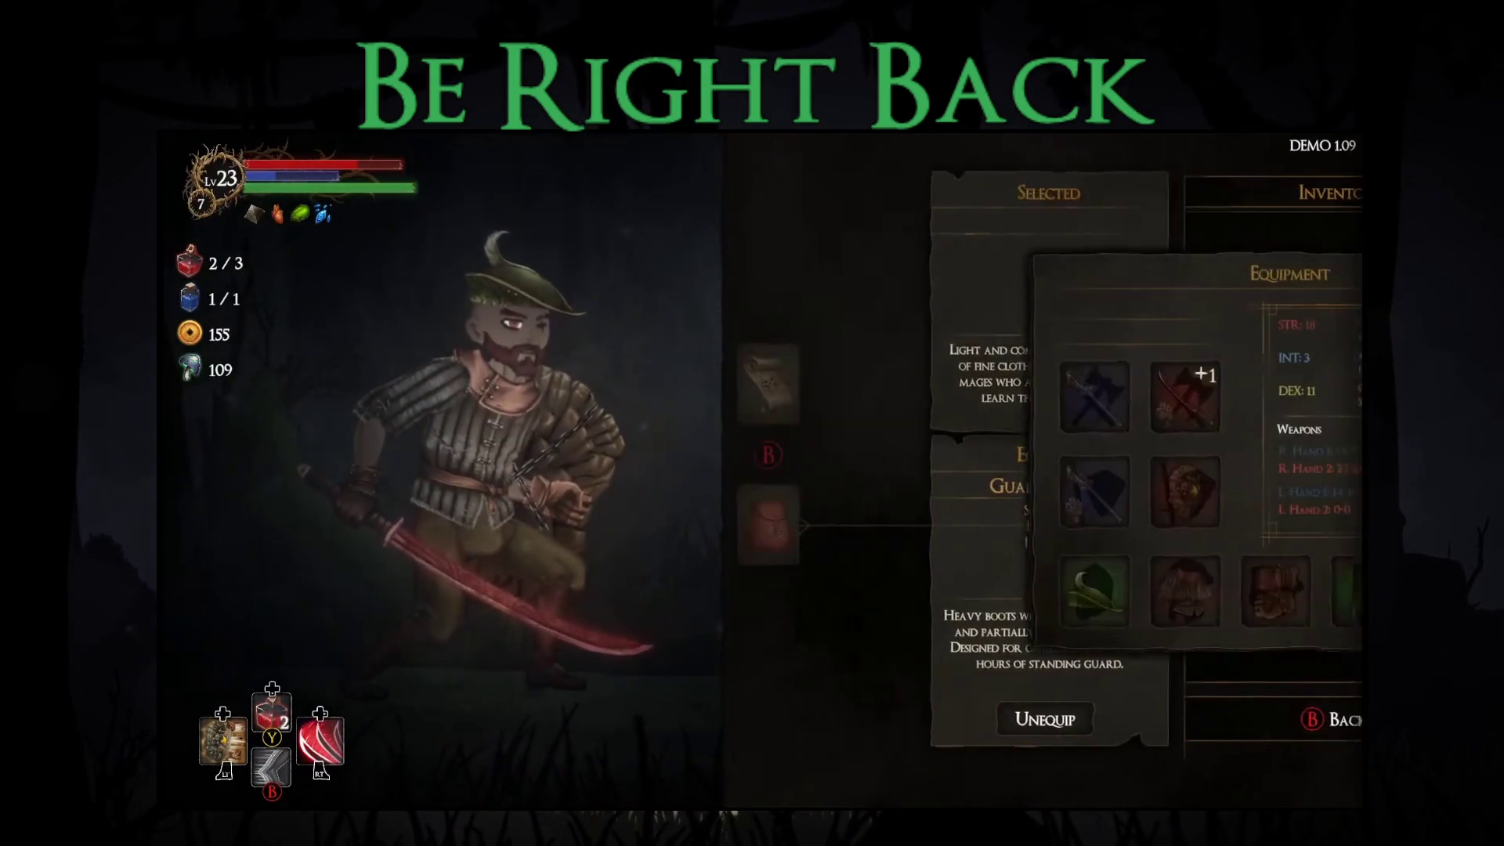
pyautogui.press('Escape')
pyautogui.press('Escape')
pyautogui.press('Right')
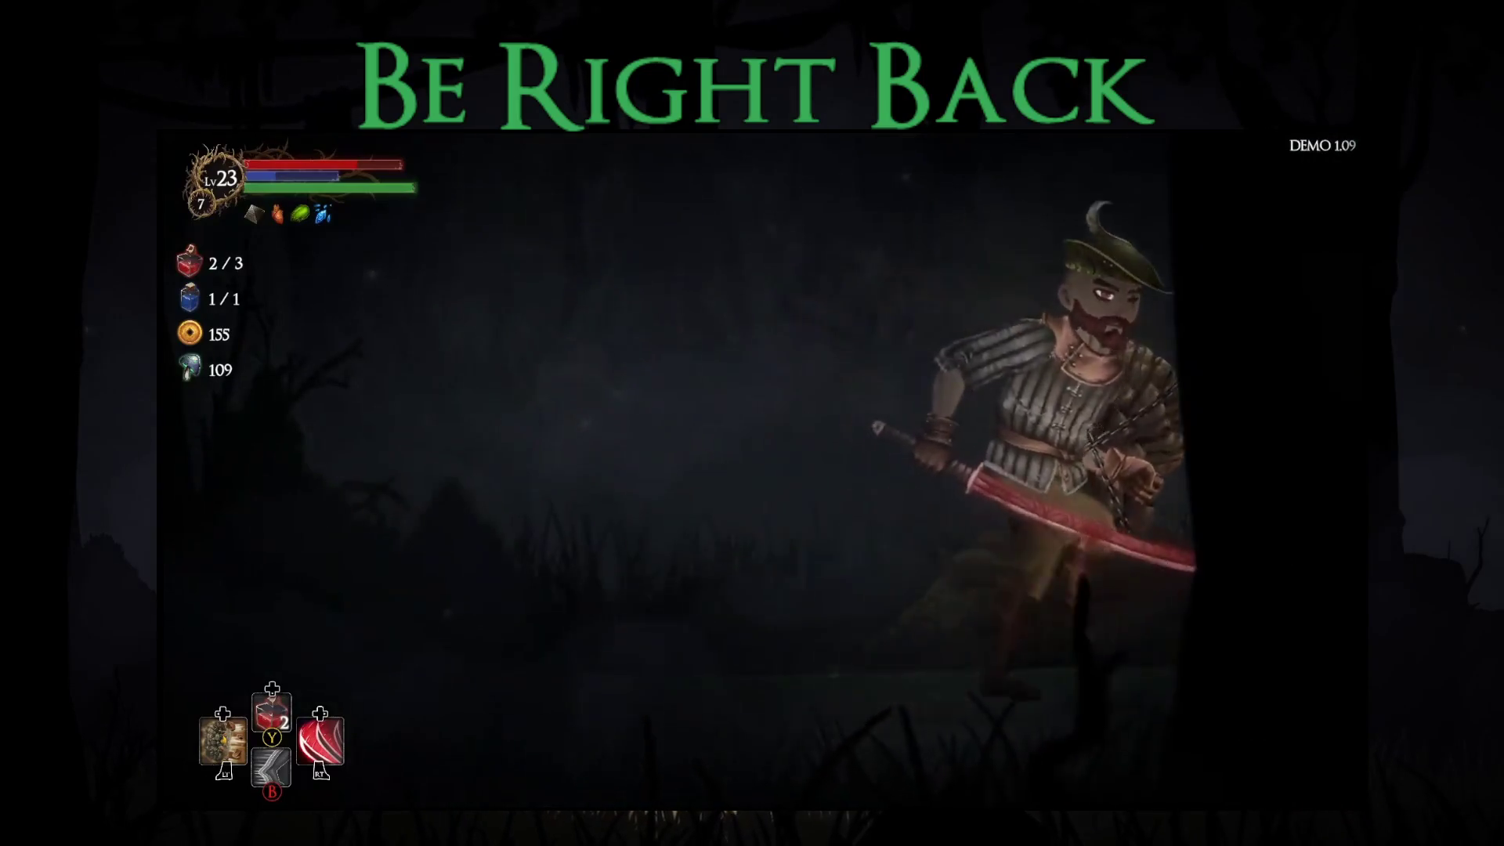
# Step: Take Bonus Stamina at the statue, then reach the blacksmith's upgrade screen
pyautogui.press('Return')
pyautogui.press('Down')
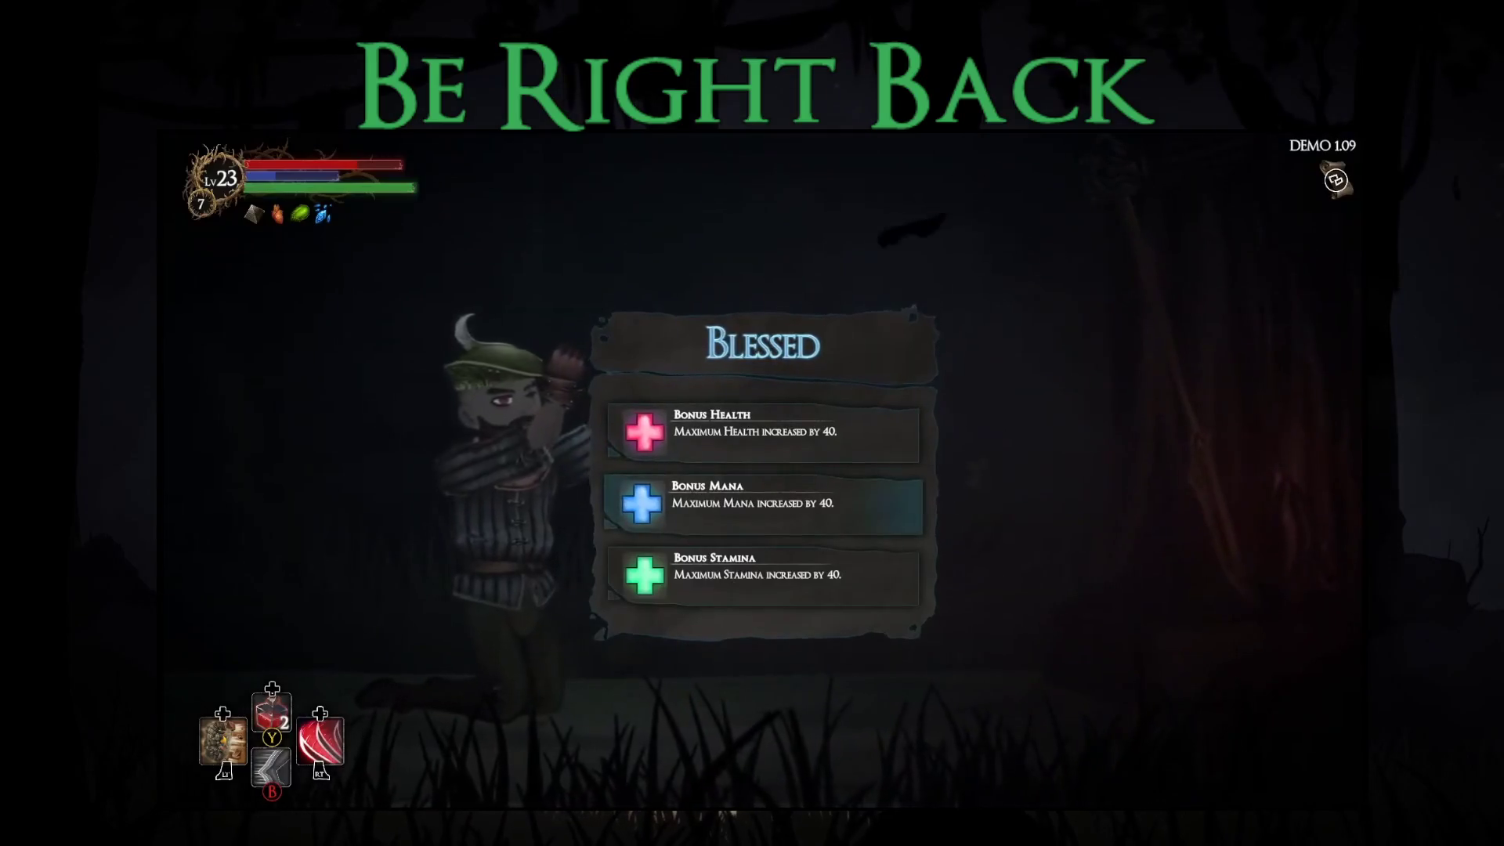
pyautogui.press('Down')
pyautogui.press('Return')
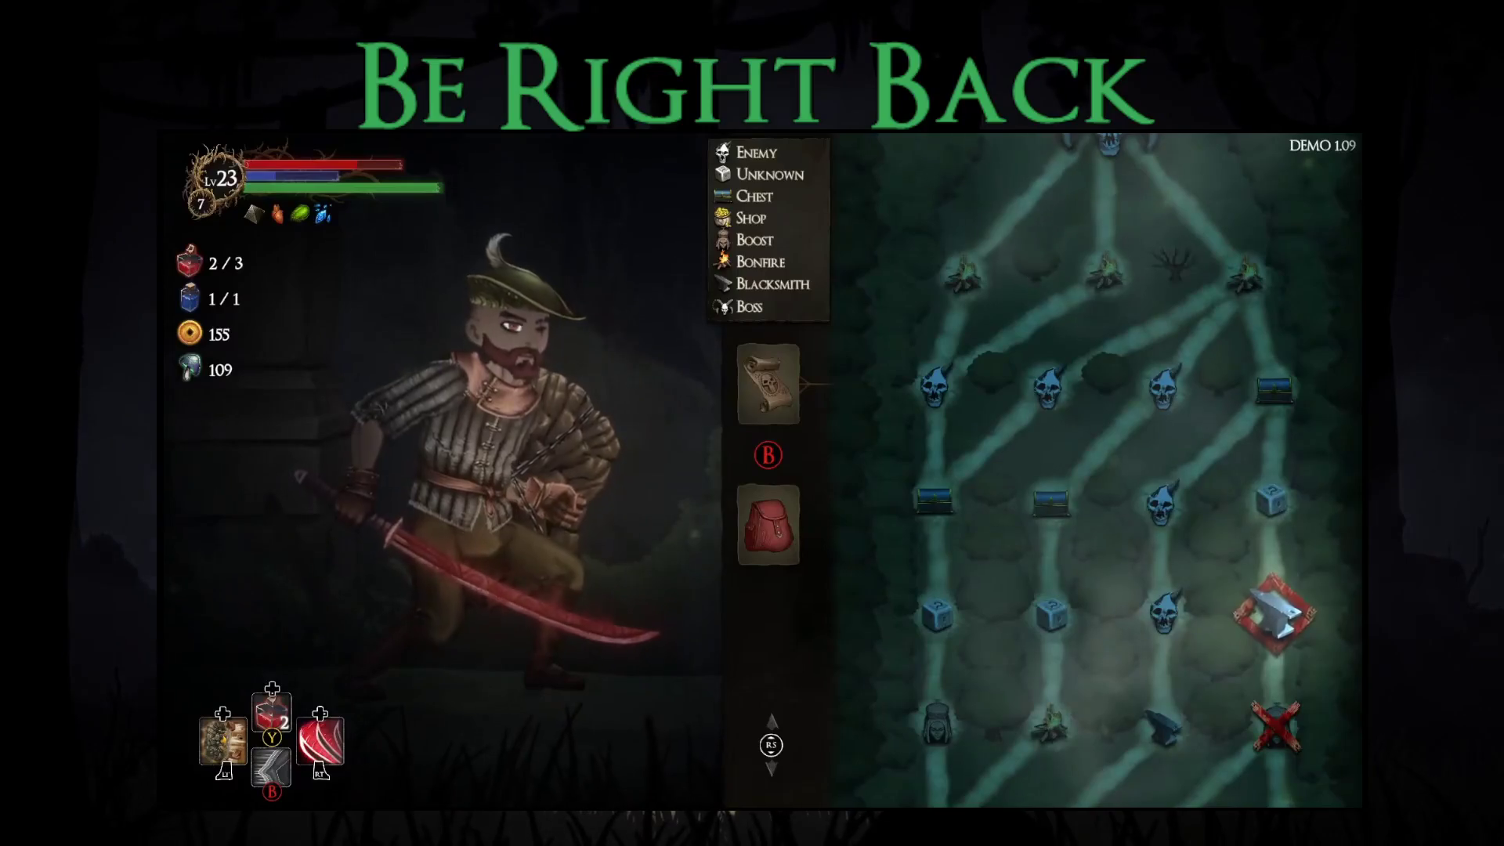
pyautogui.press('Return')
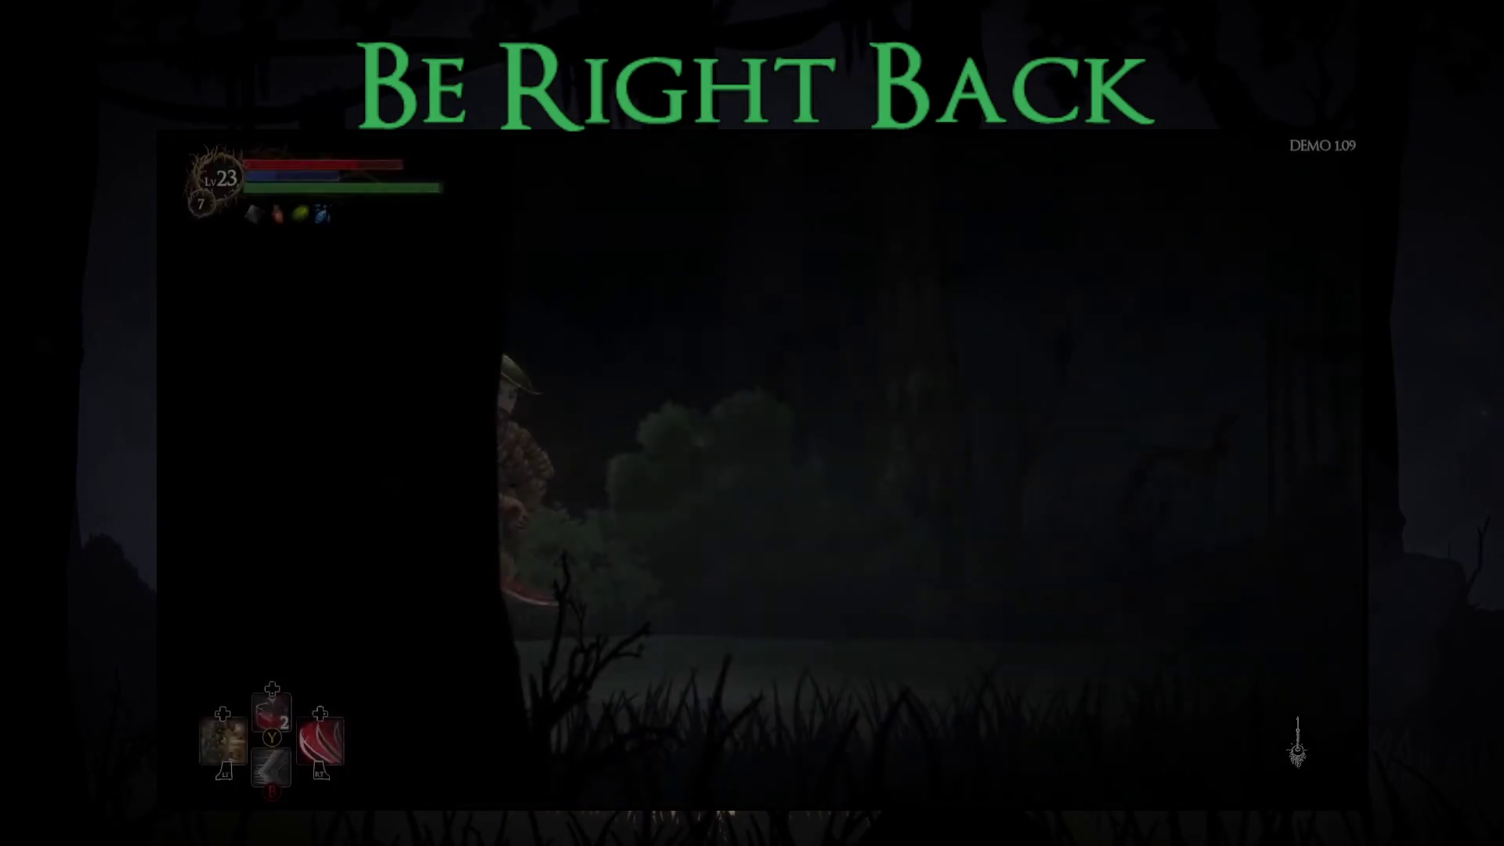
pyautogui.press('Return')
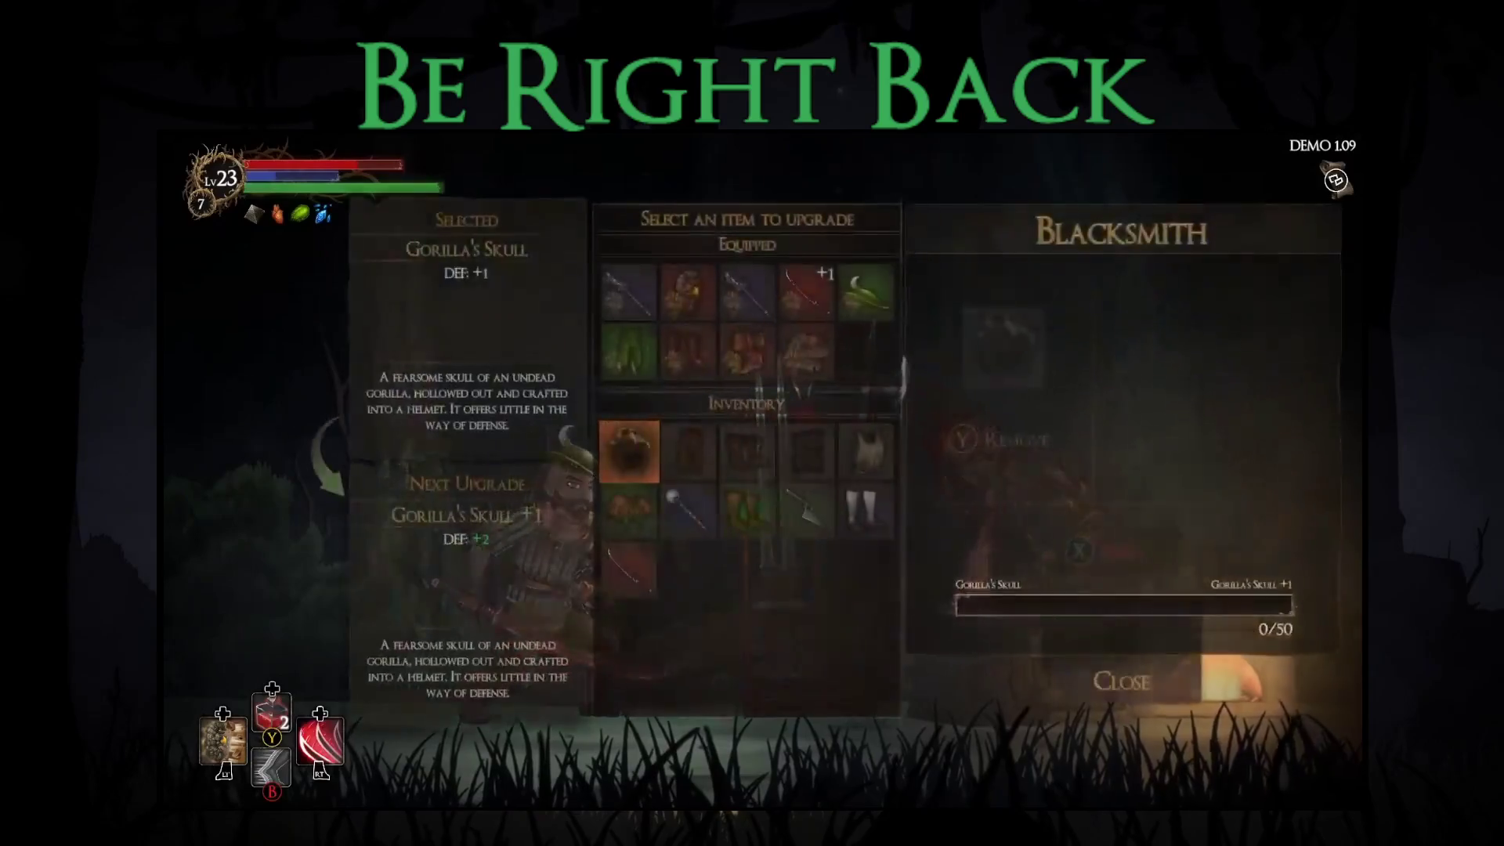
# Step: Select the Bleed Katana +1 for upgrading at the blacksmith
pyautogui.press('Up')
pyautogui.press('Up')
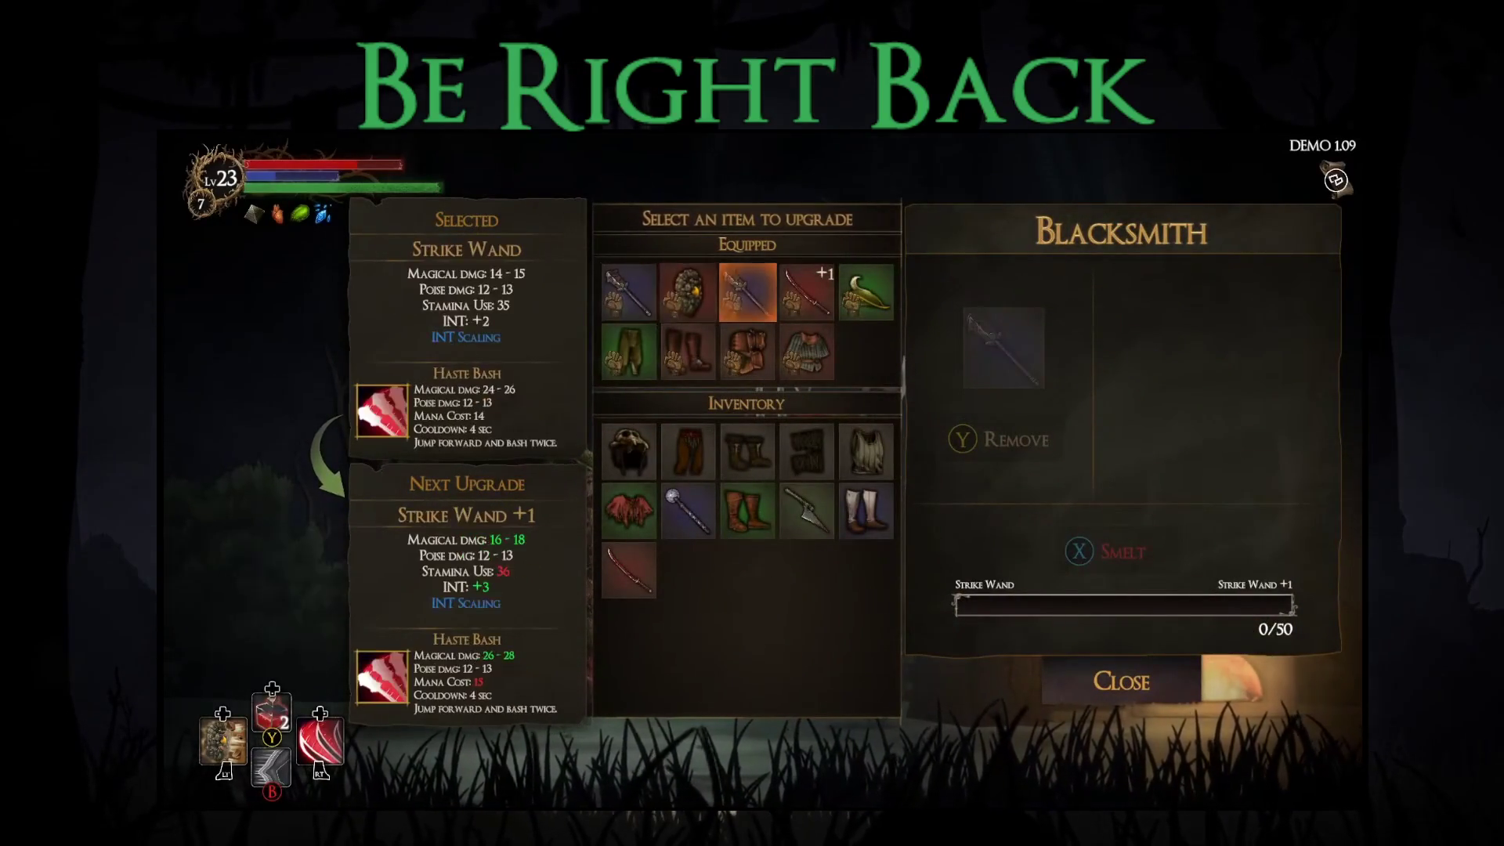
pyautogui.press('Right')
pyautogui.press('Right')
pyautogui.press('Right')
pyautogui.press('Left')
pyautogui.press('Right')
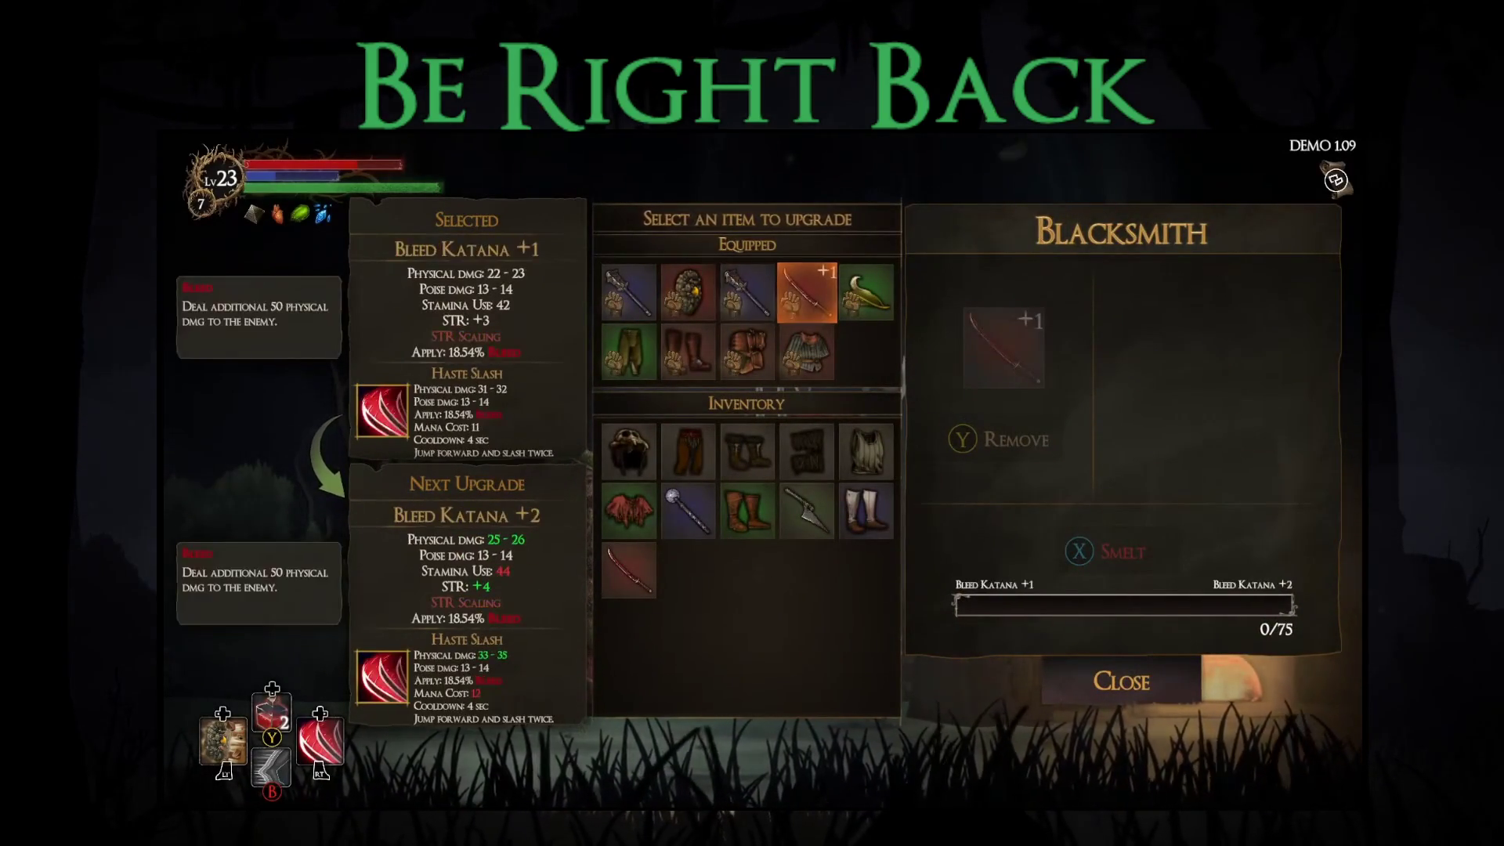
pyautogui.press('Return')
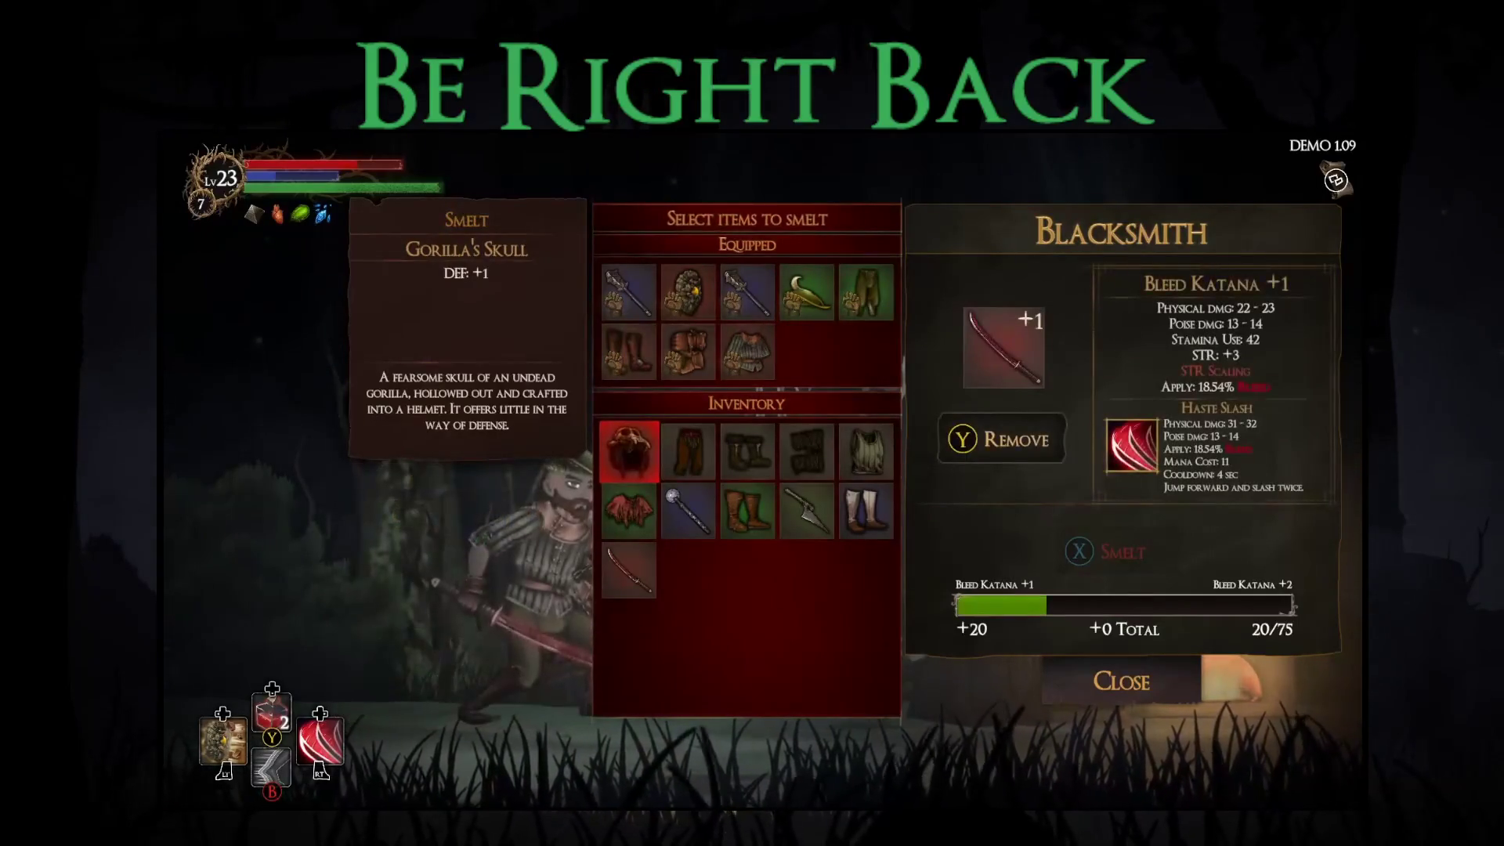
# Step: Mark Gorilla's Skull, Wooden Dagger, Poacher's Boots, Novice Boots and other spares for smelting
pyautogui.press('Return')
pyautogui.press('Right')
pyautogui.press('Return')
pyautogui.press('Right')
pyautogui.press('Return')
pyautogui.press('Right')
pyautogui.press('Return')
pyautogui.press('Right')
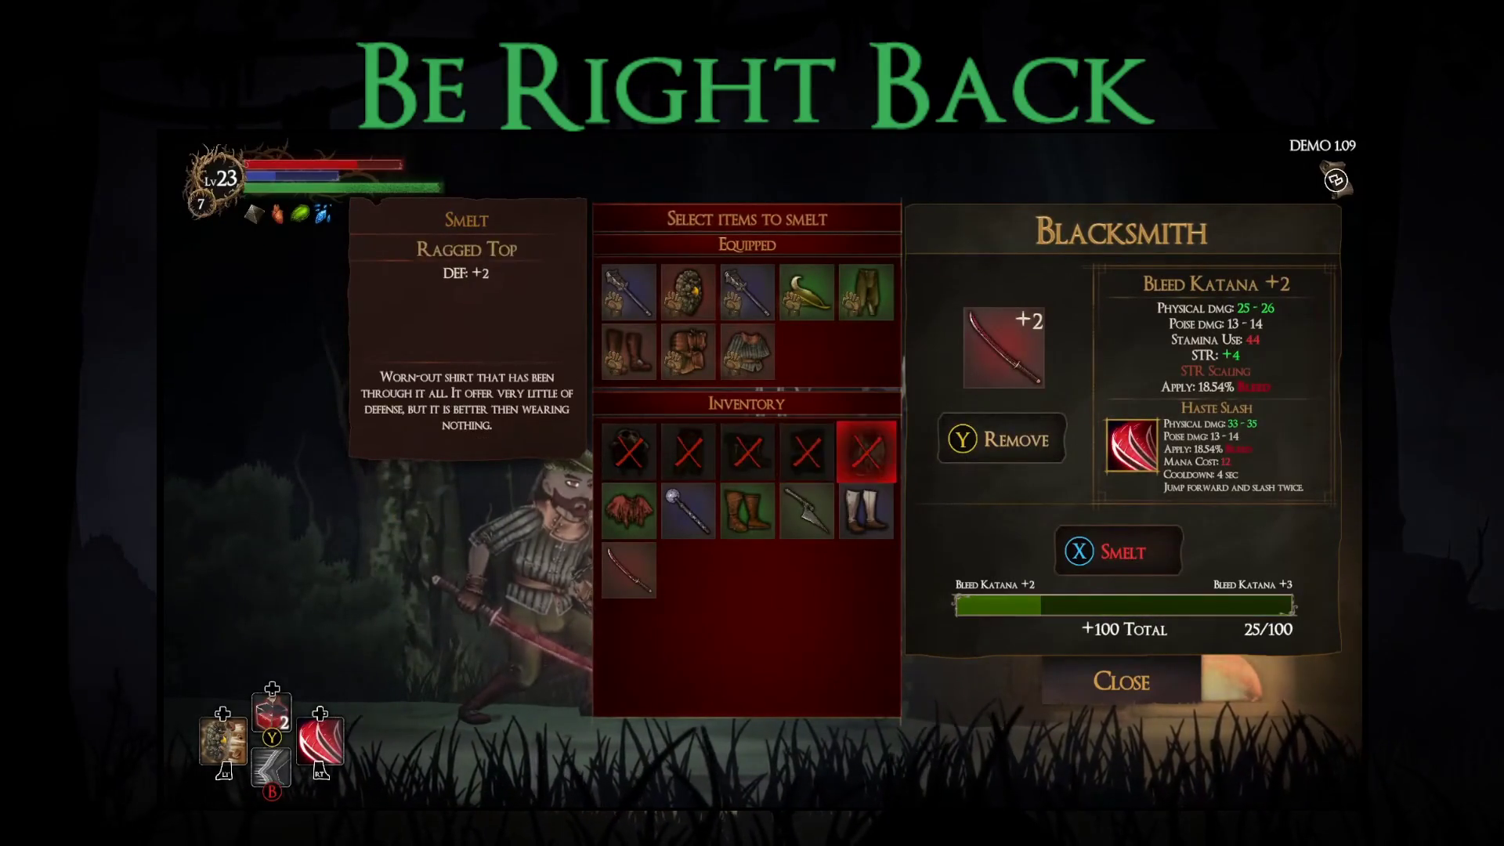
pyautogui.press('Return')
pyautogui.press('Down')
pyautogui.press('Return')
pyautogui.press('Left')
pyautogui.press('Return')
pyautogui.press('Left')
pyautogui.press('Return')
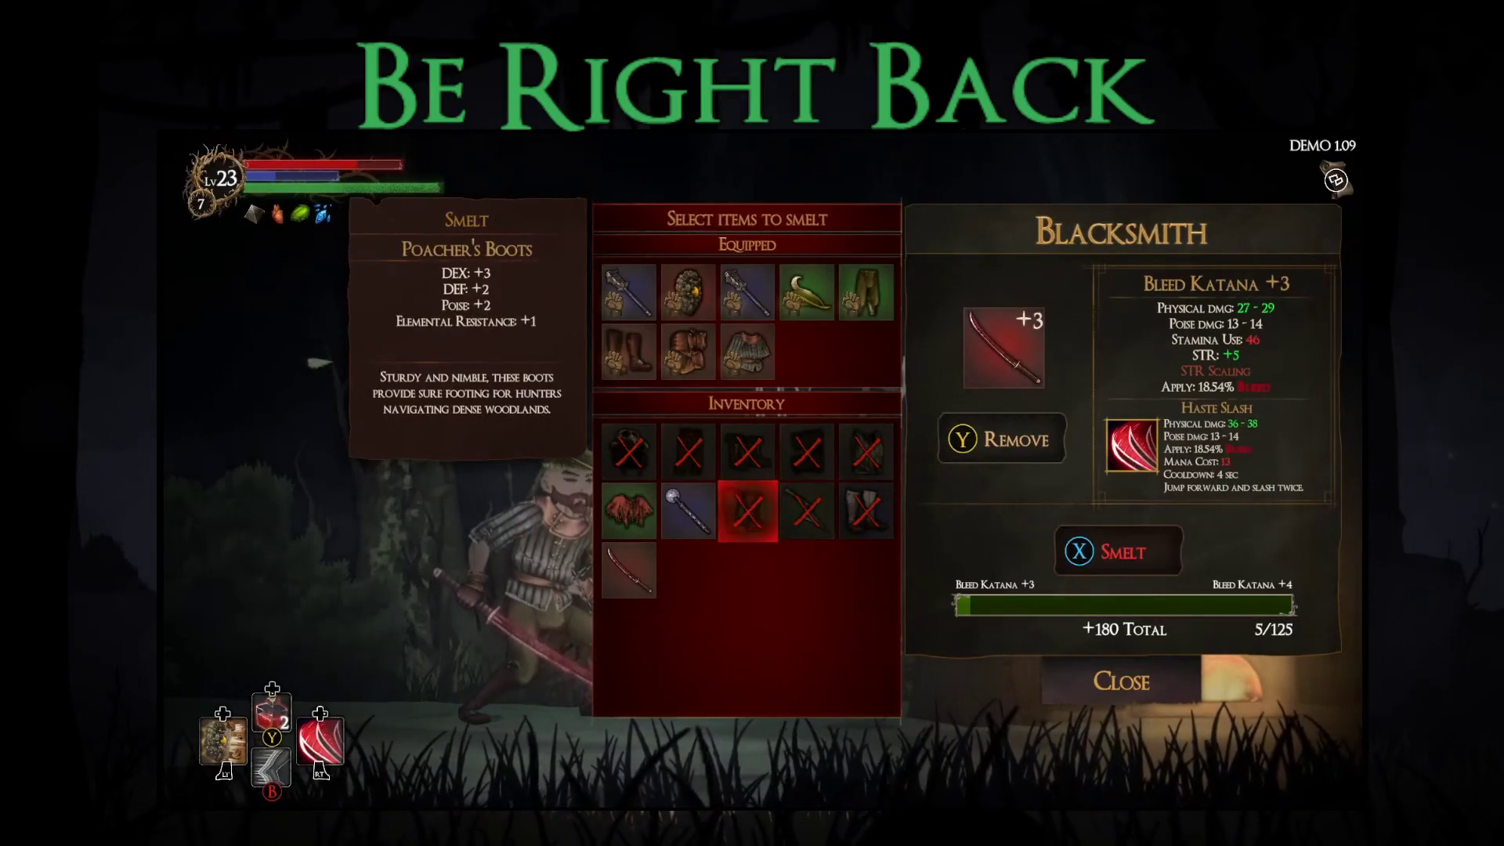
# Step: Smelt the marked items to raise the katana to +3 and leave the blacksmith
pyautogui.press('x')
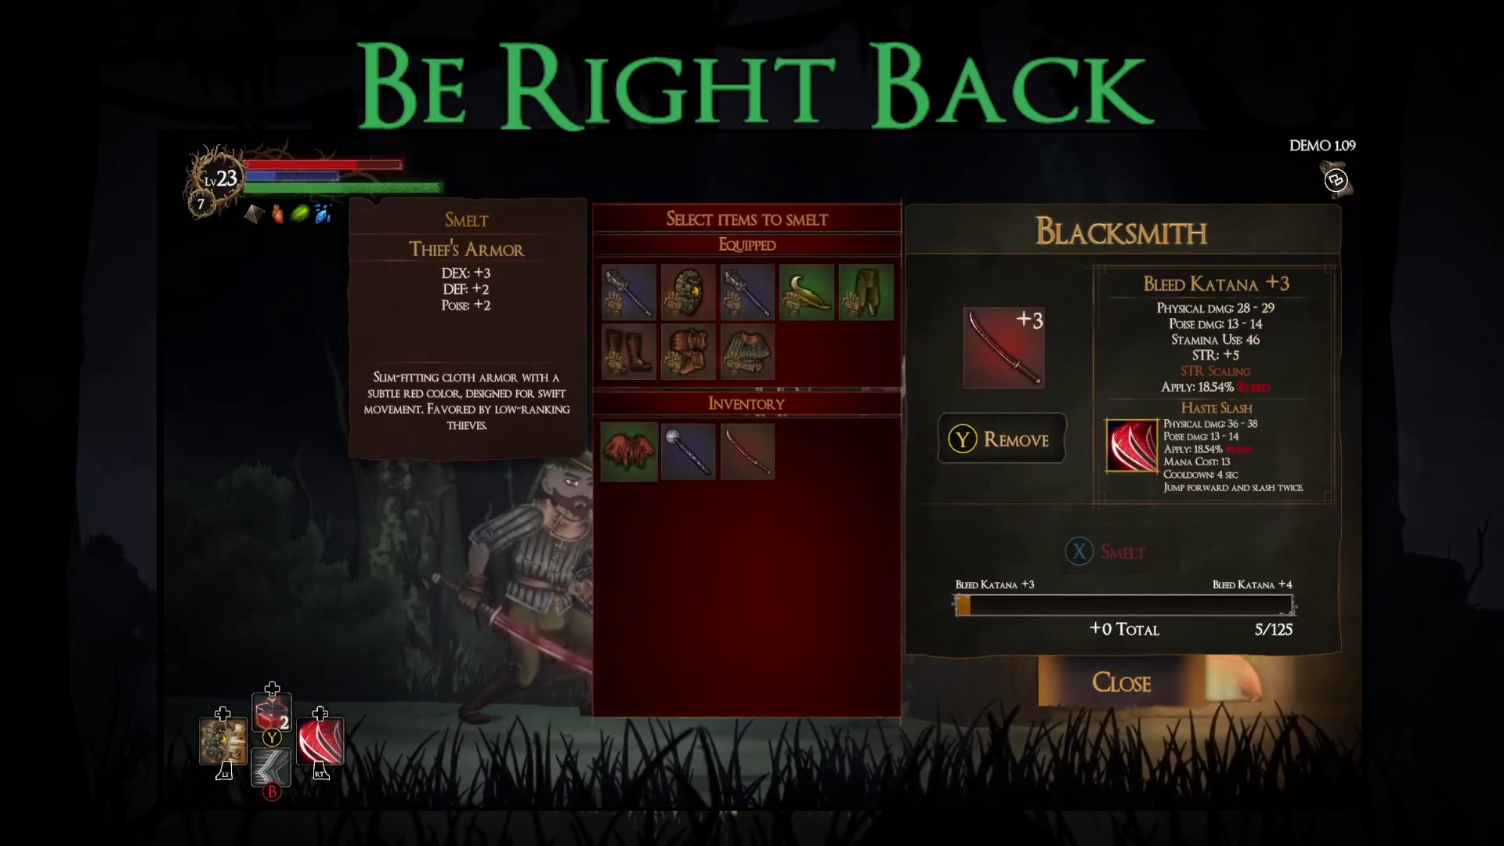
pyautogui.press('Escape')
pyautogui.press('Return')
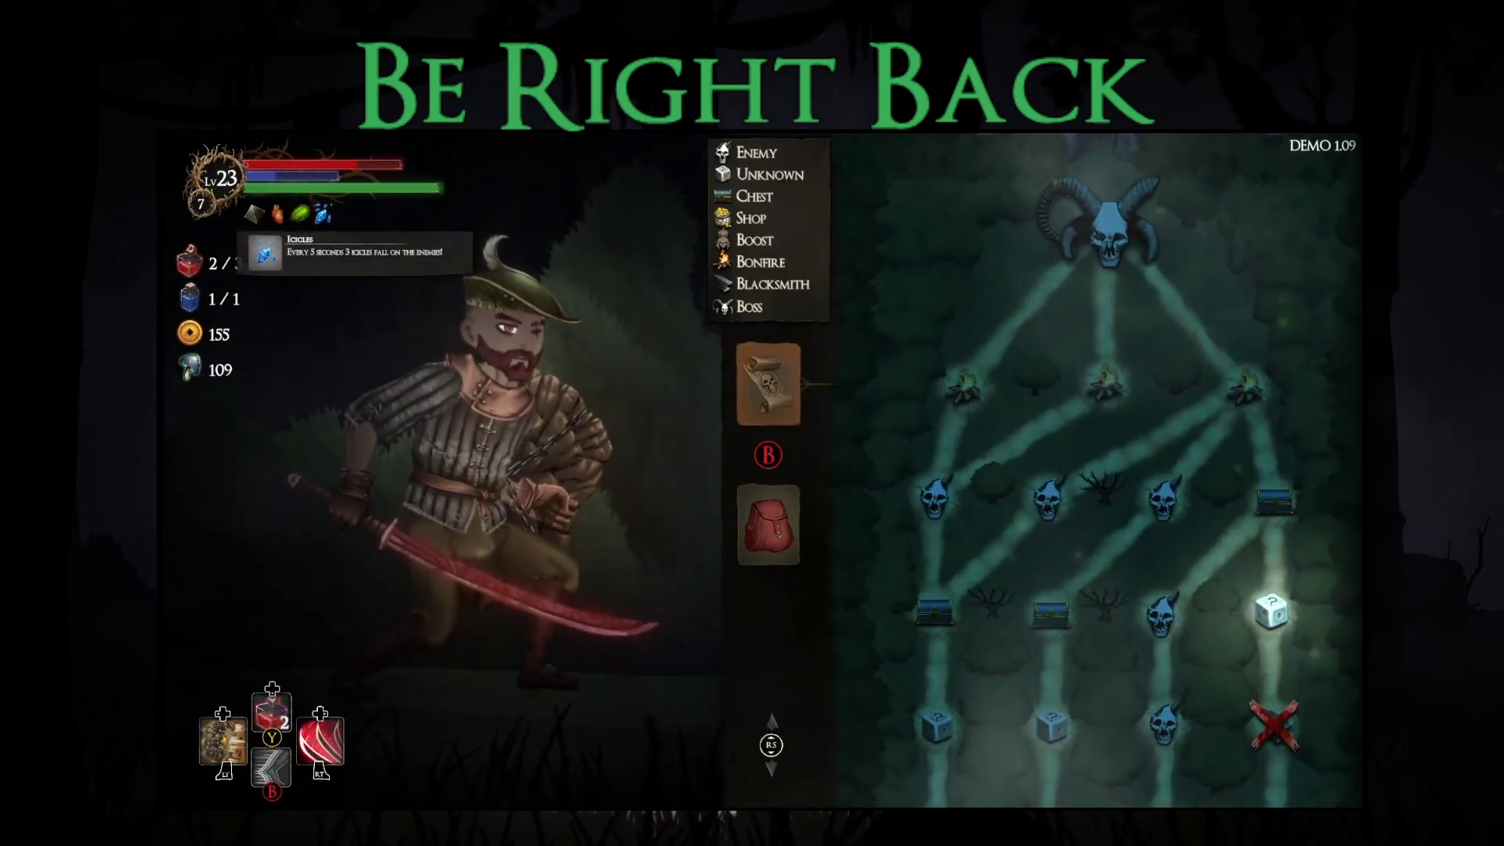
# Step: Buy the 100-gold blessing choice at the dice-node totem and take Backstab
pyautogui.press('Return')
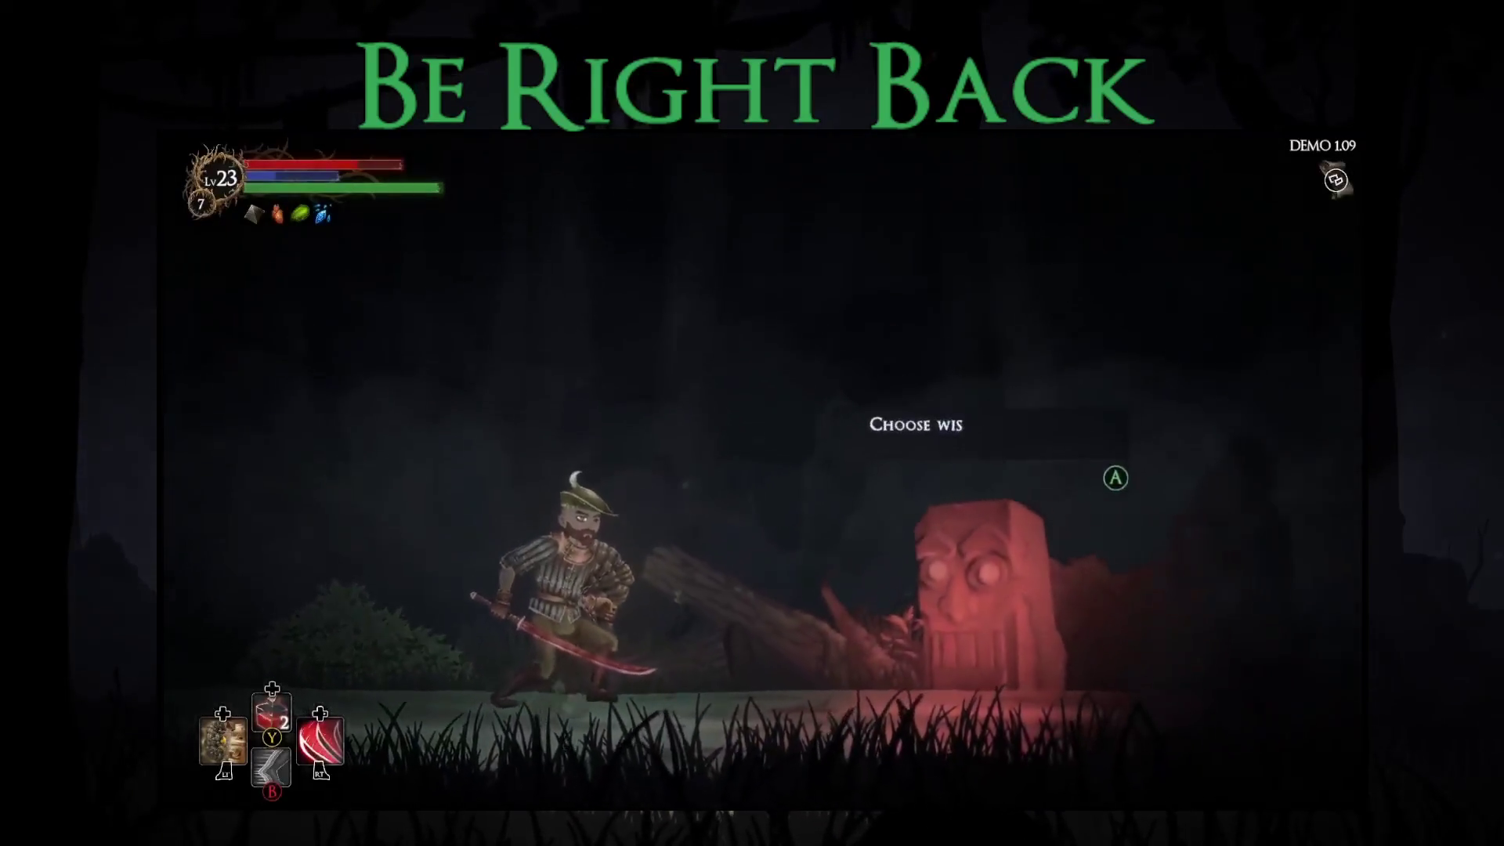
pyautogui.press('Return')
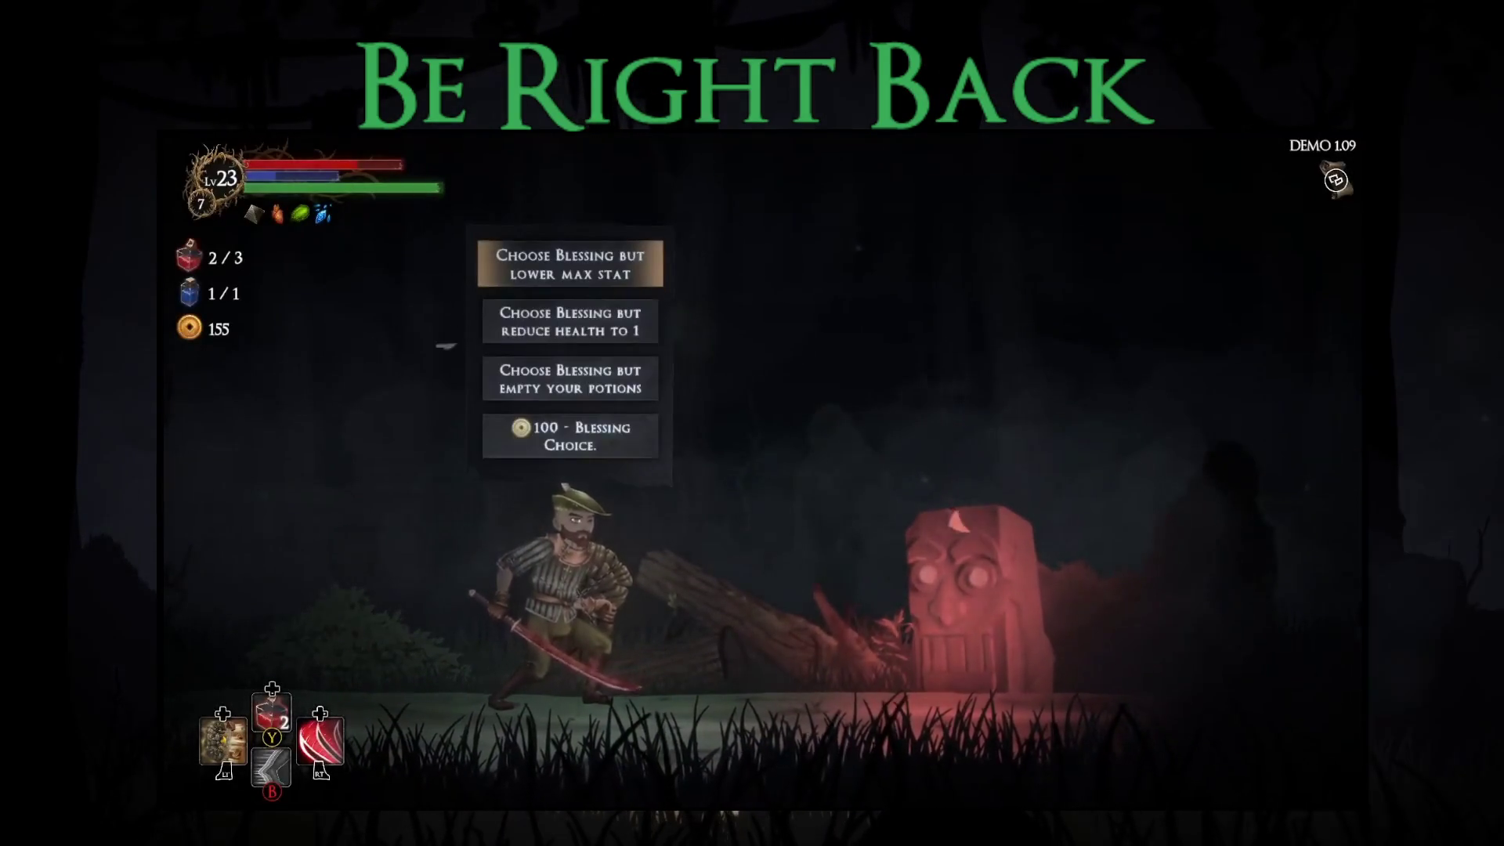
pyautogui.click(570, 321)
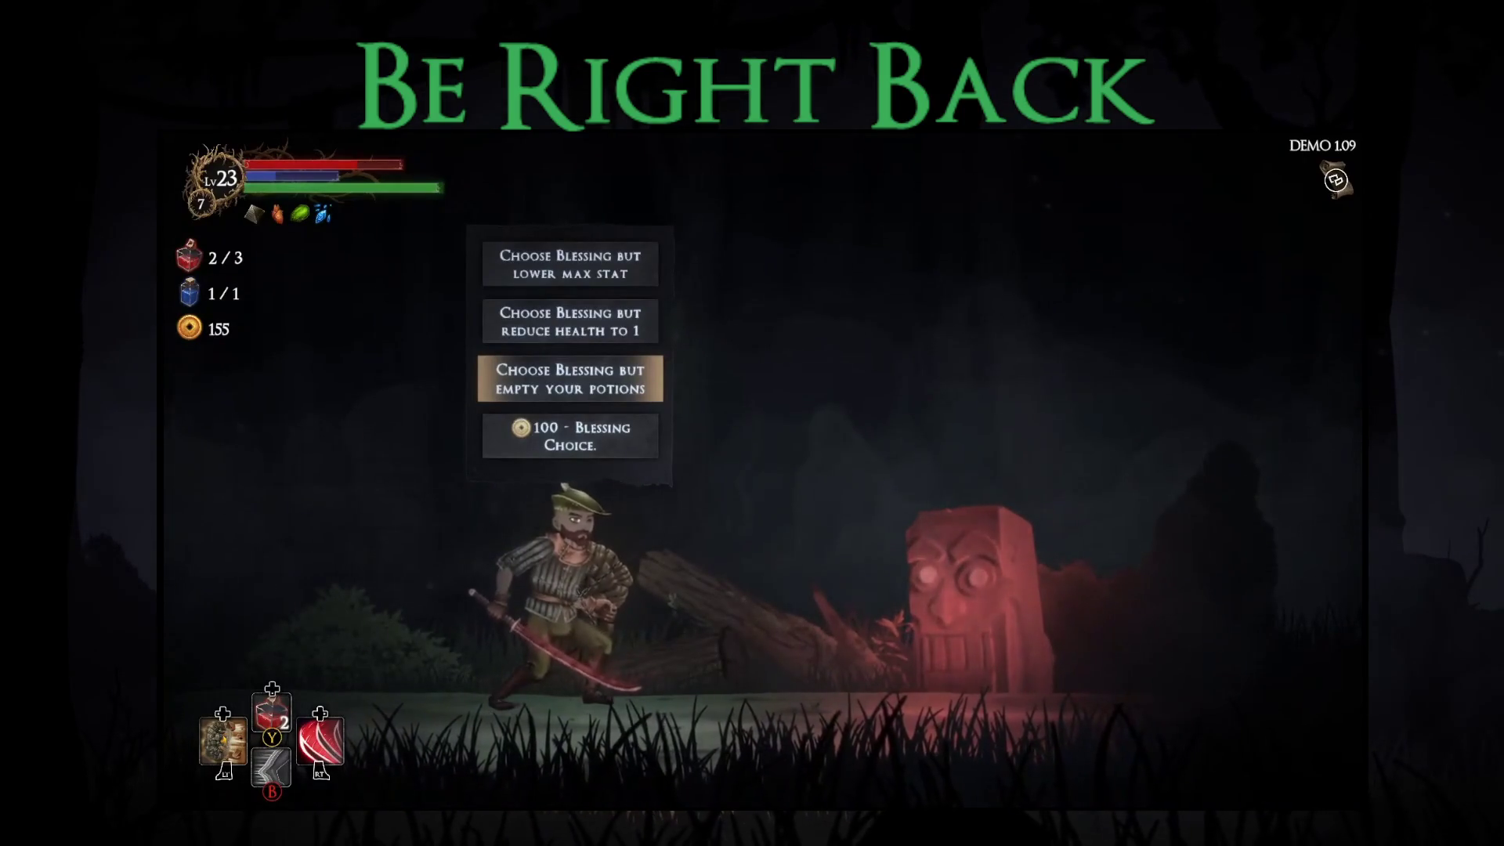
pyautogui.press('Return')
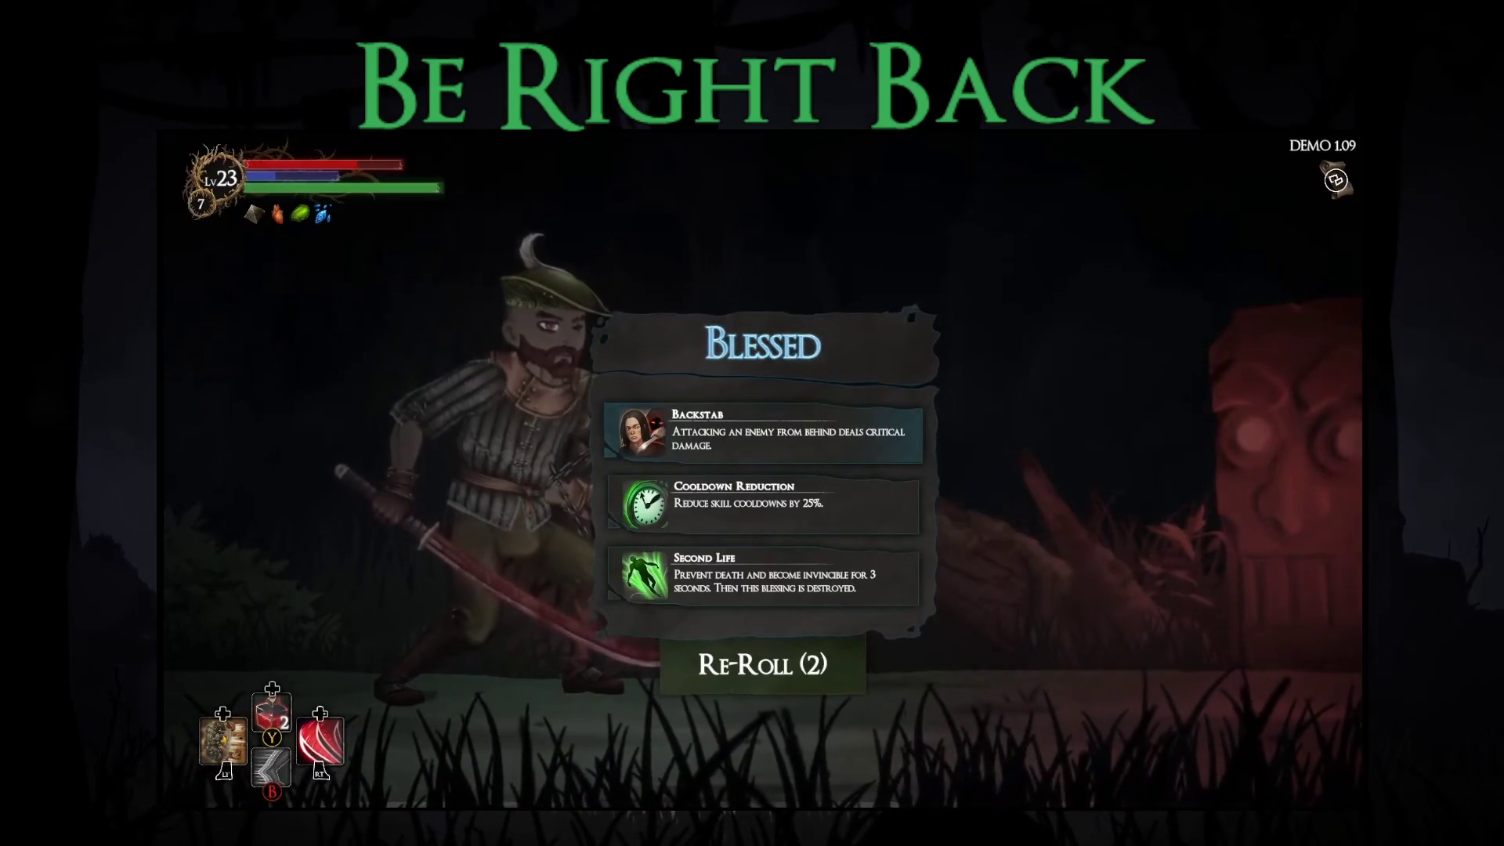
pyautogui.press('Return')
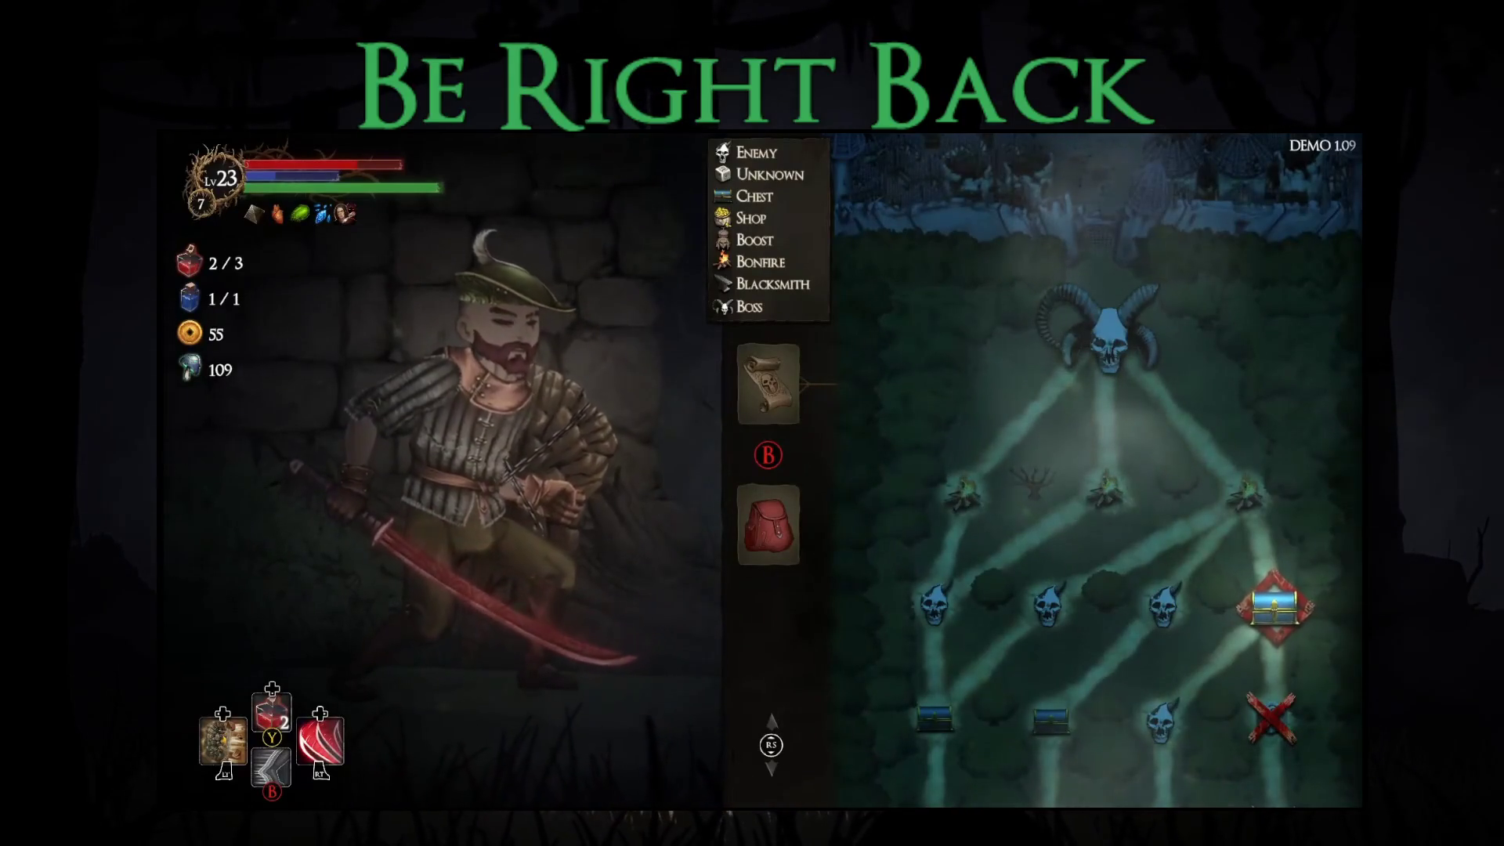
# Step: Check the equipped Bleed Katana in the equipment view
pyautogui.press('Down')
pyautogui.press('Up')
pyautogui.press('Return')
pyautogui.press('Escape')
pyautogui.press('Up')
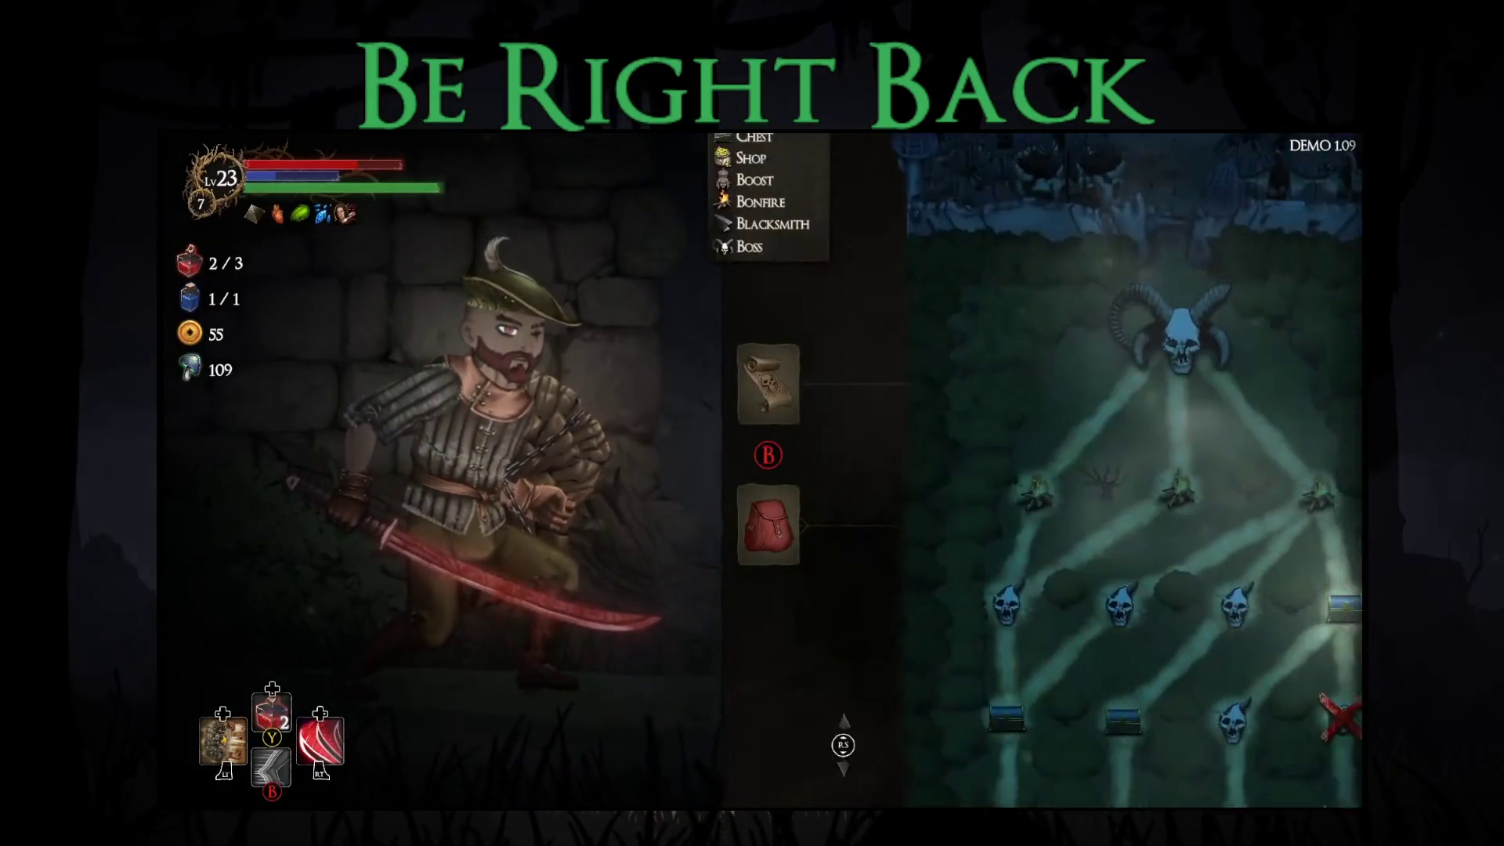
# Step: Travel to the chest node, open the chest, and take the Shield Fury blessing
pyautogui.press('Escape')
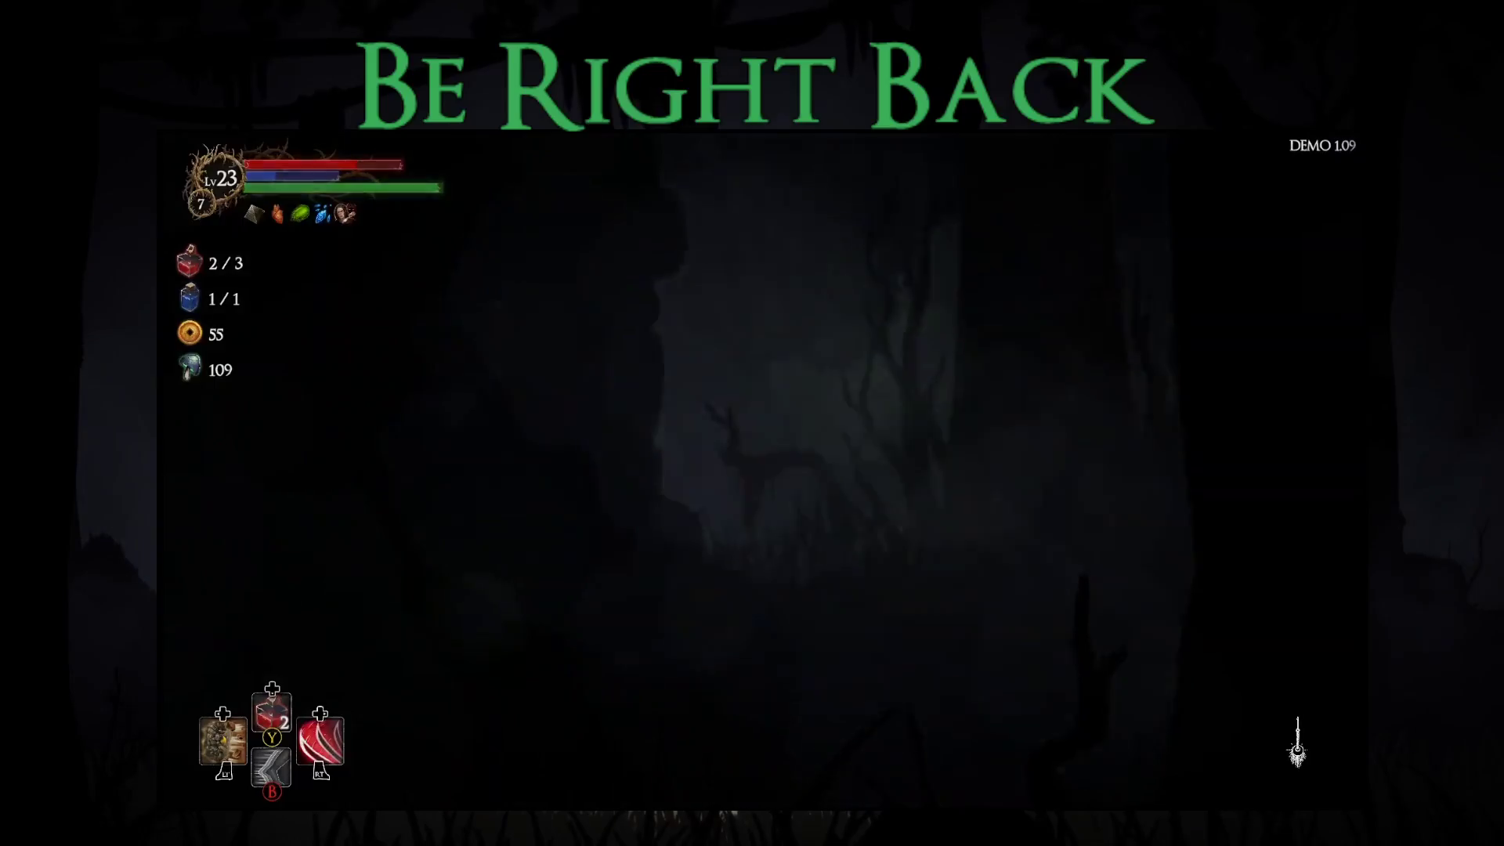
pyautogui.press('Left')
pyautogui.press('e')
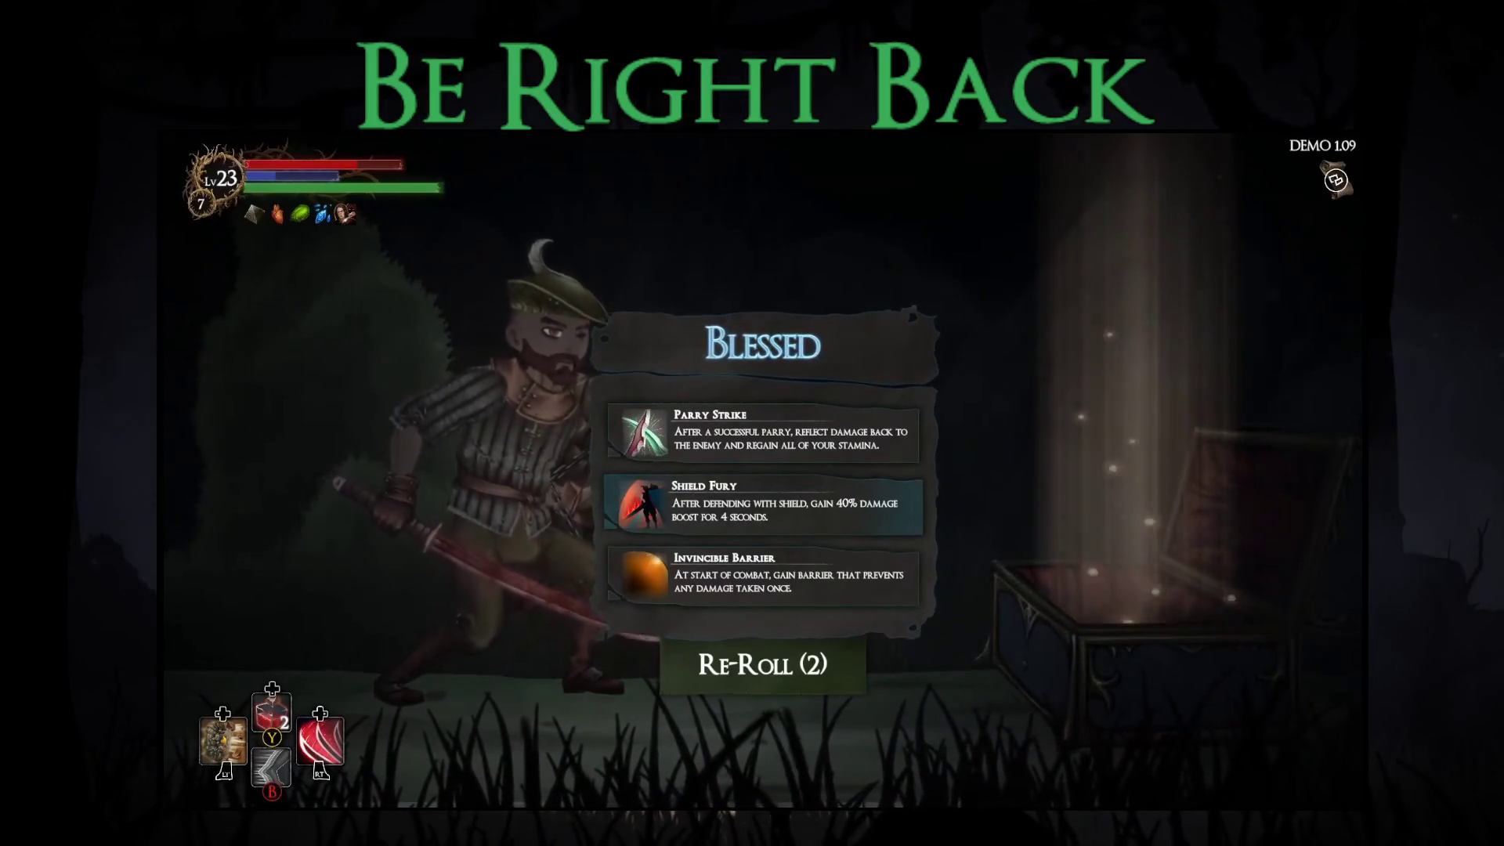
pyautogui.press('Return')
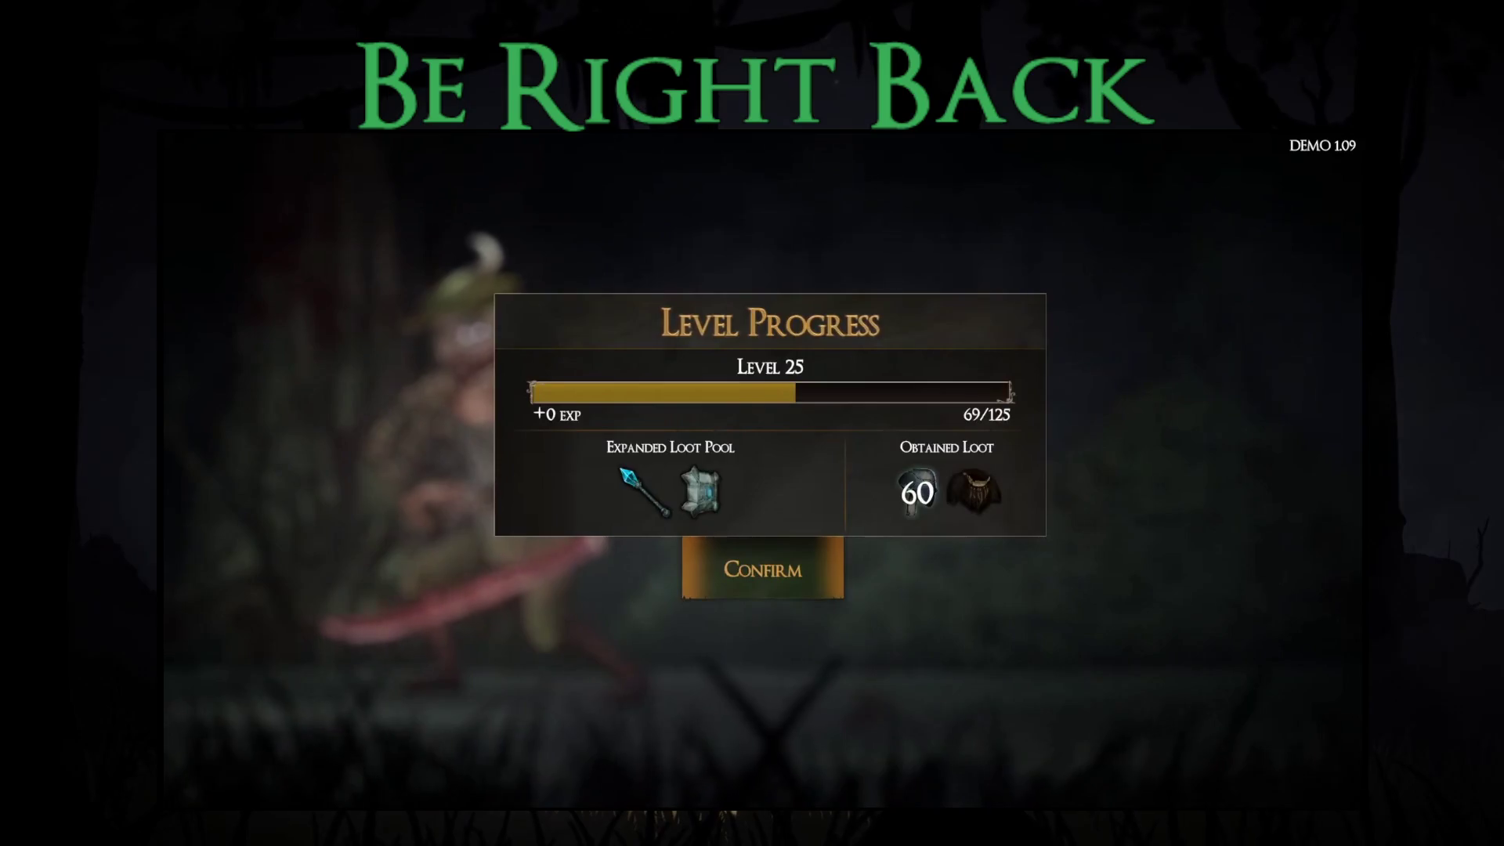
# Step: Confirm the level 25 progress summary
pyautogui.press('Return')
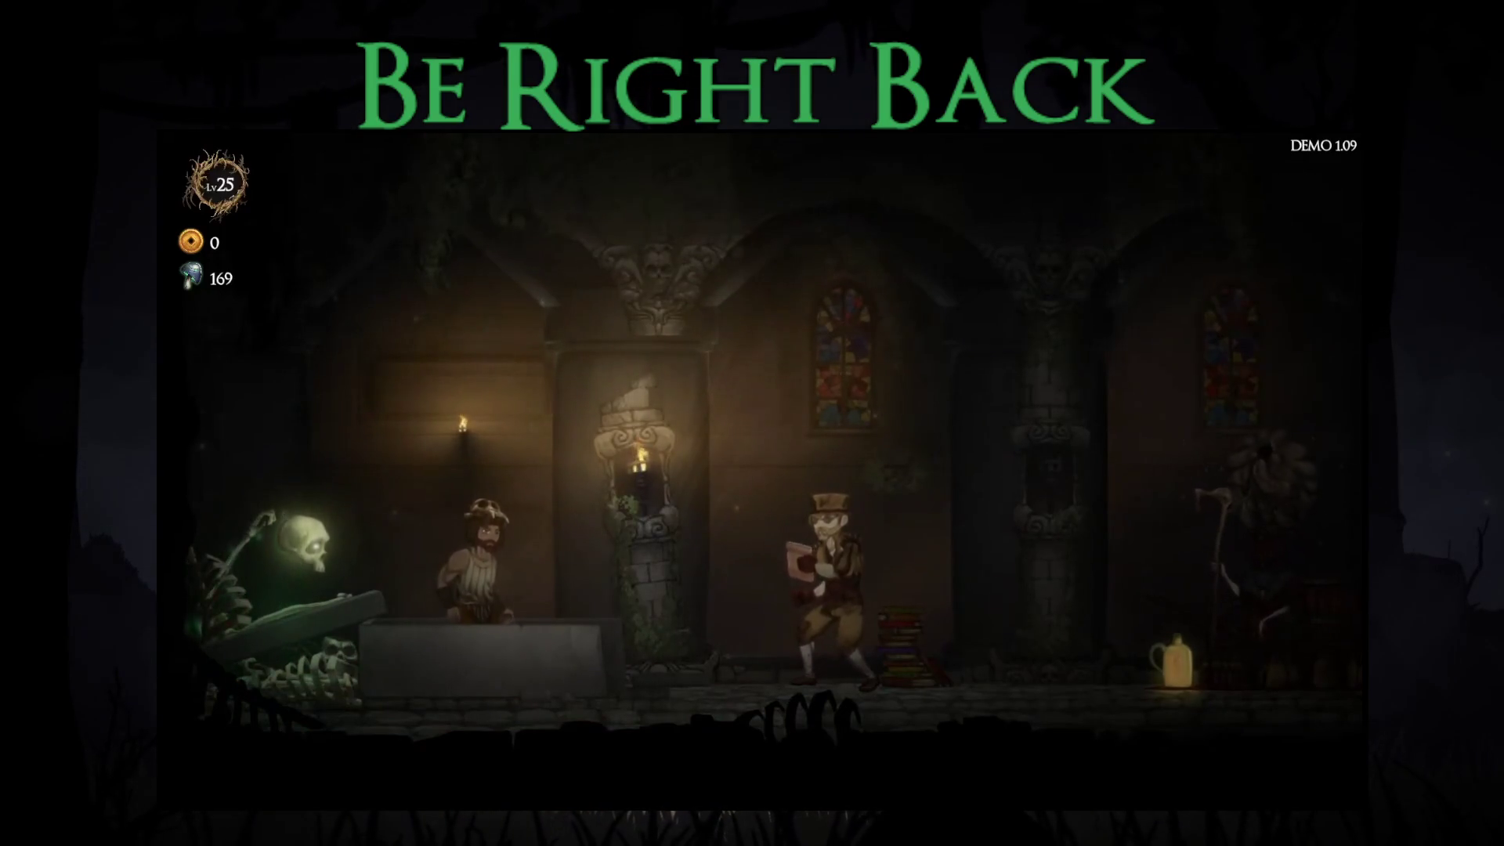
# Step: Walk to the upgrade vendor and browse the general and attribute upgrades
pyautogui.press('Right')
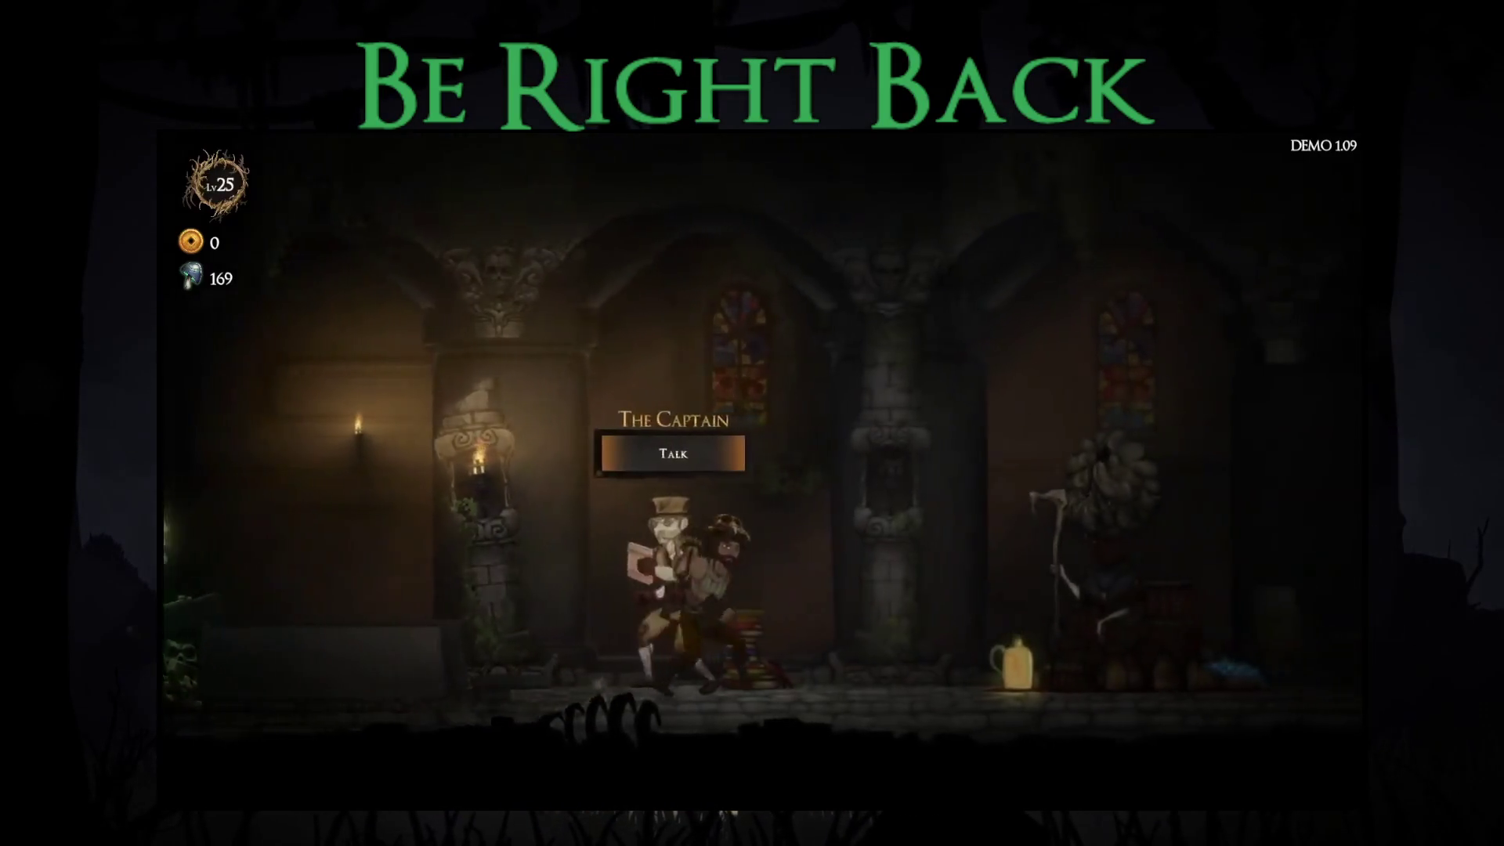
pyautogui.press('Return')
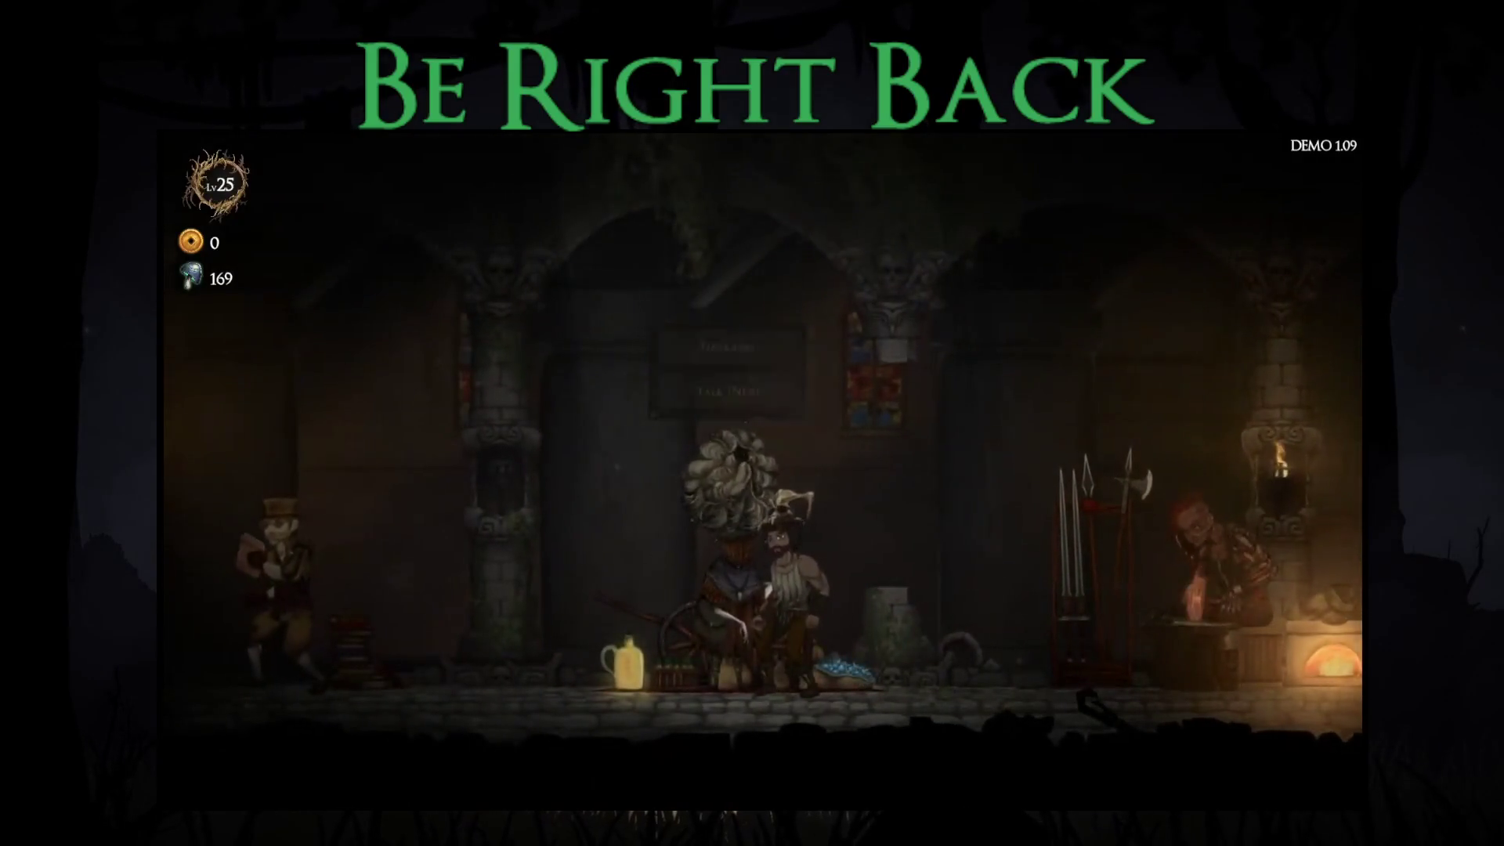
pyautogui.press('Up')
pyautogui.press('Up')
pyautogui.press('Up')
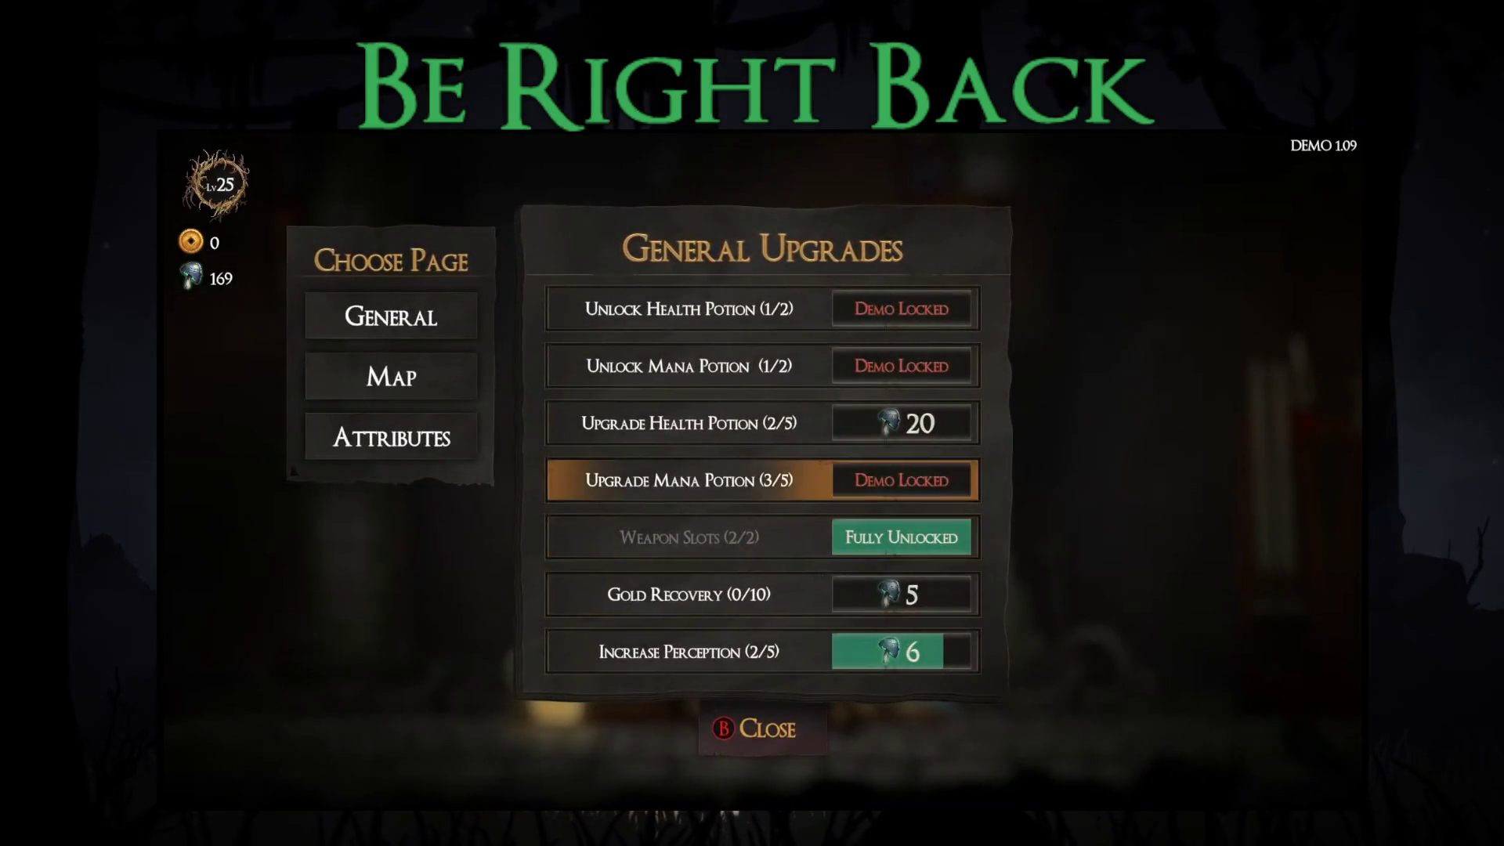
pyautogui.press('Down')
pyautogui.press('Down')
pyautogui.press('Down')
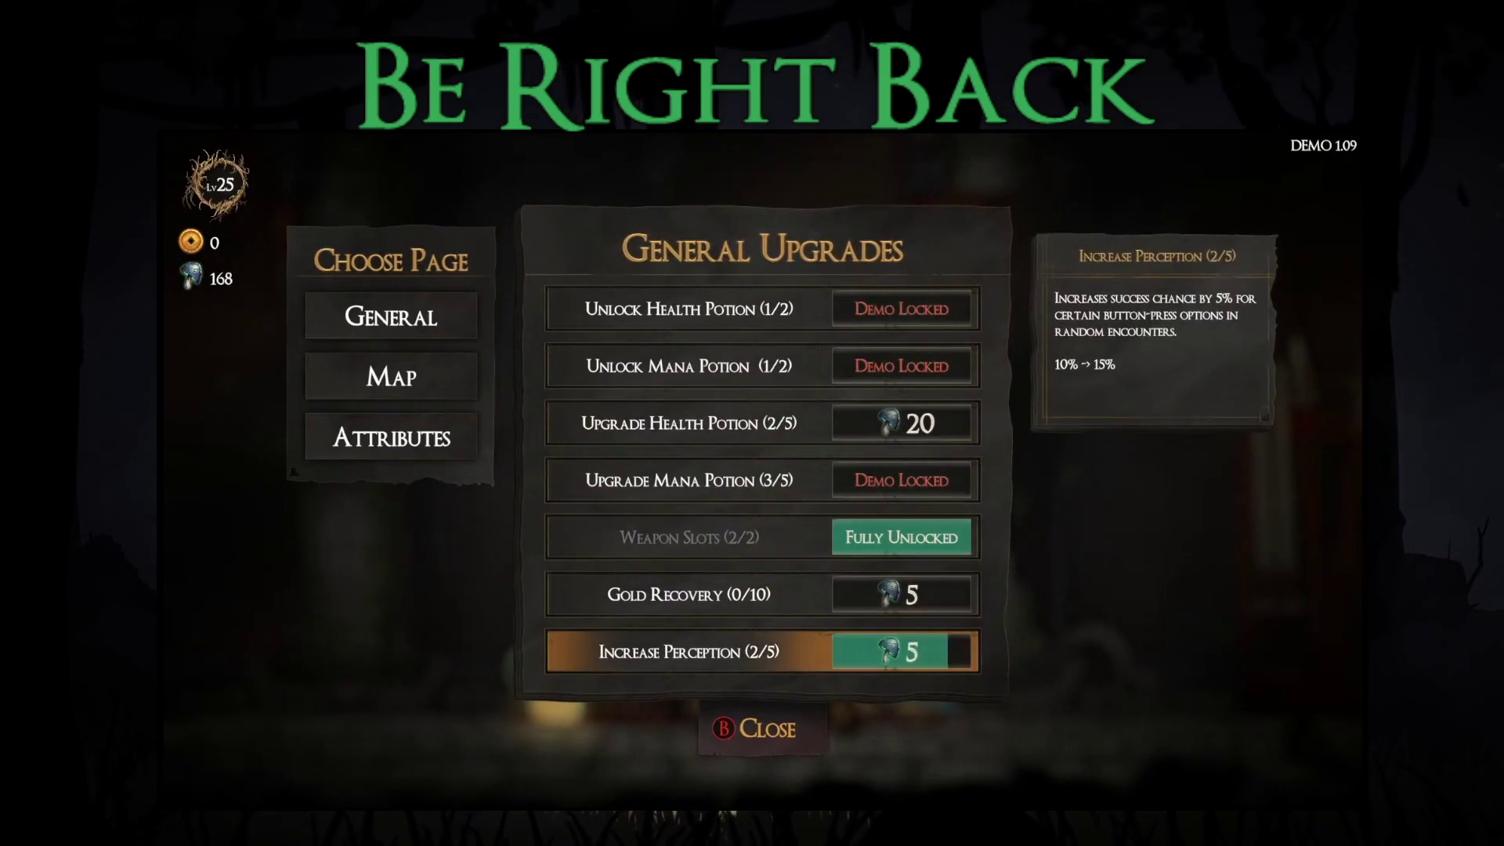
pyautogui.press('Up')
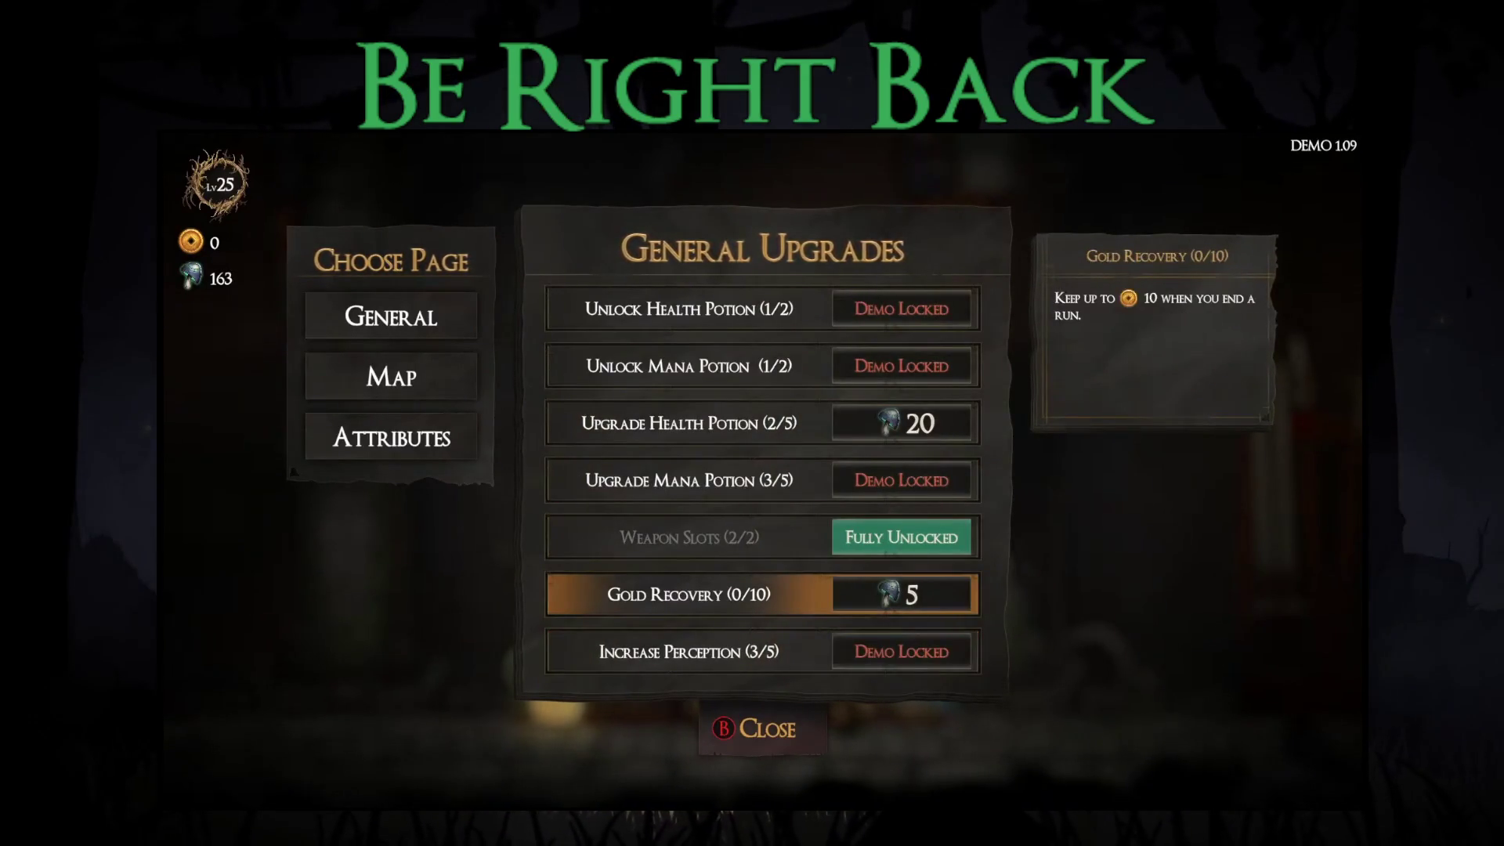
pyautogui.press('Left')
pyautogui.press('Right')
pyautogui.press('Down')
pyautogui.press('Up')
pyautogui.press('Up')
pyautogui.press('Escape')
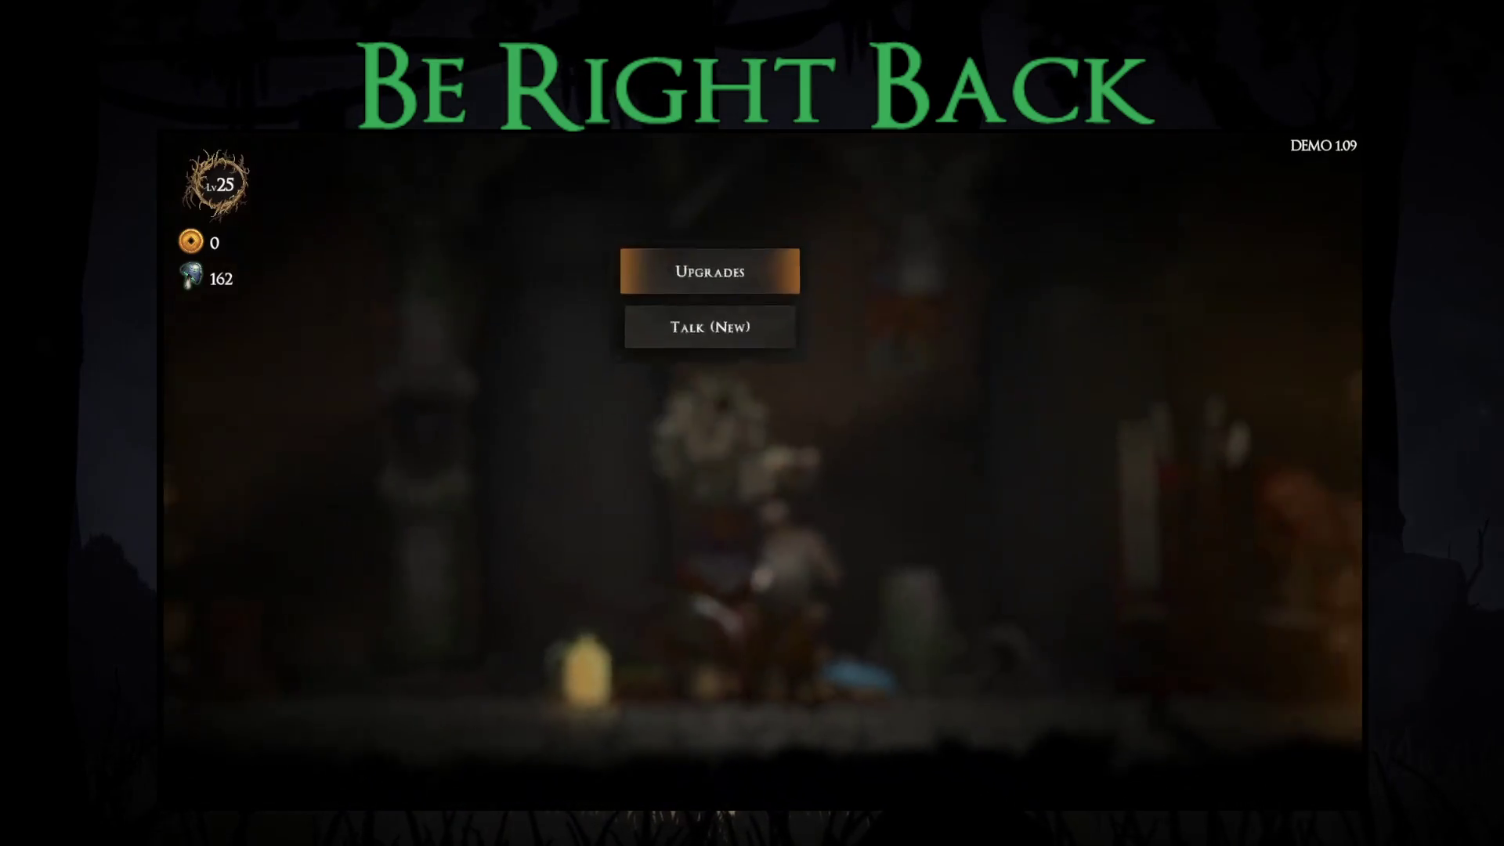
# Step: Reopen the attribute upgrades, buy Increase Intelligence to 1/10, and close the menu
pyautogui.press('Return')
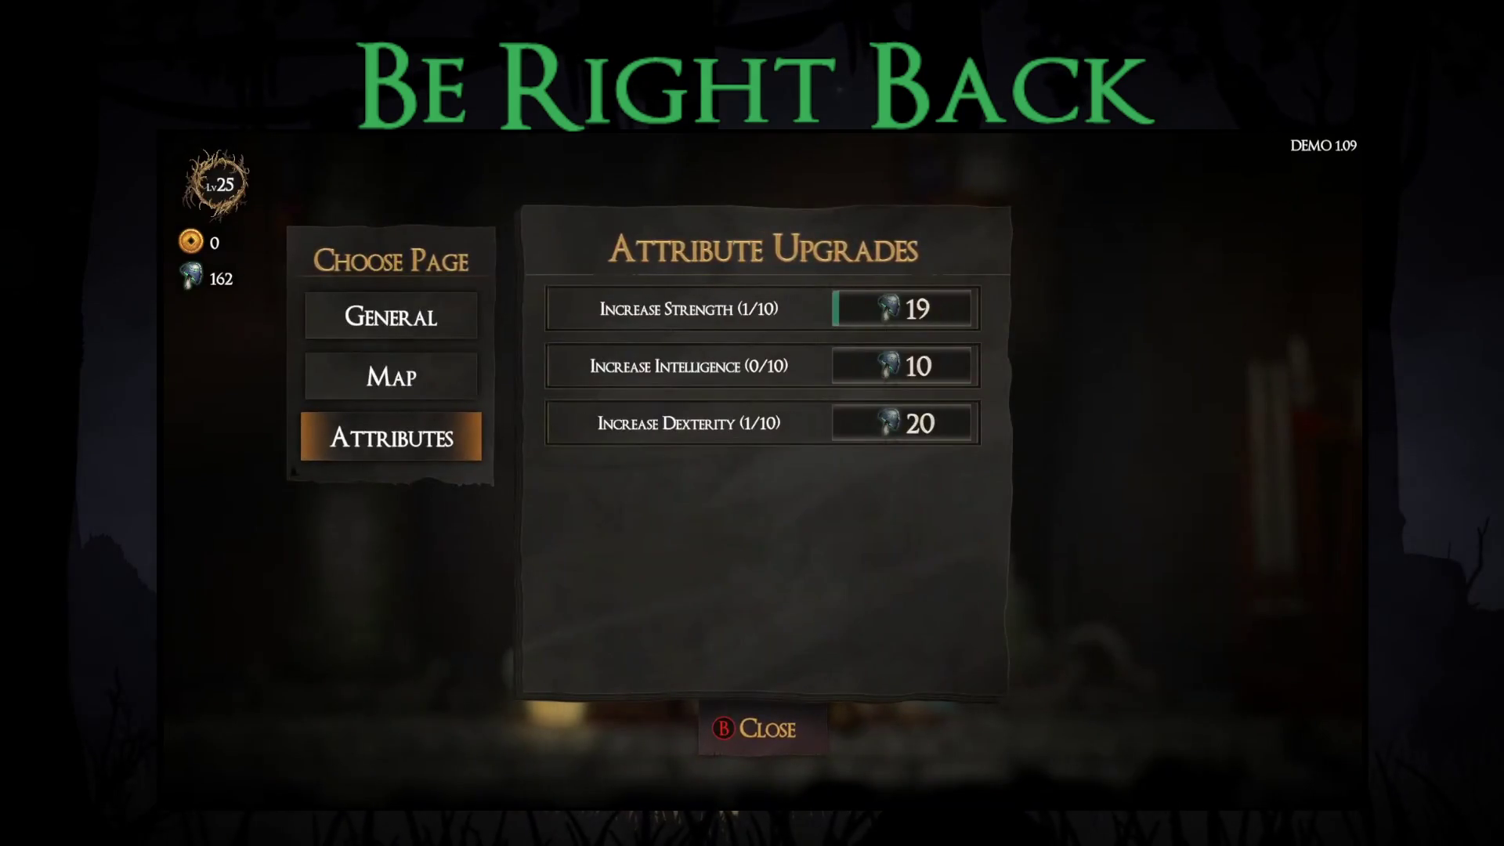
pyautogui.press('Right')
pyautogui.press('Up')
pyautogui.press('Up')
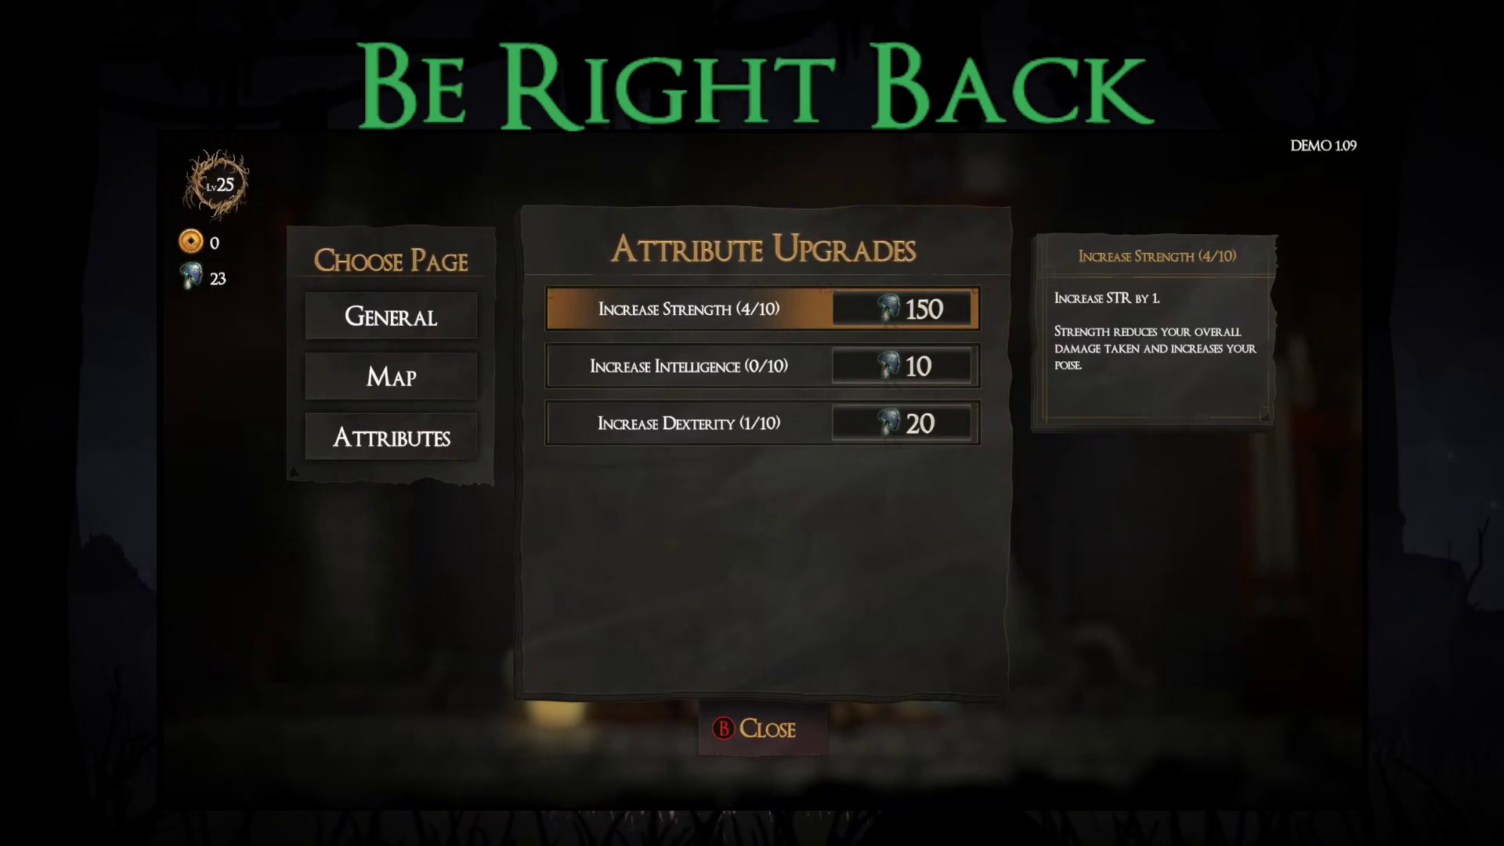
pyautogui.press('Down')
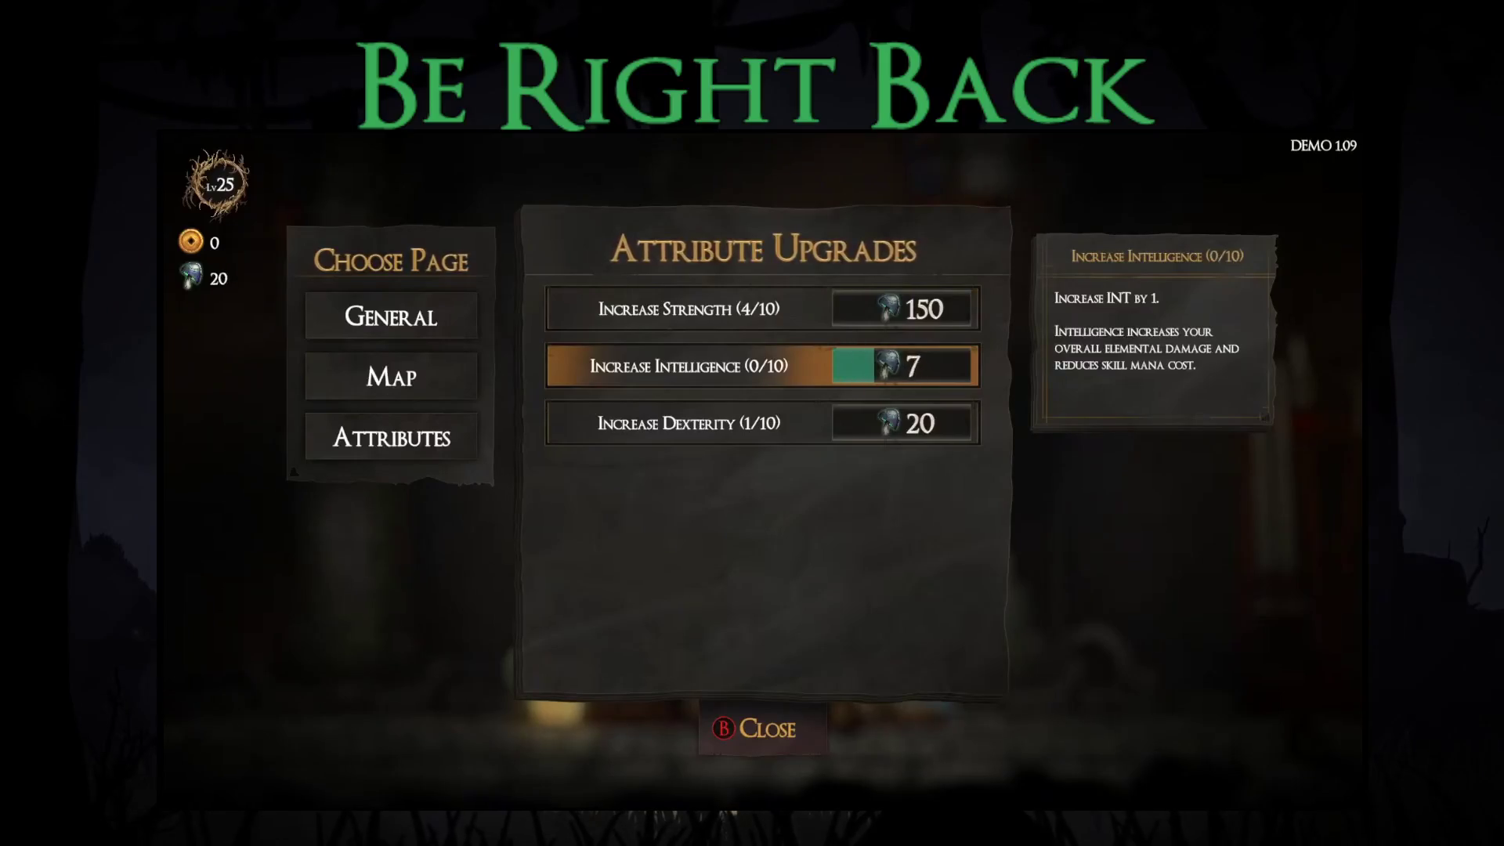
pyautogui.press('Escape')
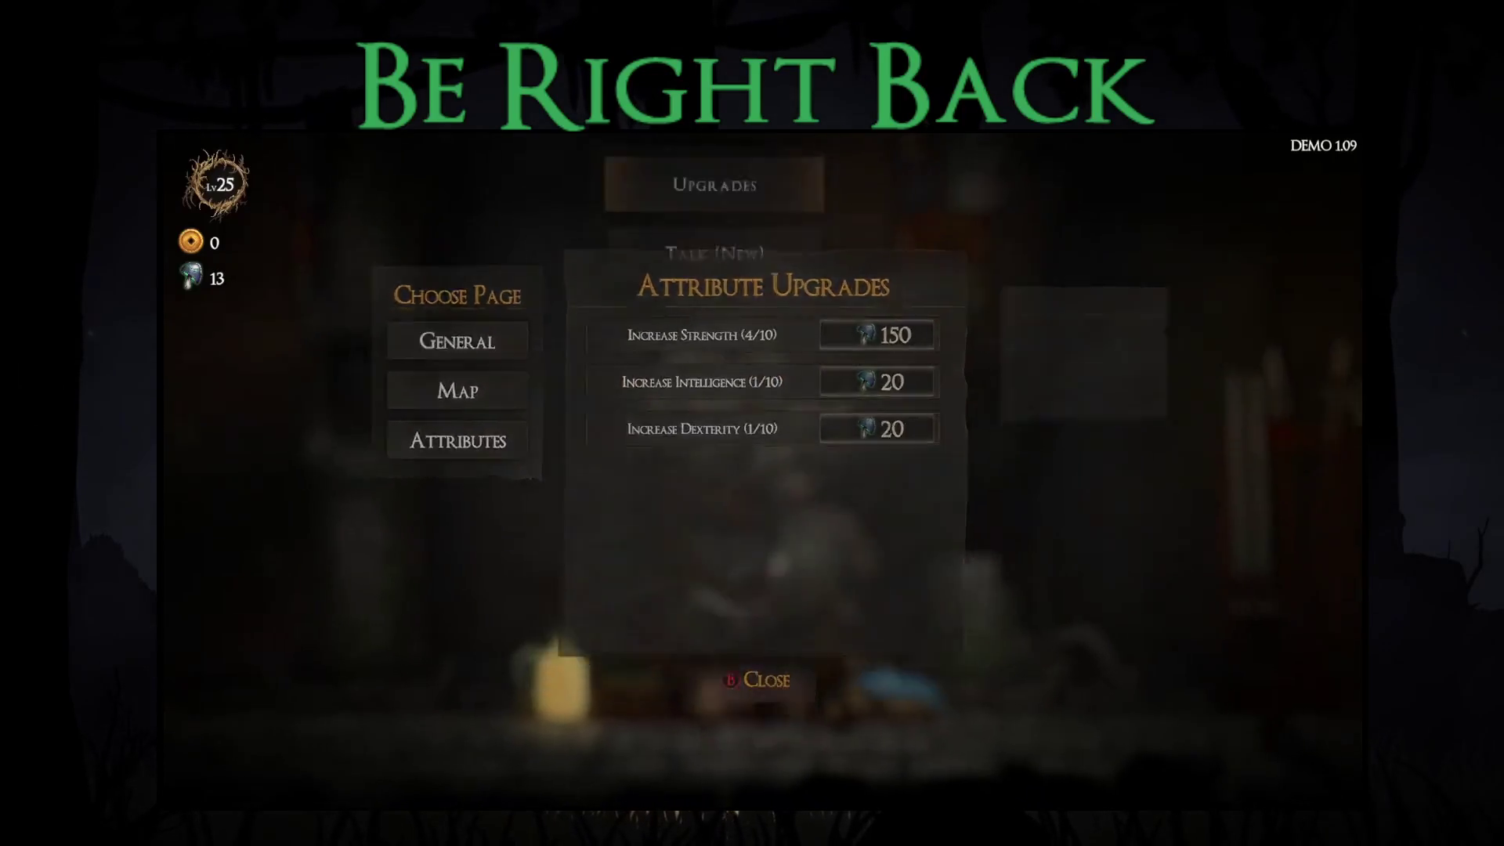
# Step: Review the starting gear slots at the blacksmith
pyautogui.press('d')
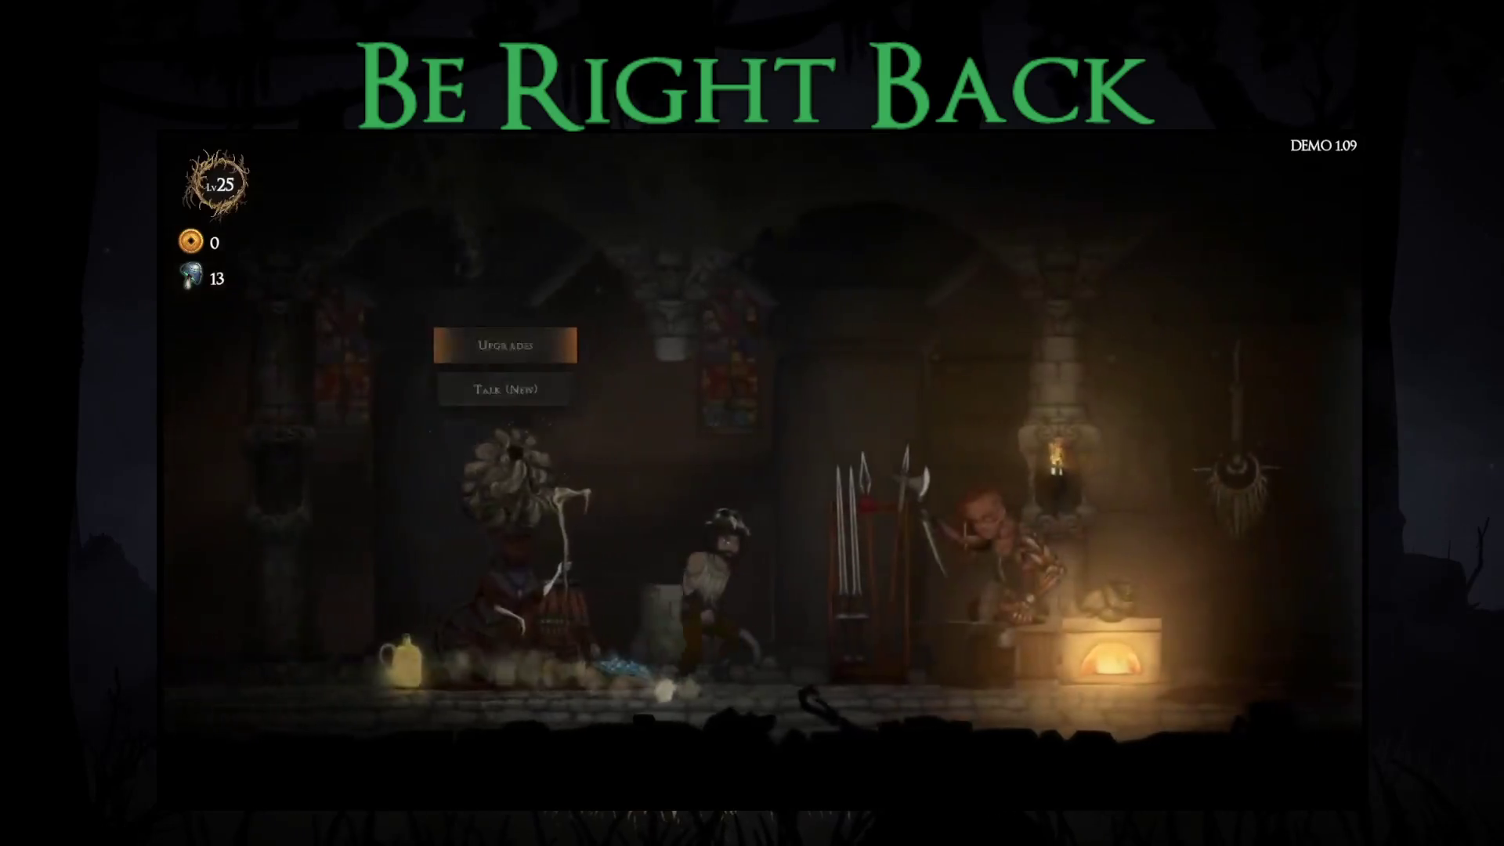
pyautogui.press('Return')
pyautogui.press('Right')
pyautogui.press('Return')
pyautogui.press('Return')
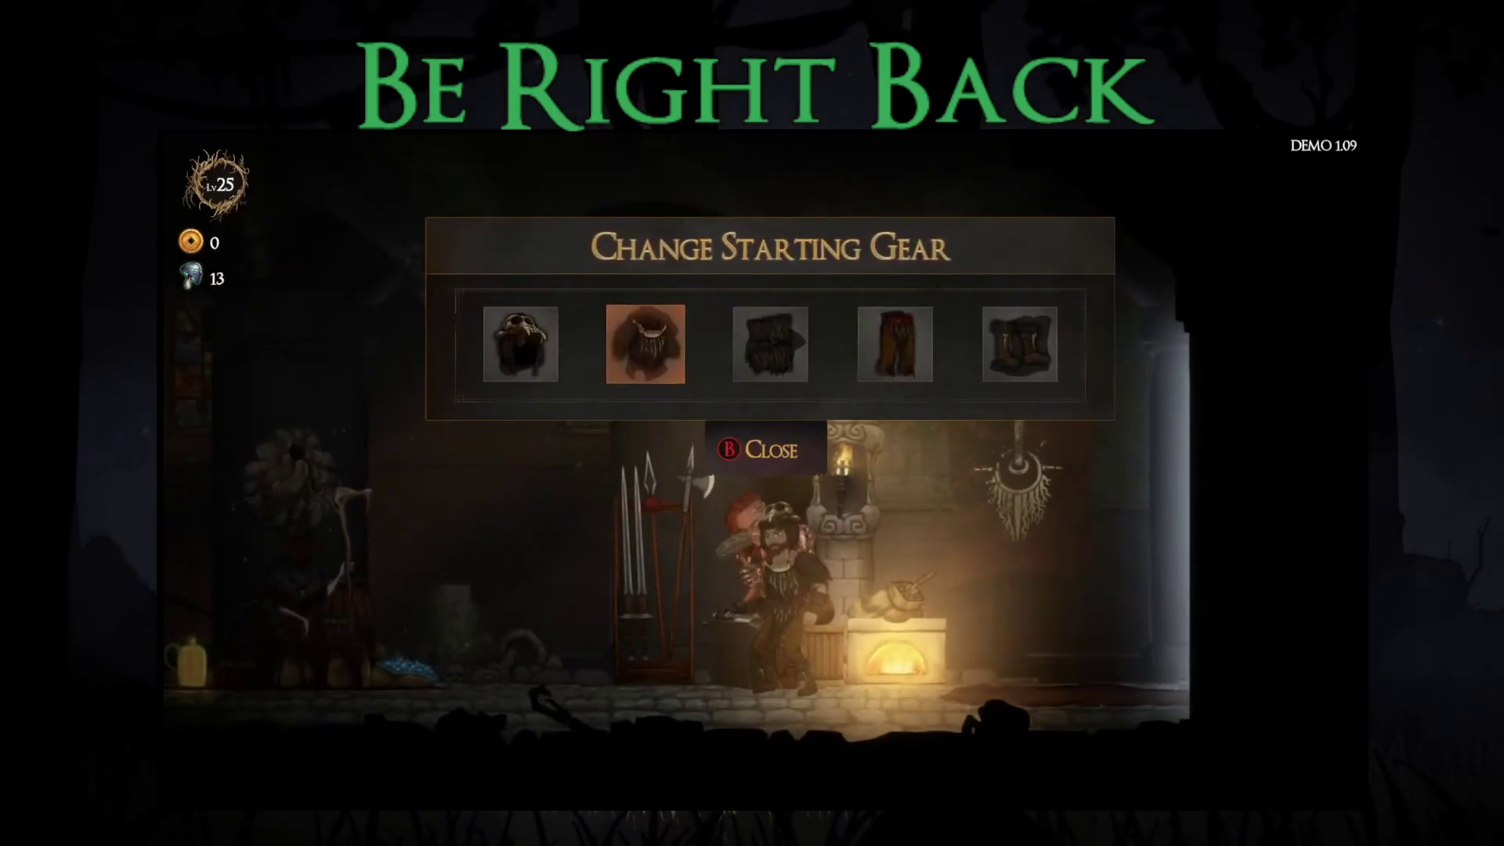
pyautogui.press('Right')
pyautogui.press('Escape')
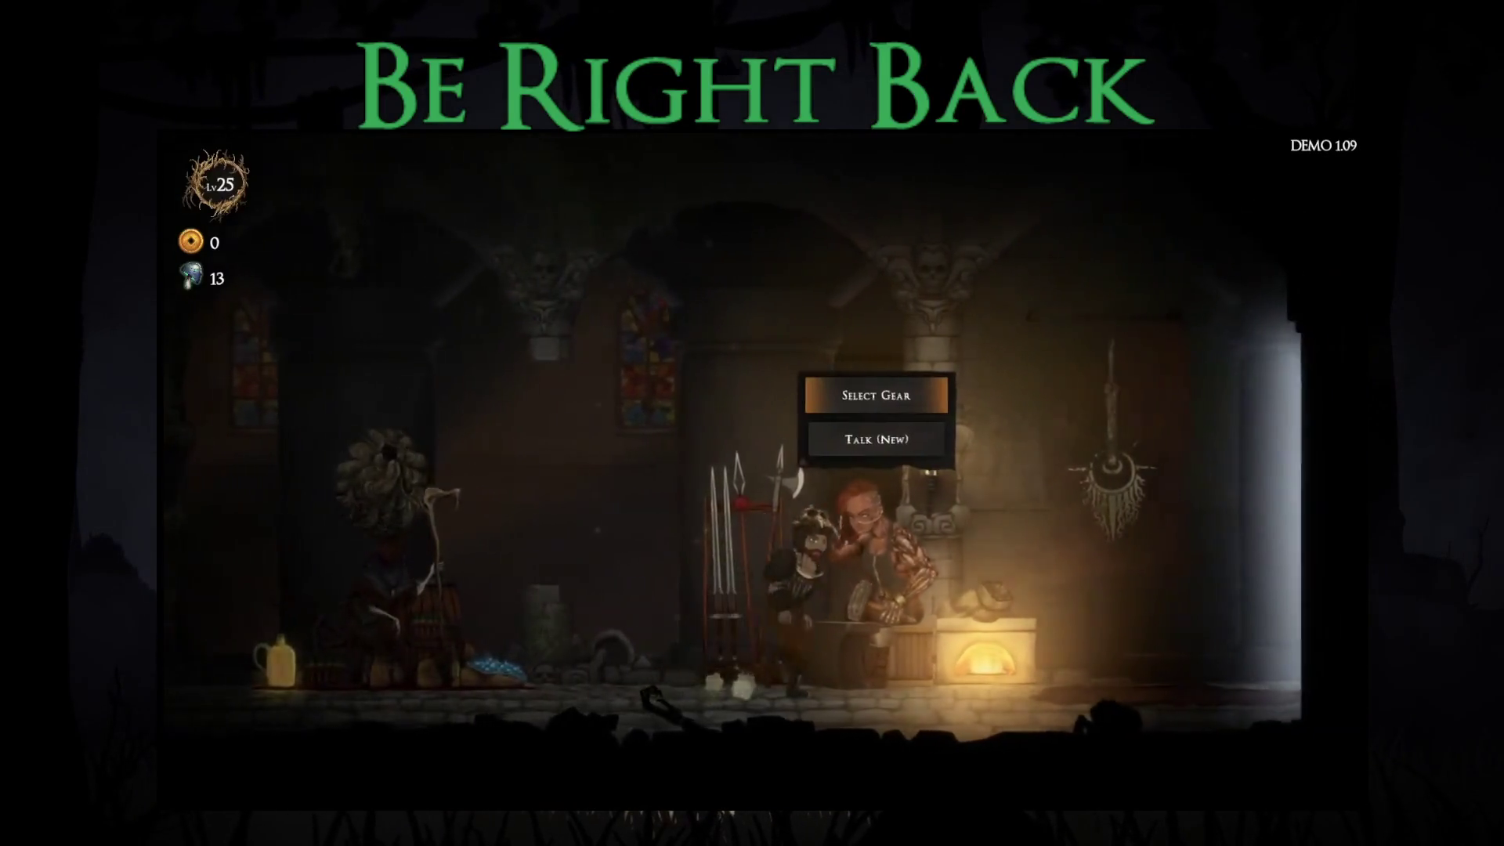
# Step: Start the Story Mode (Demo) map at difficulty 8 from the map merchant
pyautogui.press('Right')
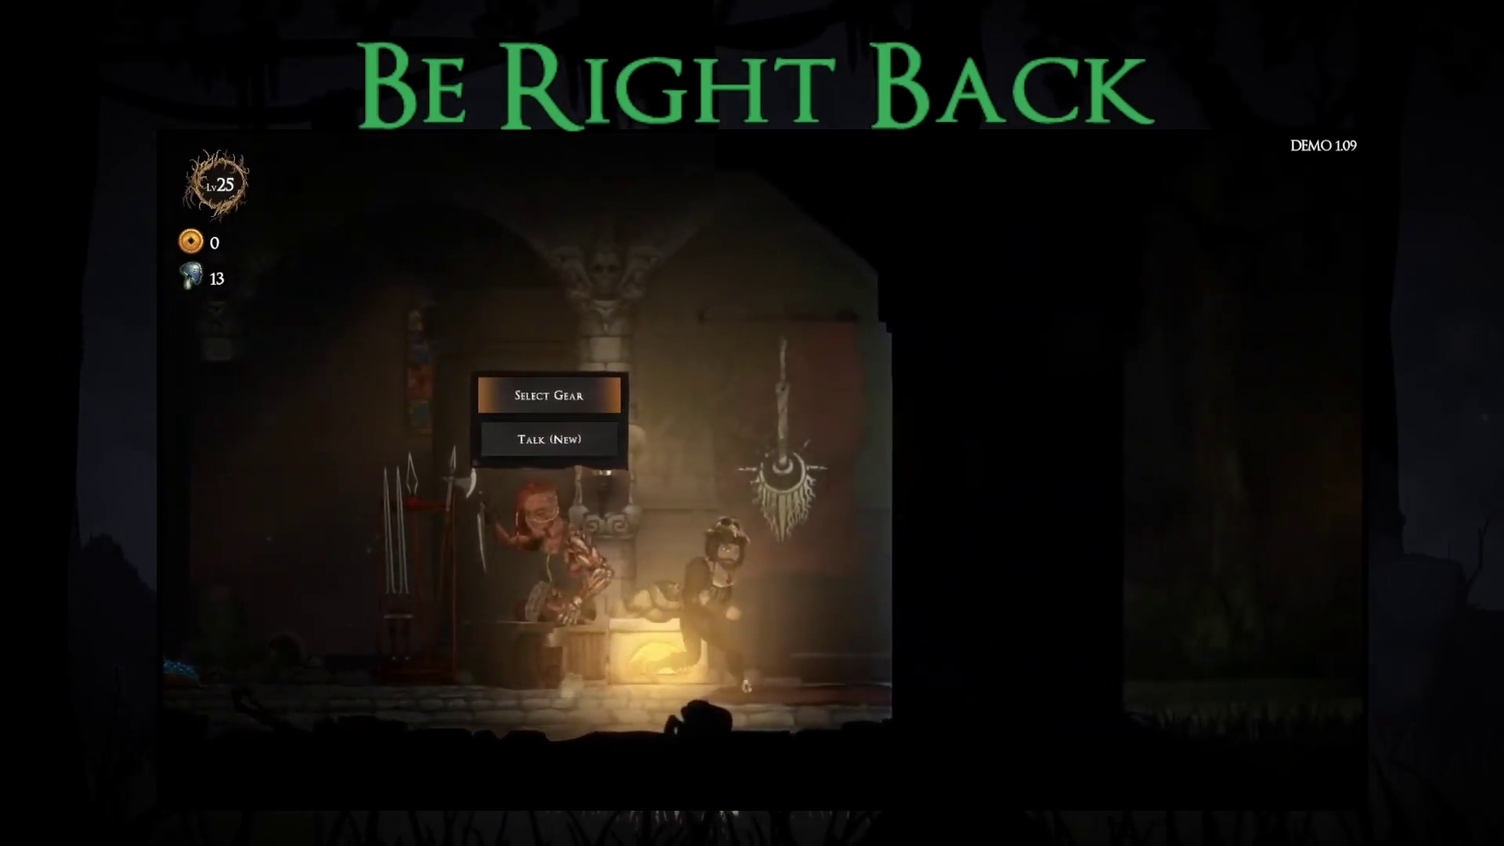
pyautogui.press('Return')
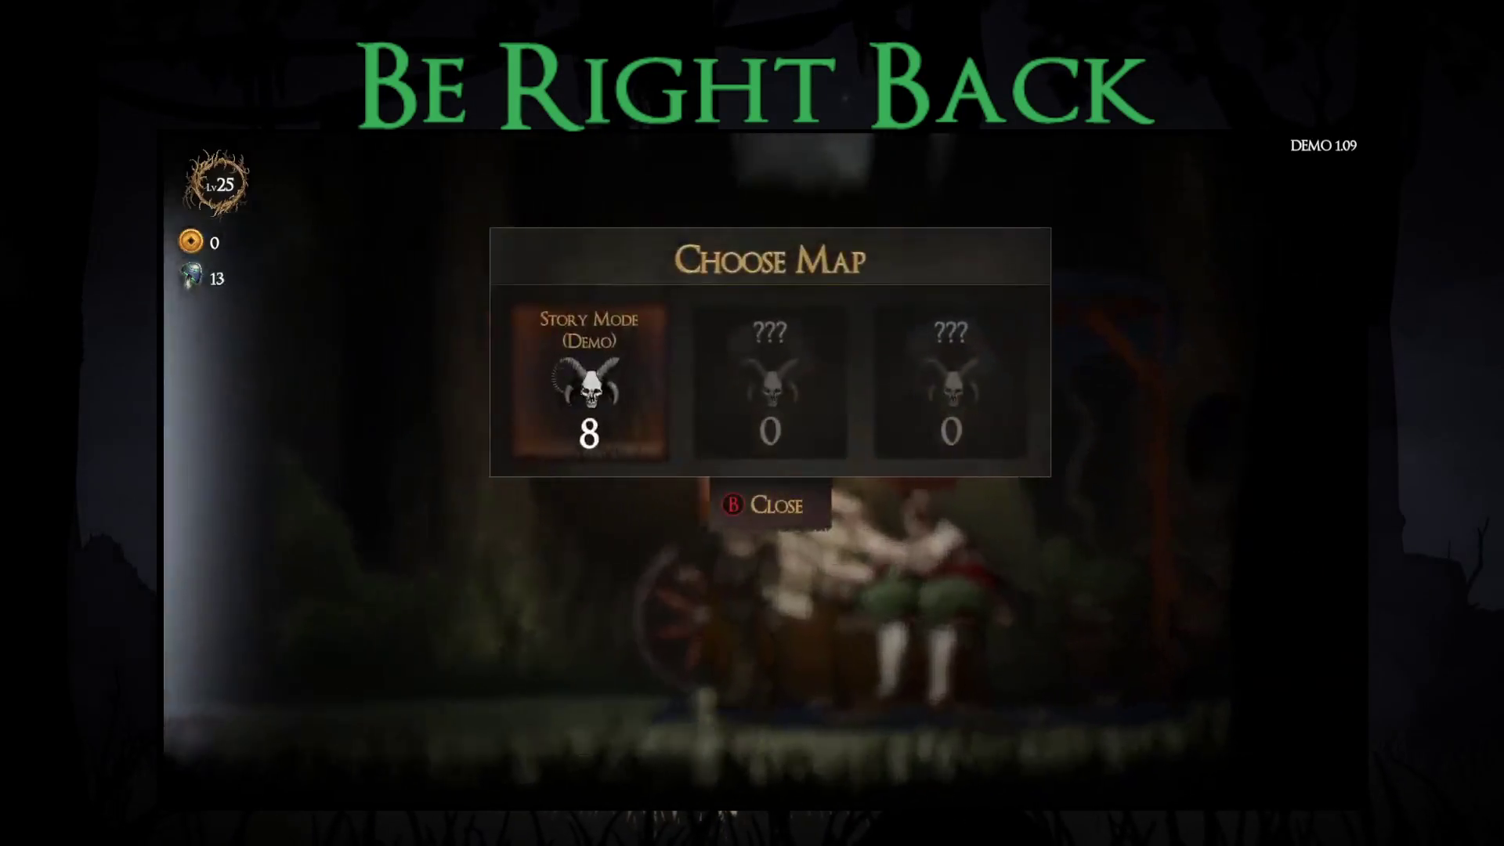
pyautogui.press('Return')
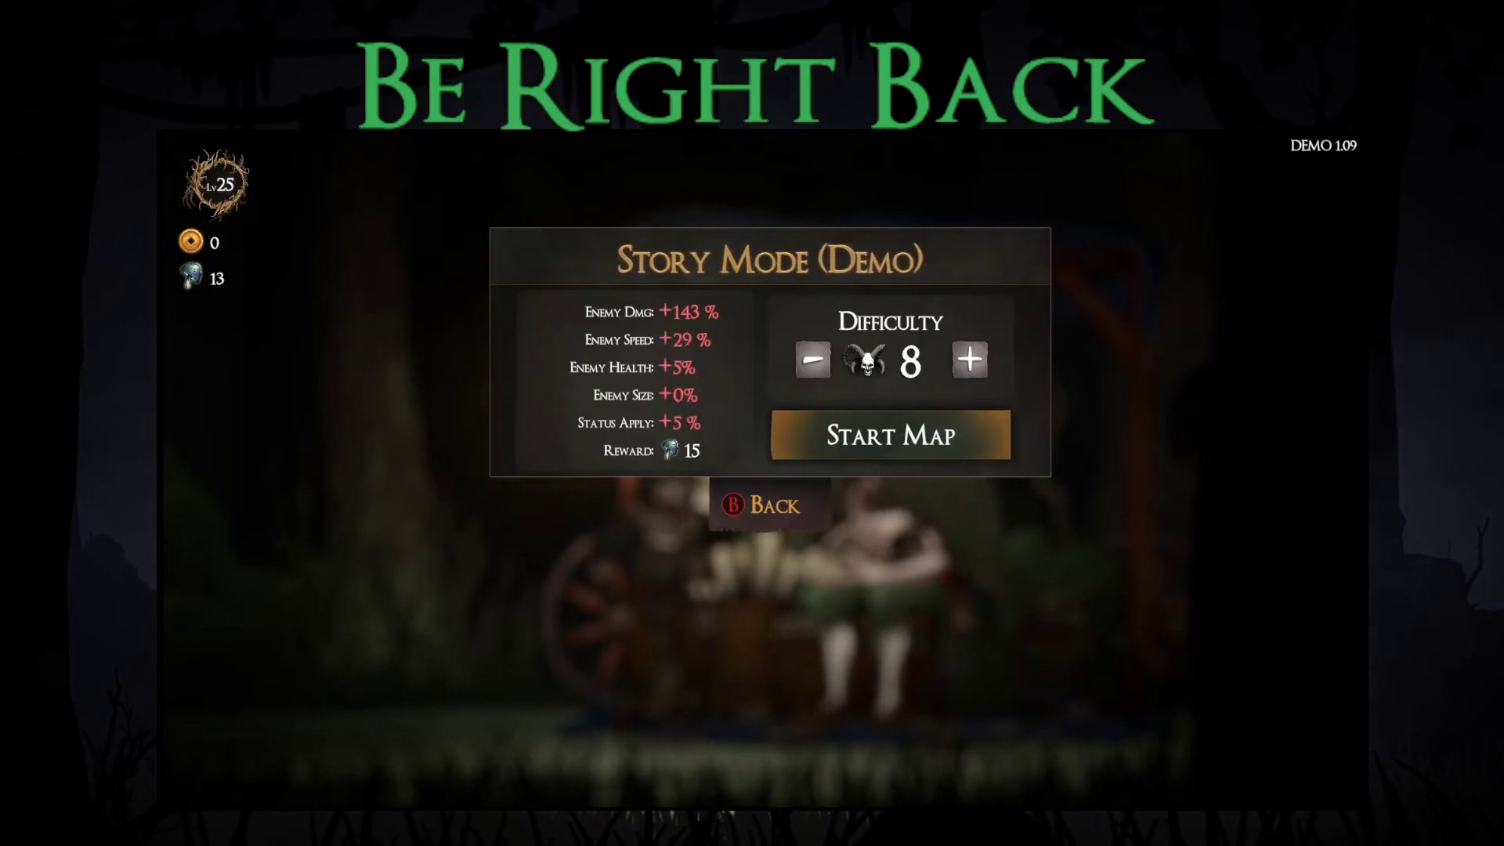
pyautogui.press('Return')
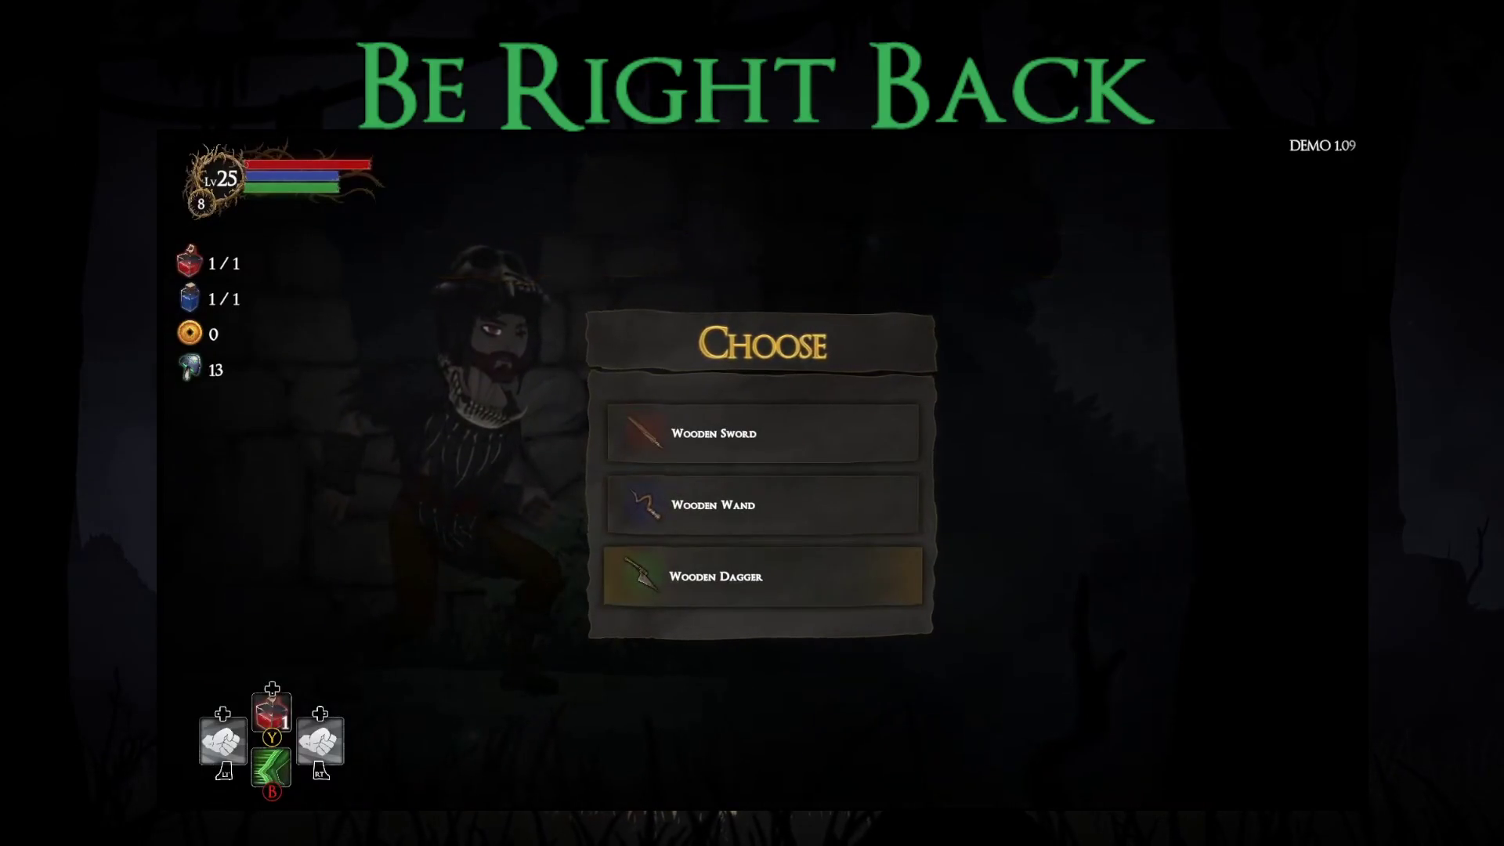
# Step: Take the Wooden Dagger as the starting weapon and the Frog Leap blessing
pyautogui.press('Return')
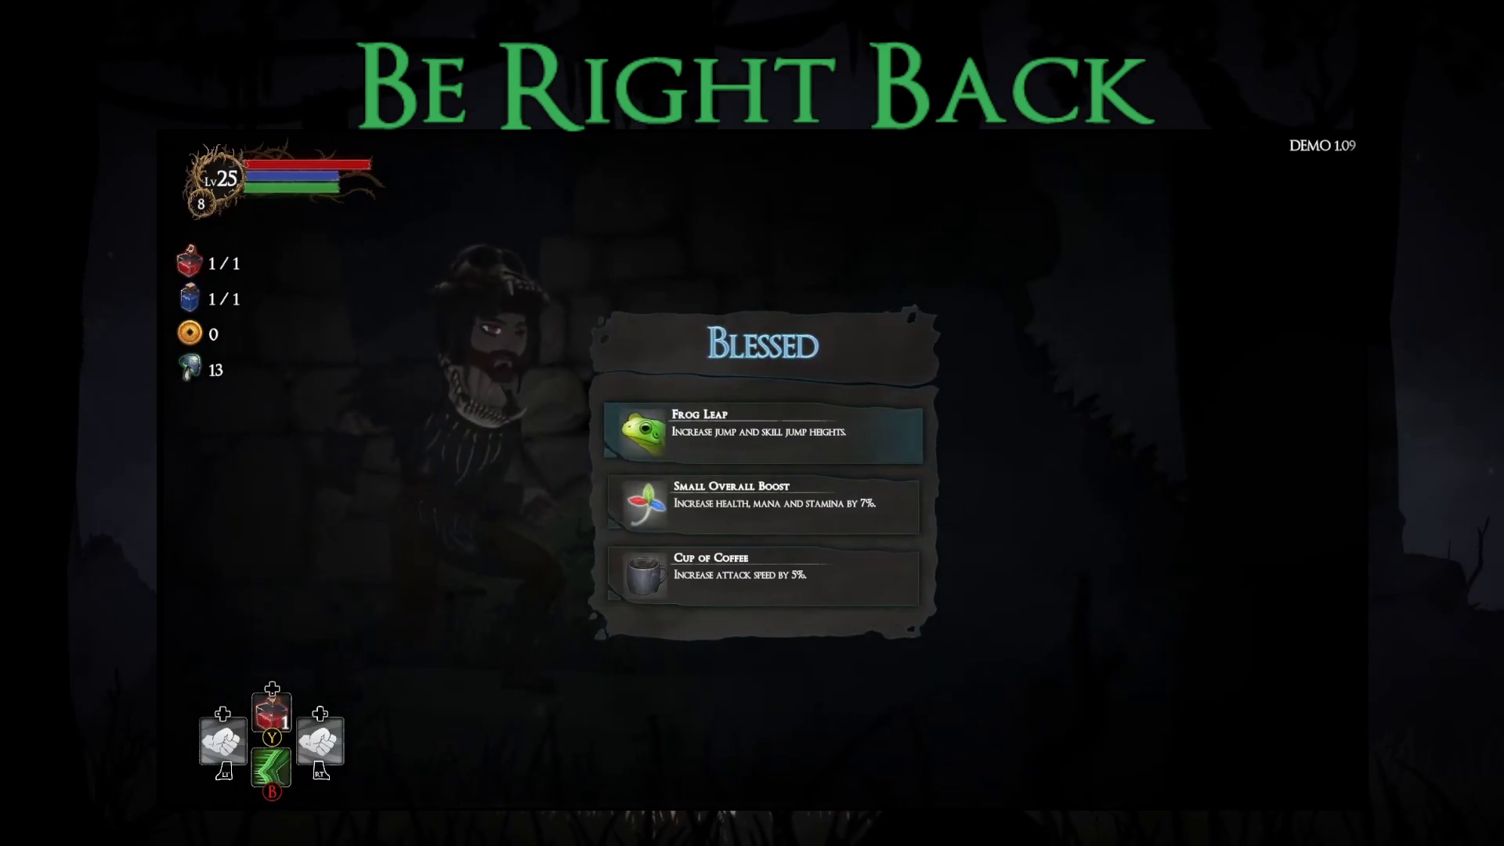
pyautogui.press('Return')
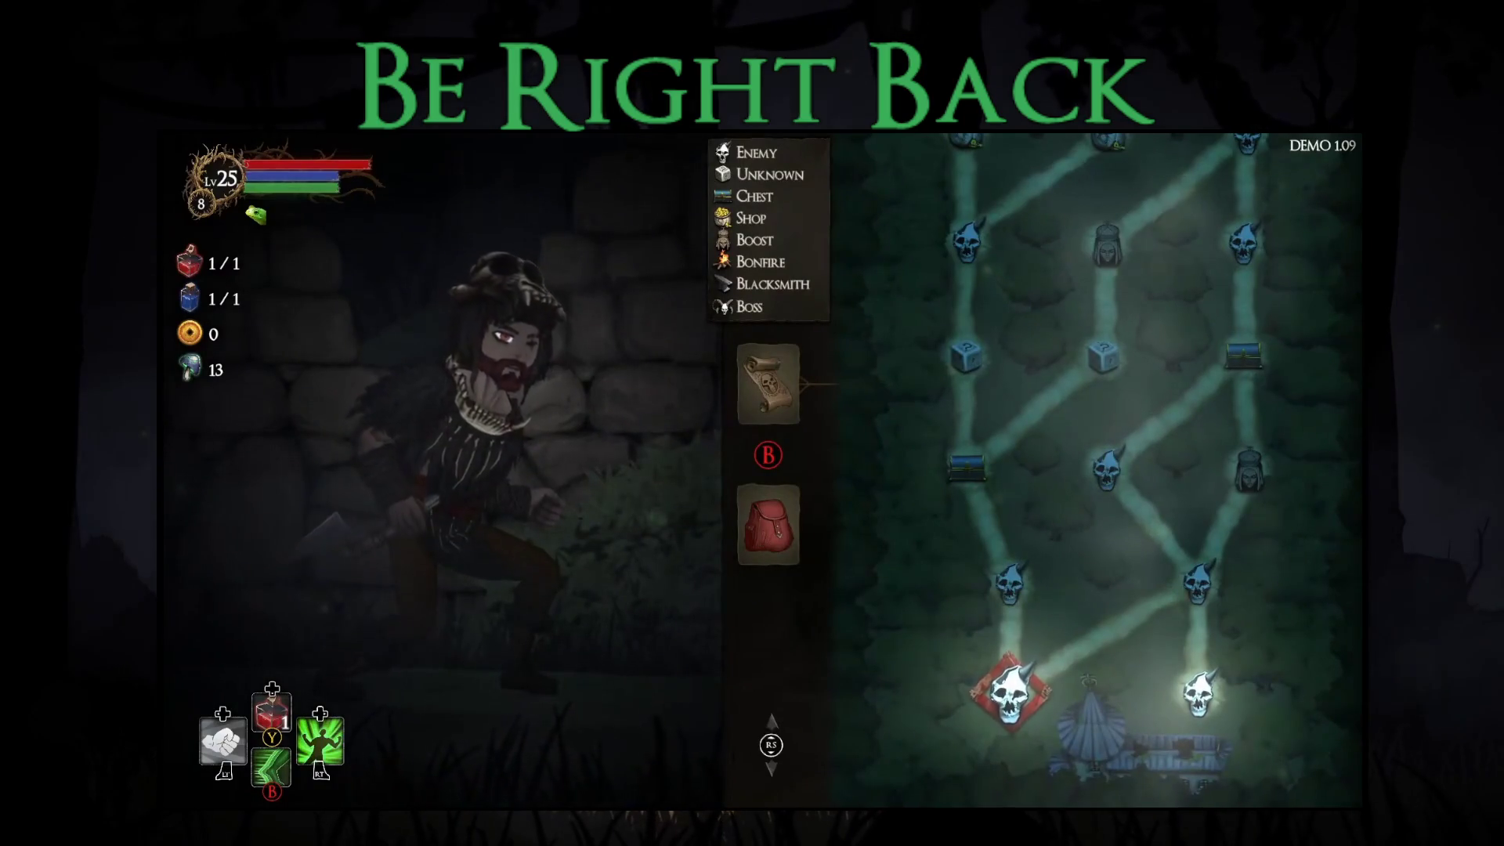
# Step: Enter the forest level and engage the staff-wielding enemy, jumping back to dodge its fireballs
pyautogui.press('Return')
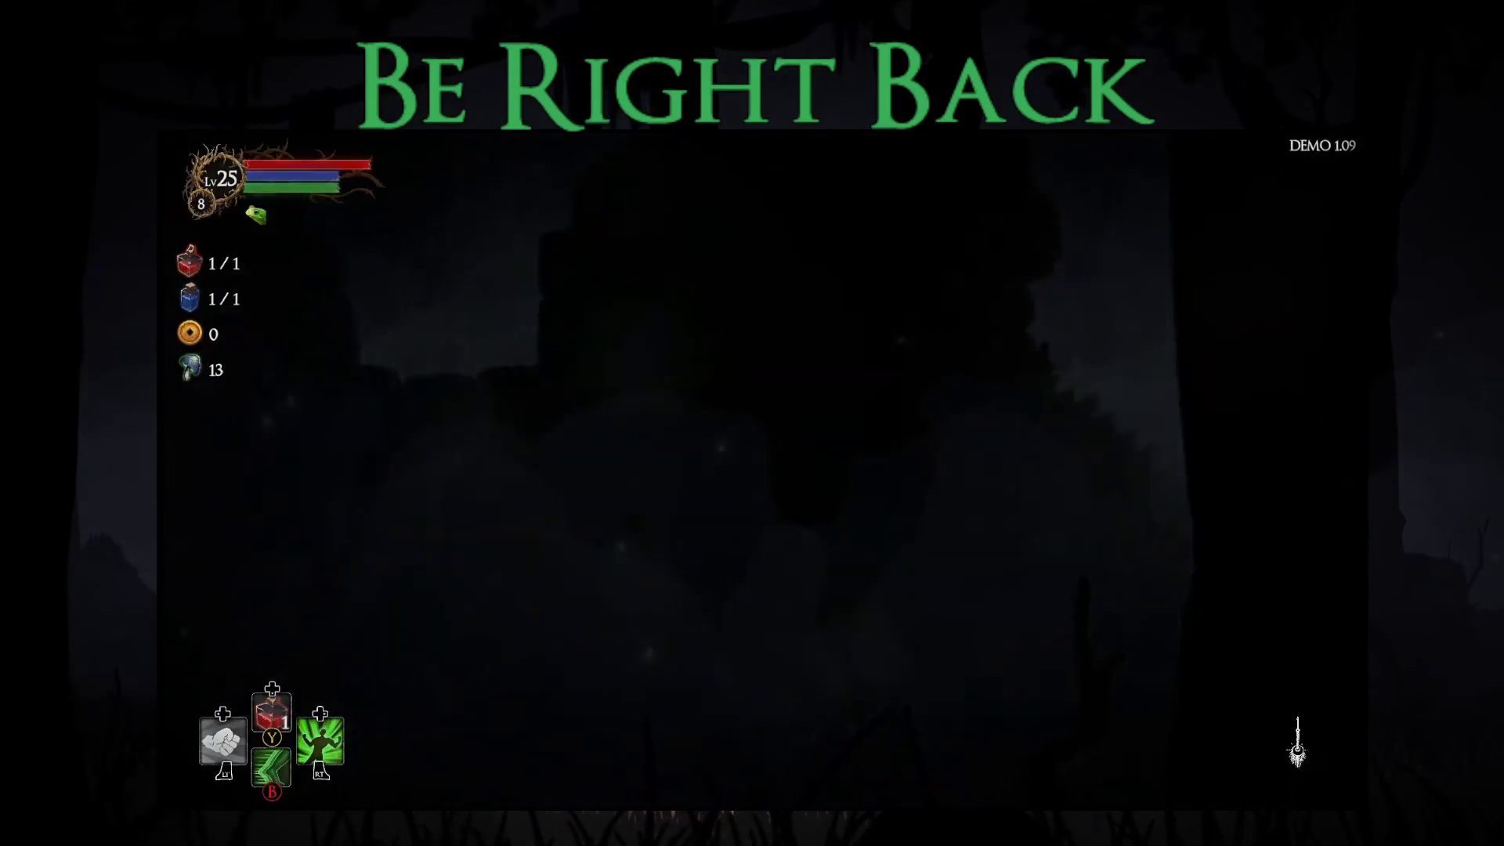
pyautogui.press('Right')
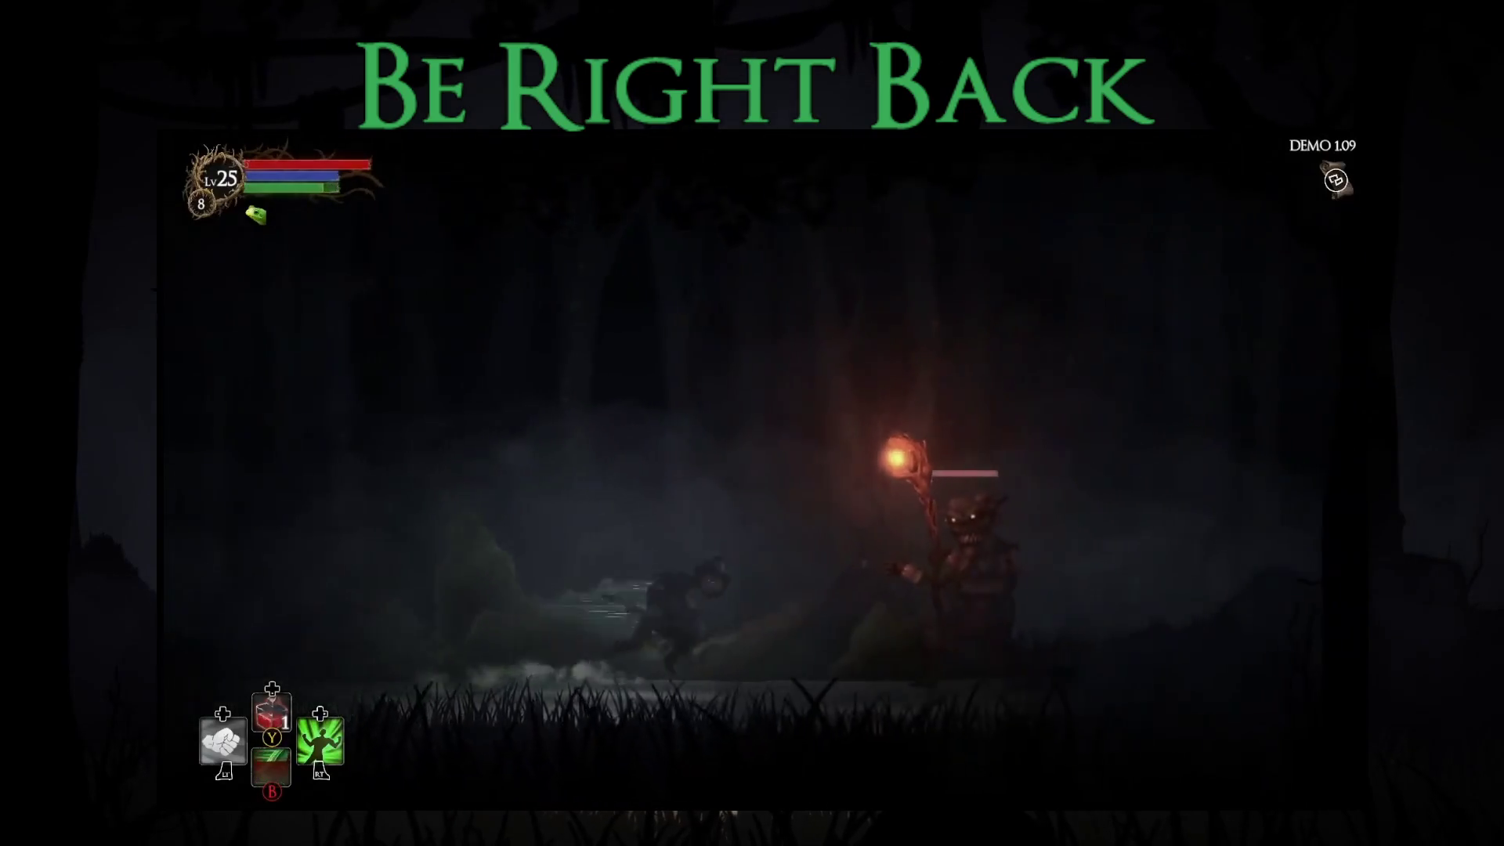
pyautogui.press('space')
pyautogui.press('x')
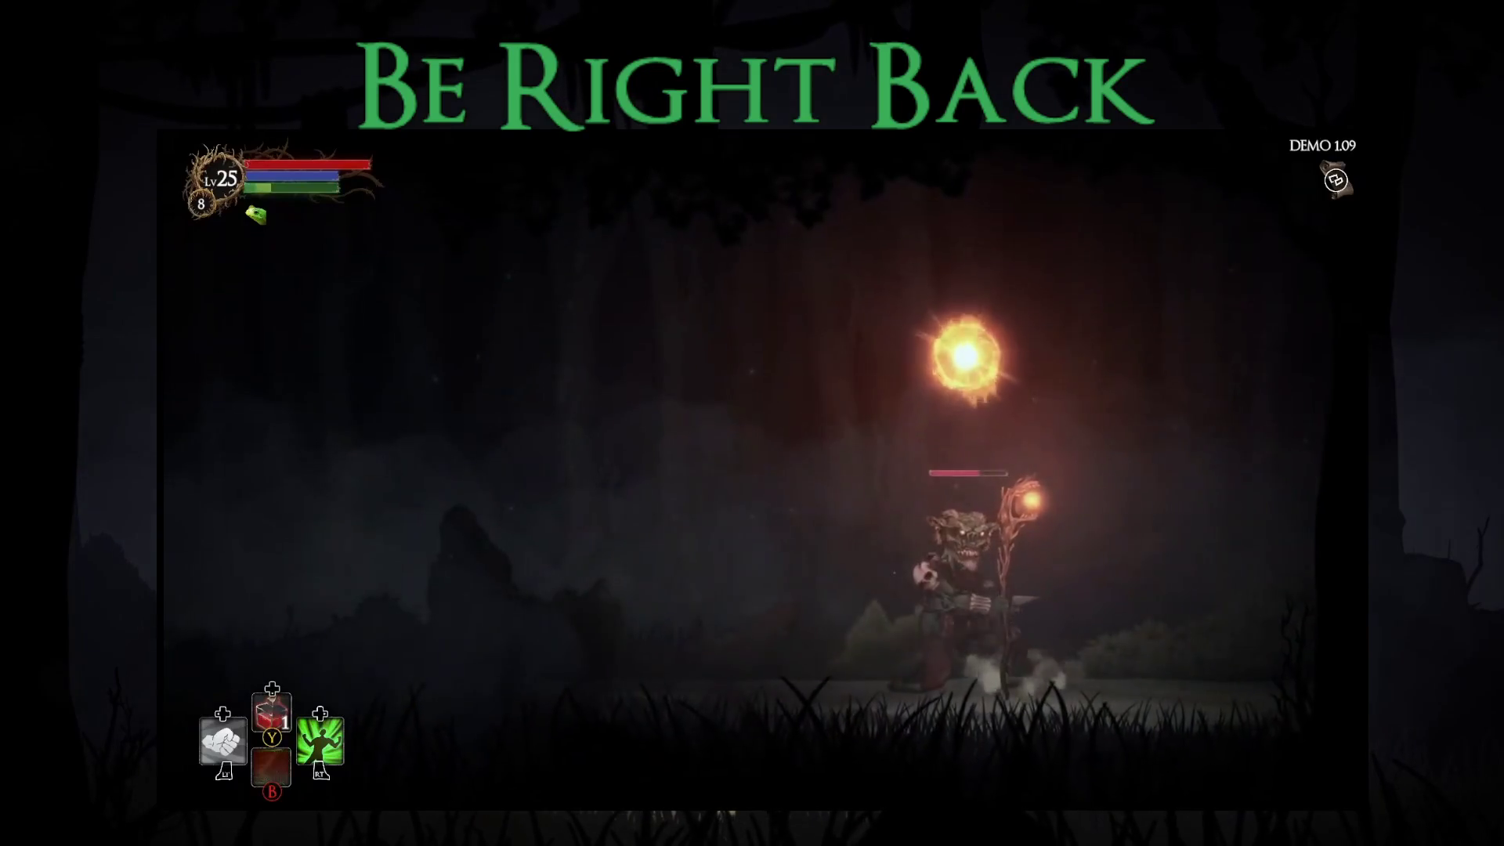
pyautogui.press('Left')
pyautogui.press('space')
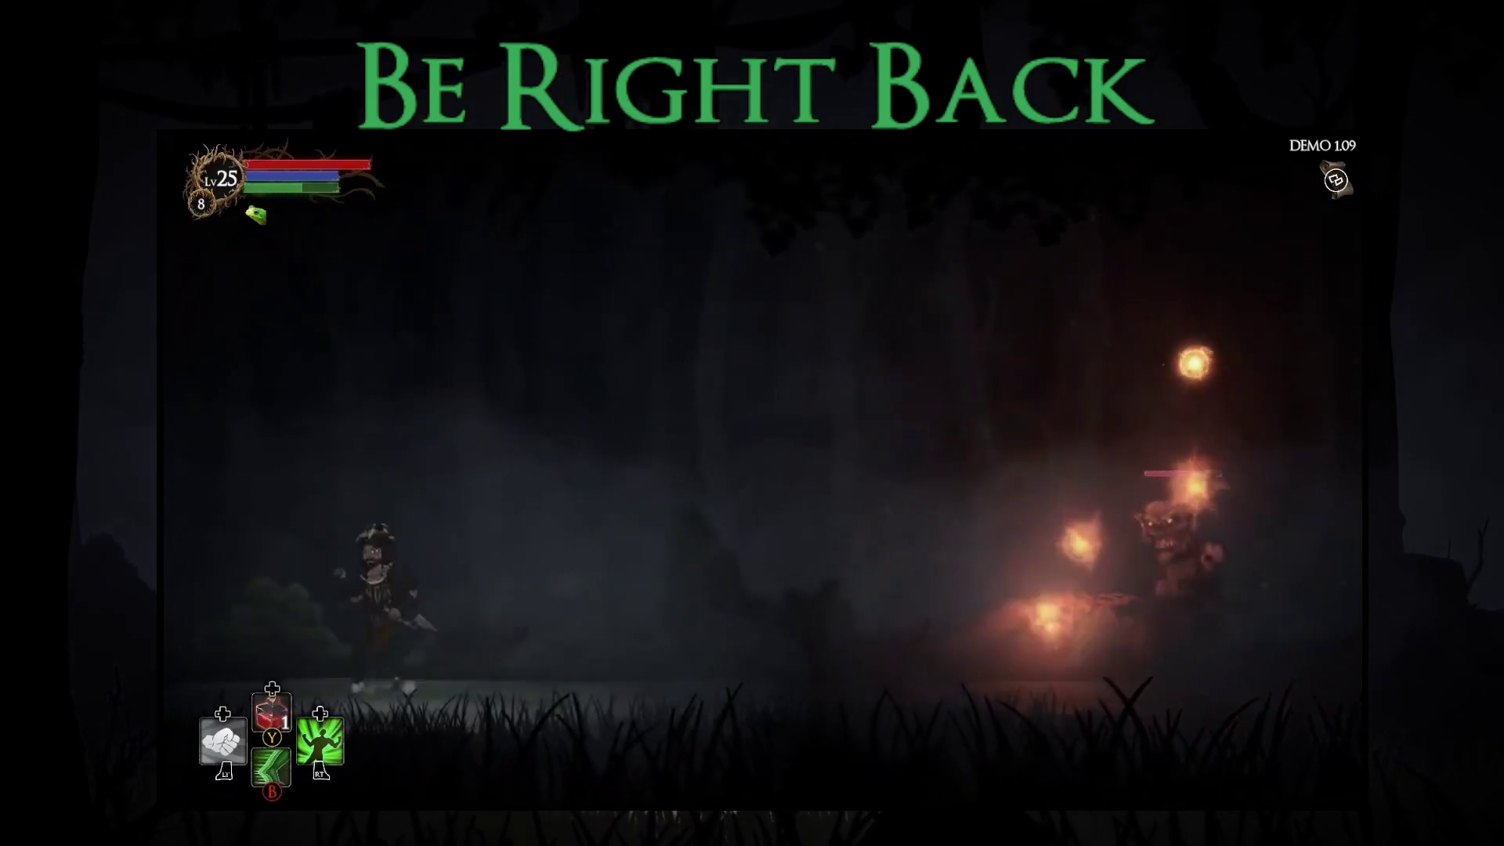
# Step: Close back in and attack until the staff enemy dies, revealing 25 gold, fungi, Novice Gloves, Iron Dagger
pyautogui.press('Right')
pyautogui.press('space')
pyautogui.press('Right')
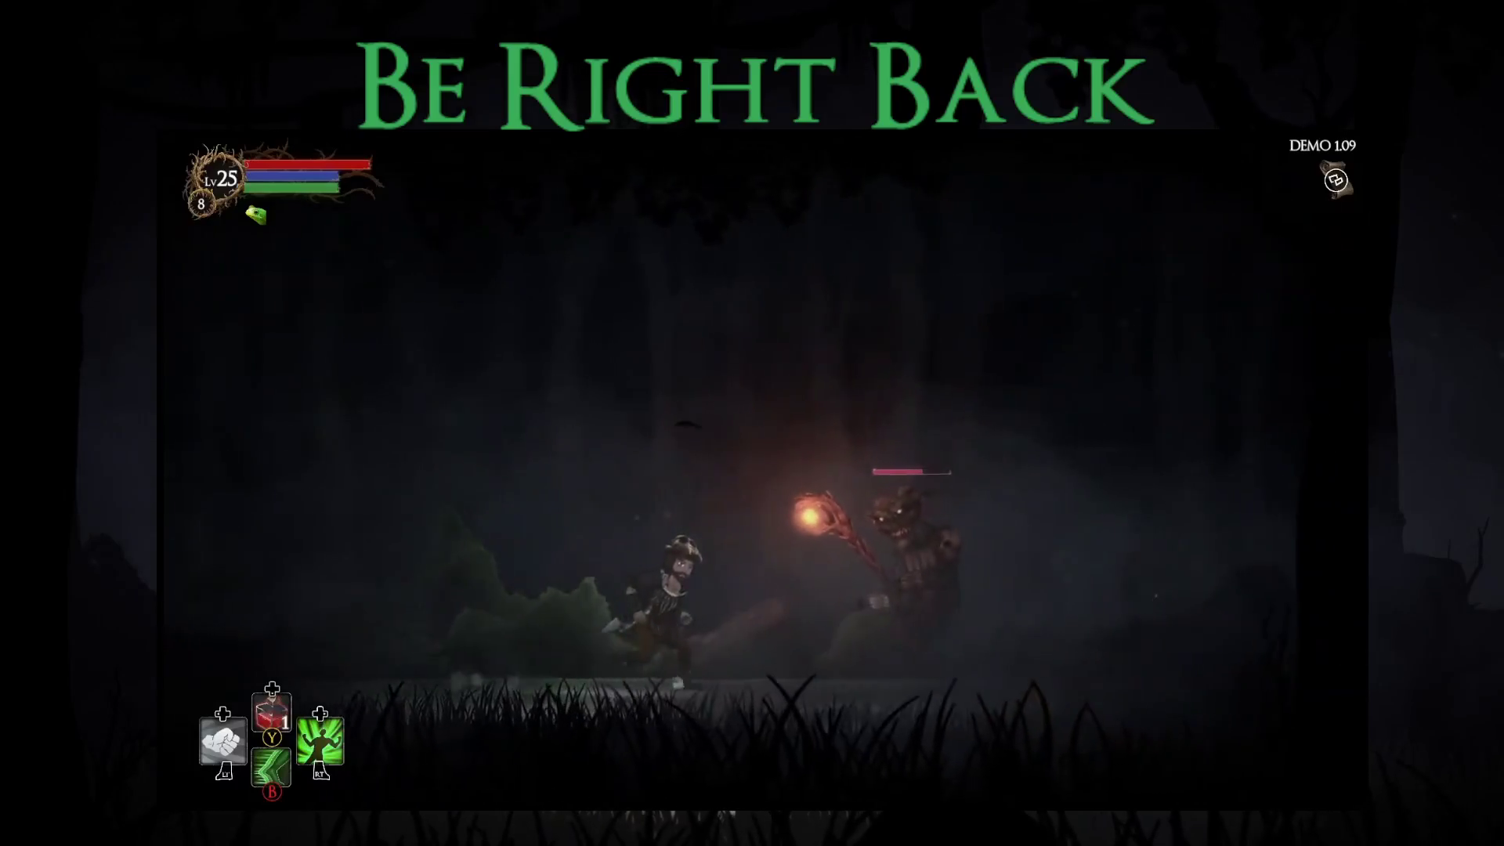
pyautogui.press('x')
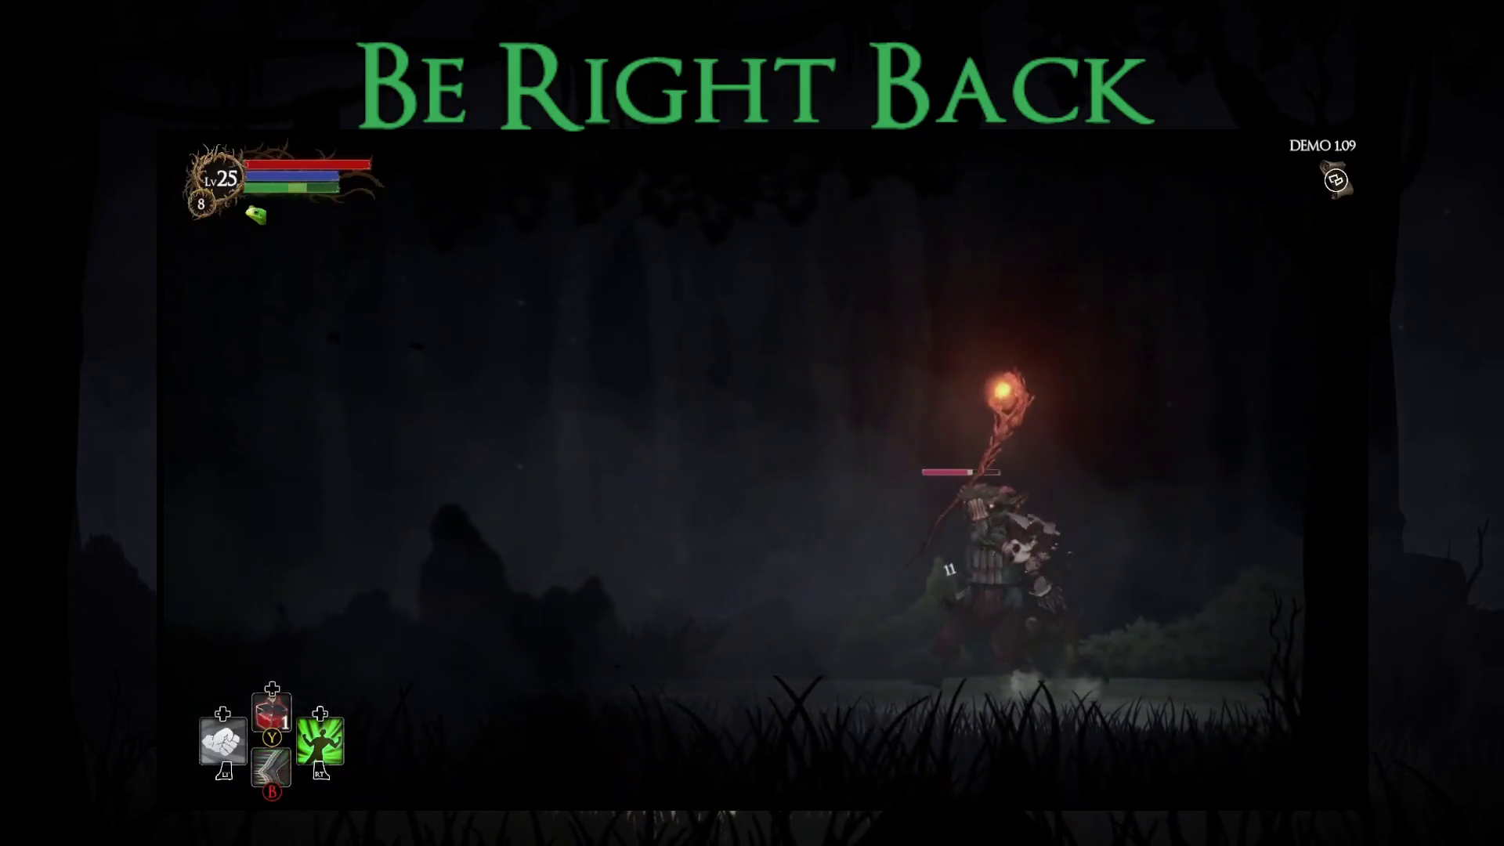
pyautogui.press('x')
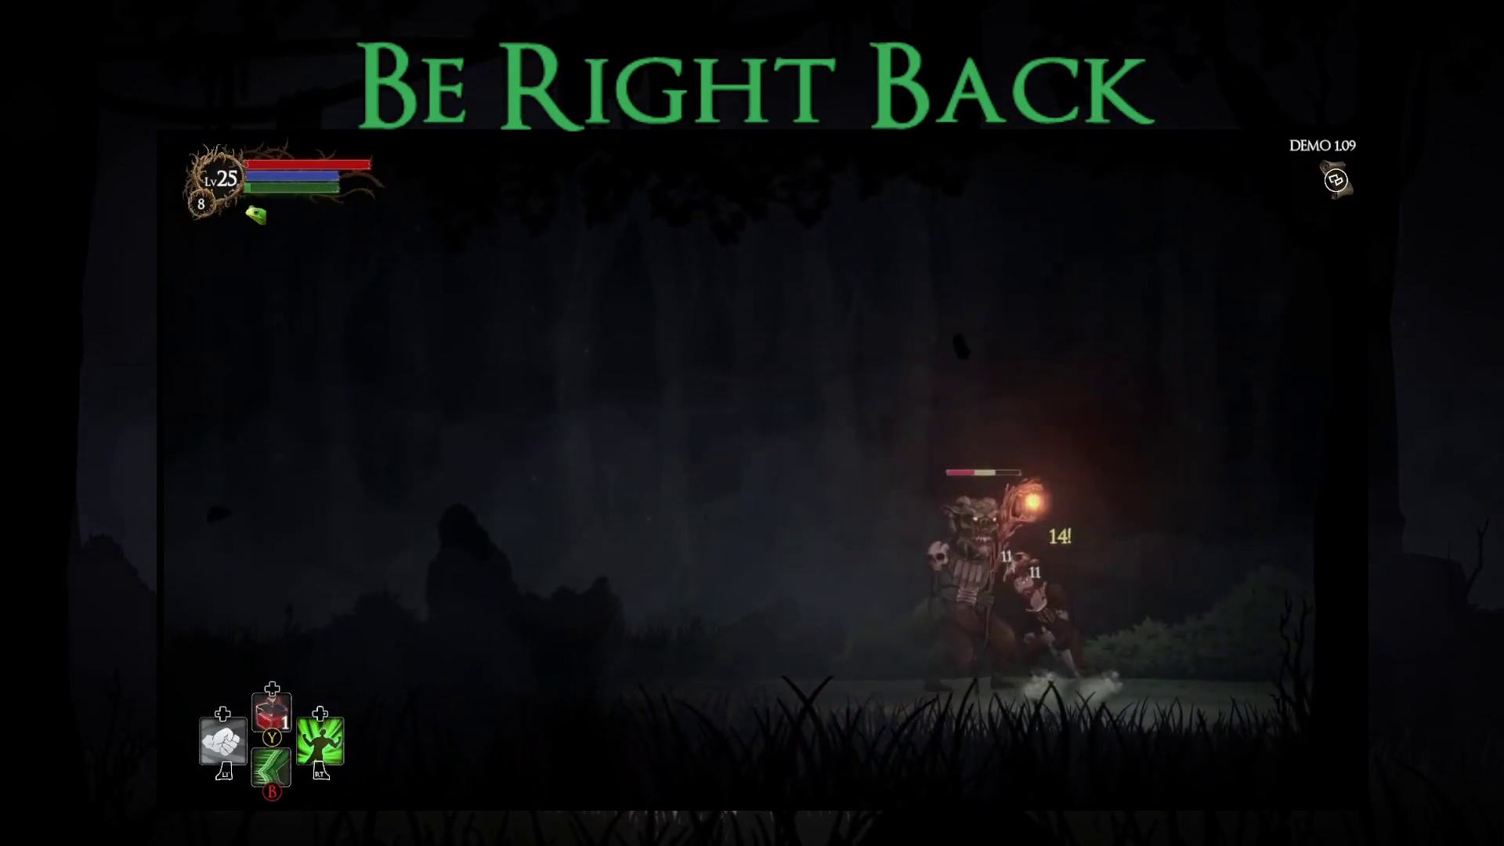
pyautogui.press('Right')
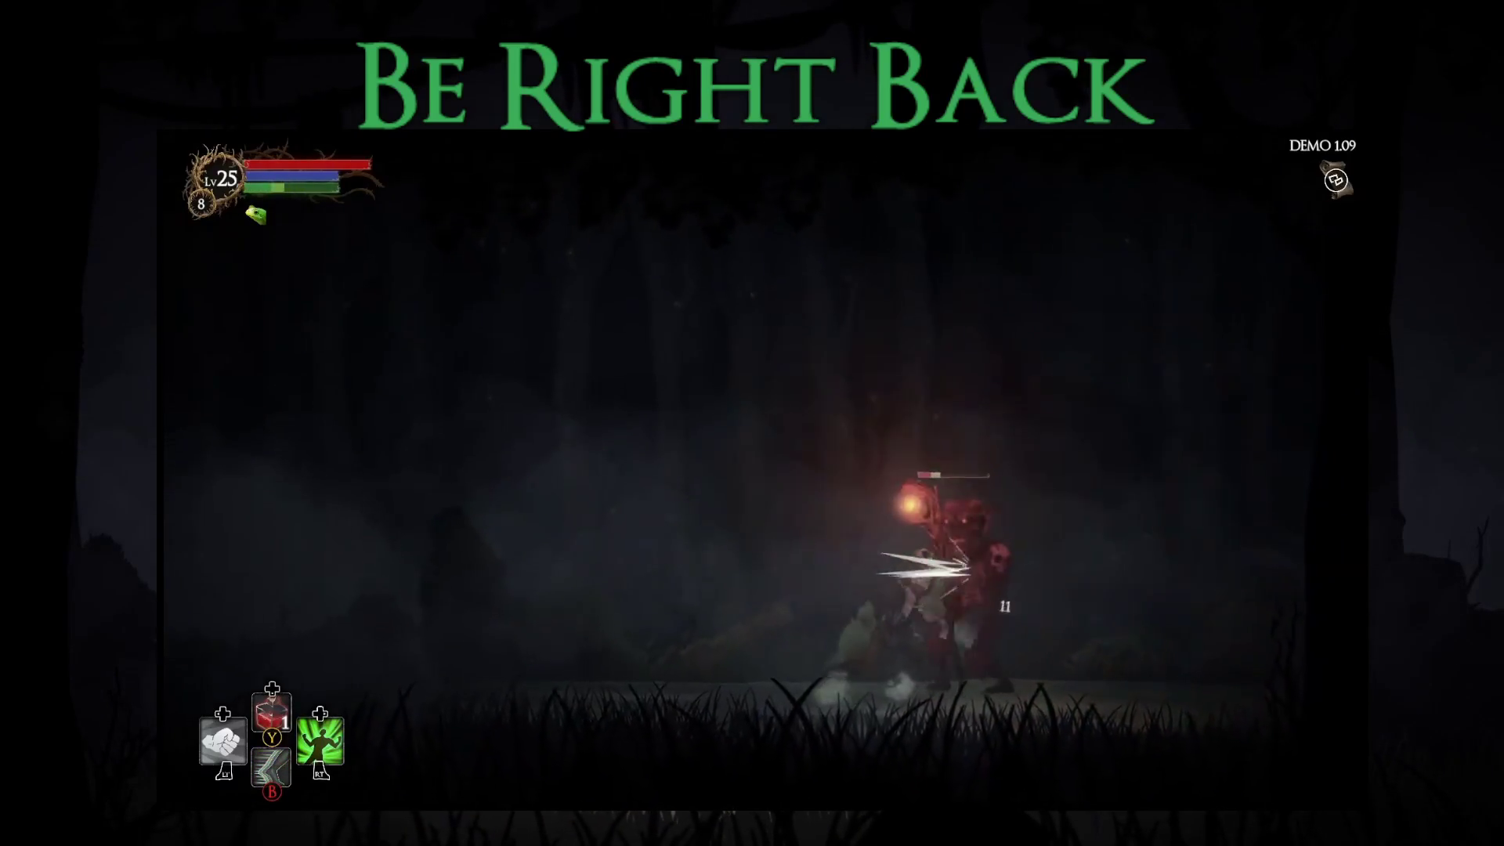
pyautogui.press('x')
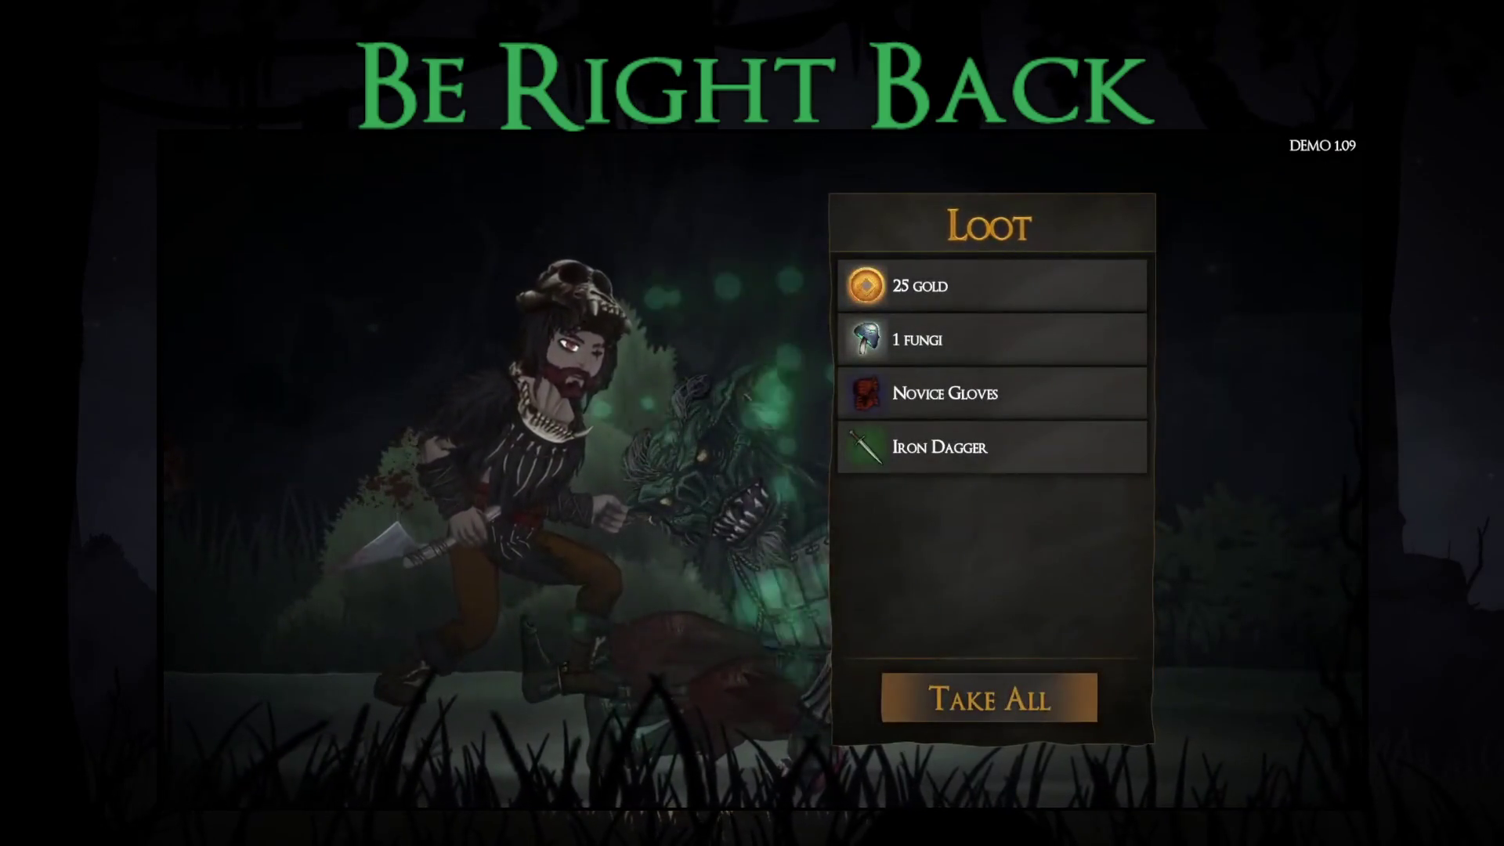
# Step: Take all the loot and equip the Iron Dagger in the off-hand slot
pyautogui.press('Return')
pyautogui.press('Tab')
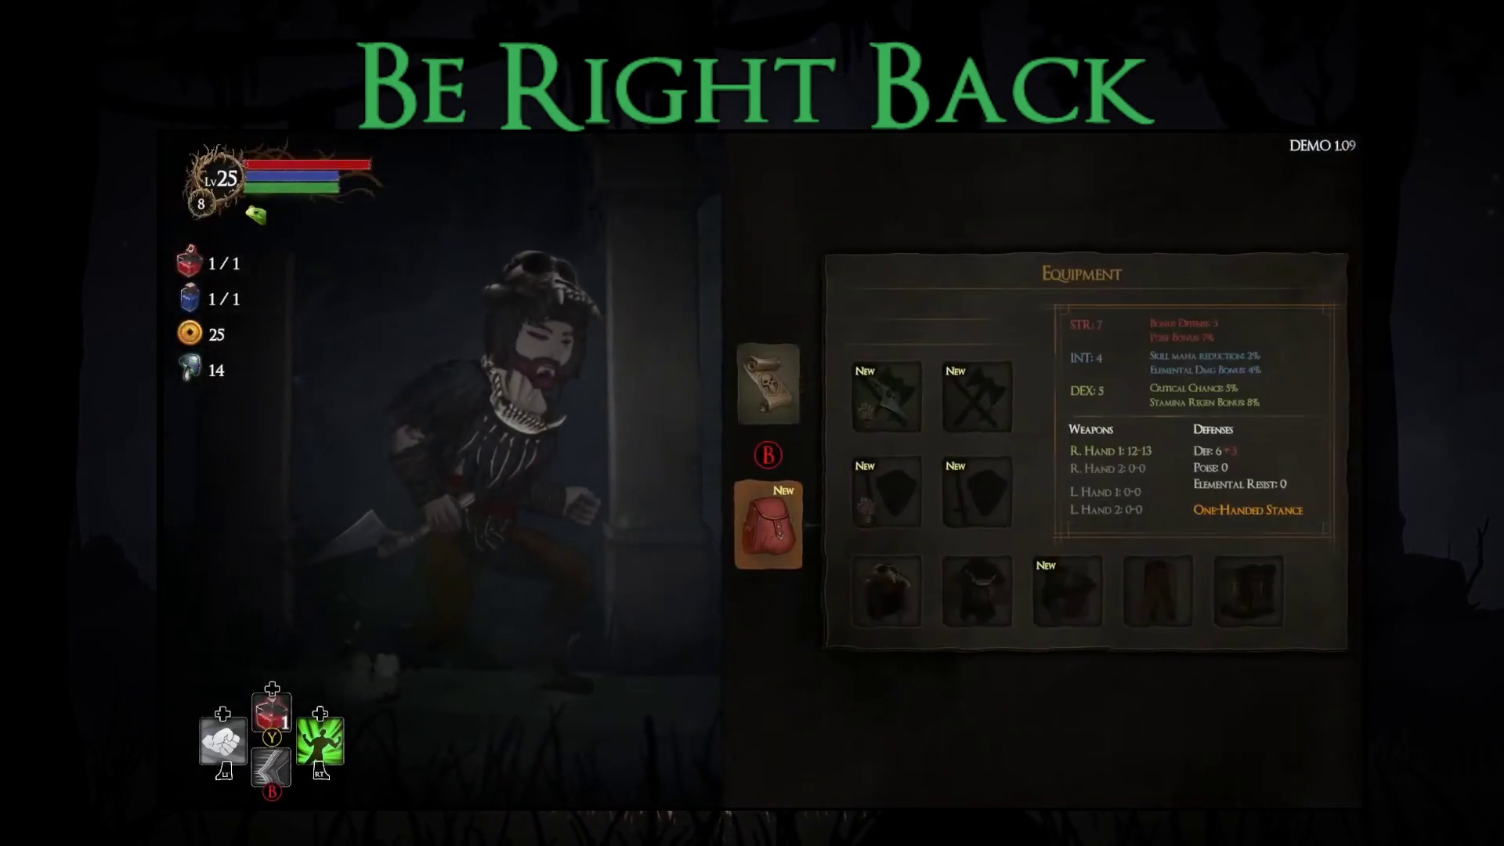
pyautogui.press('Down')
pyautogui.press('Return')
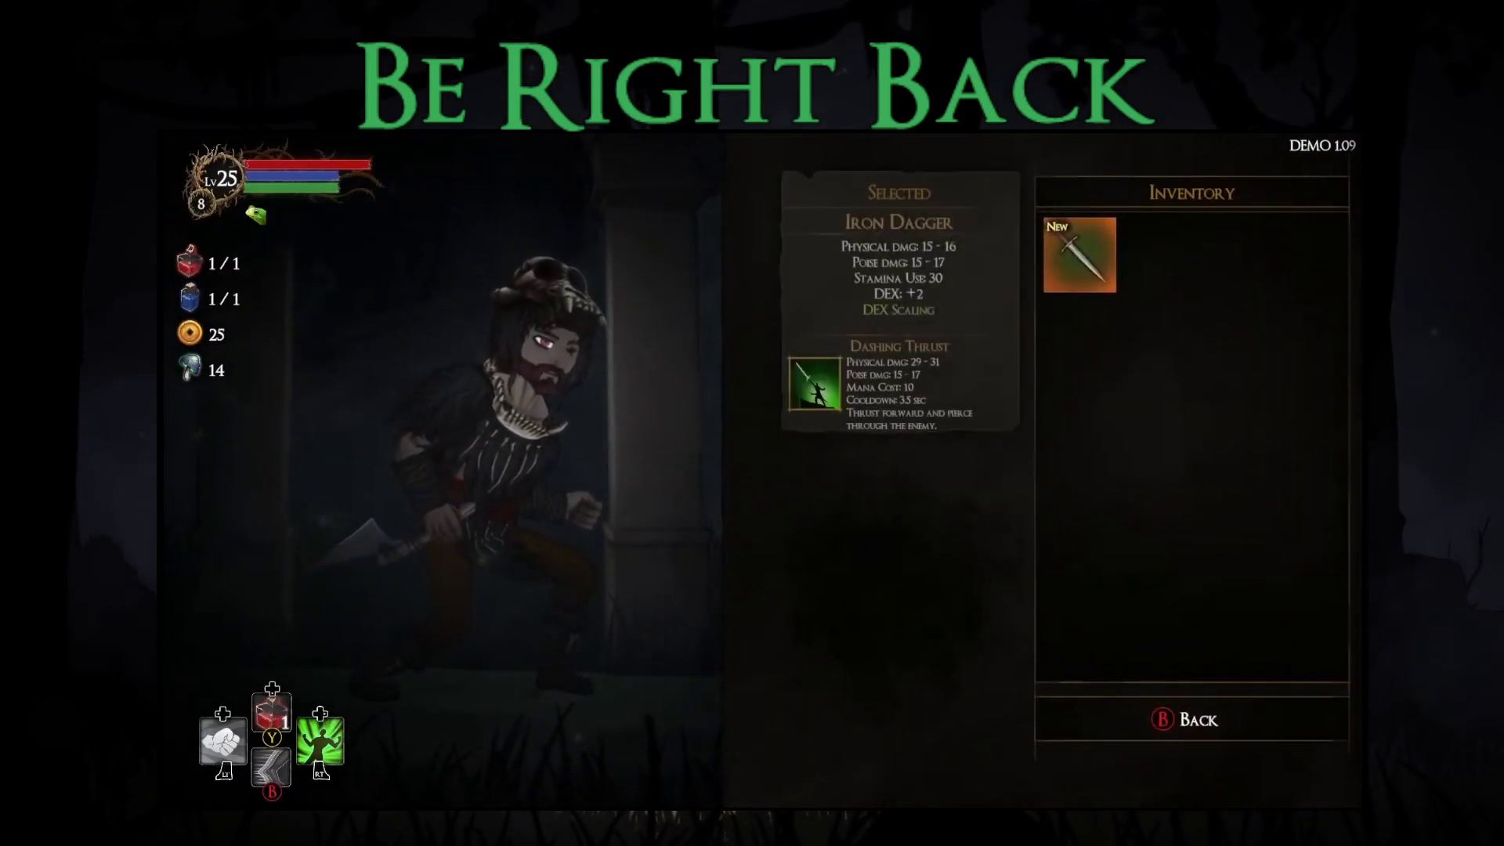
pyautogui.press('Return')
# Step: Equip the Novice Gloves in the hands slot and head back into the forest
pyautogui.press('Right')
pyautogui.press('Return')
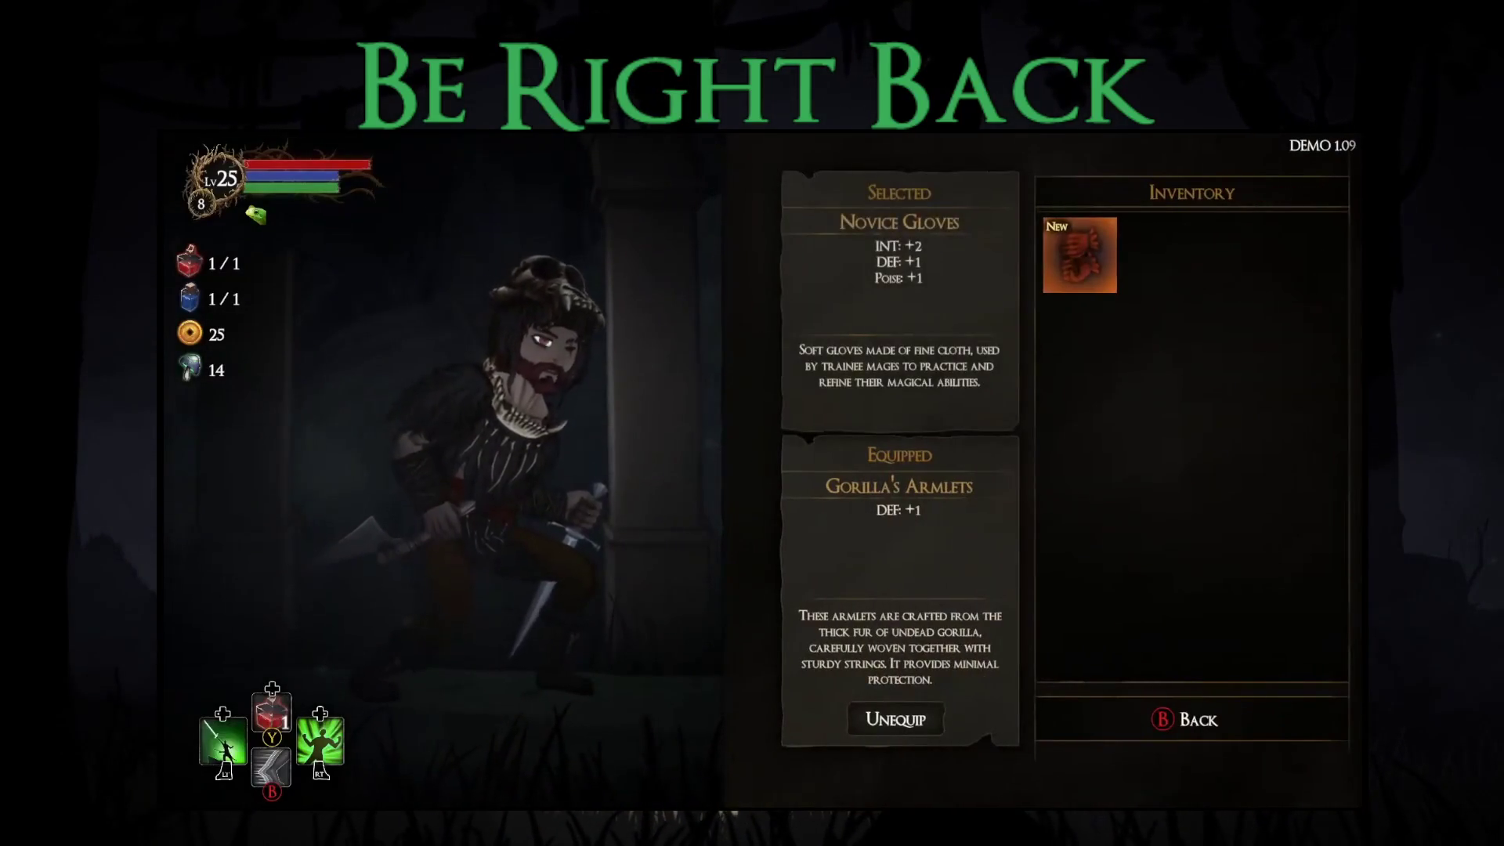
pyautogui.press('Return')
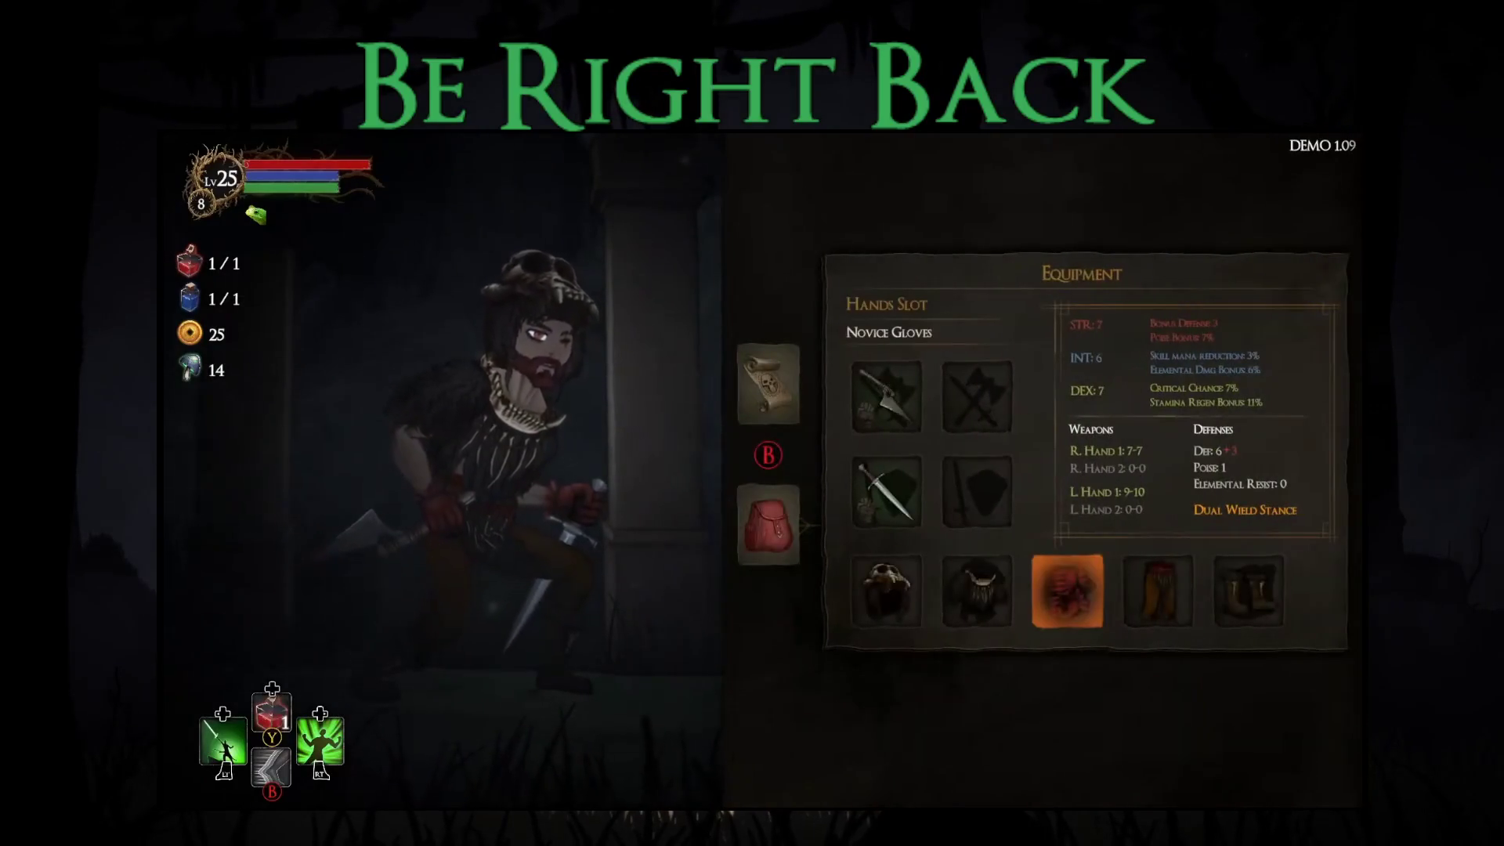
pyautogui.press('Escape')
pyautogui.press('Escape')
pyautogui.press('Right')
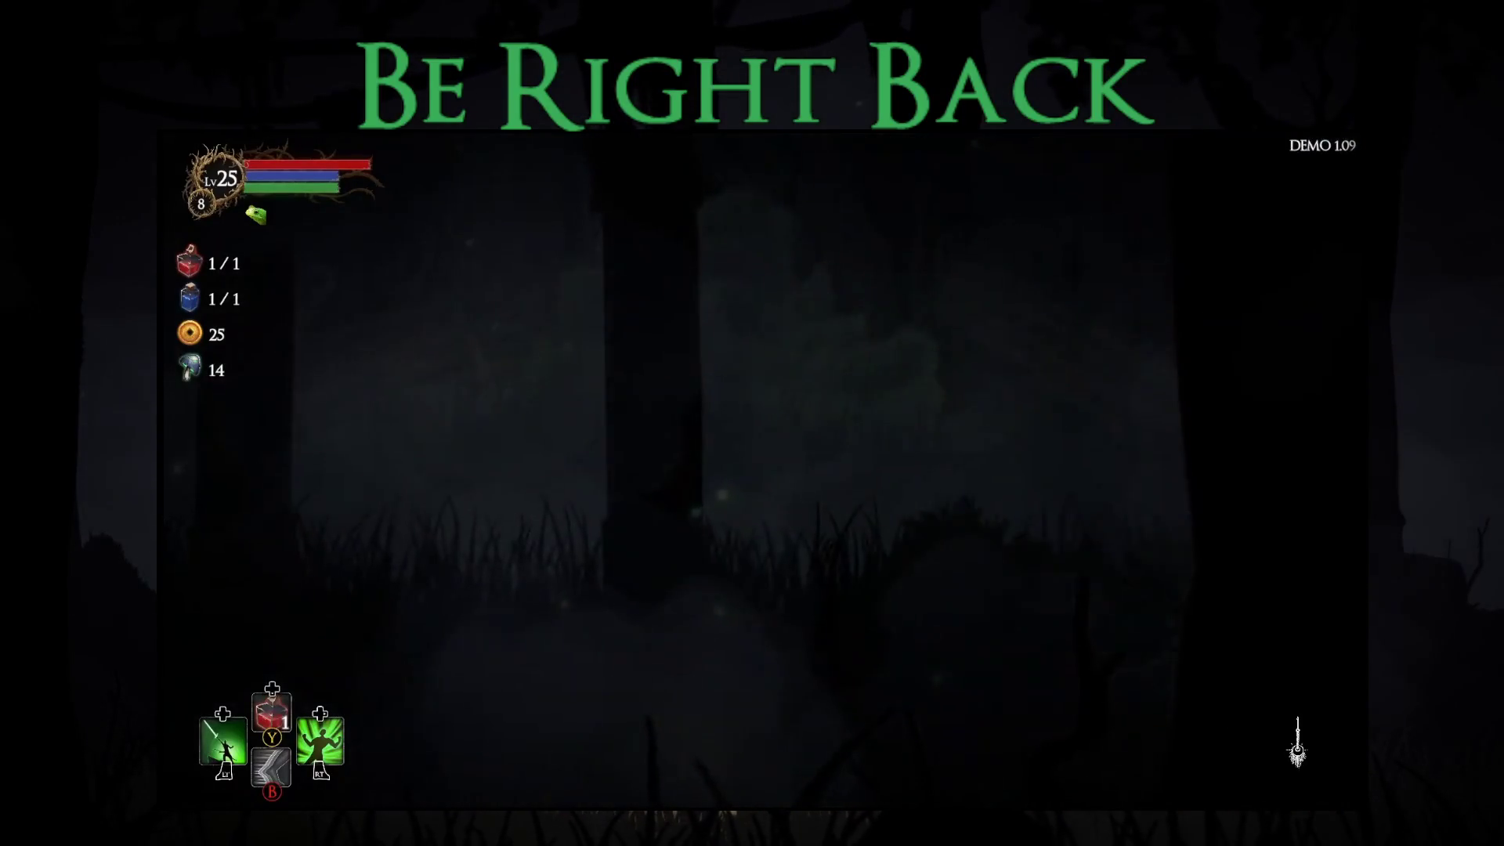
# Step: Leap over and slash the green goblin brute until it drops 23 gold, fungi, Guard's Gloves, Bleed Katana
pyautogui.press('space')
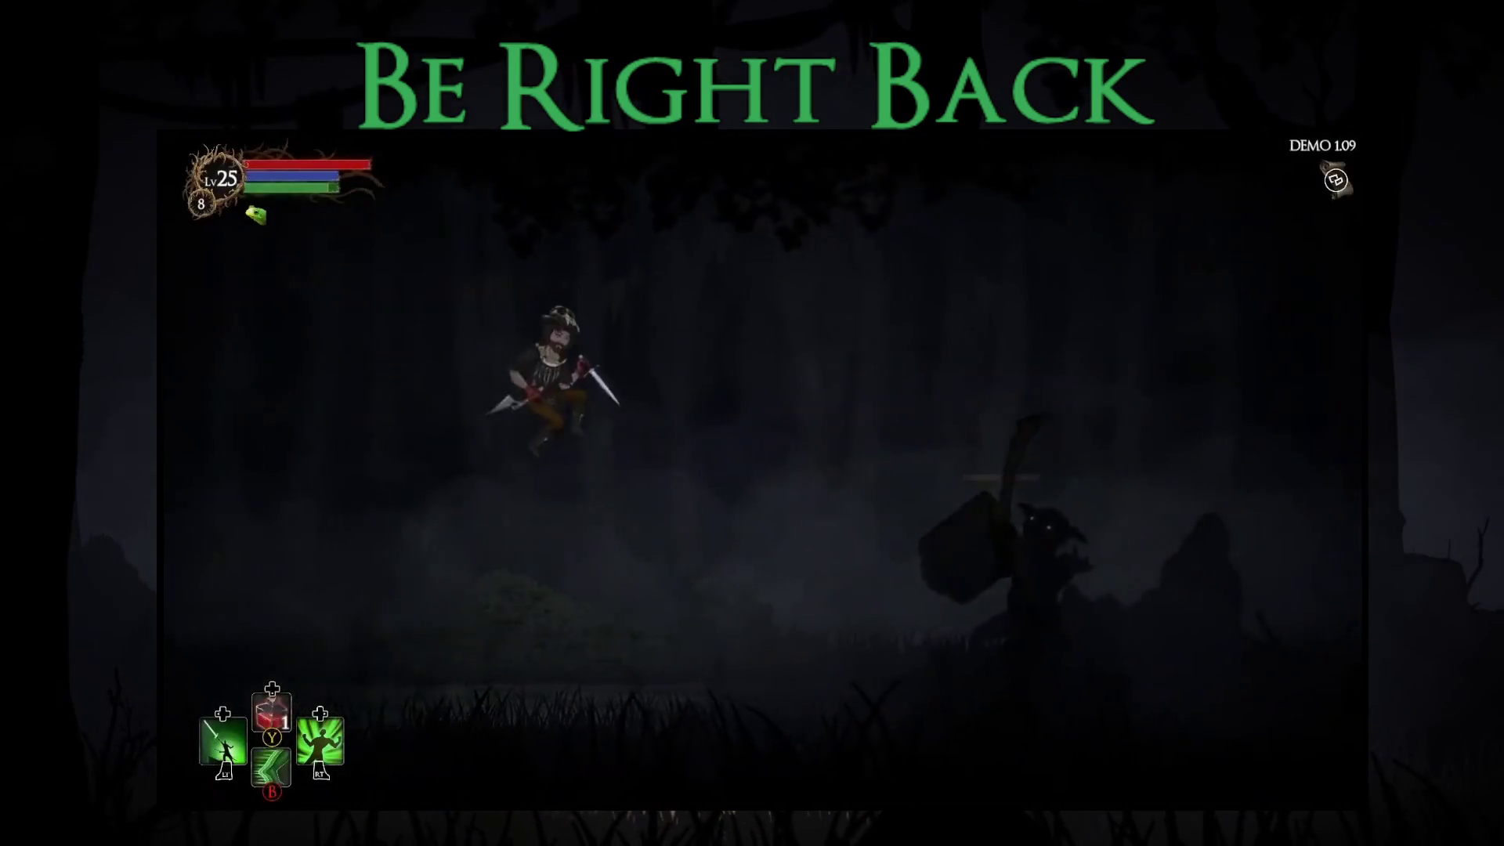
pyautogui.press('space')
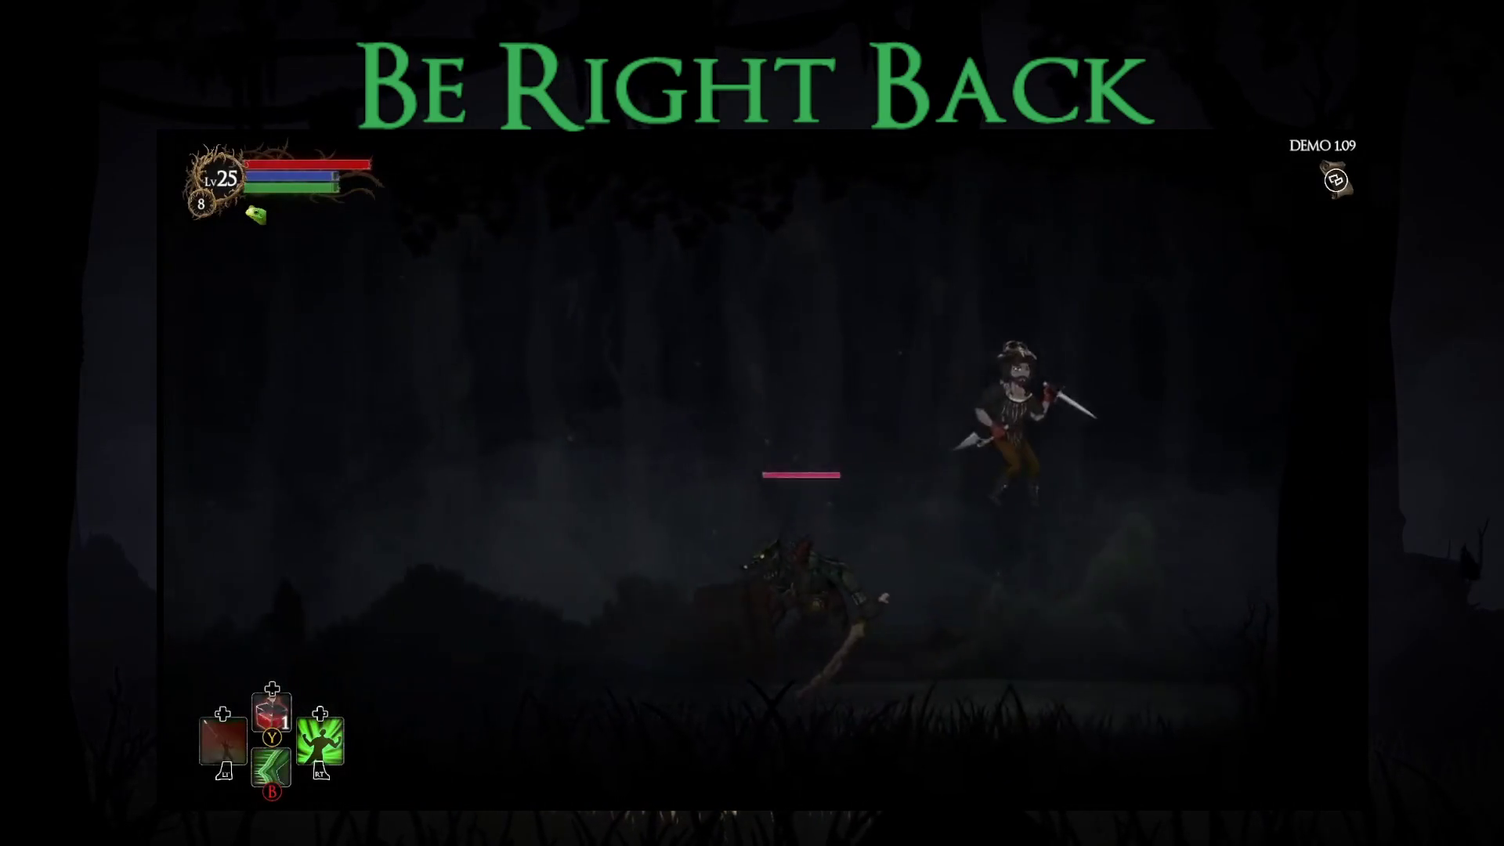
pyautogui.press('Left')
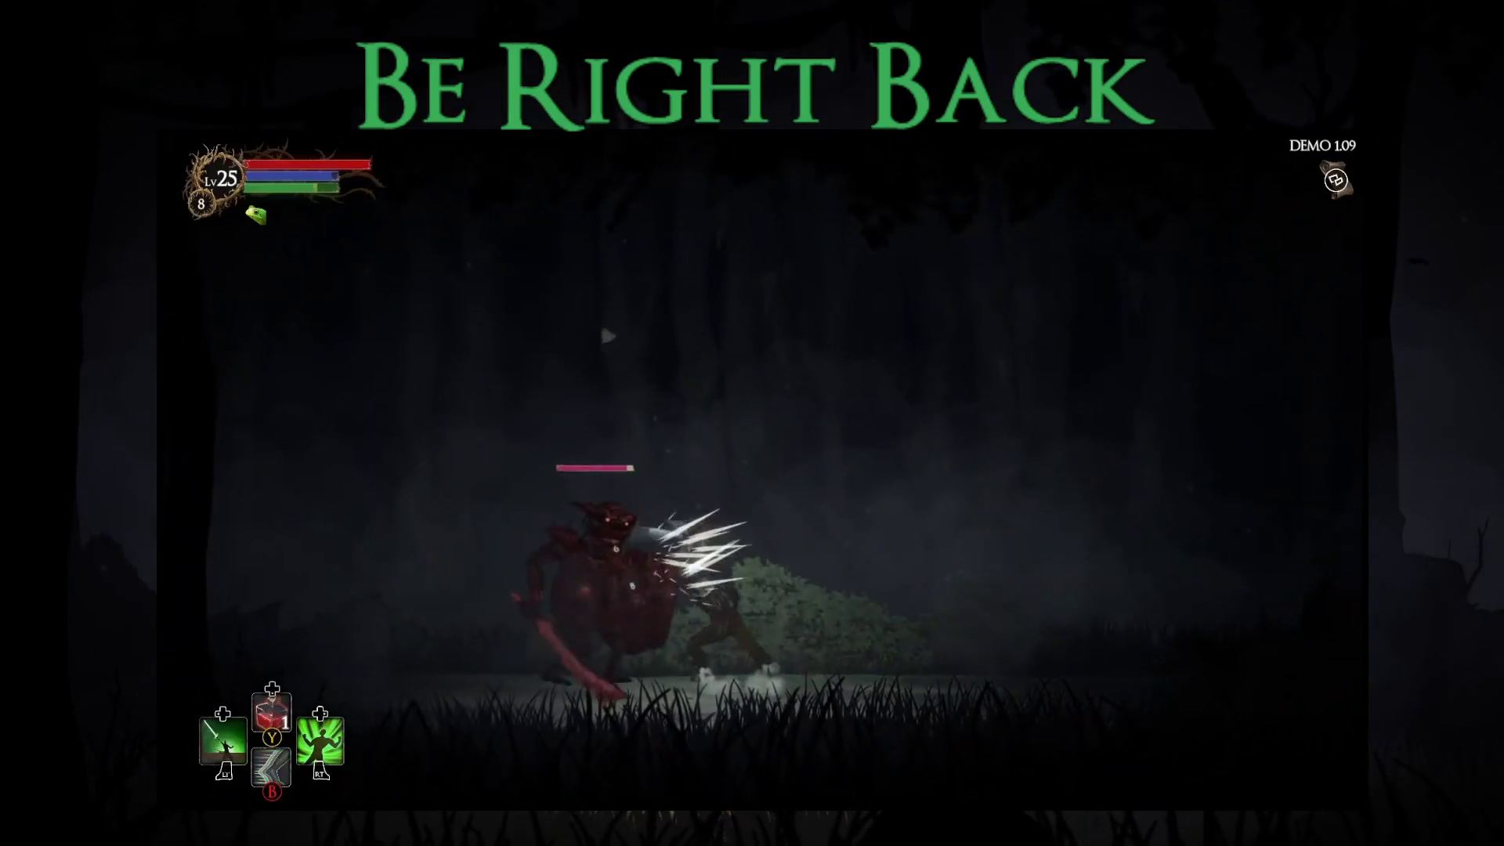
pyautogui.press('space')
pyautogui.press('Left')
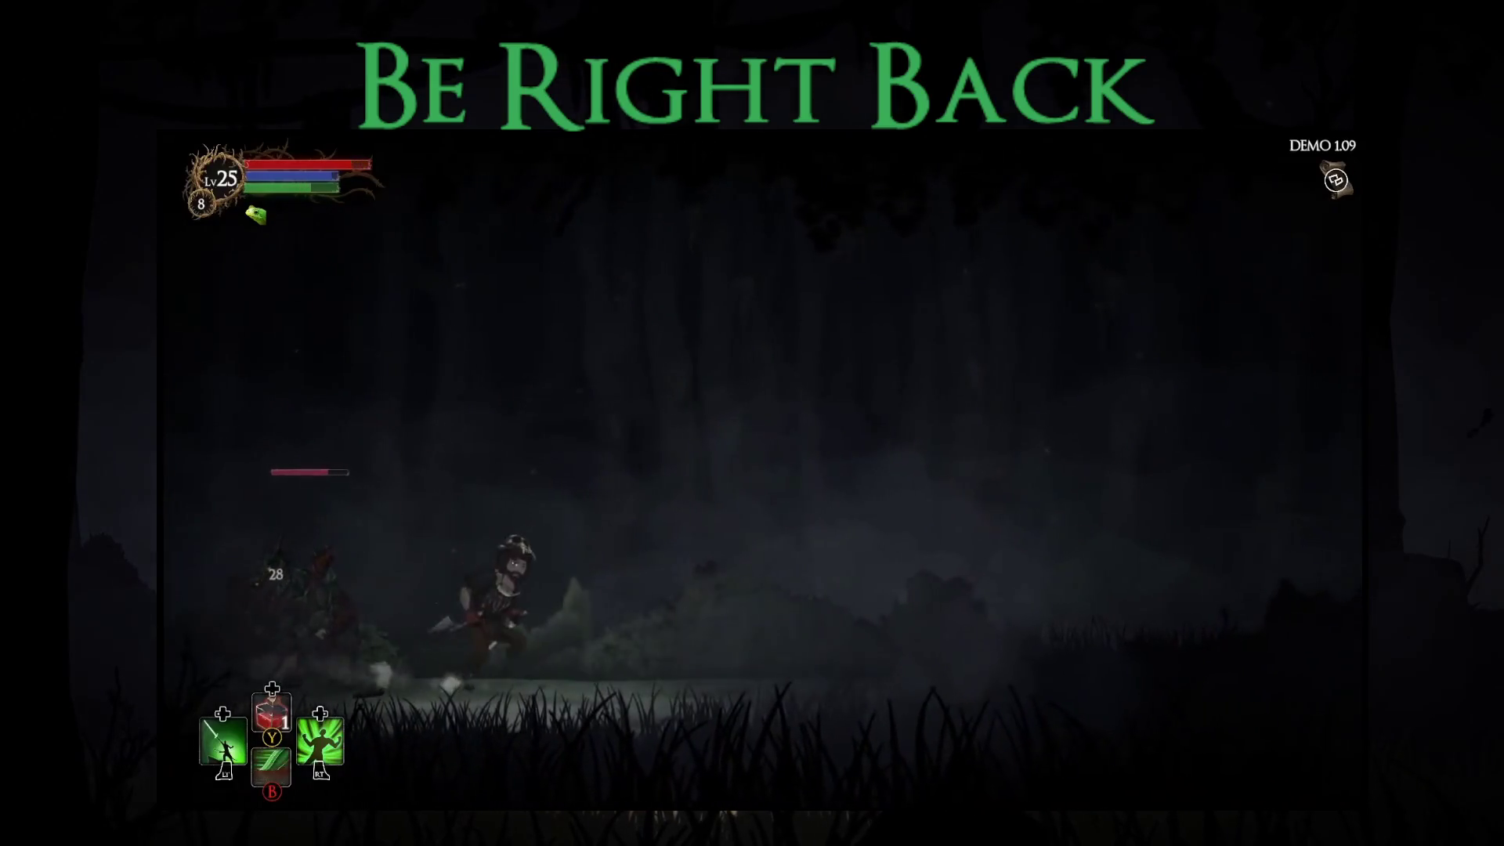
pyautogui.press('x')
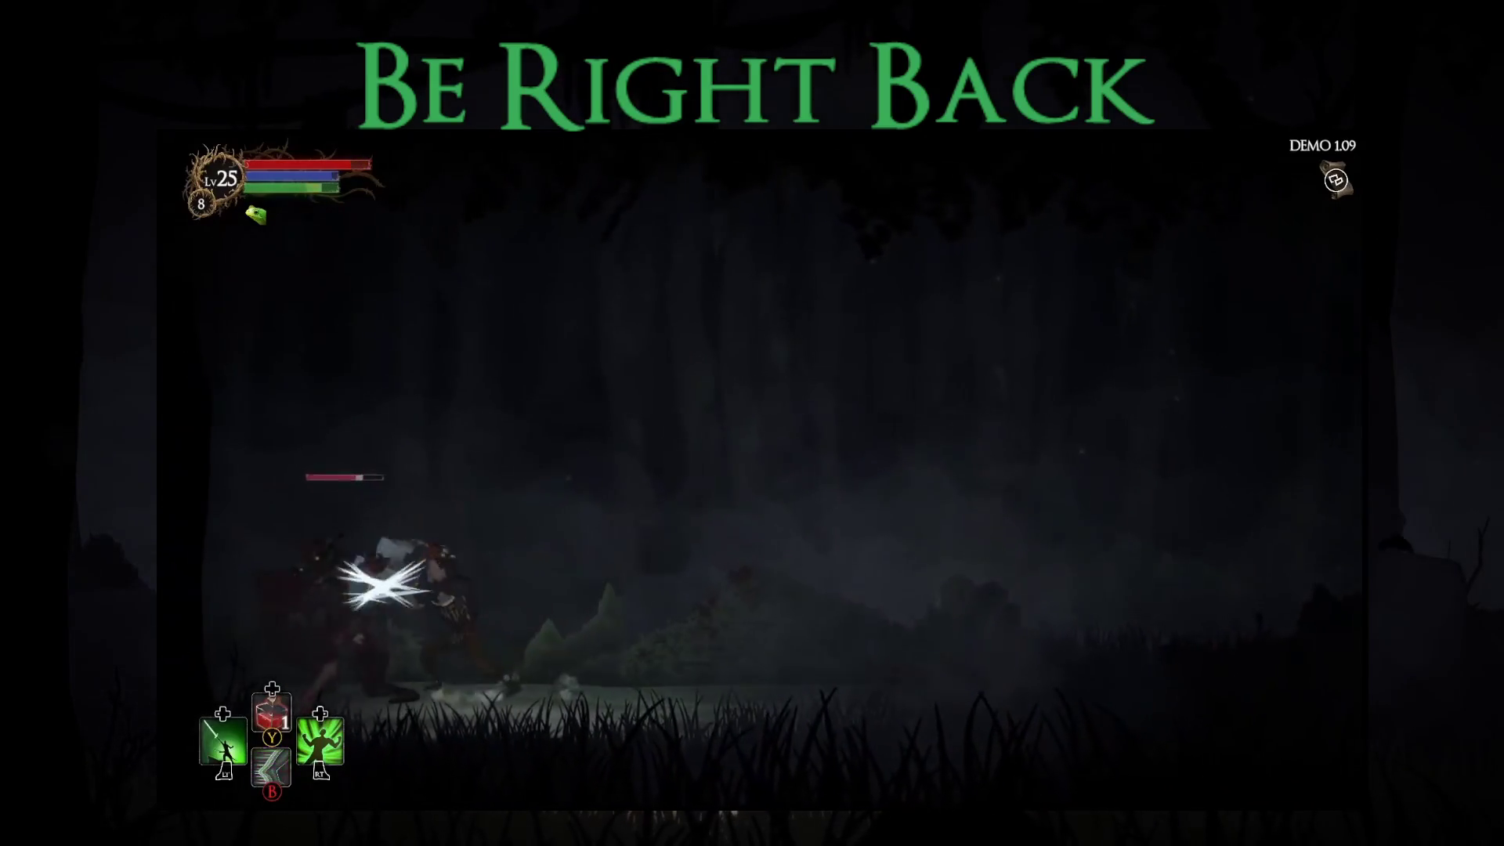
pyautogui.press('Right')
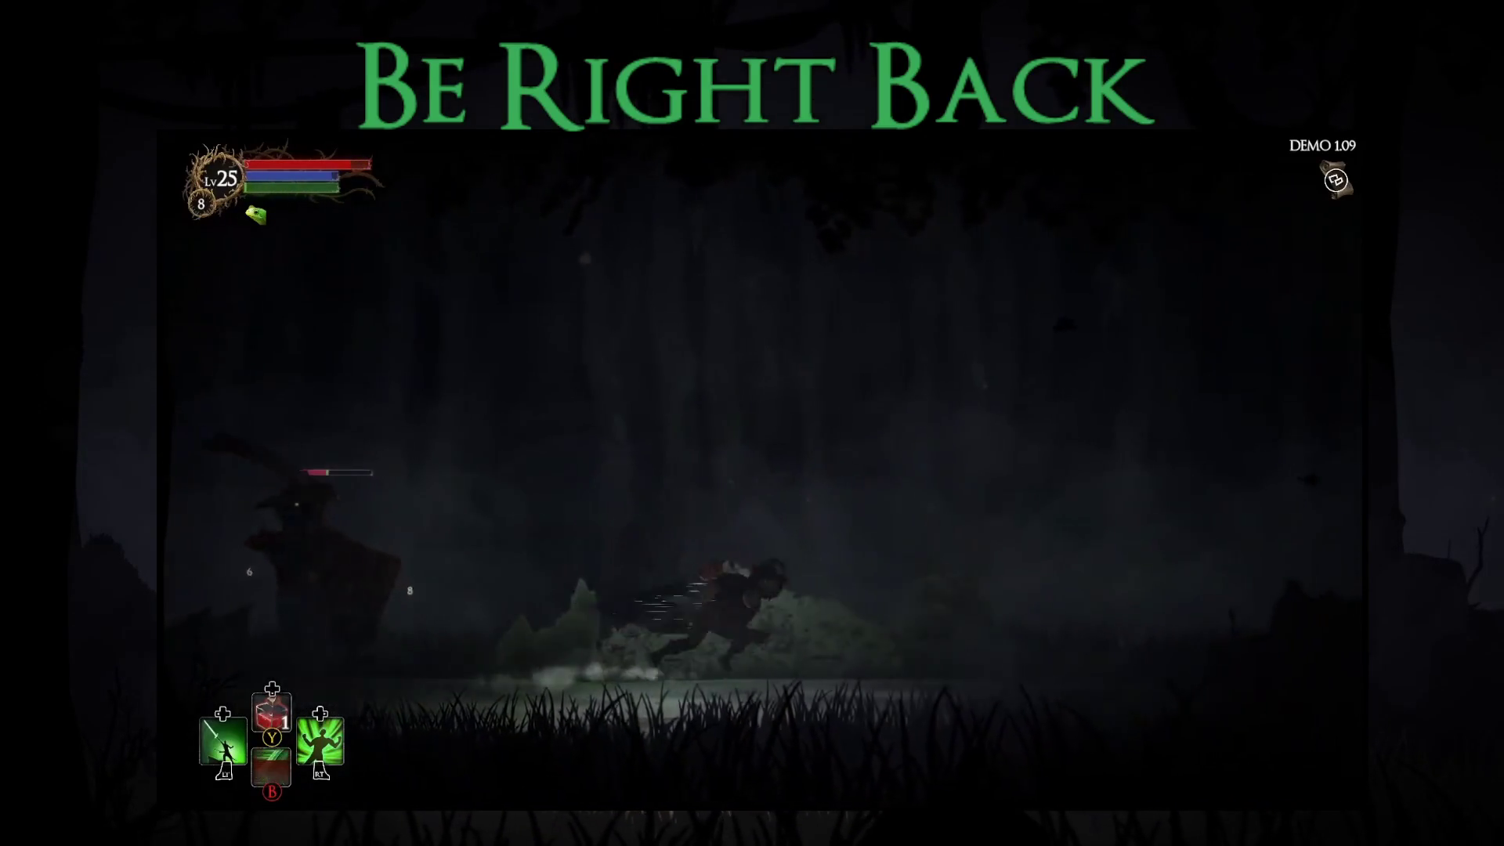
pyautogui.press('space')
pyautogui.press('Left')
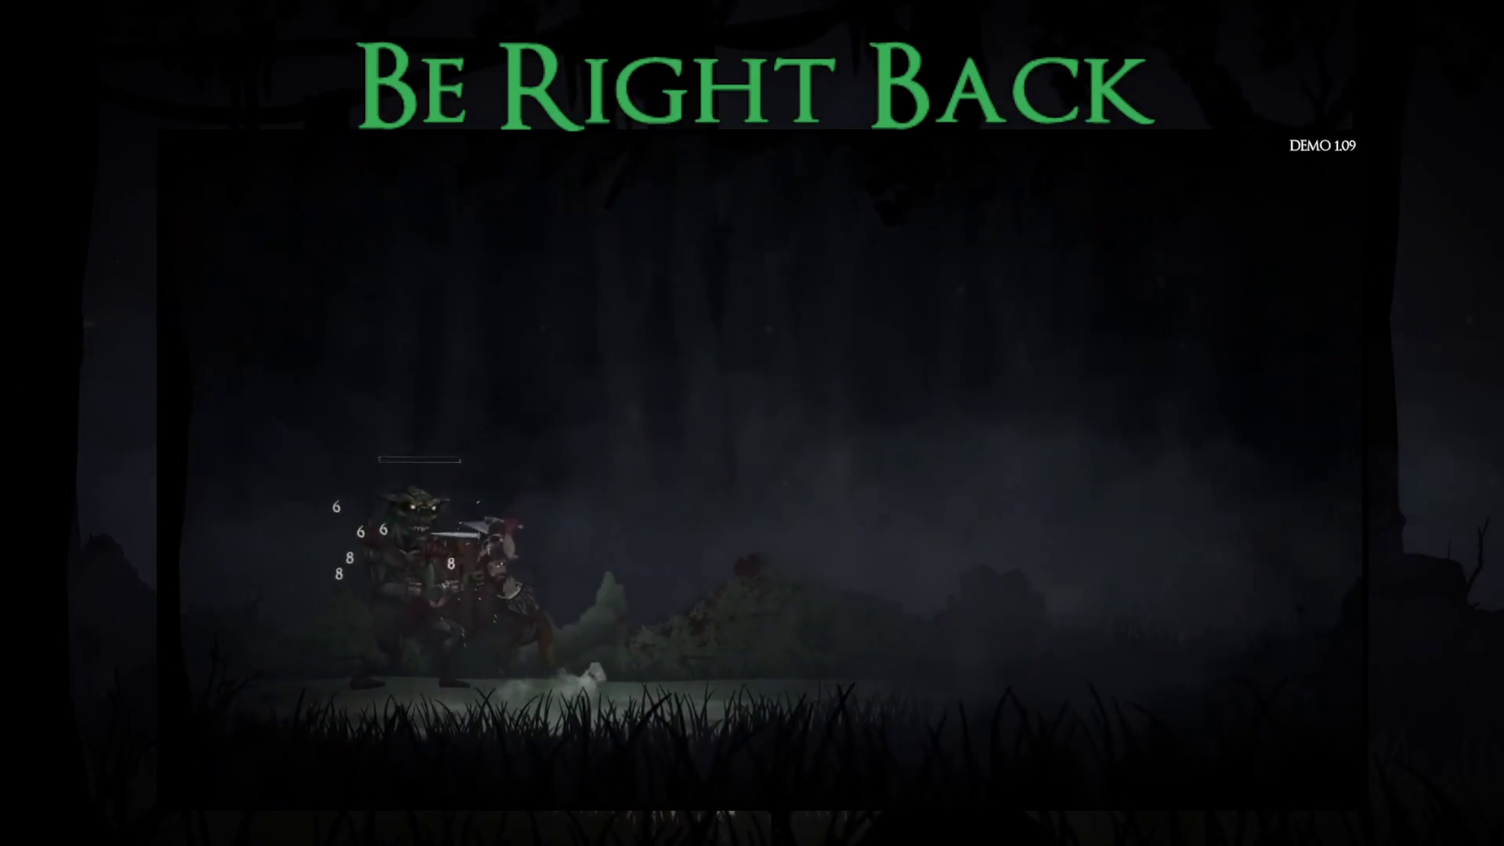
# Step: Finish off the goblin, take all its loot, and inspect the first weapon slot's inventory
pyautogui.press('e')
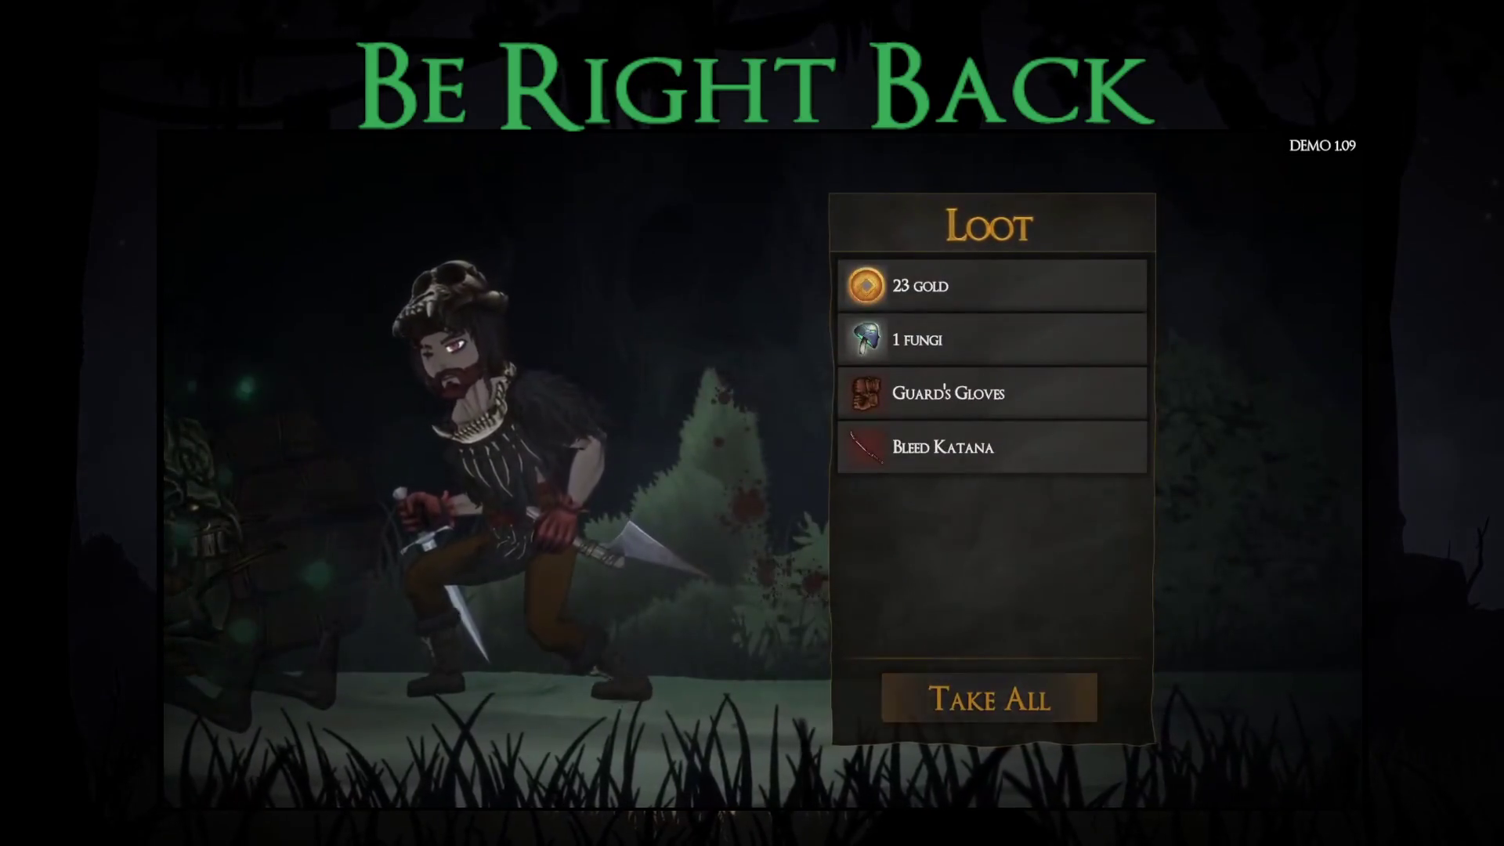
pyautogui.press('Return')
pyautogui.press('Return')
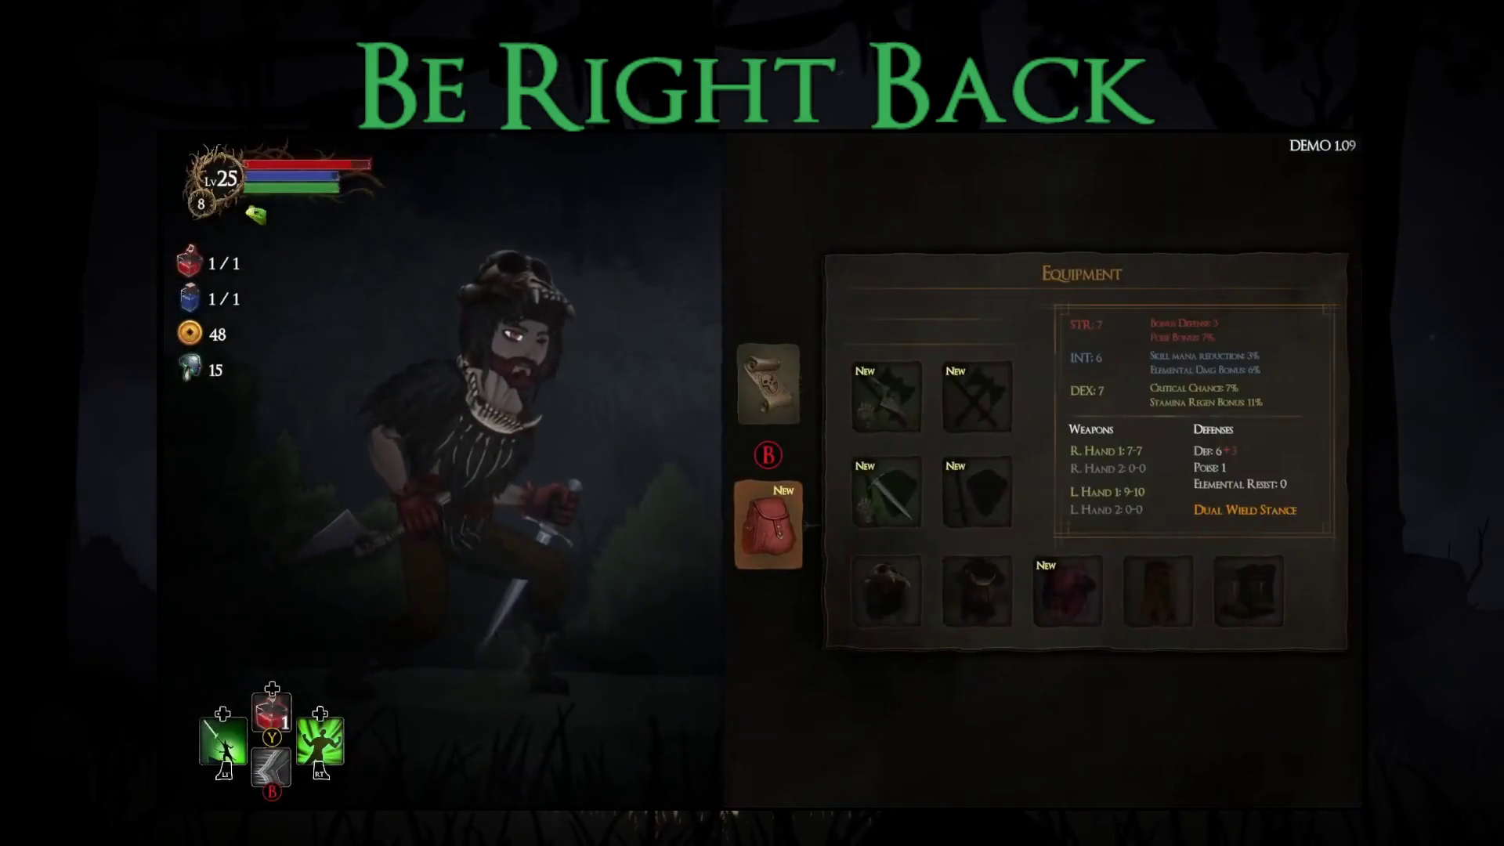
pyautogui.press('Up')
pyautogui.press('Return')
pyautogui.press('Escape')
# Step: Browse the right-hand weapon slots and compare Guard's Gloves against the equipped Novice Gloves
pyautogui.press('Return')
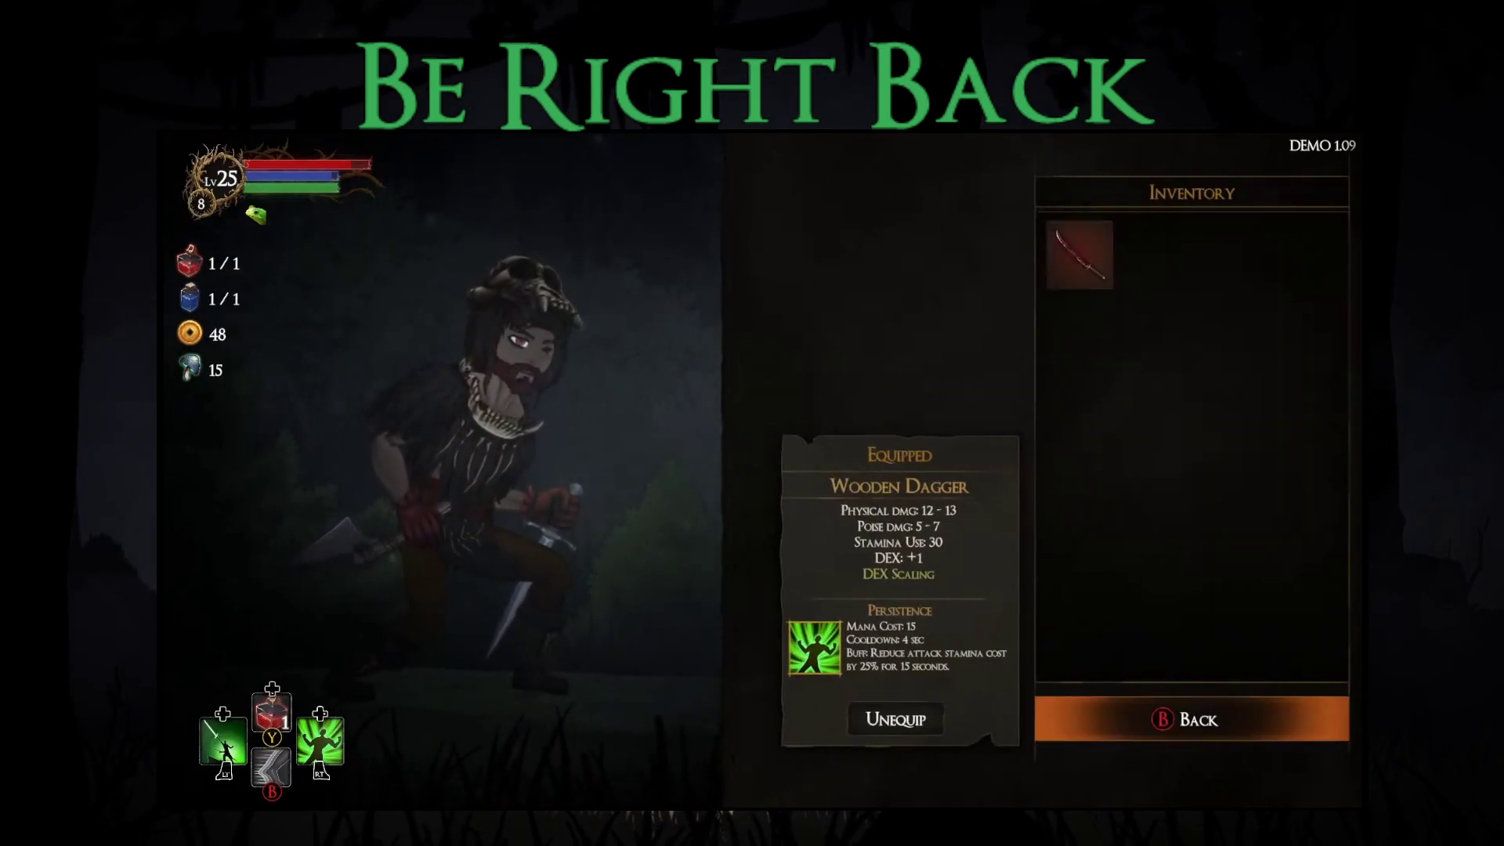
pyautogui.press('Escape')
pyautogui.press('Right')
pyautogui.press('Return')
pyautogui.press('Escape')
pyautogui.press('Down')
pyautogui.press('Down')
pyautogui.press('Right')
pyautogui.press('Return')
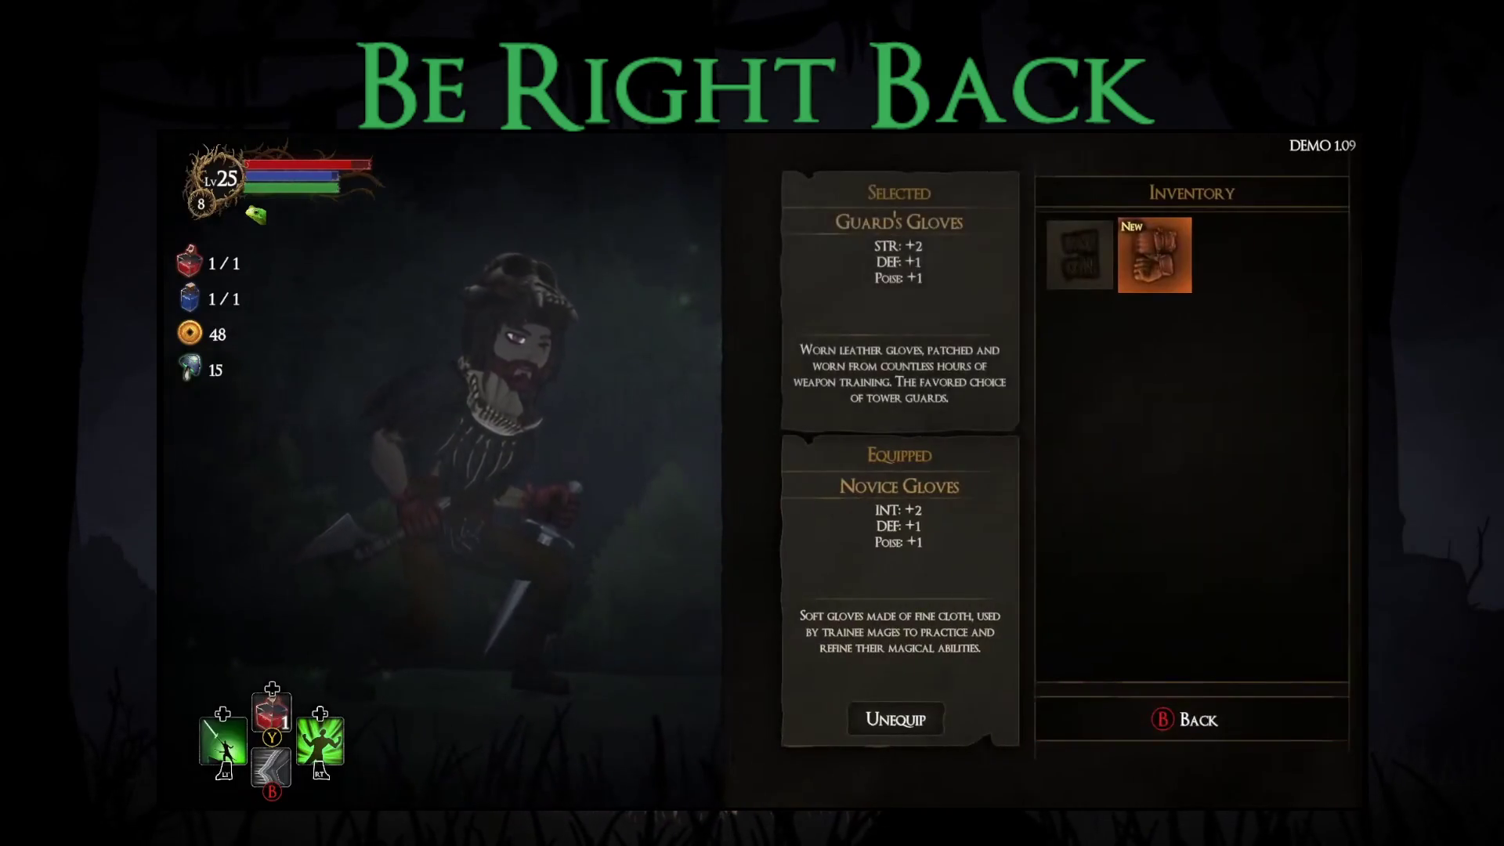
pyautogui.press('Escape')
pyautogui.press('Escape')
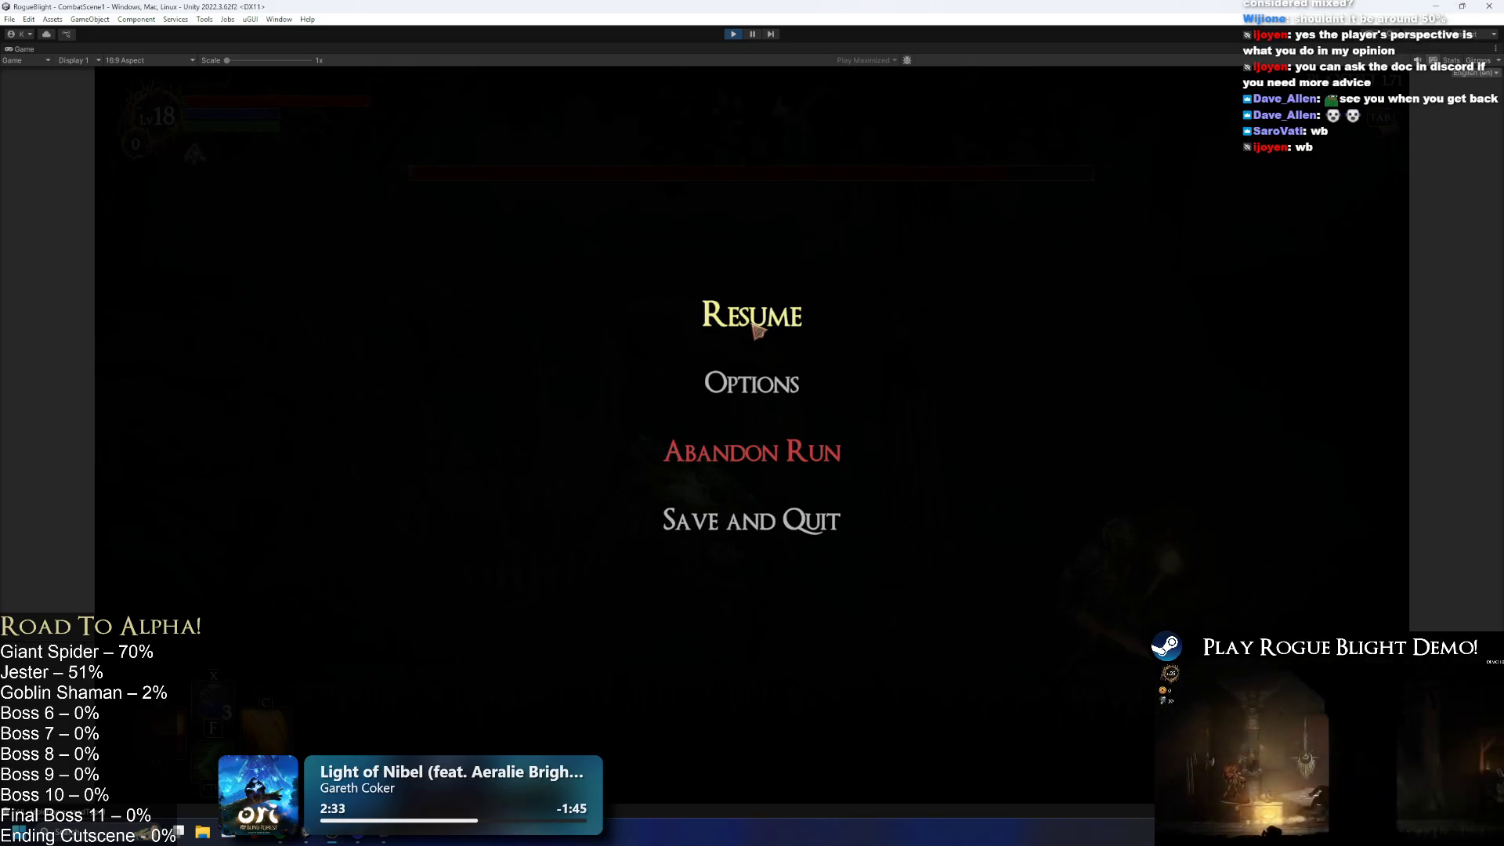
# Step: Resume the paused boss fight and maneuver left and right before slashing the Giant Spider
pyautogui.click(755, 326)
pyautogui.press('a')
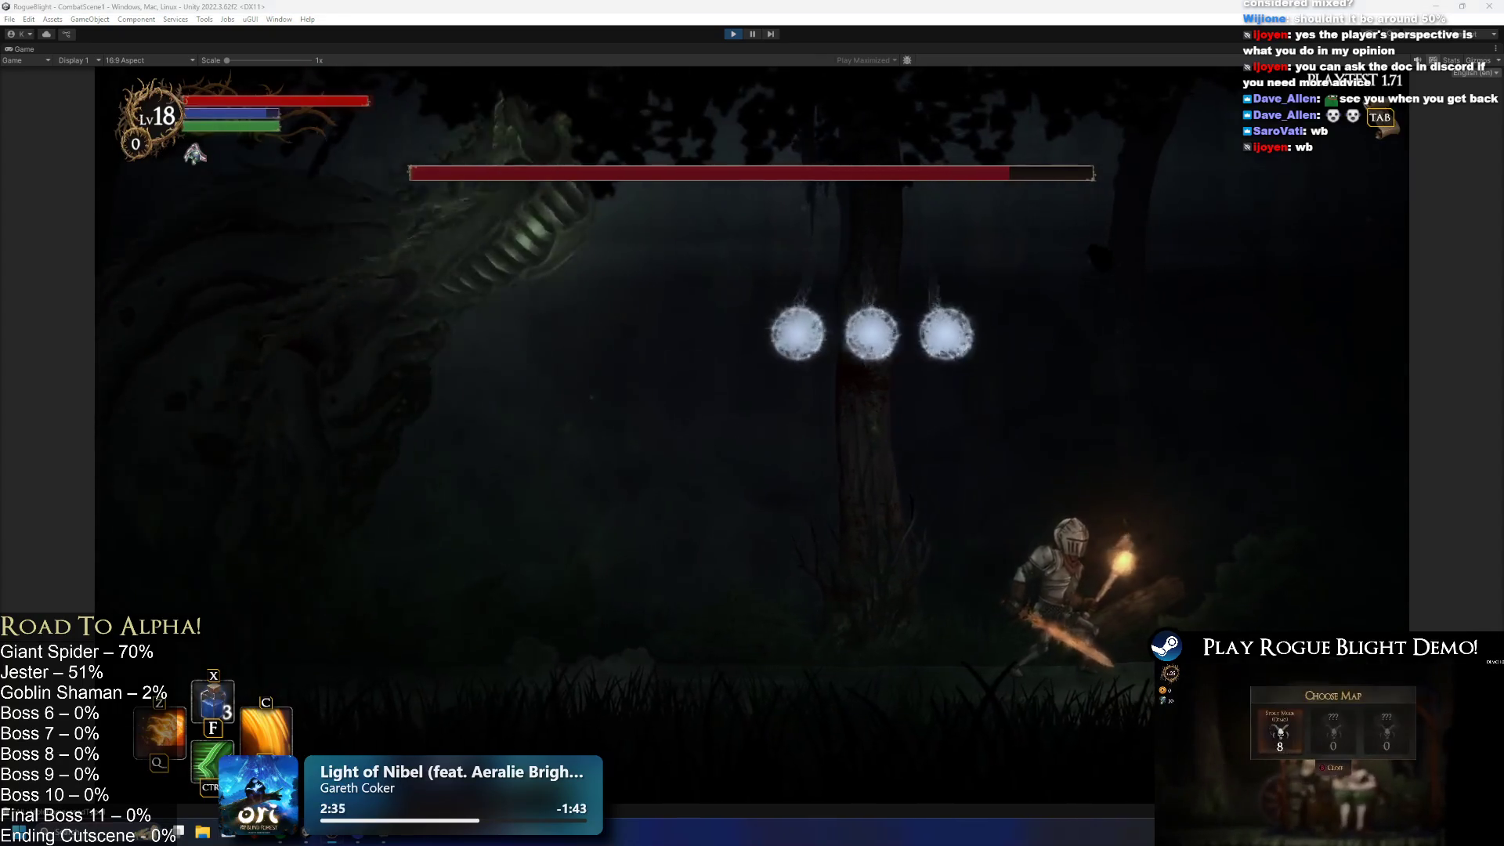
pyautogui.press('a')
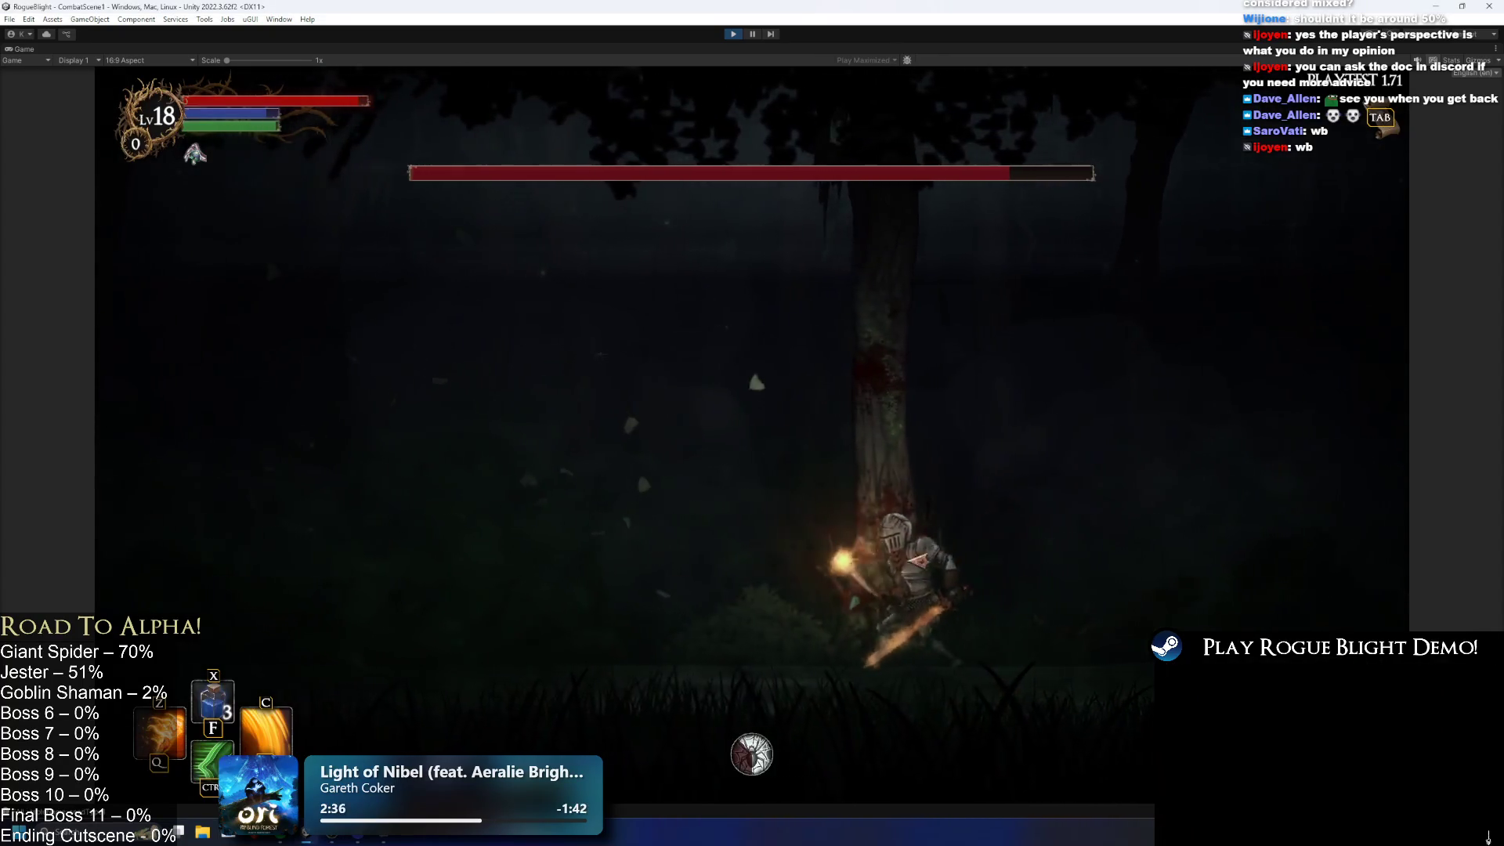
pyautogui.press('a')
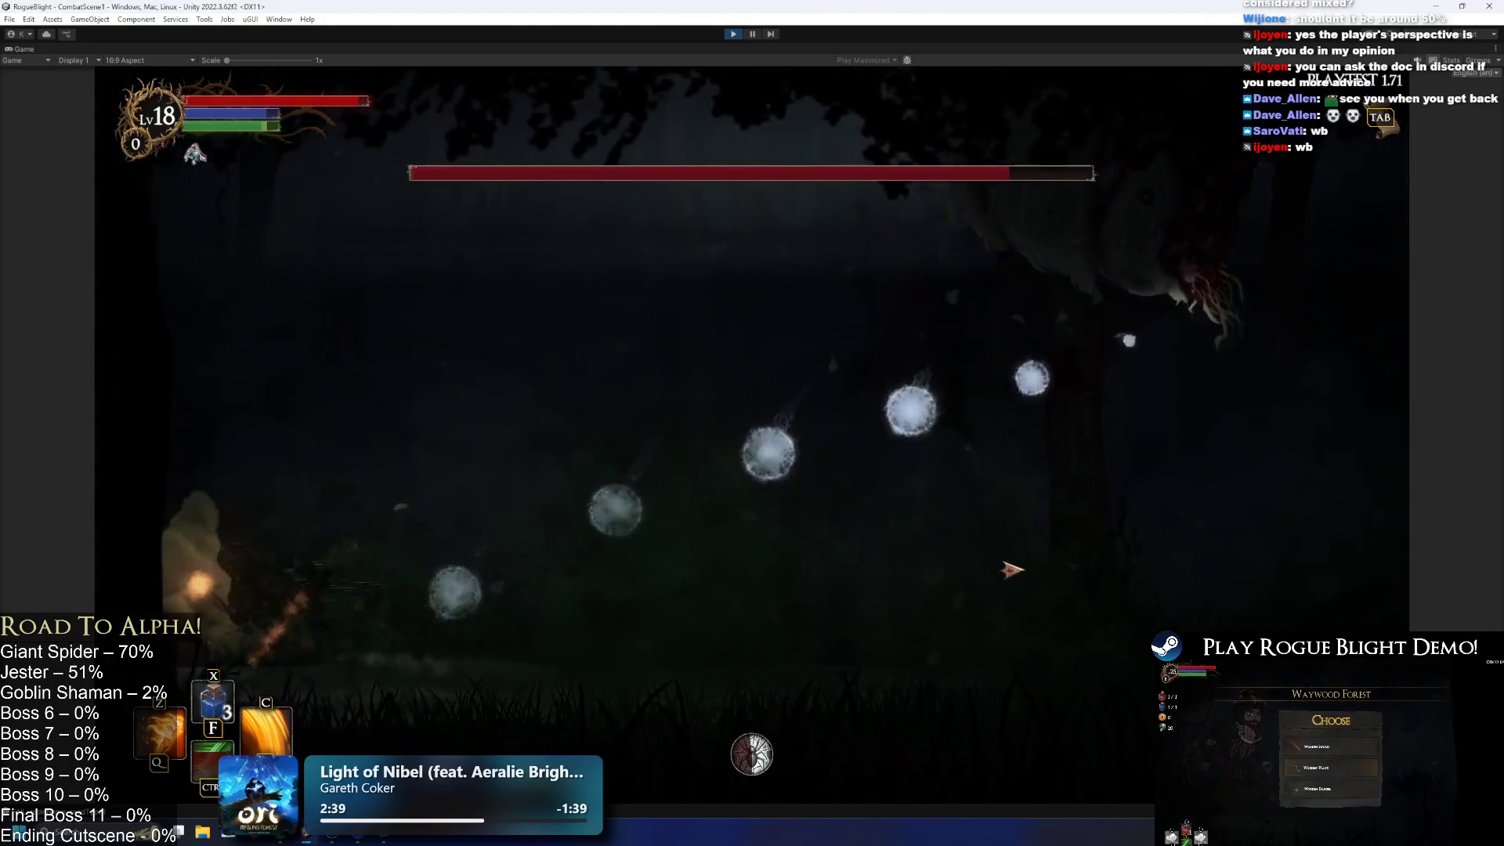
pyautogui.press('d')
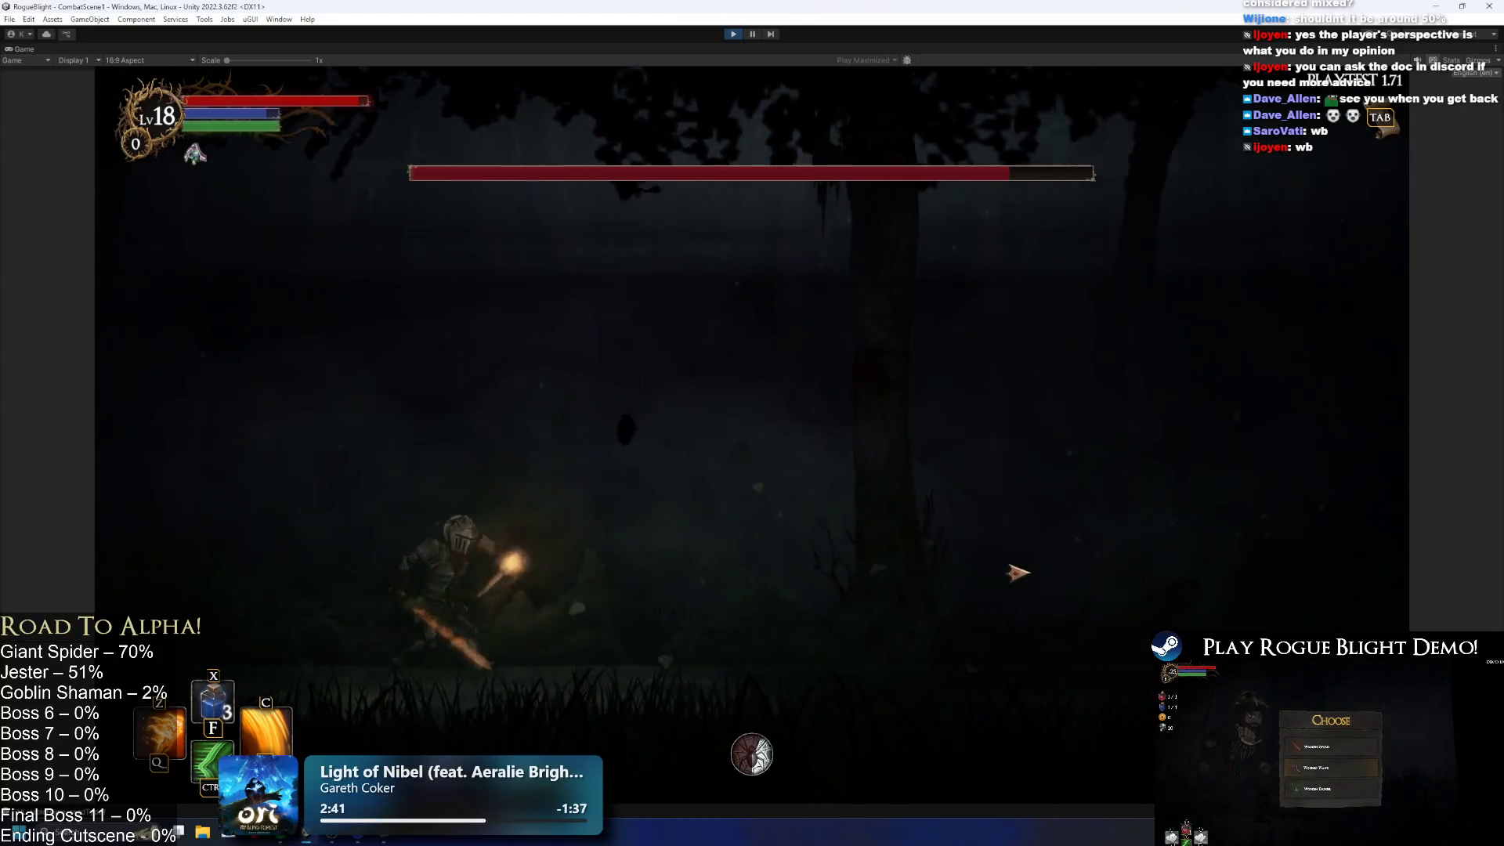
pyautogui.press('a')
pyautogui.press('d')
pyautogui.press('a')
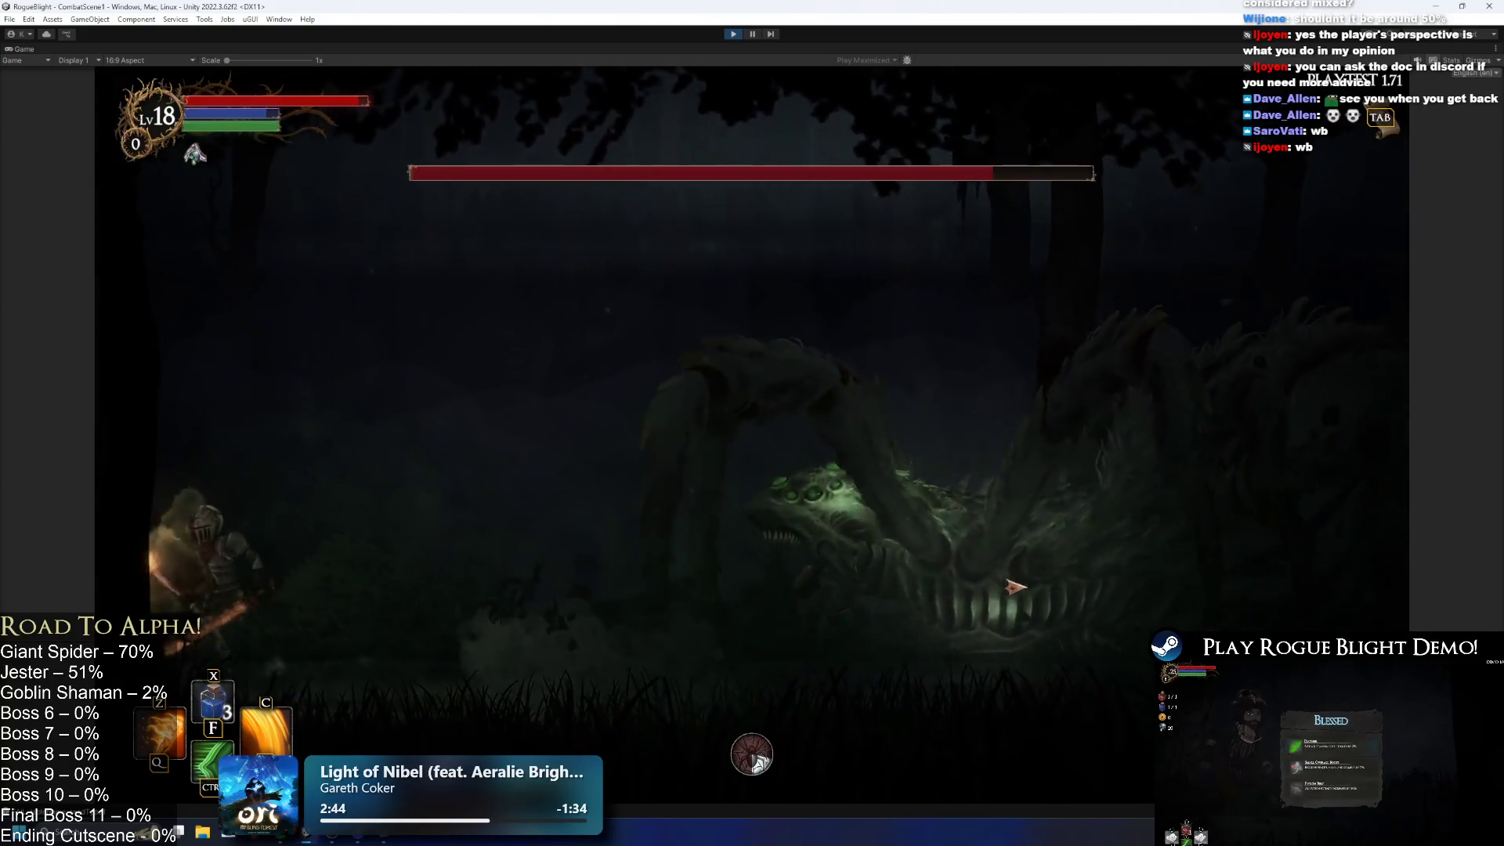
pyautogui.click(1014, 587)
# Step: Dodge the spider's acid spit and spores, running and jumping back and forth
pyautogui.press('a')
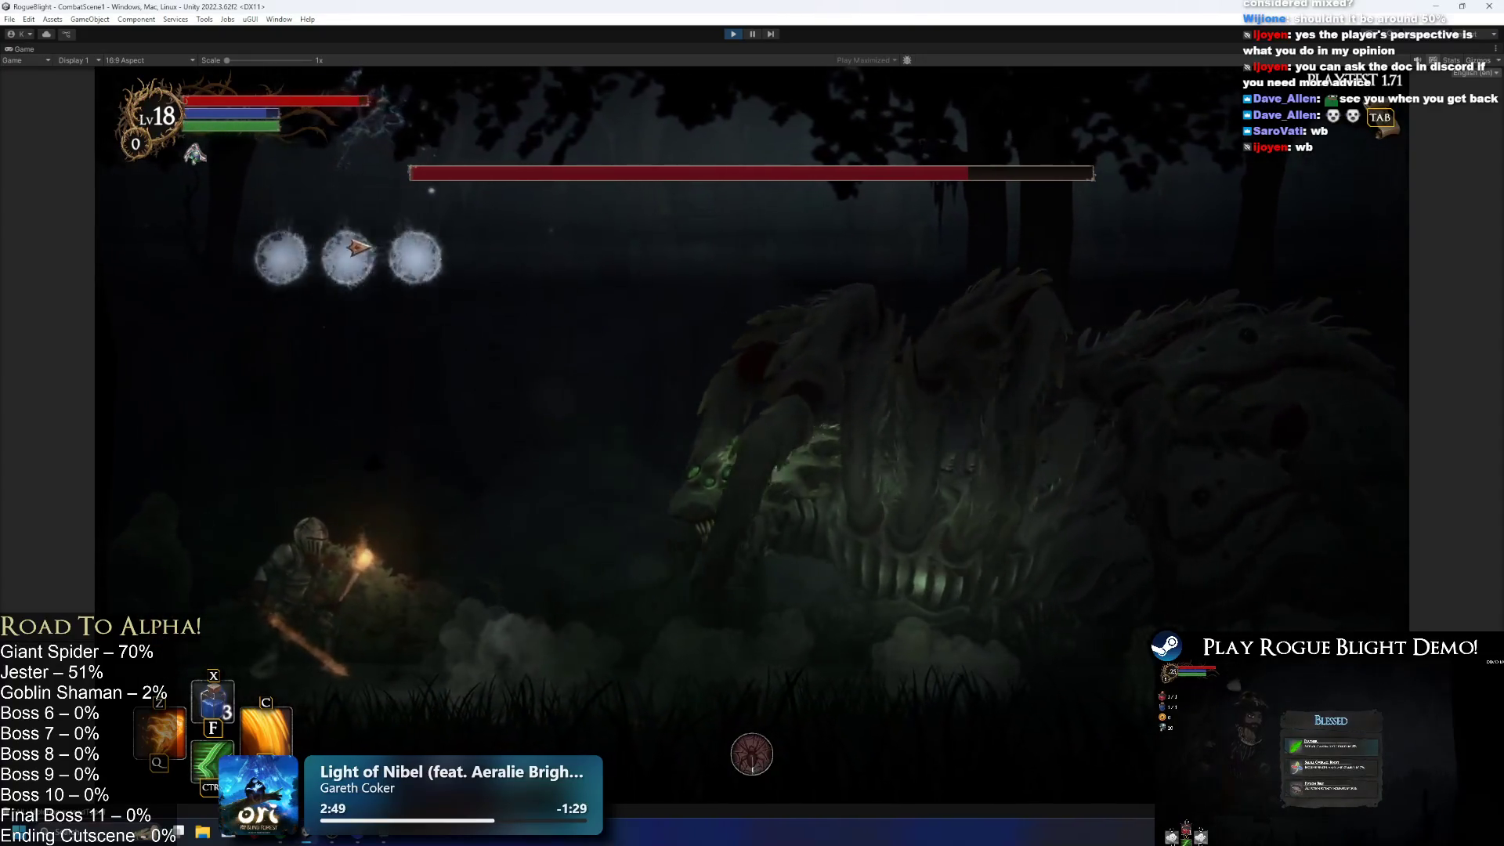
pyautogui.press('a')
pyautogui.press('space')
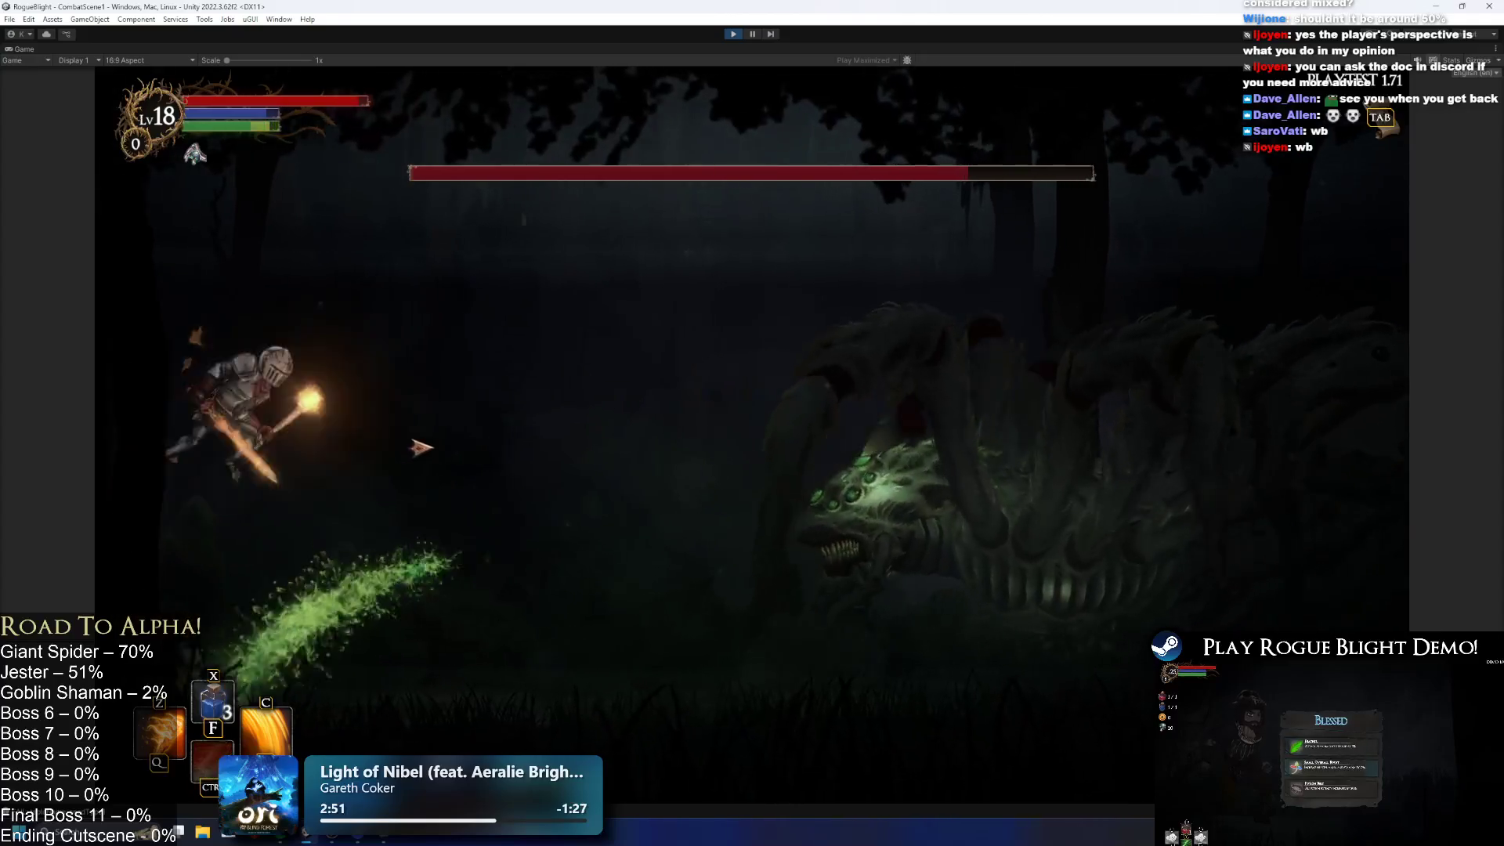
pyautogui.press('d')
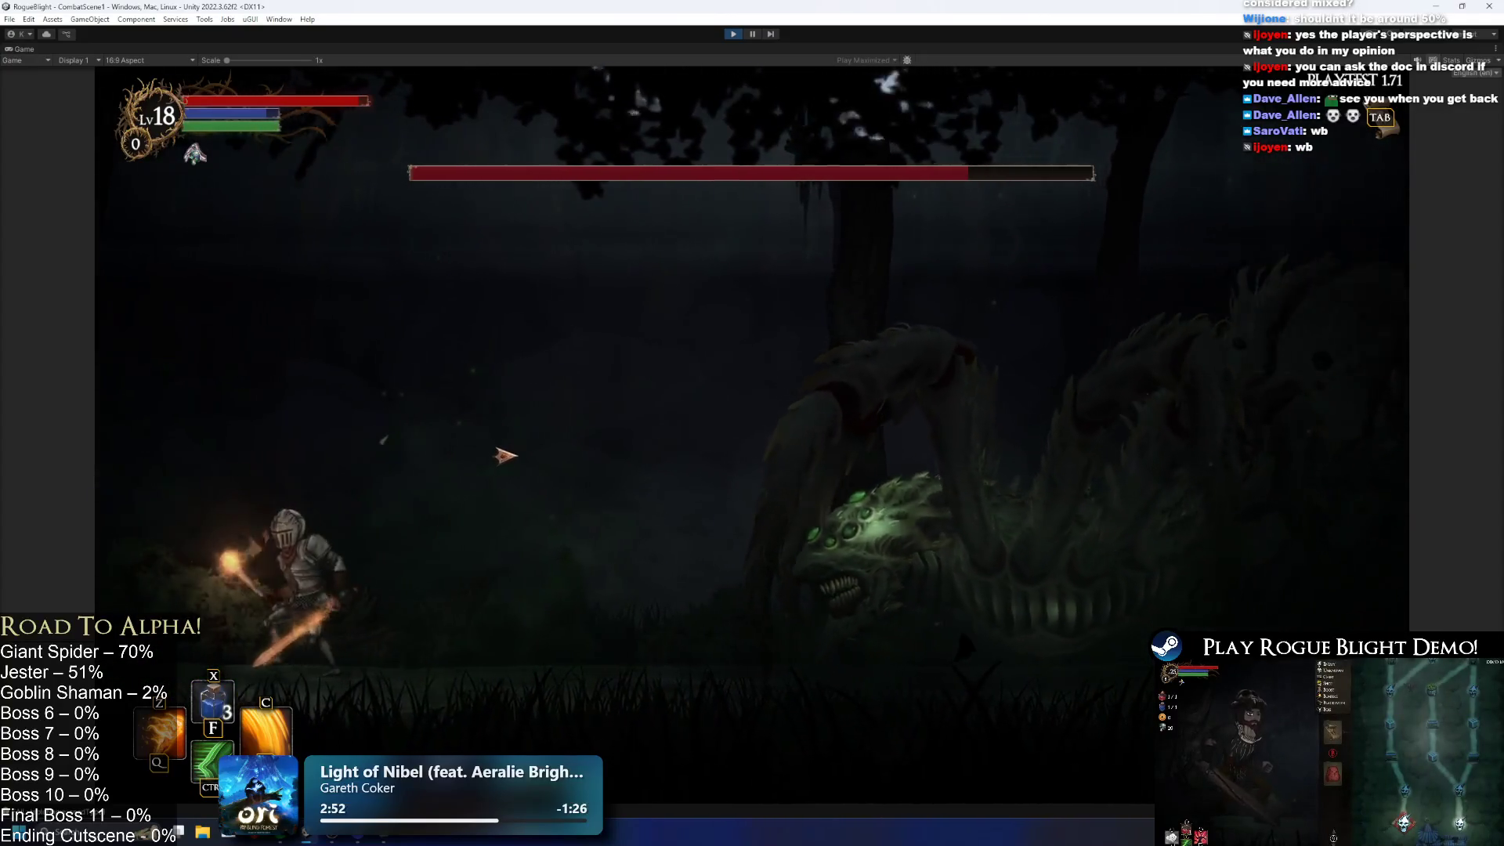
pyautogui.press('d')
pyautogui.press('a')
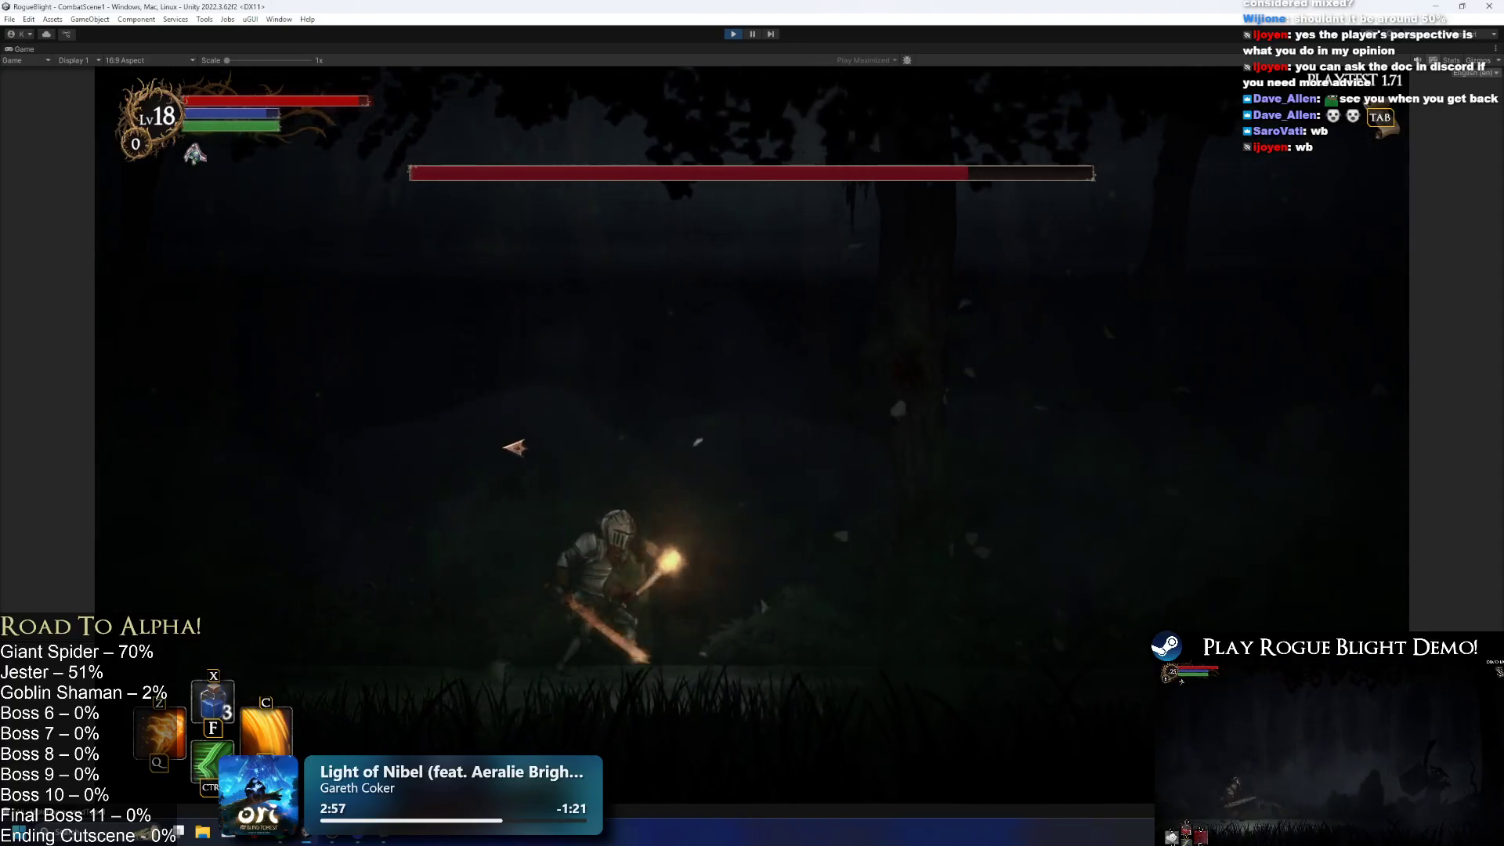
pyautogui.press('d')
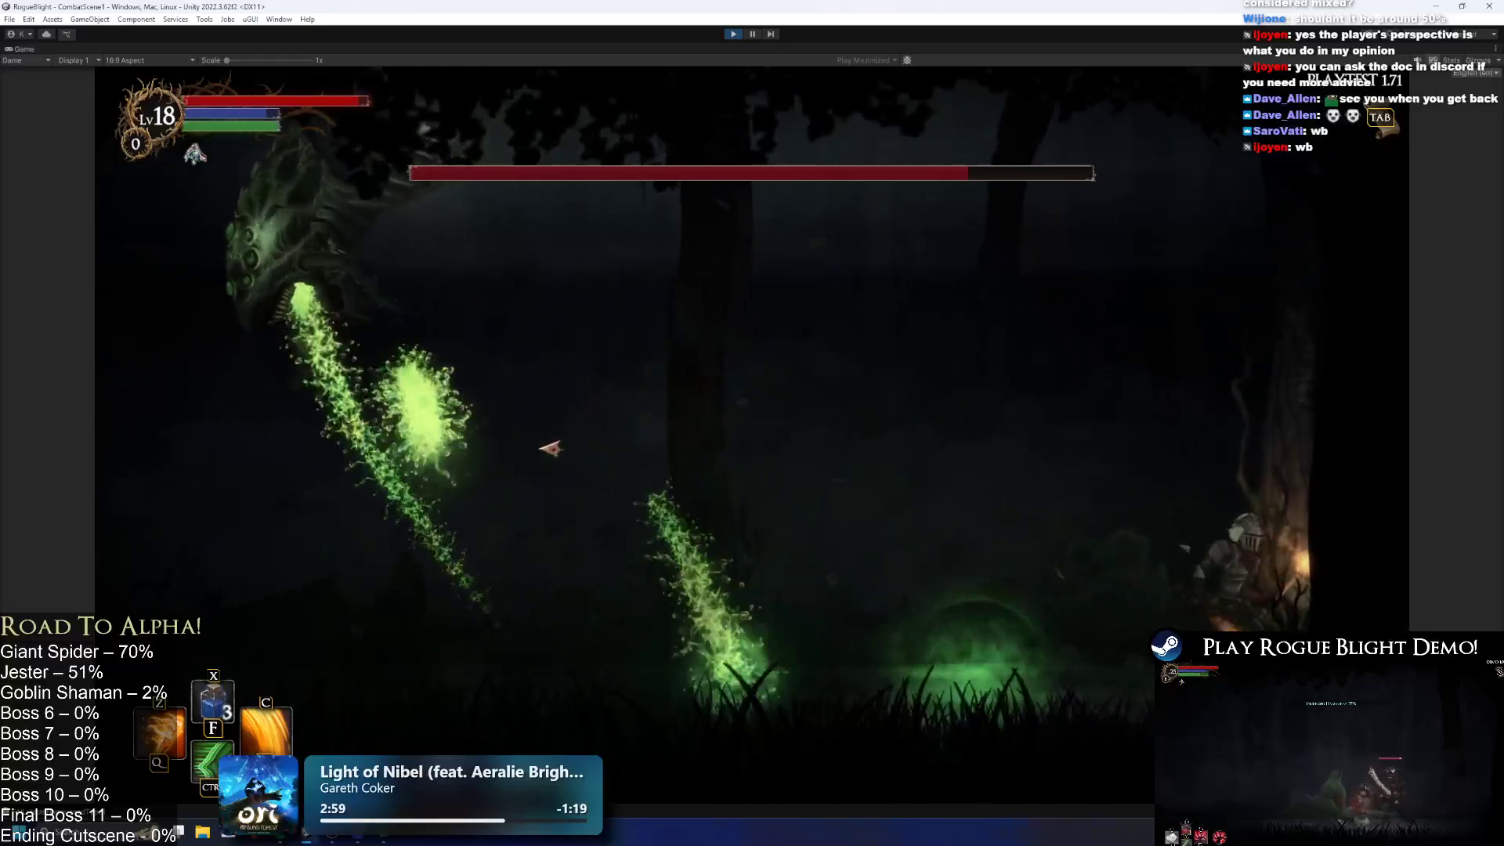
pyautogui.press('space')
pyautogui.press('a')
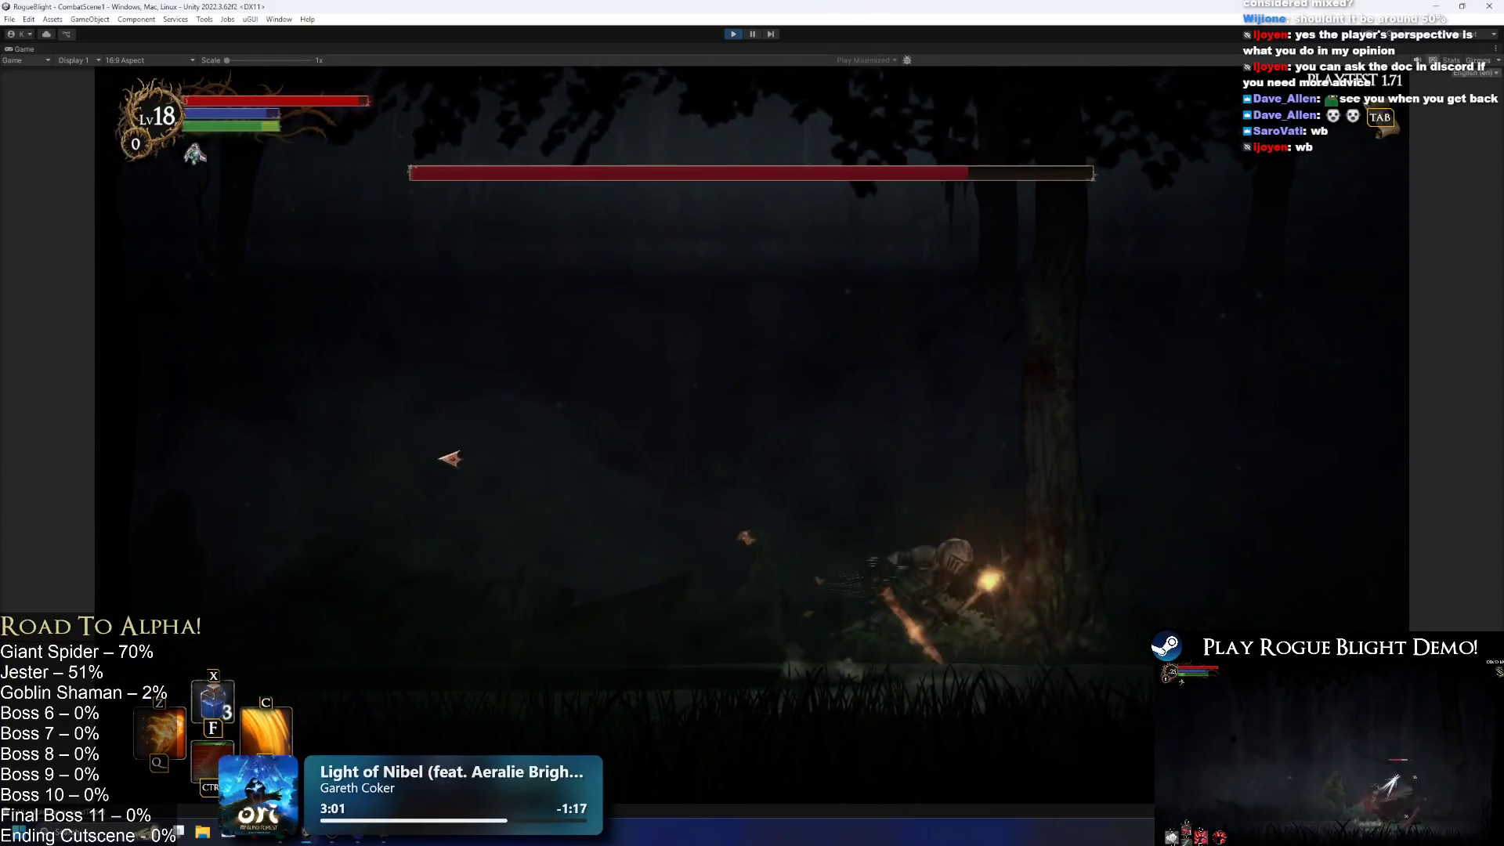
pyautogui.press('d')
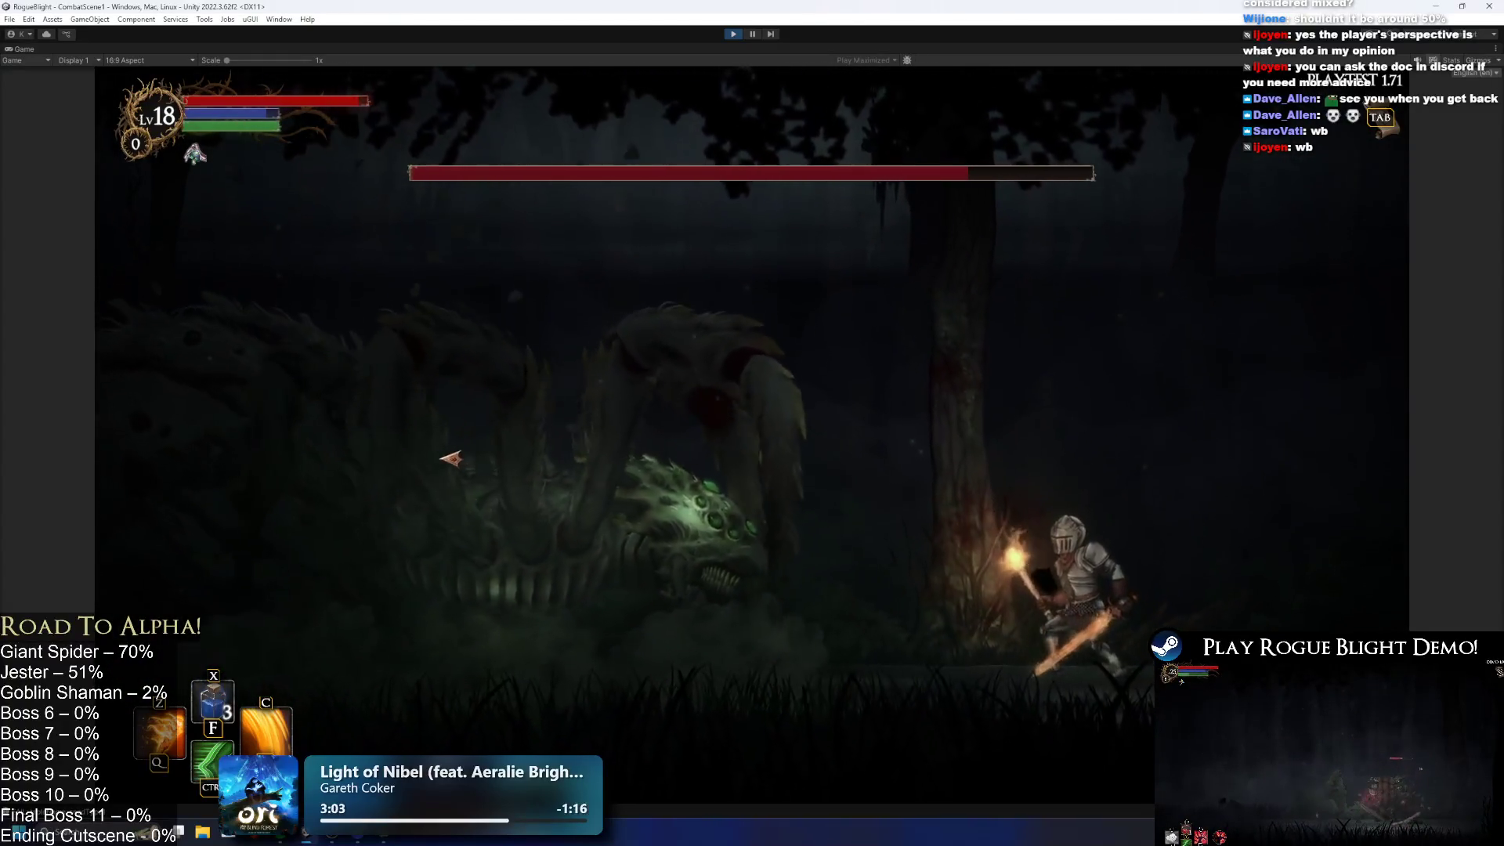
pyautogui.press('d')
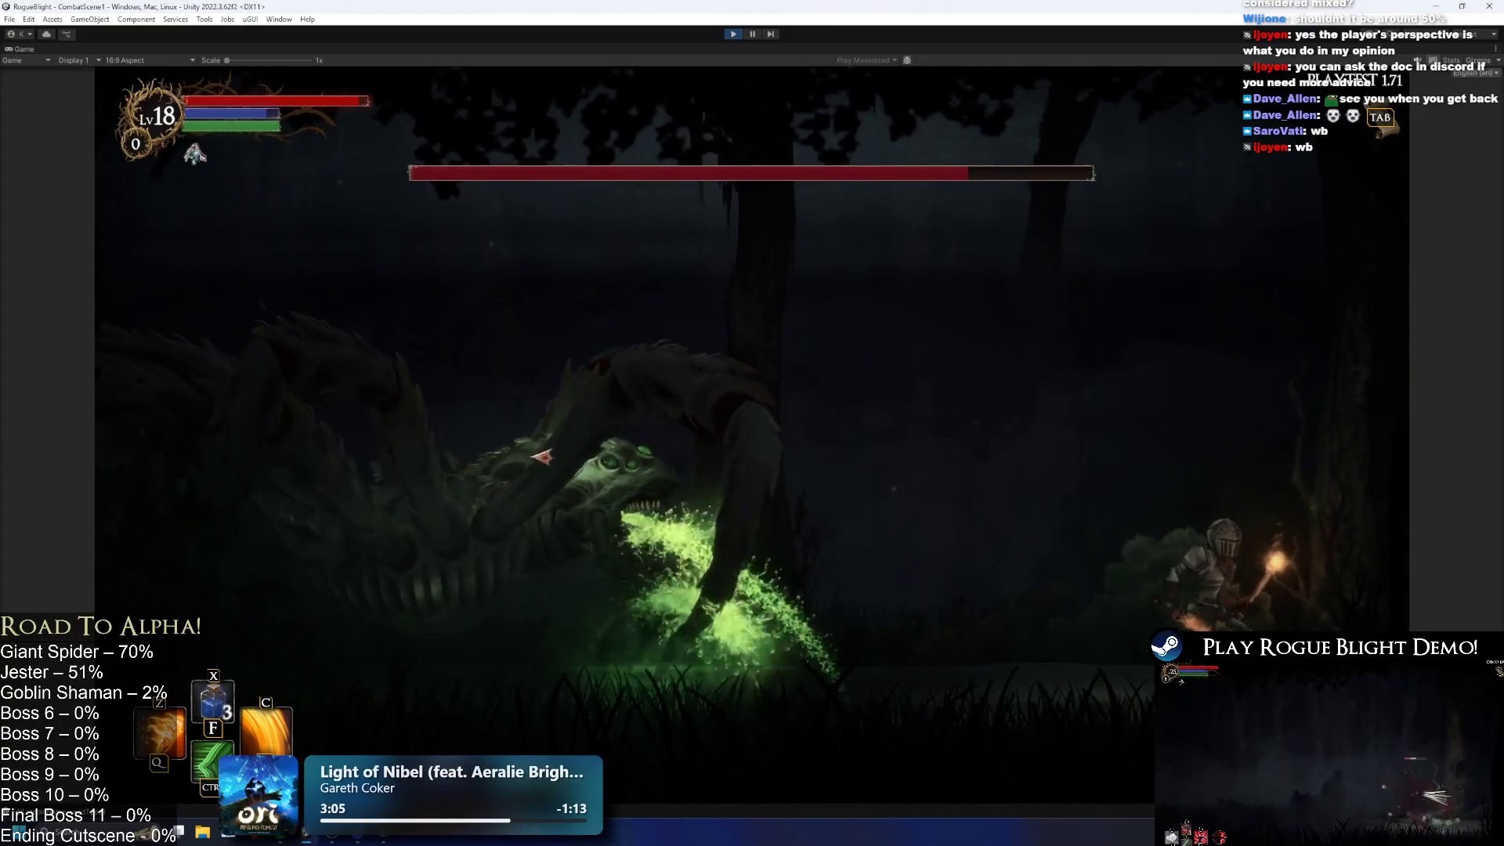
pyautogui.press('a')
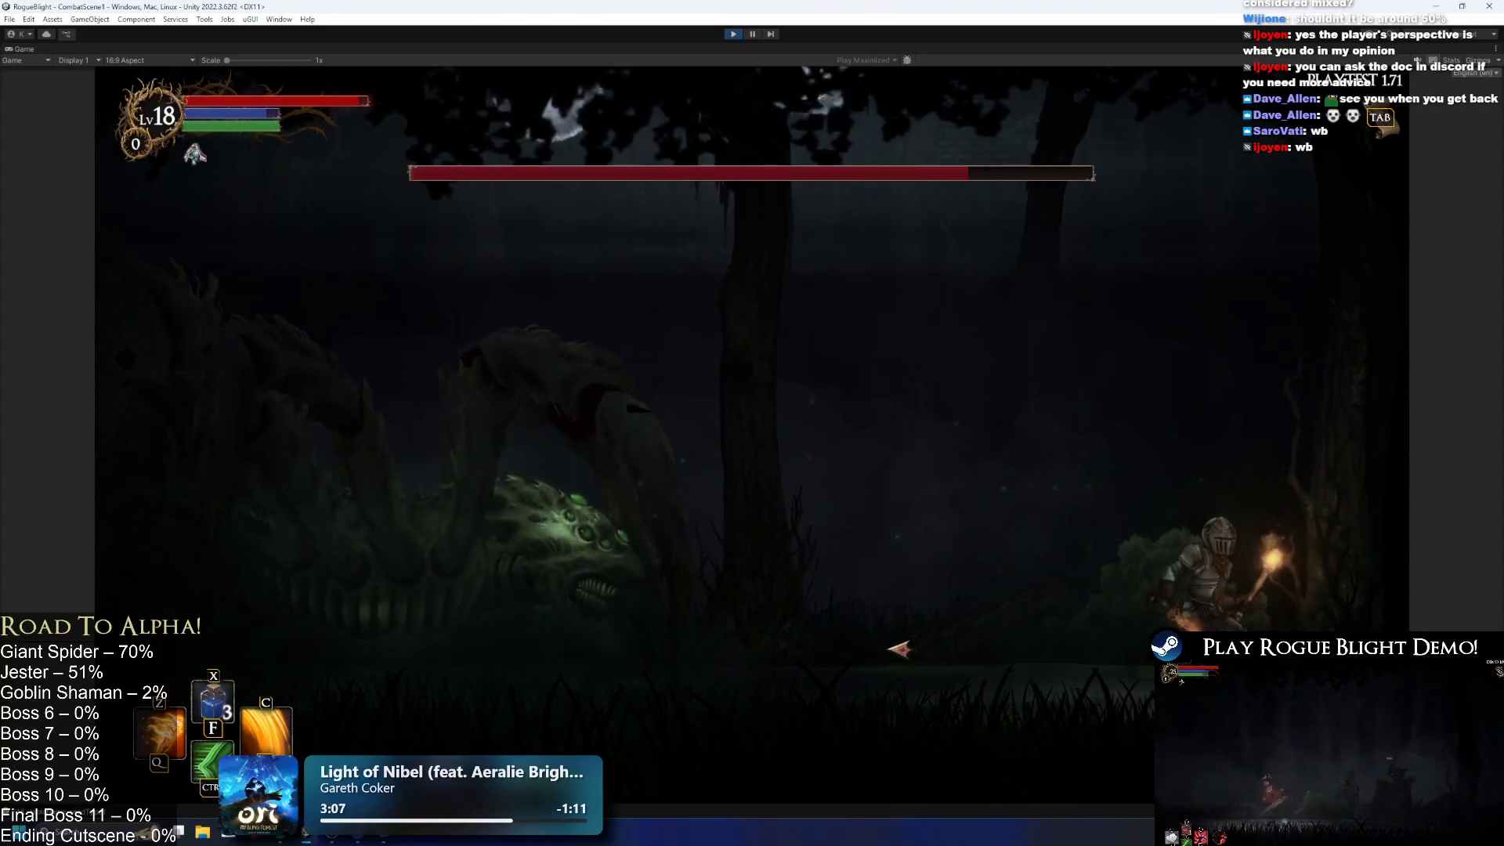
# Step: Strike the spider repeatedly with the flaming sword, dodge more acid, then exit play mode
pyautogui.click(900, 649)
pyautogui.press('d')
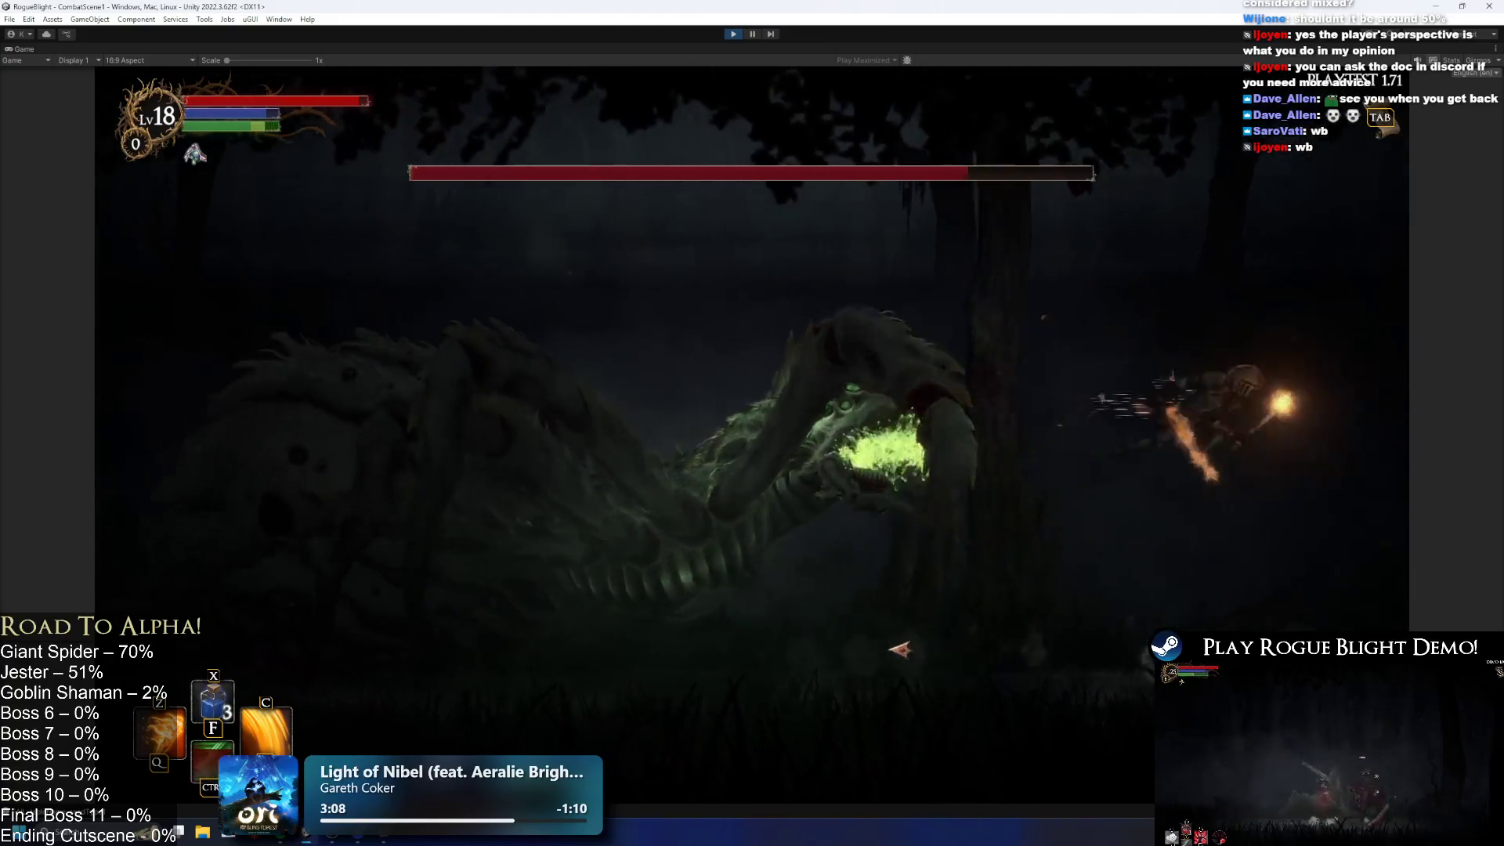
pyautogui.press('space')
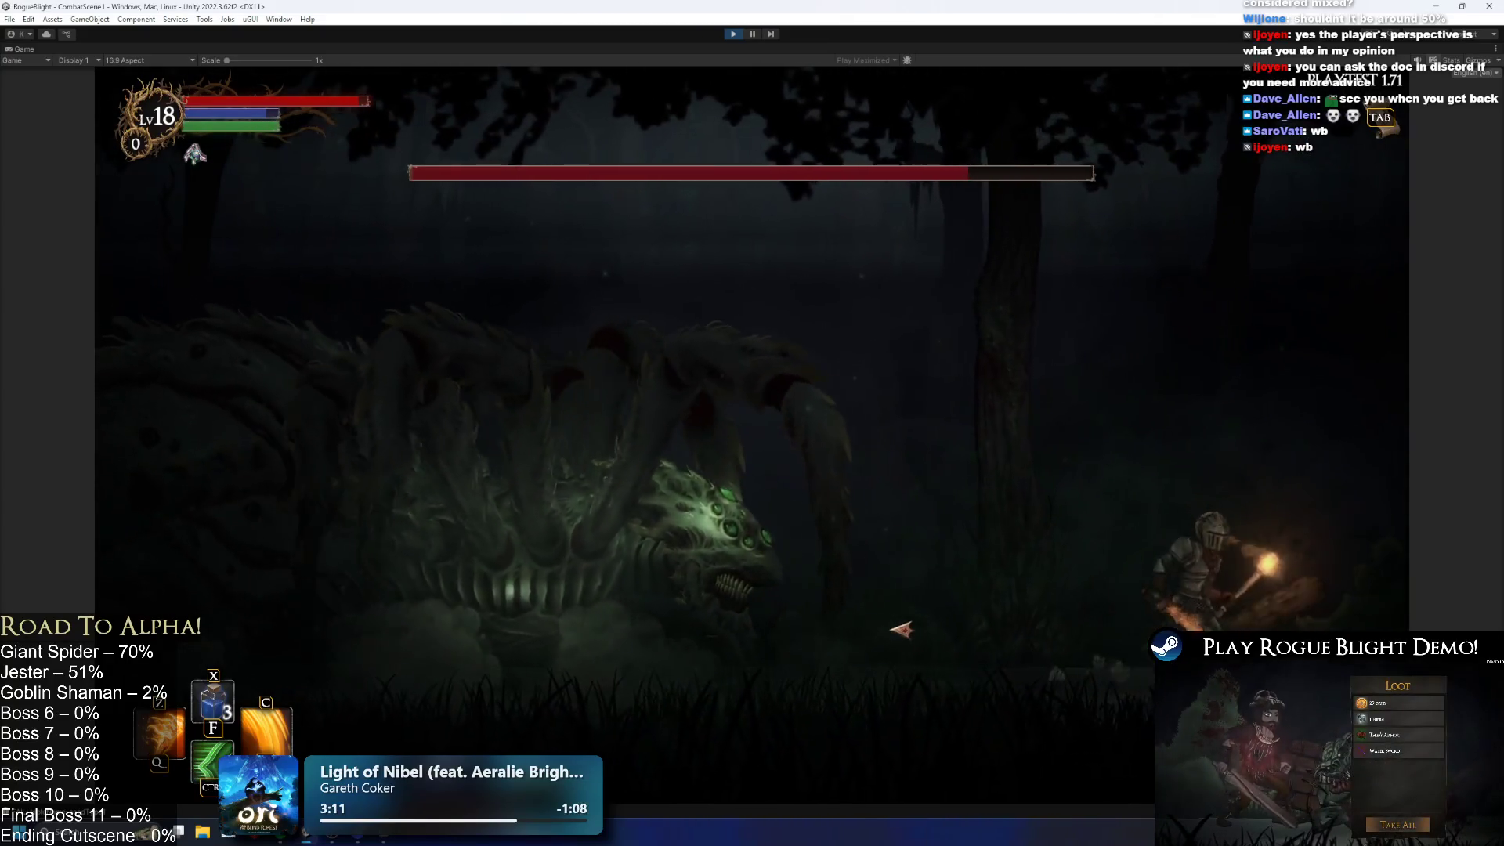
pyautogui.press('space')
pyautogui.click(901, 631)
pyautogui.click(902, 628)
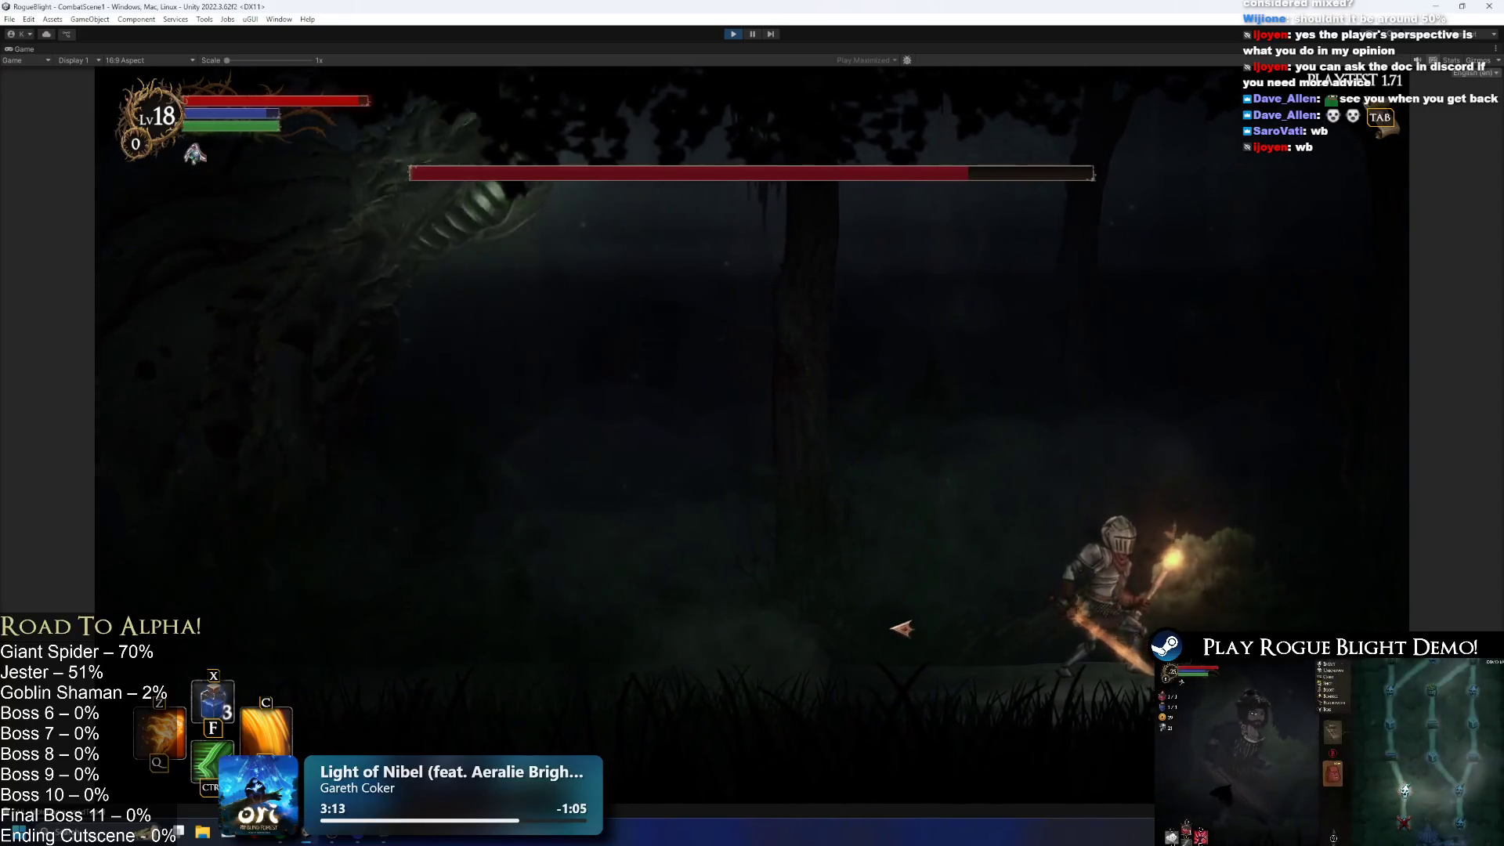
pyautogui.press('a')
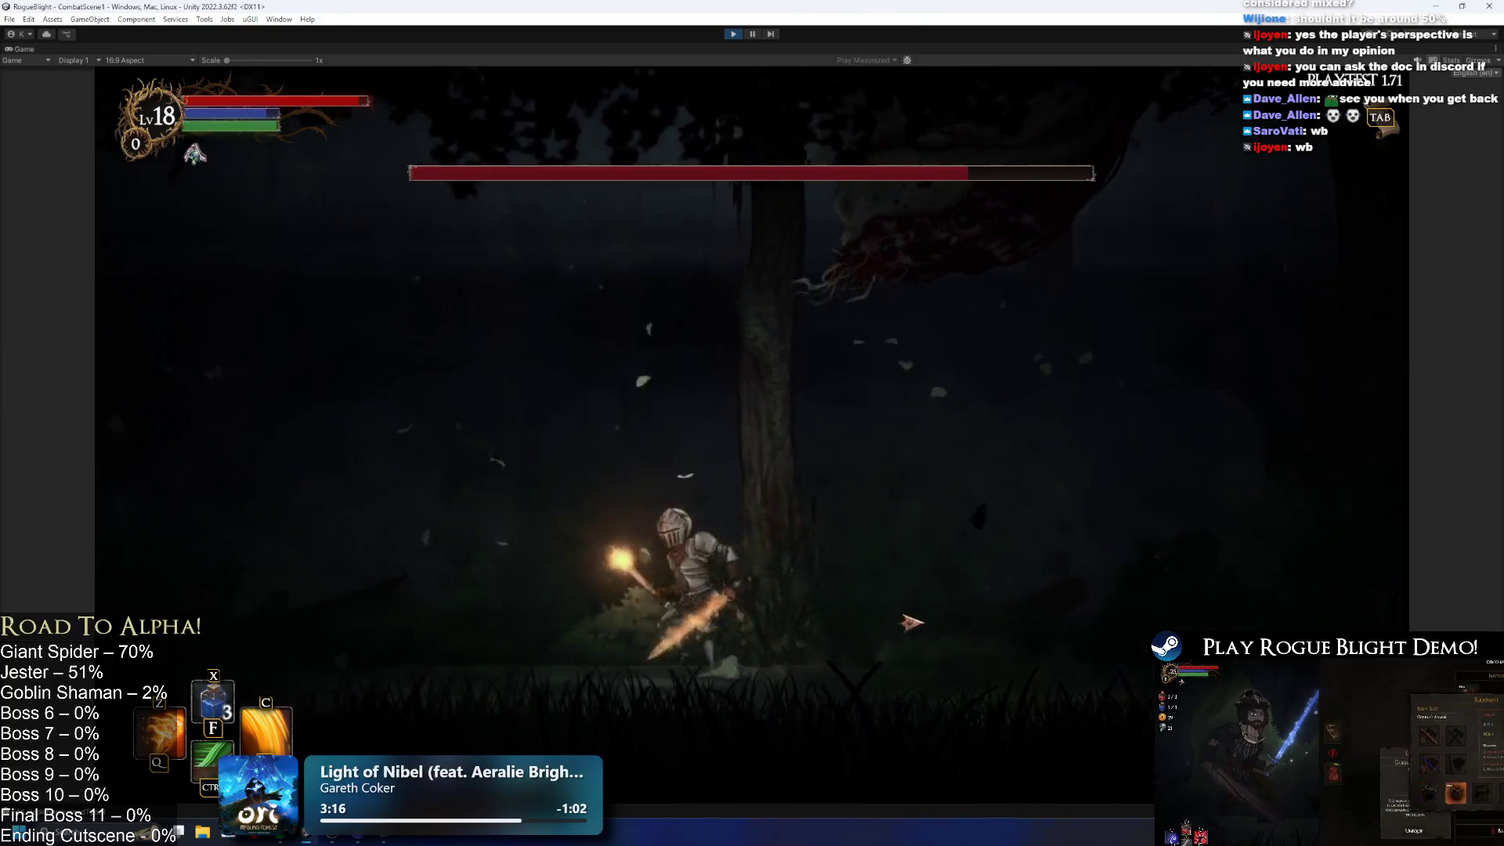
pyautogui.press('a')
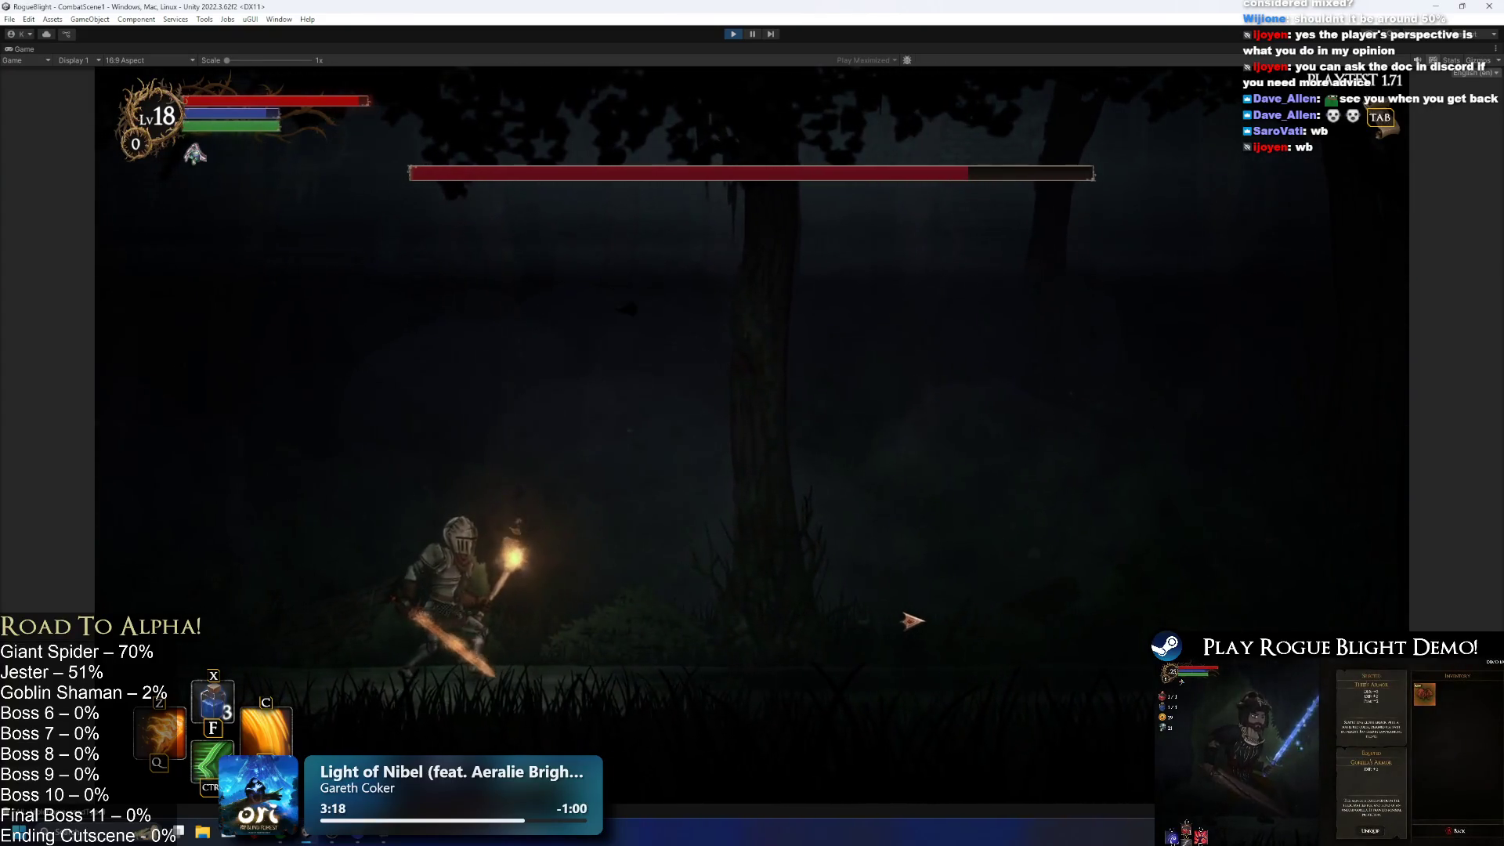
pyautogui.press('d')
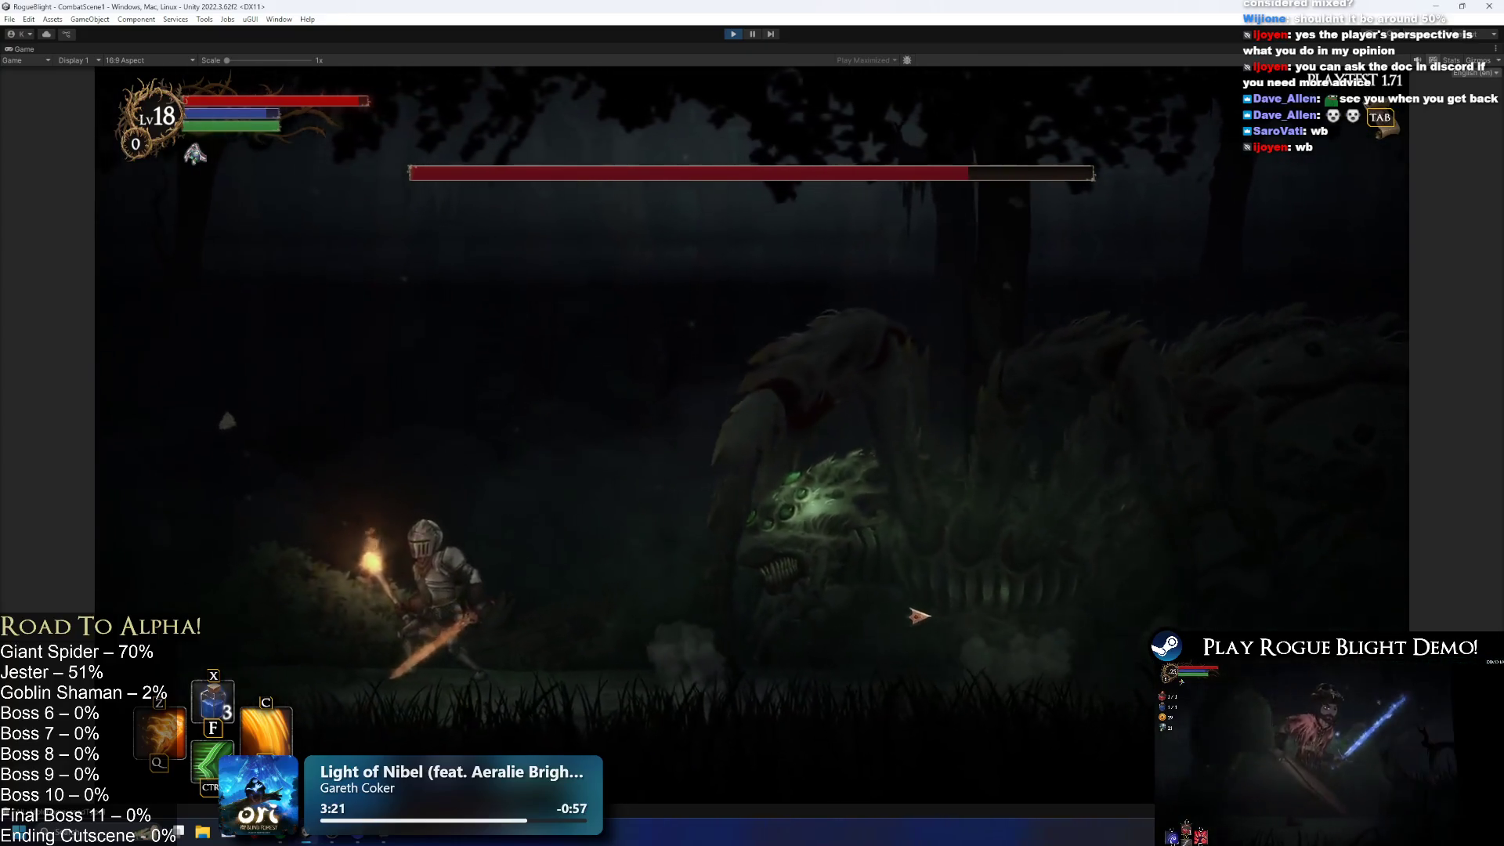
pyautogui.press('a')
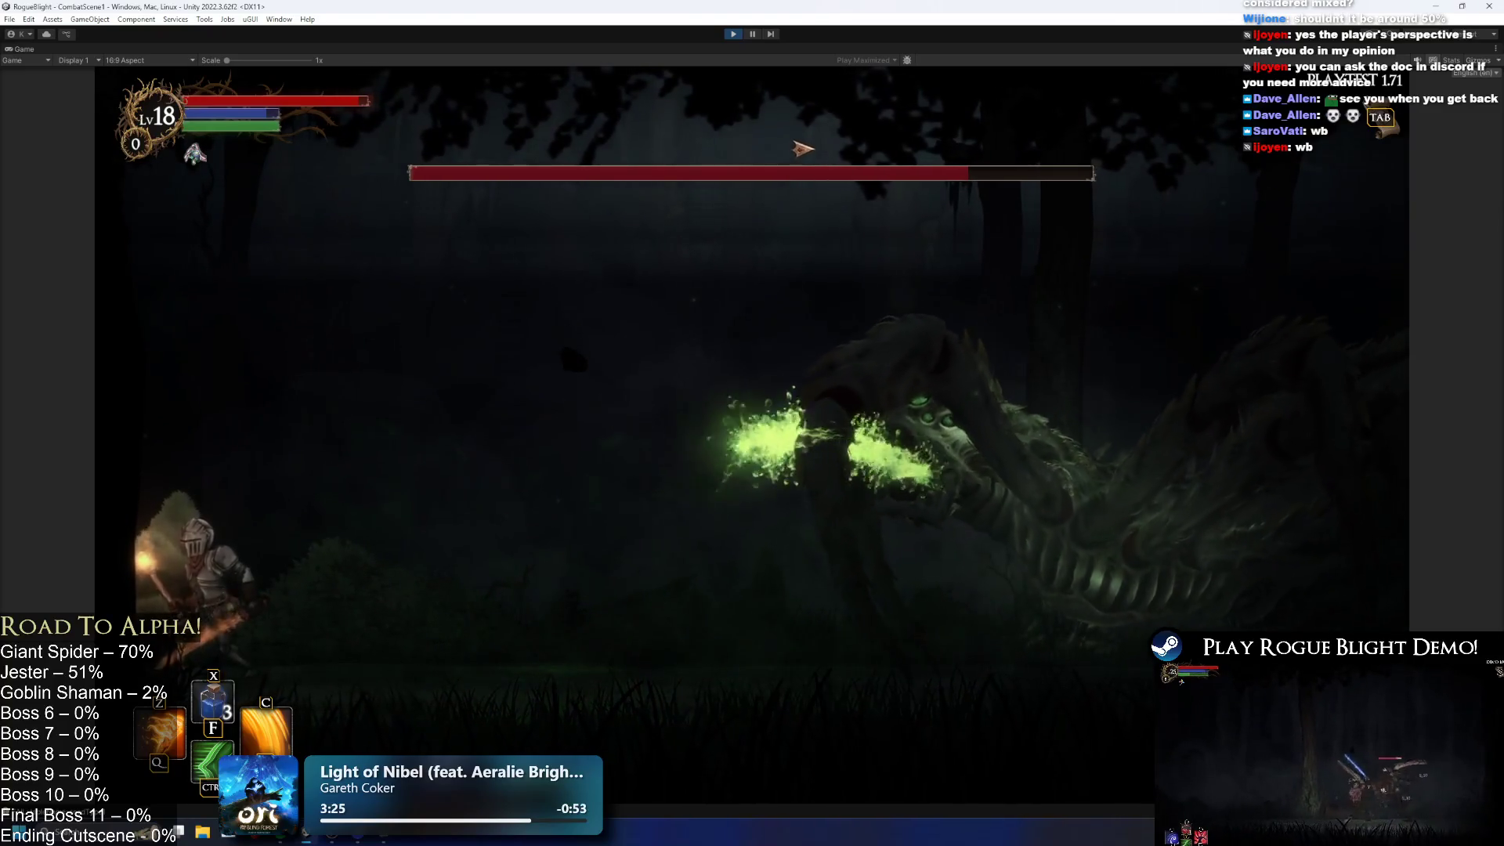
pyautogui.press('space')
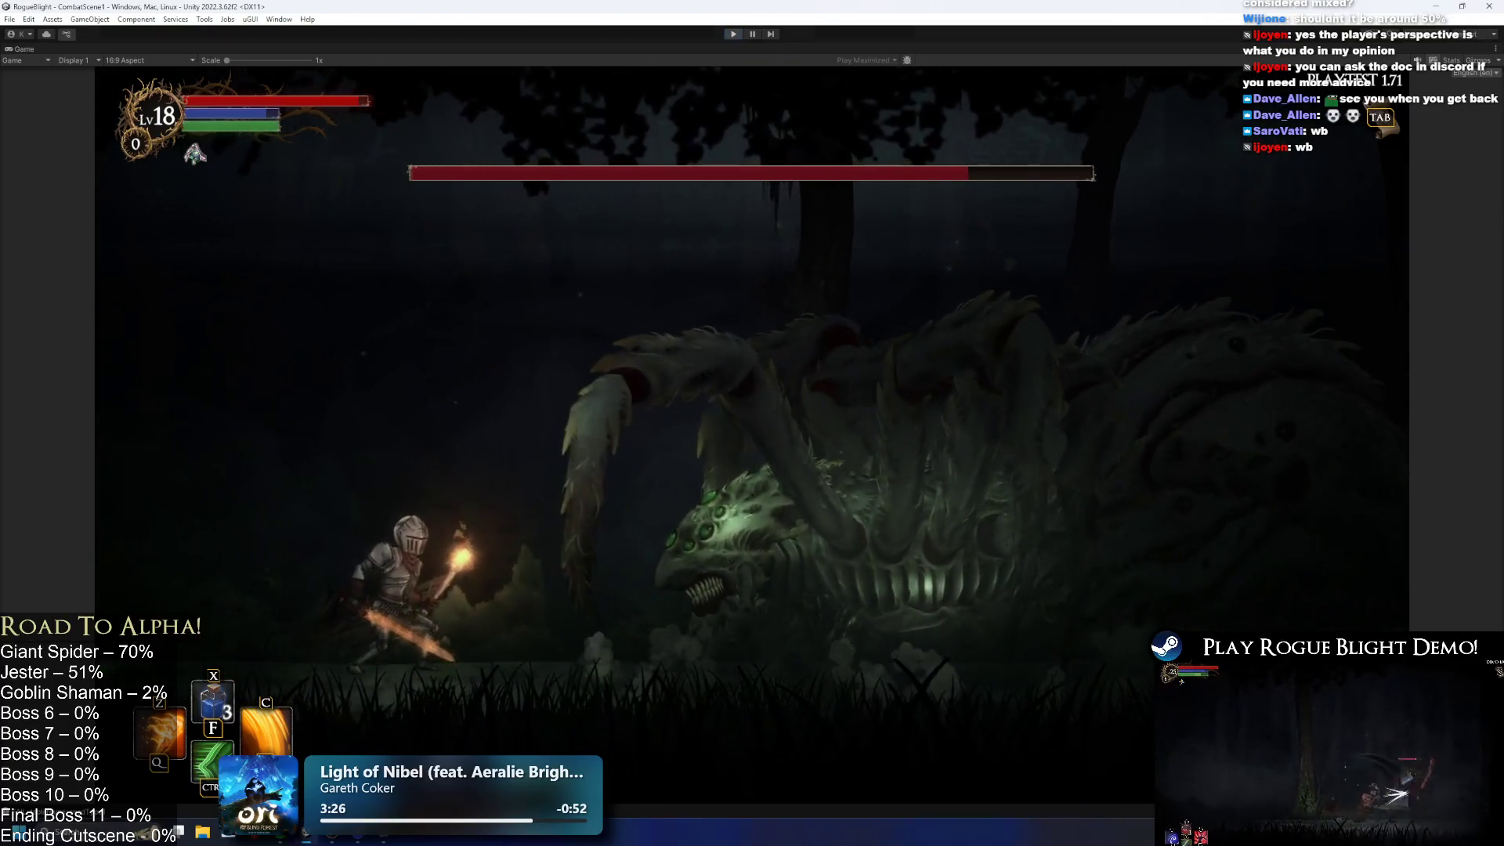
pyautogui.hotkey('ctrl', 'p')
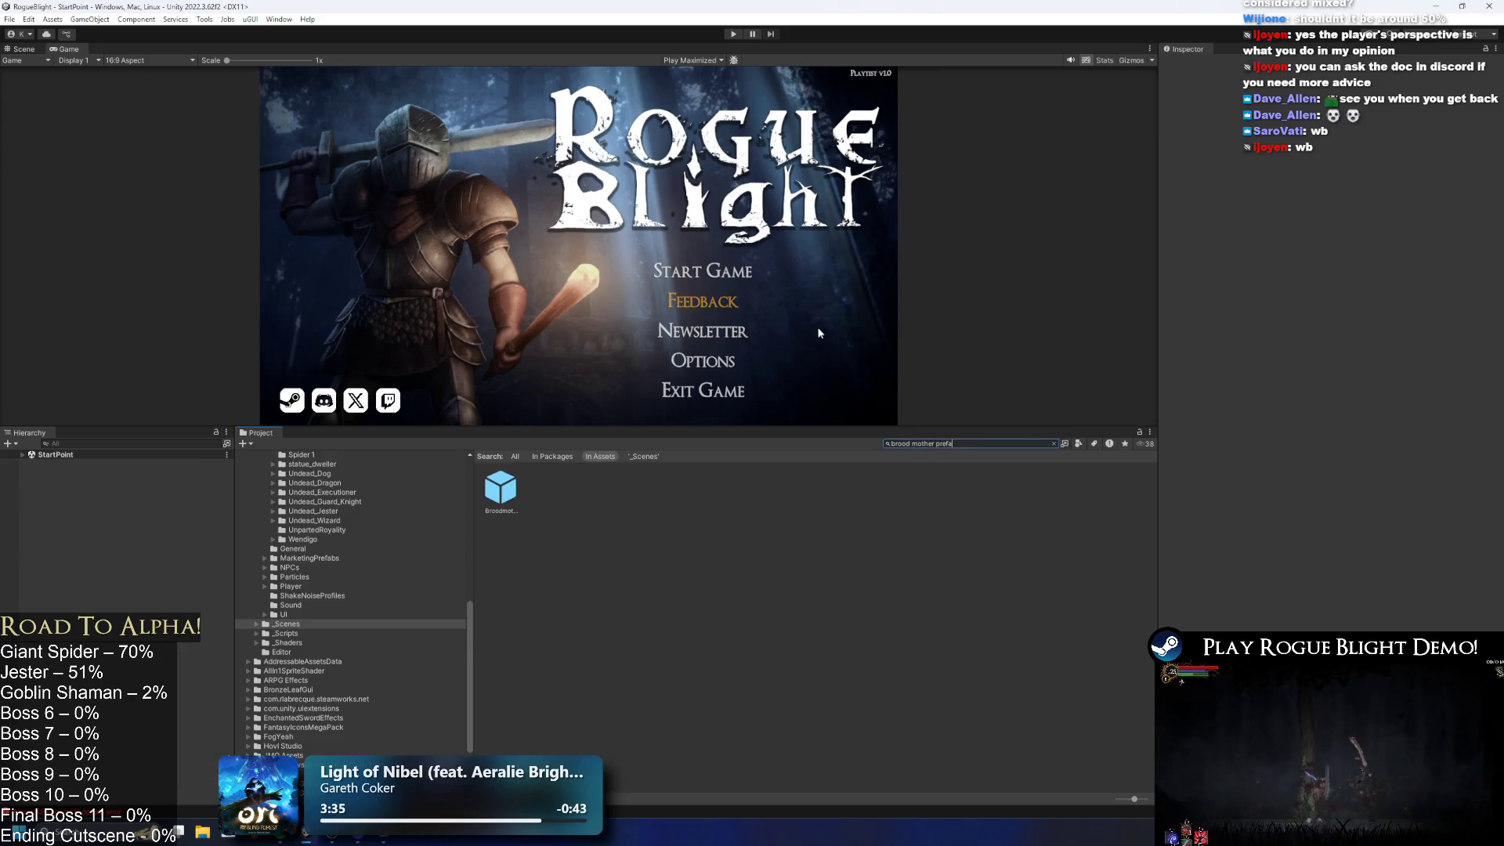
pyautogui.doubleClick(499, 497)
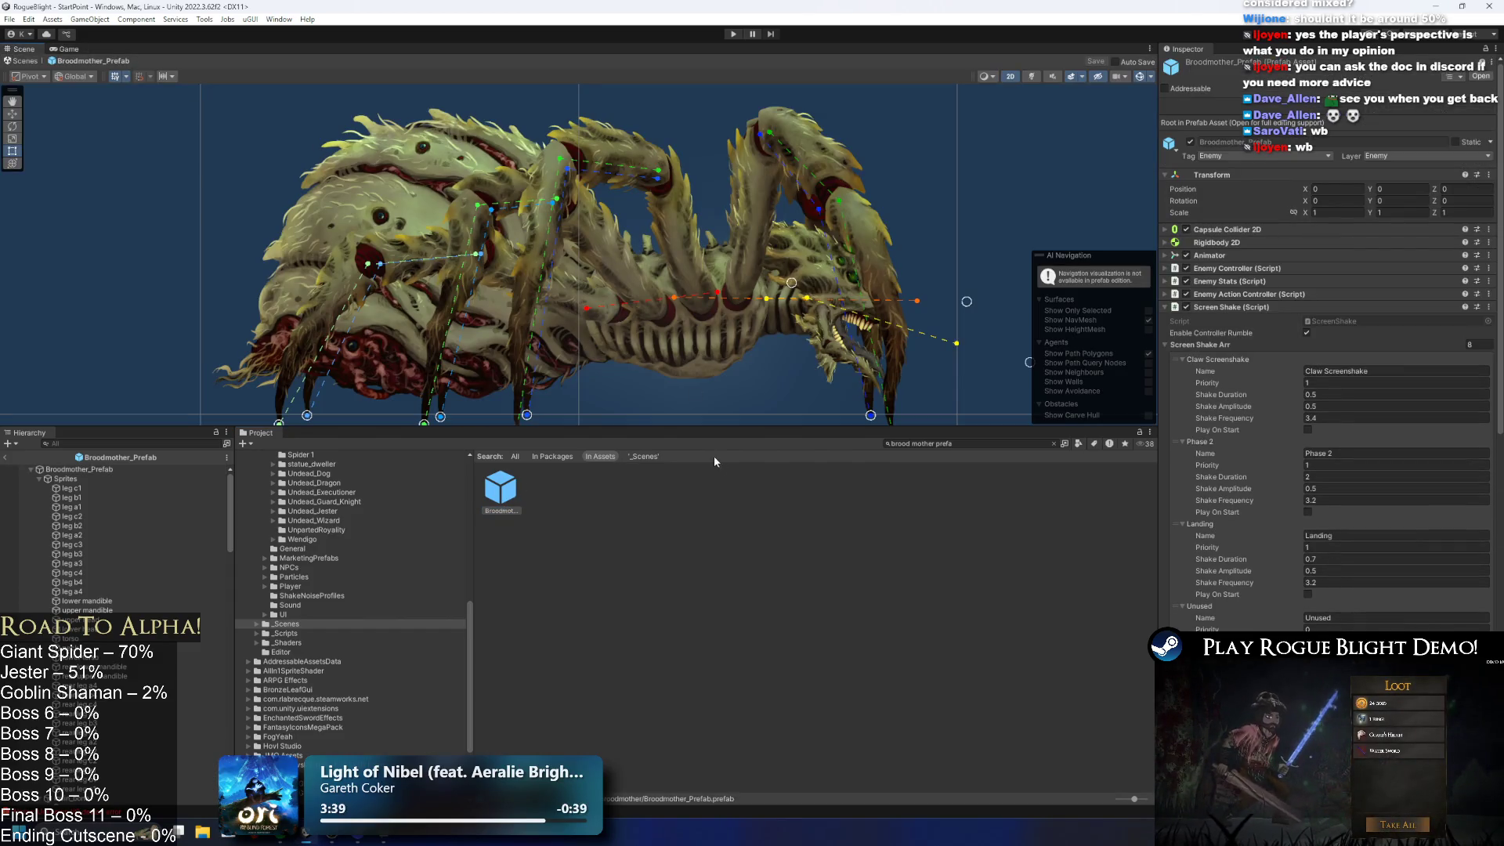
pyautogui.moveTo(691, 426); pyautogui.dragTo(691, 619)
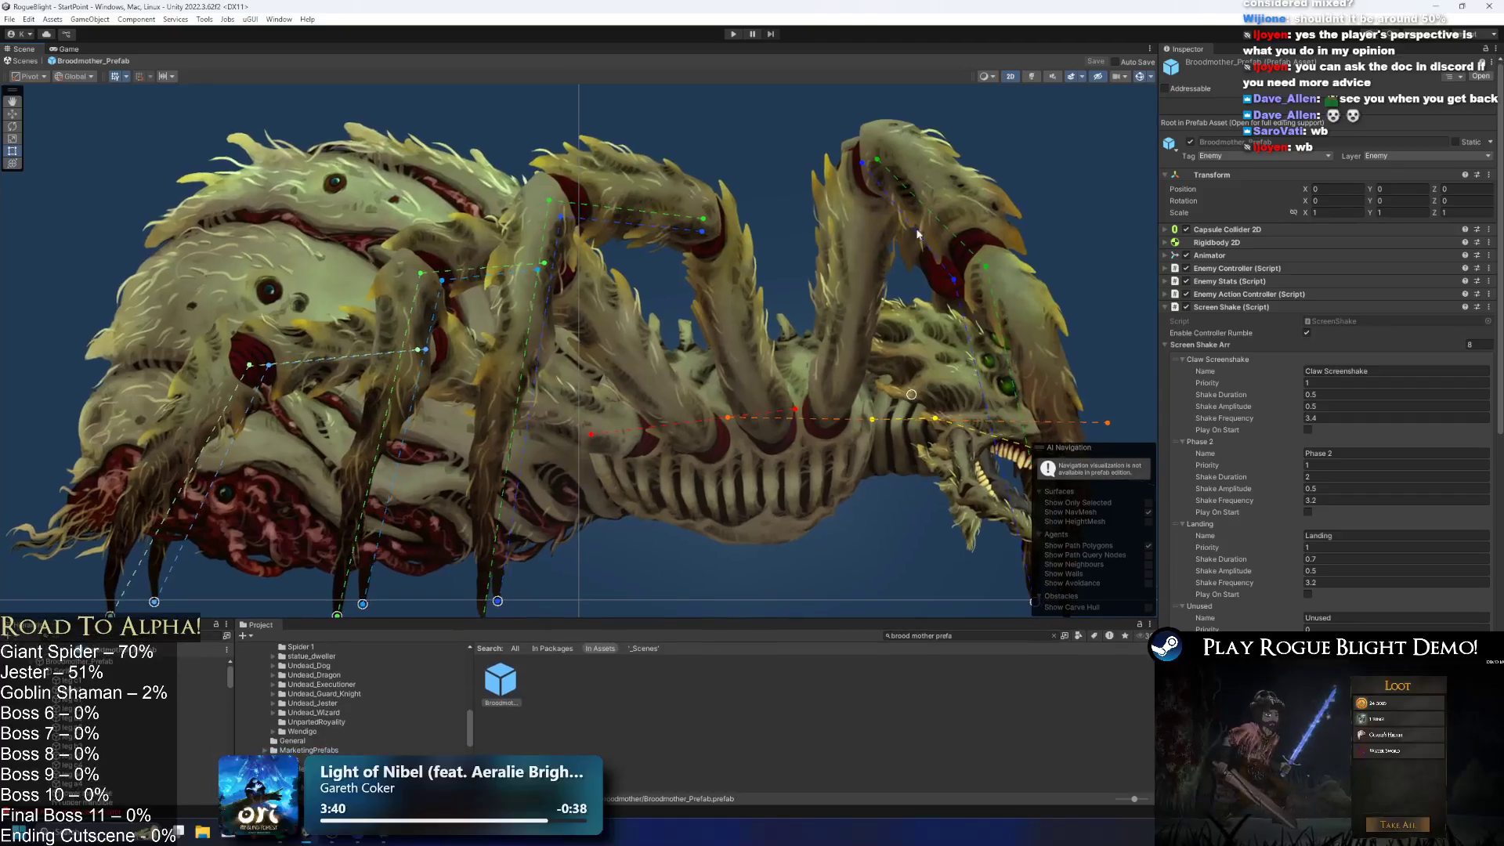
pyautogui.rightClick(71, 49)
# Step: Add an Animation window, dock it beside the Scene view and widen it
pyautogui.moveTo(196, 113)
pyautogui.click(322, 190)
pyautogui.moveTo(159, 49)
pyautogui.mouseDown()
pyautogui.moveTo(876, 185)
pyautogui.moveTo(996, 224)
pyautogui.mouseUp()
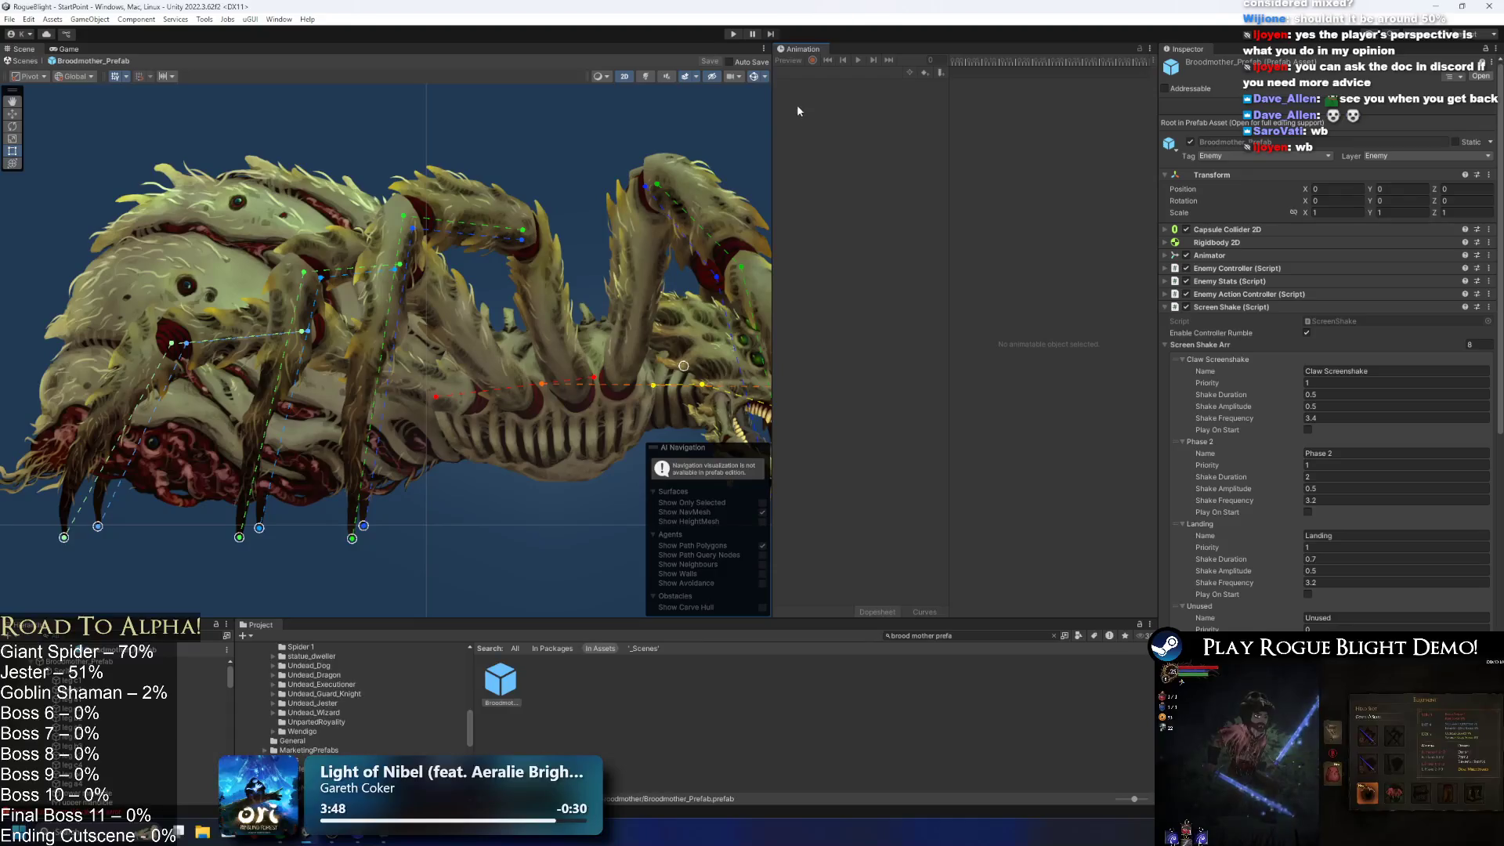
pyautogui.moveTo(774, 100); pyautogui.dragTo(517, 101)
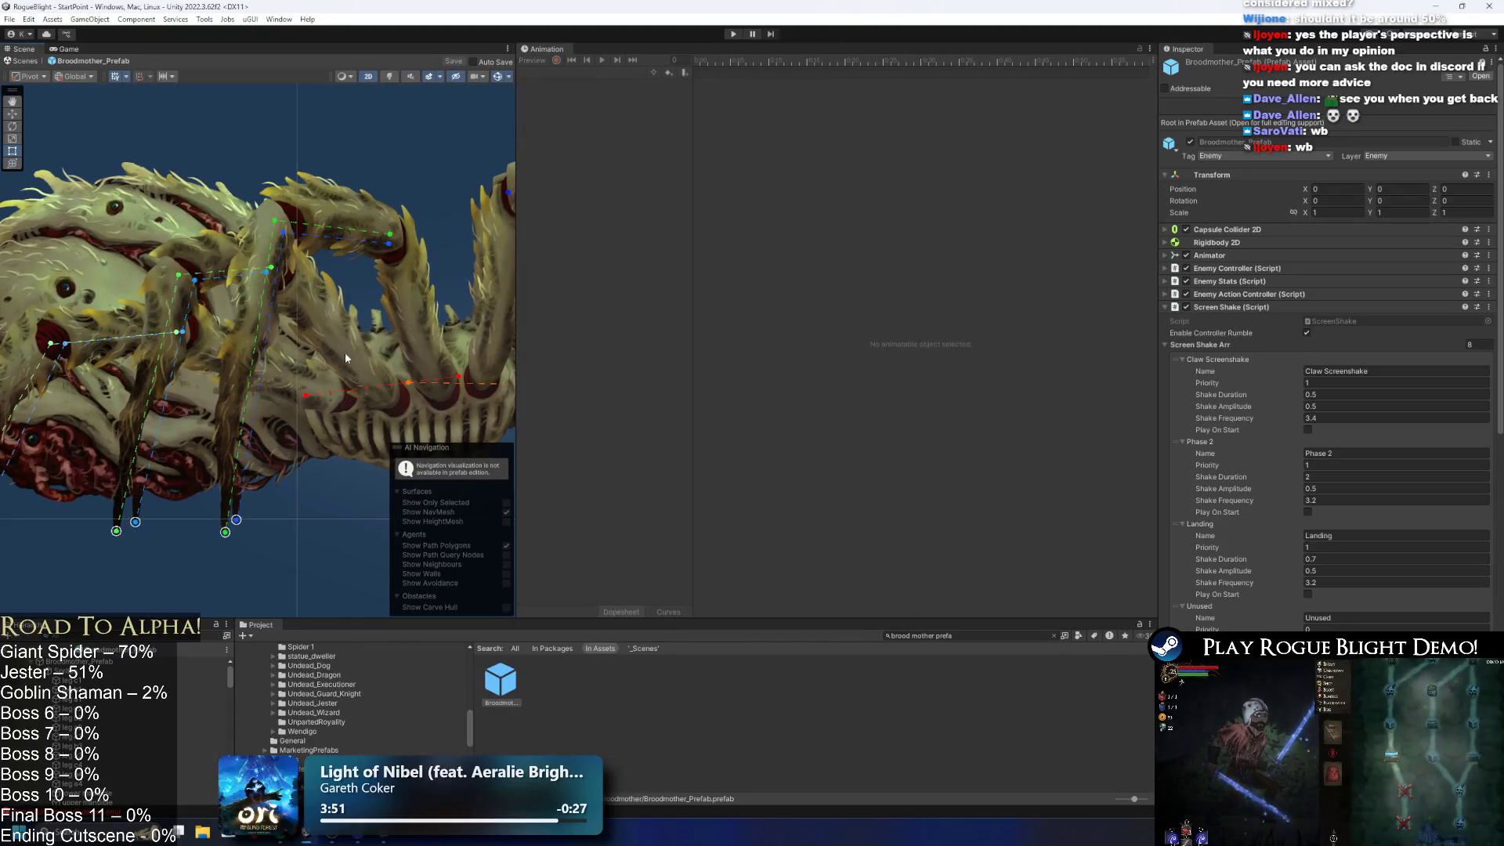
# Step: Select Broodmother_Prefab, recentre the spider in the Scene view, and scrub the clip to frame 33
pyautogui.click(113, 662)
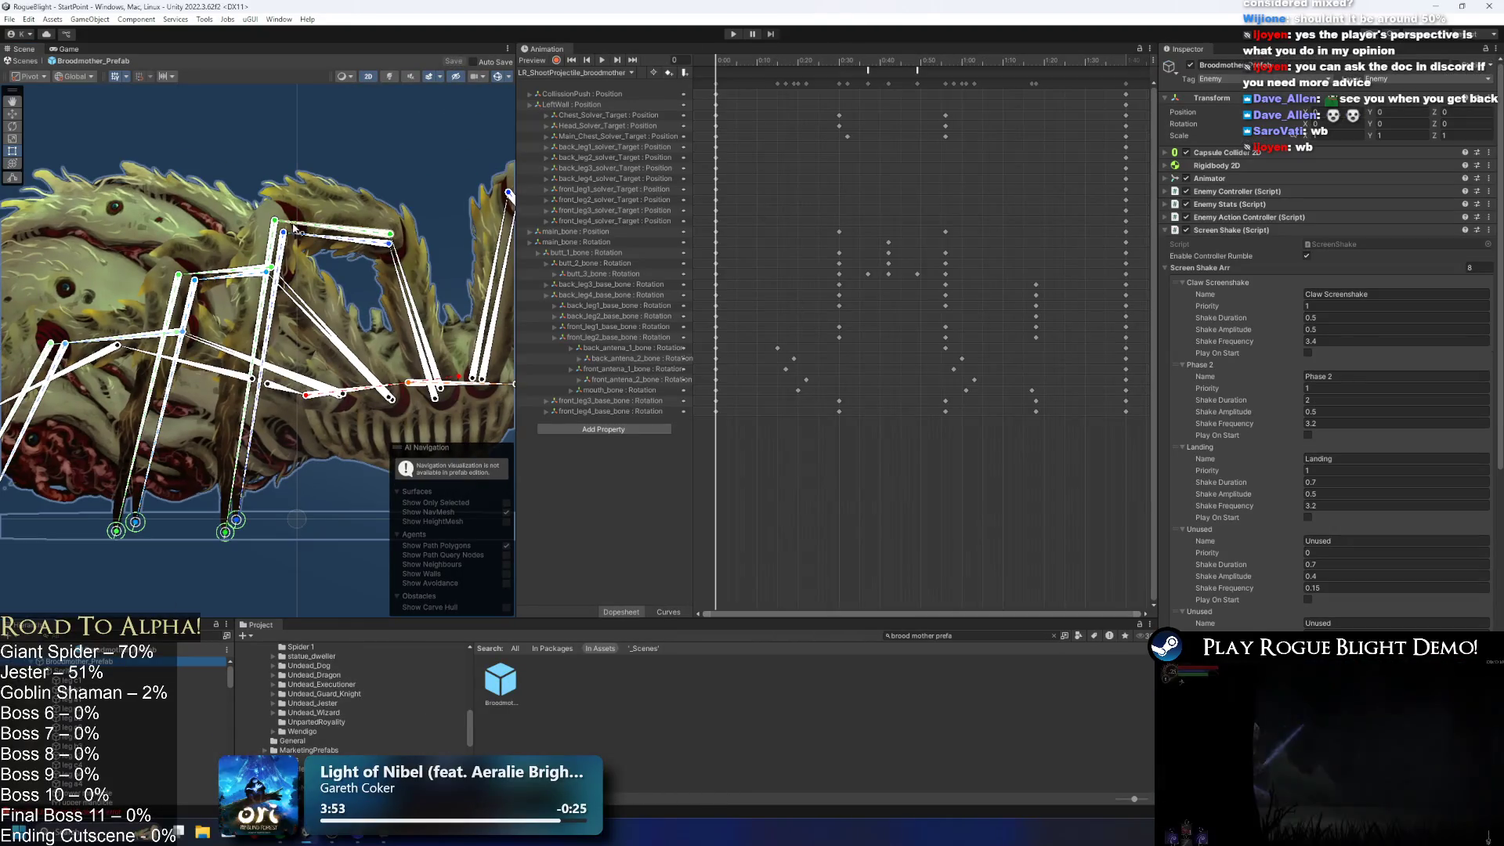
pyautogui.click(396, 133)
pyautogui.scroll(-2, 373, 222)
pyautogui.moveTo(423, 137); pyautogui.dragTo(373, 137)
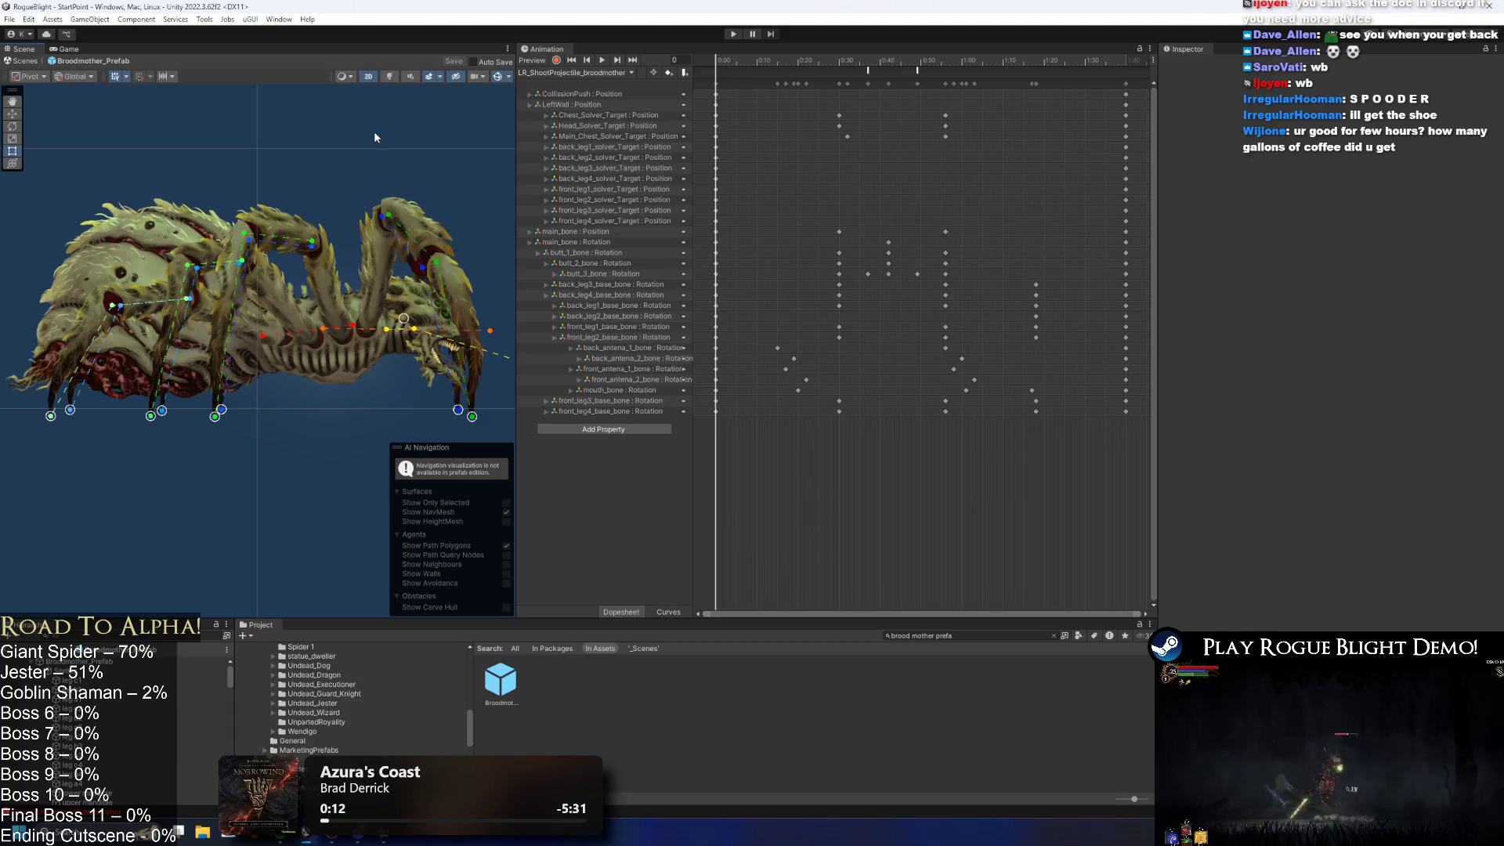
pyautogui.scroll(-3, 373, 137)
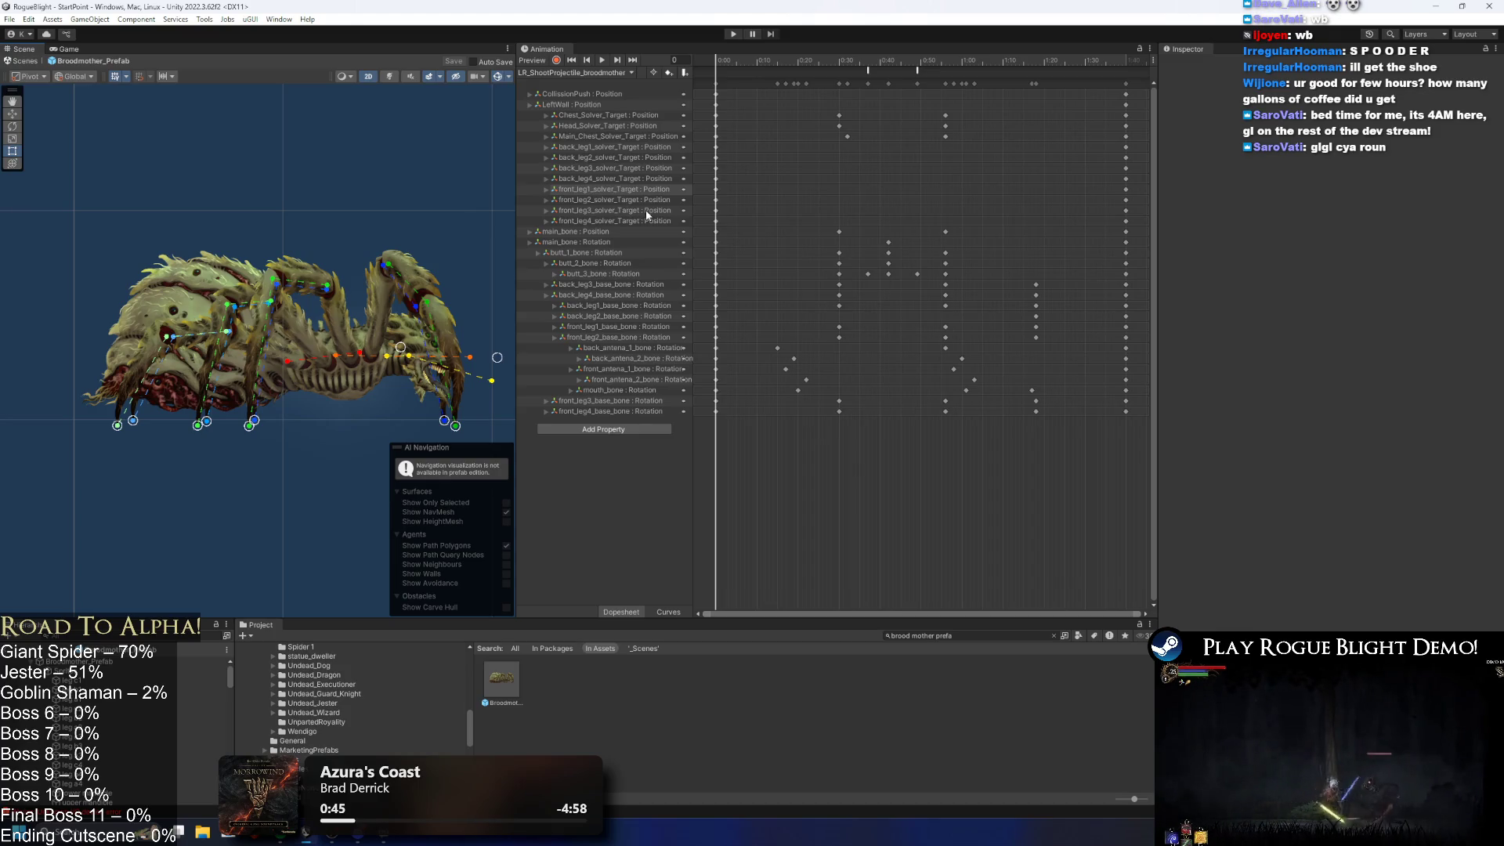
pyautogui.moveTo(729, 61)
pyautogui.mouseDown()
pyautogui.moveTo(1103, 68)
pyautogui.moveTo(756, 77)
pyautogui.mouseUp()
# Step: Load the LR_ShootPoison_broodmother clip, then start a new clip saved under _Project
pyautogui.click(567, 73)
pyautogui.click(615, 175)
pyautogui.click(571, 73)
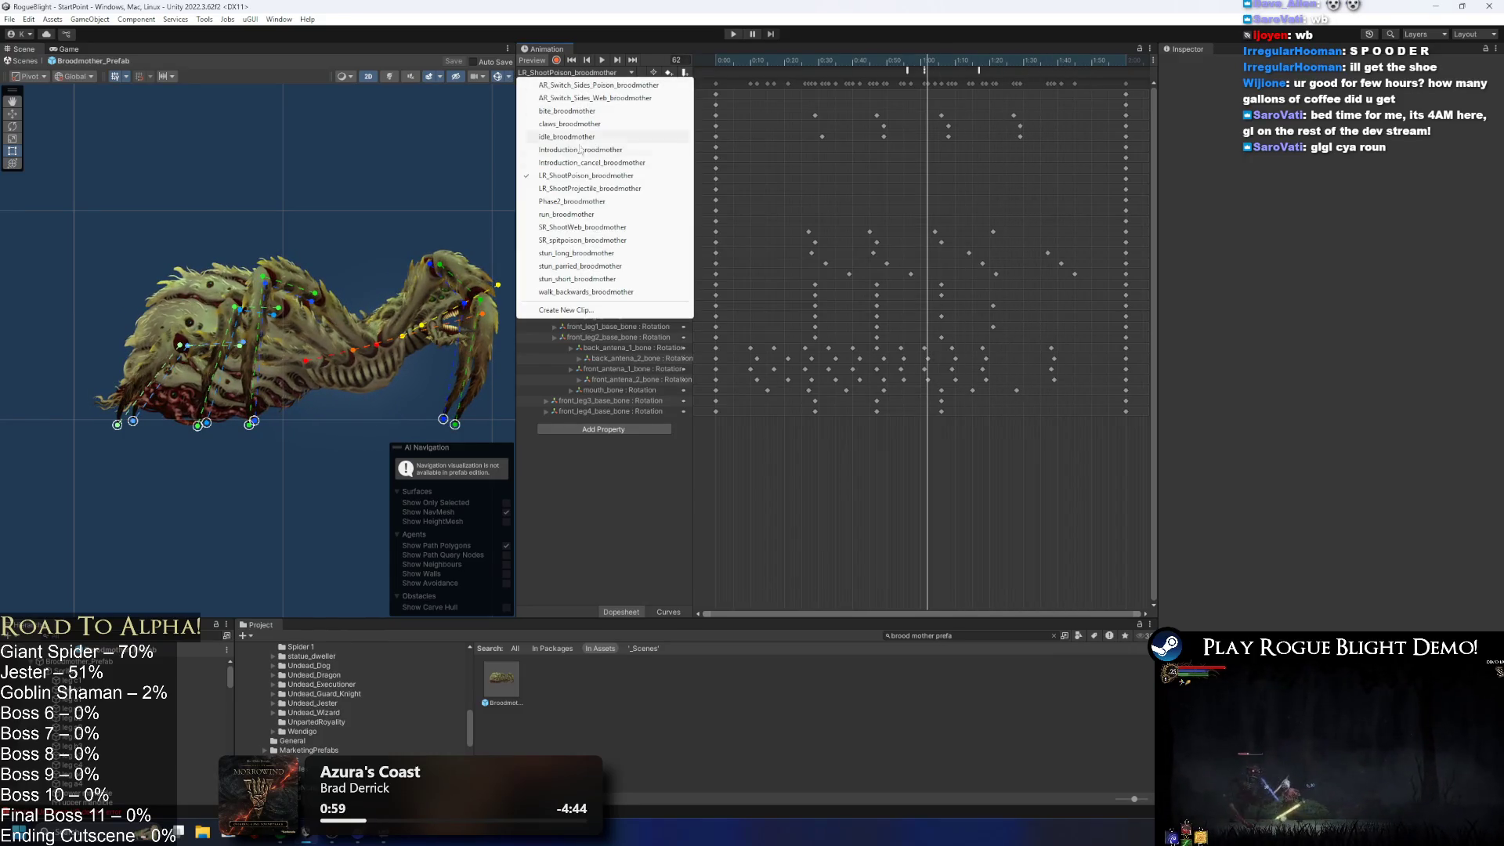
pyautogui.click(603, 176)
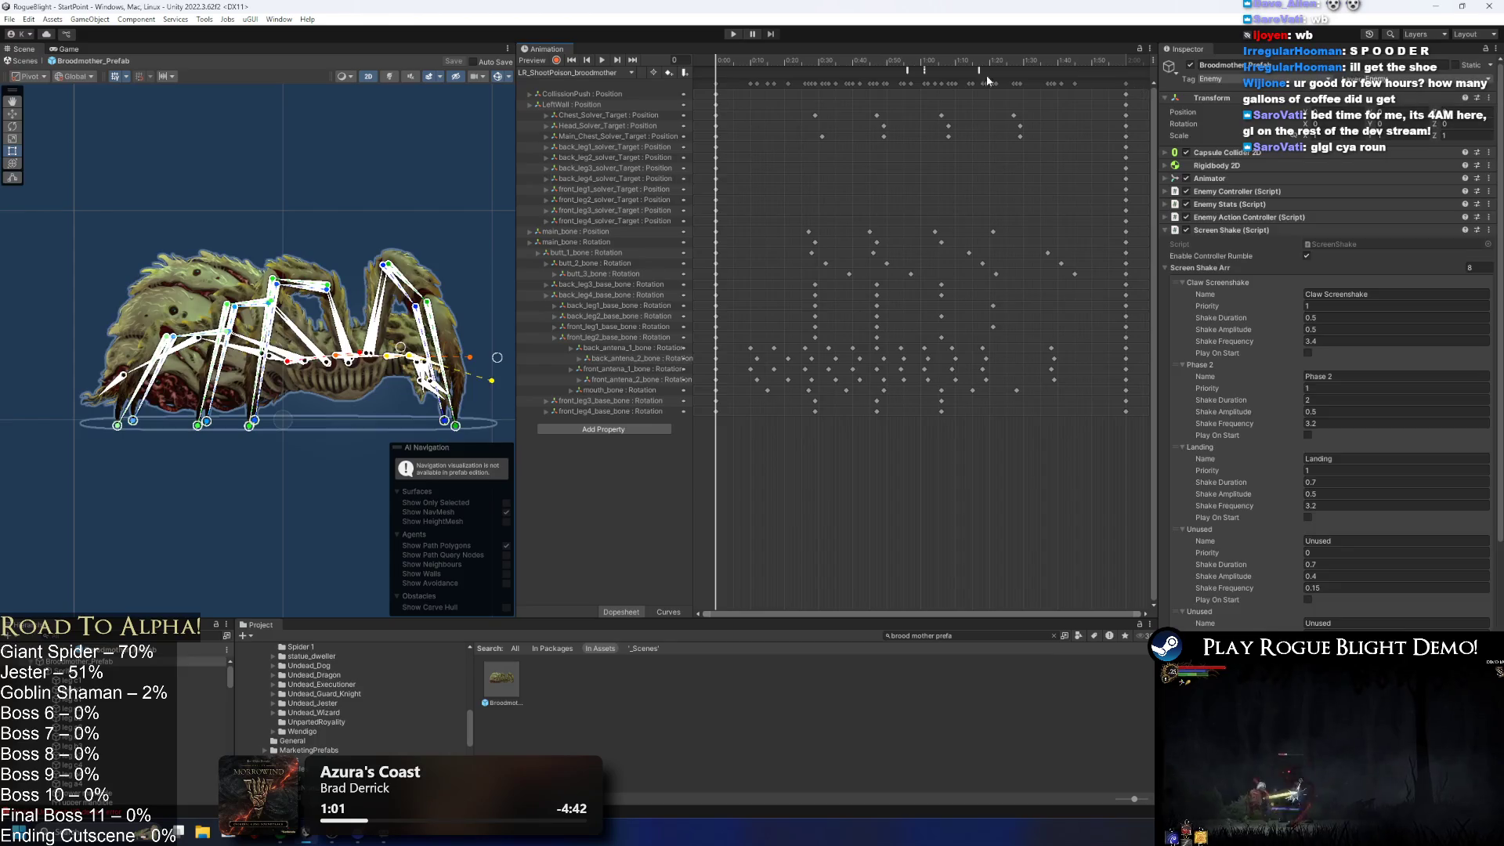
pyautogui.click(576, 73)
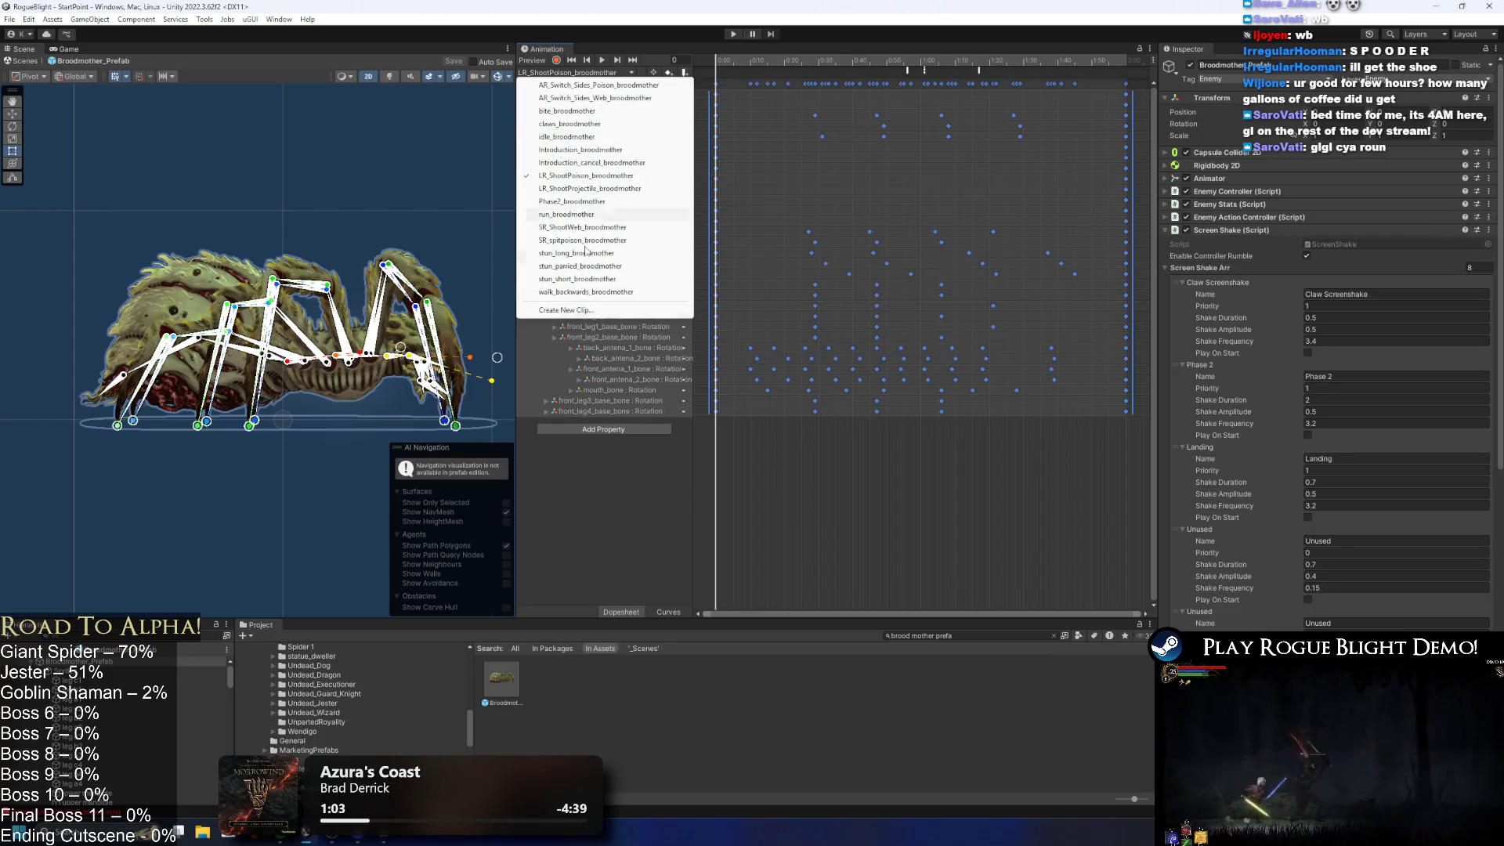
pyautogui.click(576, 311)
pyautogui.doubleClick(467, 282)
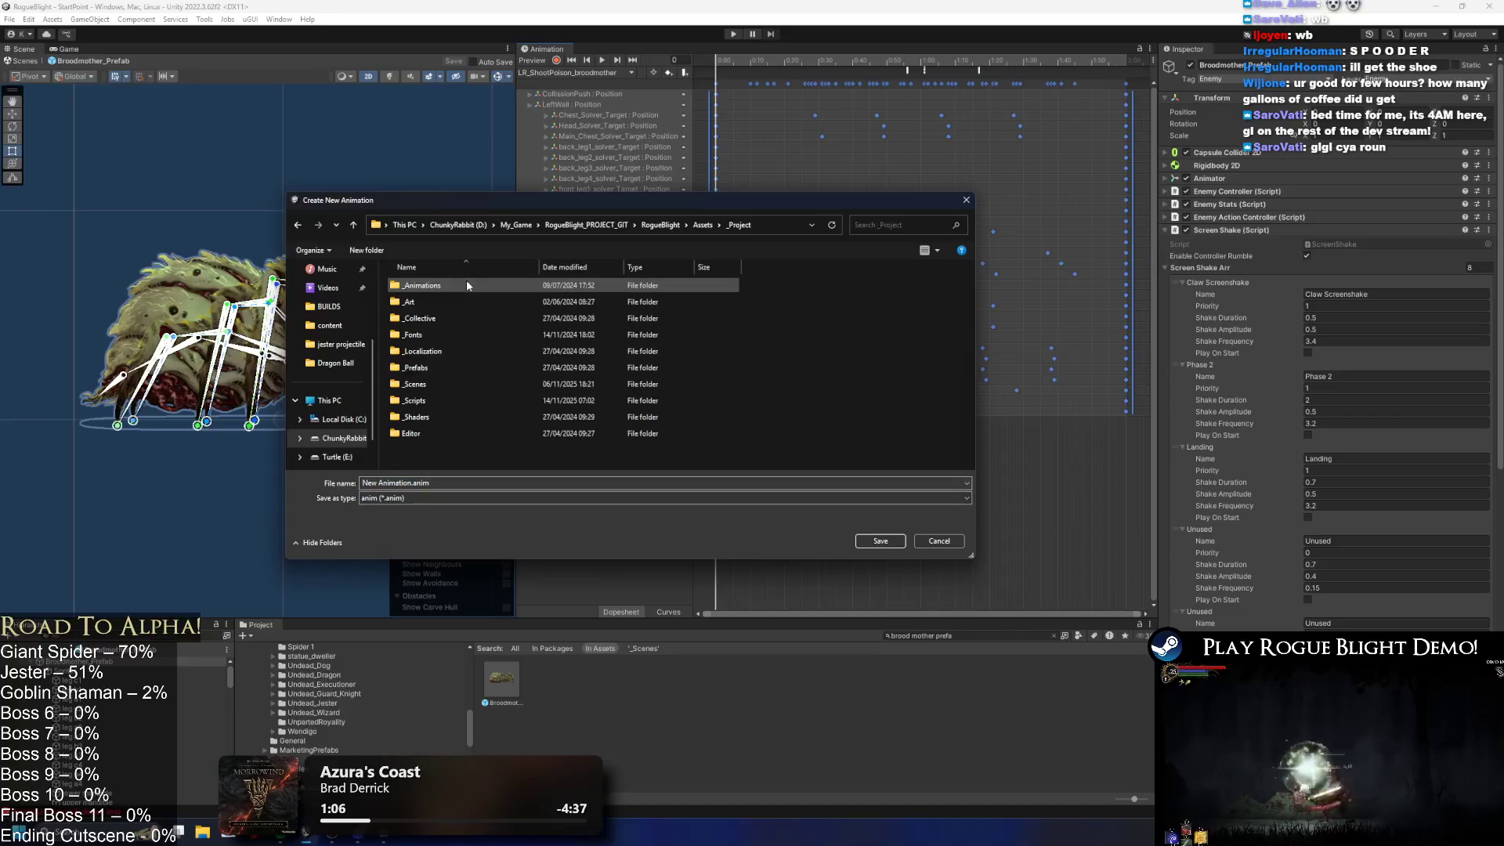
# Step: Navigate the save dialog to _Project/_Animations/_Enemy/Broodmother
pyautogui.doubleClick(458, 284)
pyautogui.doubleClick(431, 318)
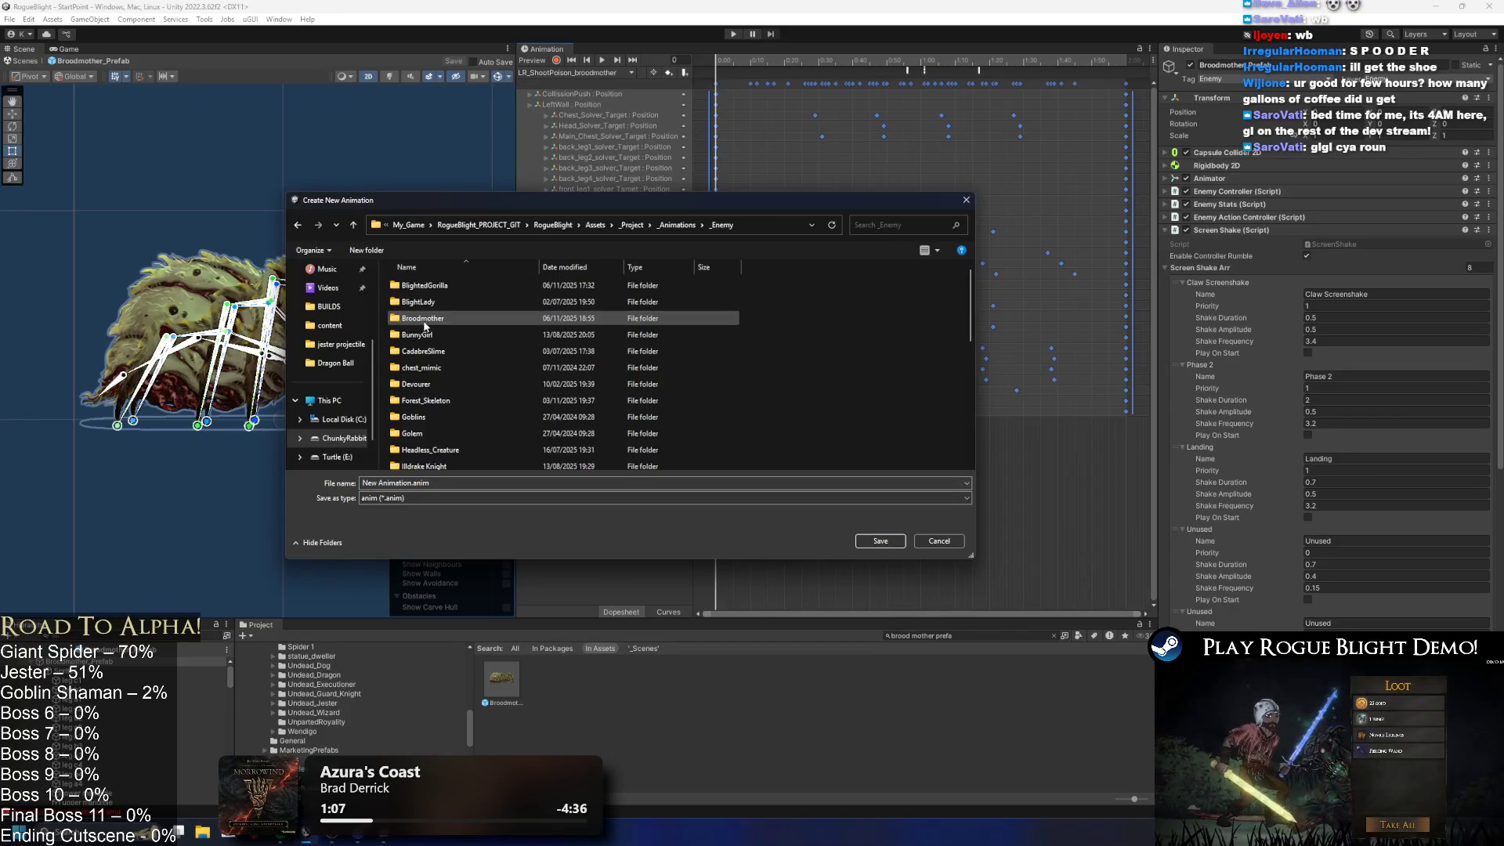
pyautogui.click(430, 323)
pyautogui.write('bl')
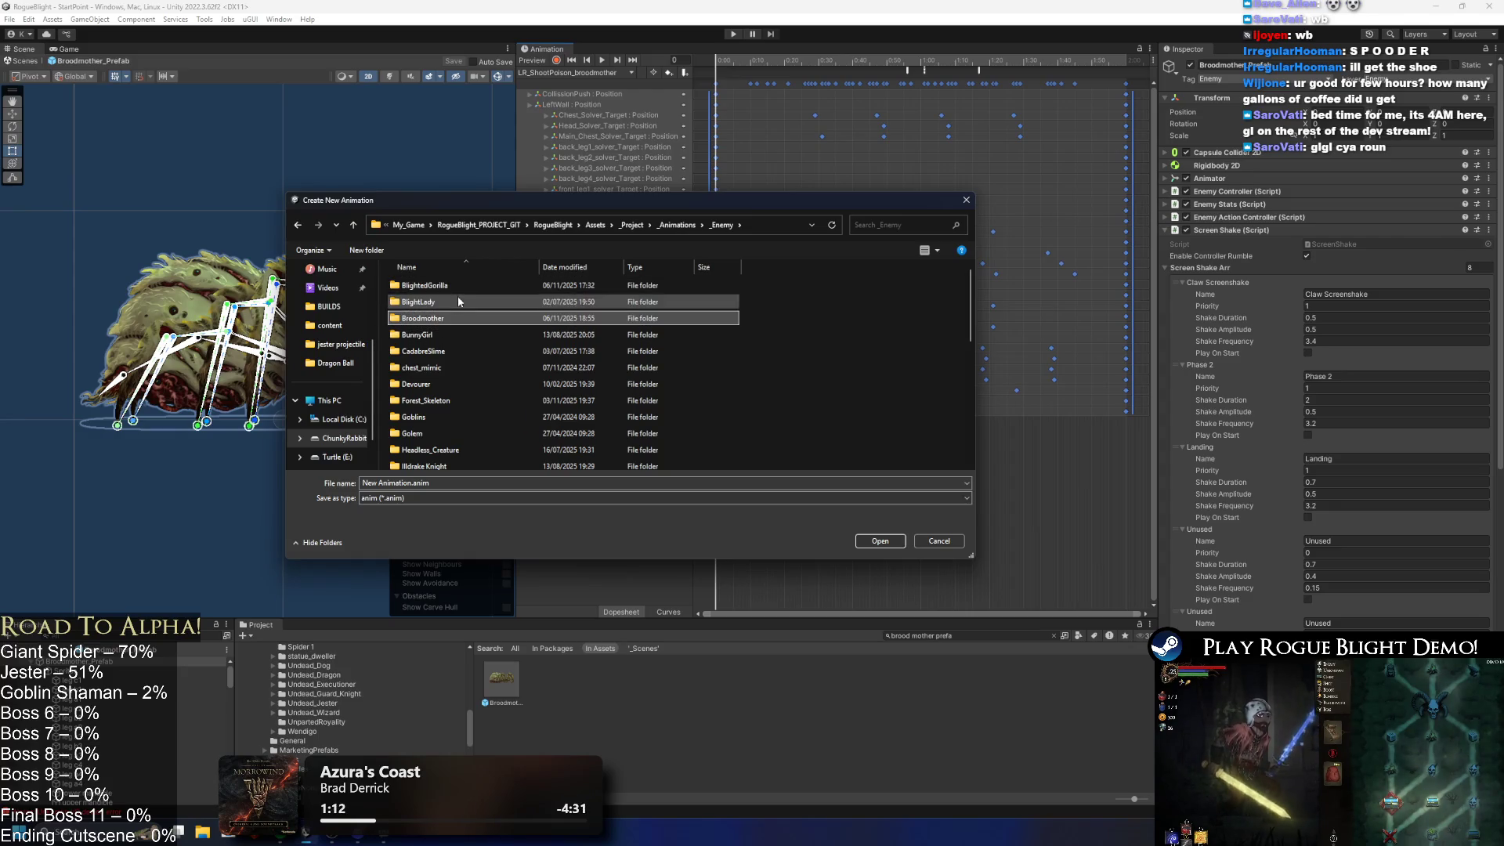
pyautogui.doubleClick(497, 318)
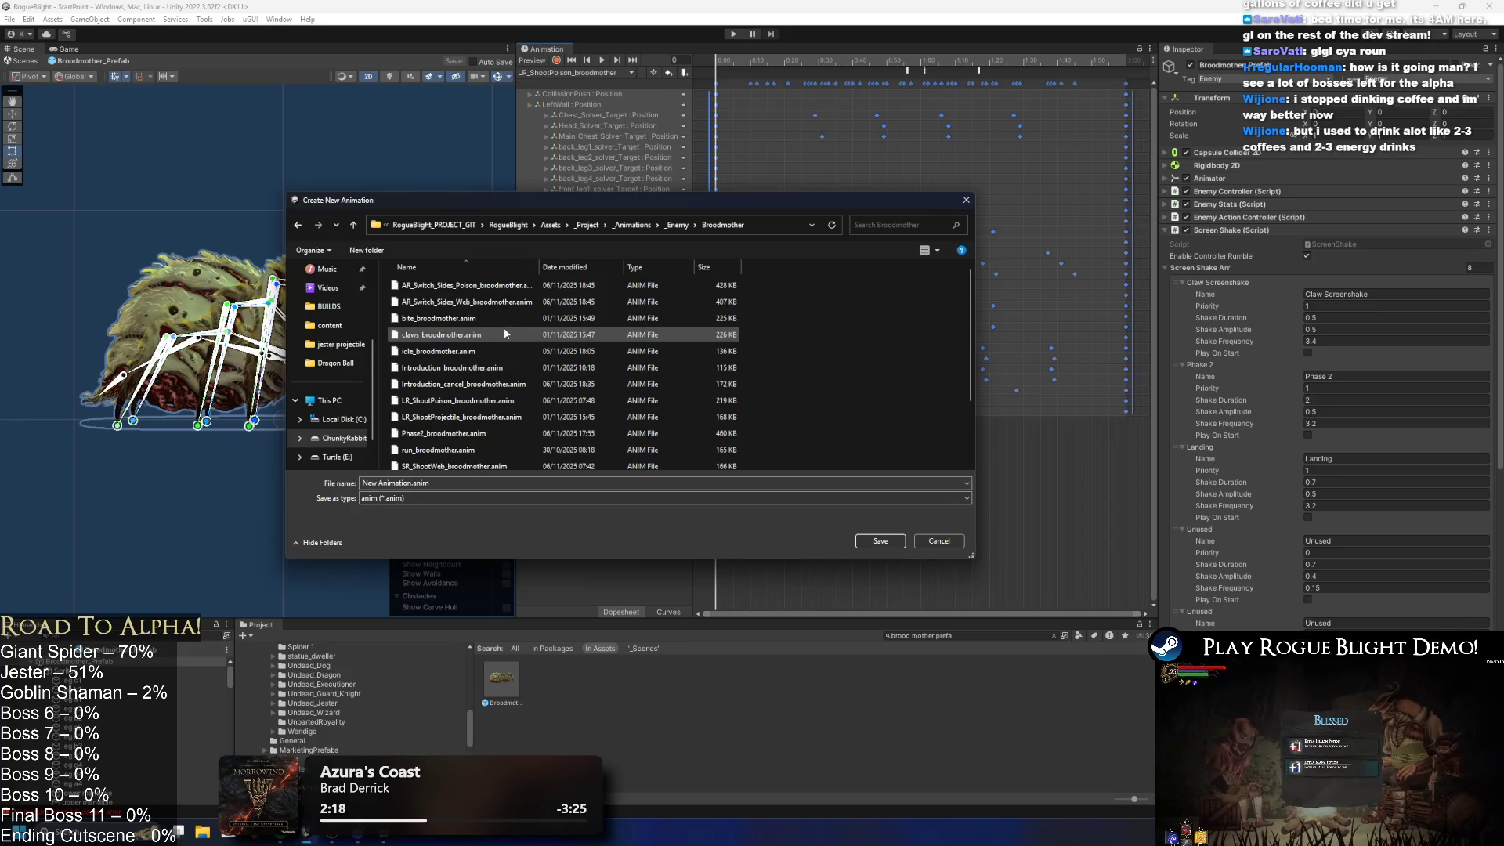
pyautogui.moveTo(971, 290)
pyautogui.mouseDown()
pyautogui.moveTo(959, 398)
pyautogui.moveTo(1025, 281)
pyautogui.mouseUp()
pyautogui.scroll(-2, 769, 290)
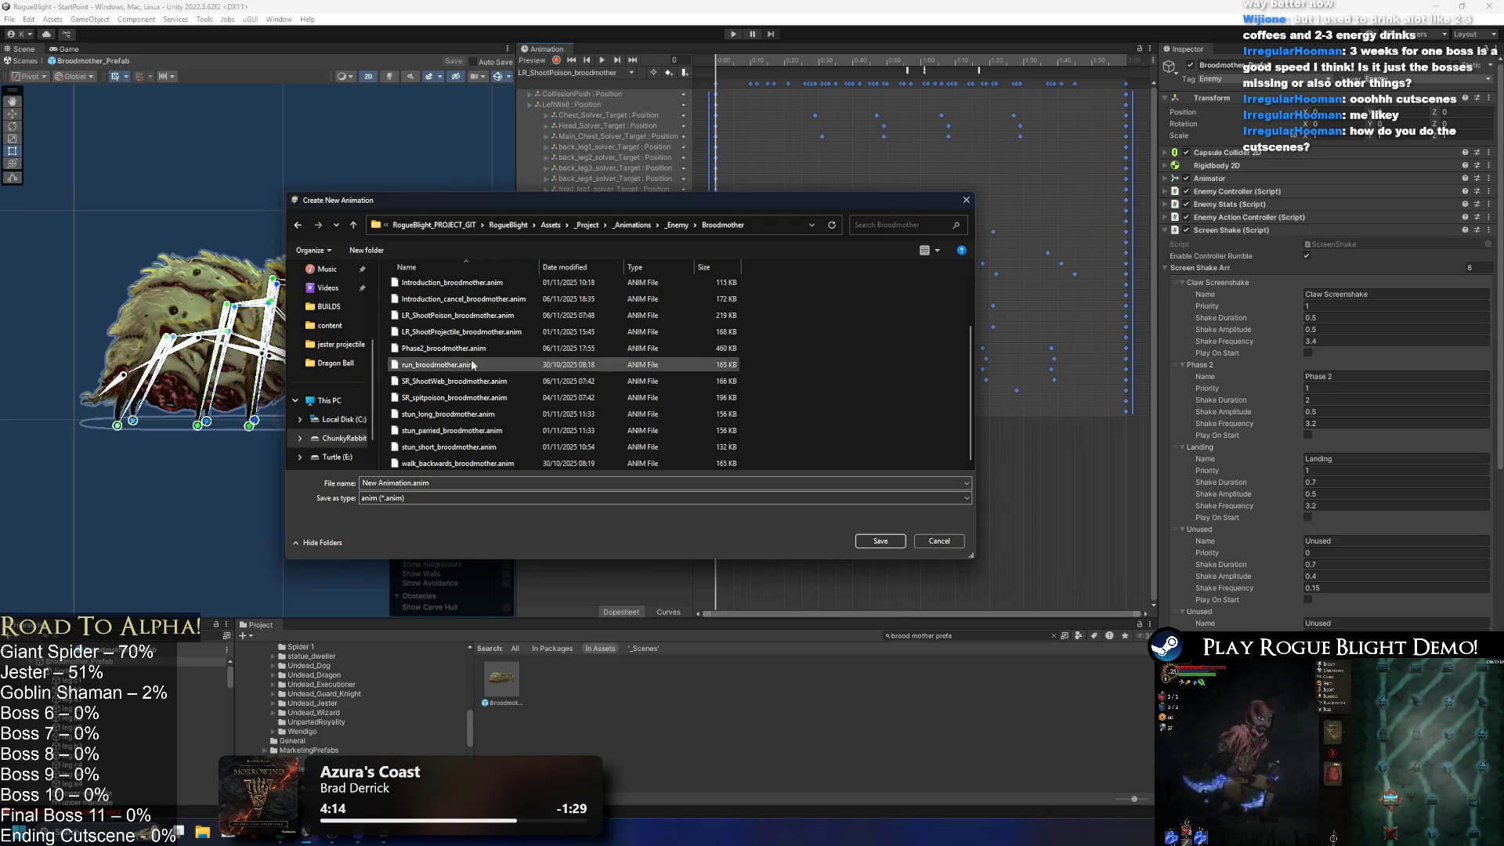
# Step: Name the new clip LR_ShootPoison_broodmother(P2) and save it
pyautogui.click(502, 316)
pyautogui.doubleClick(449, 483)
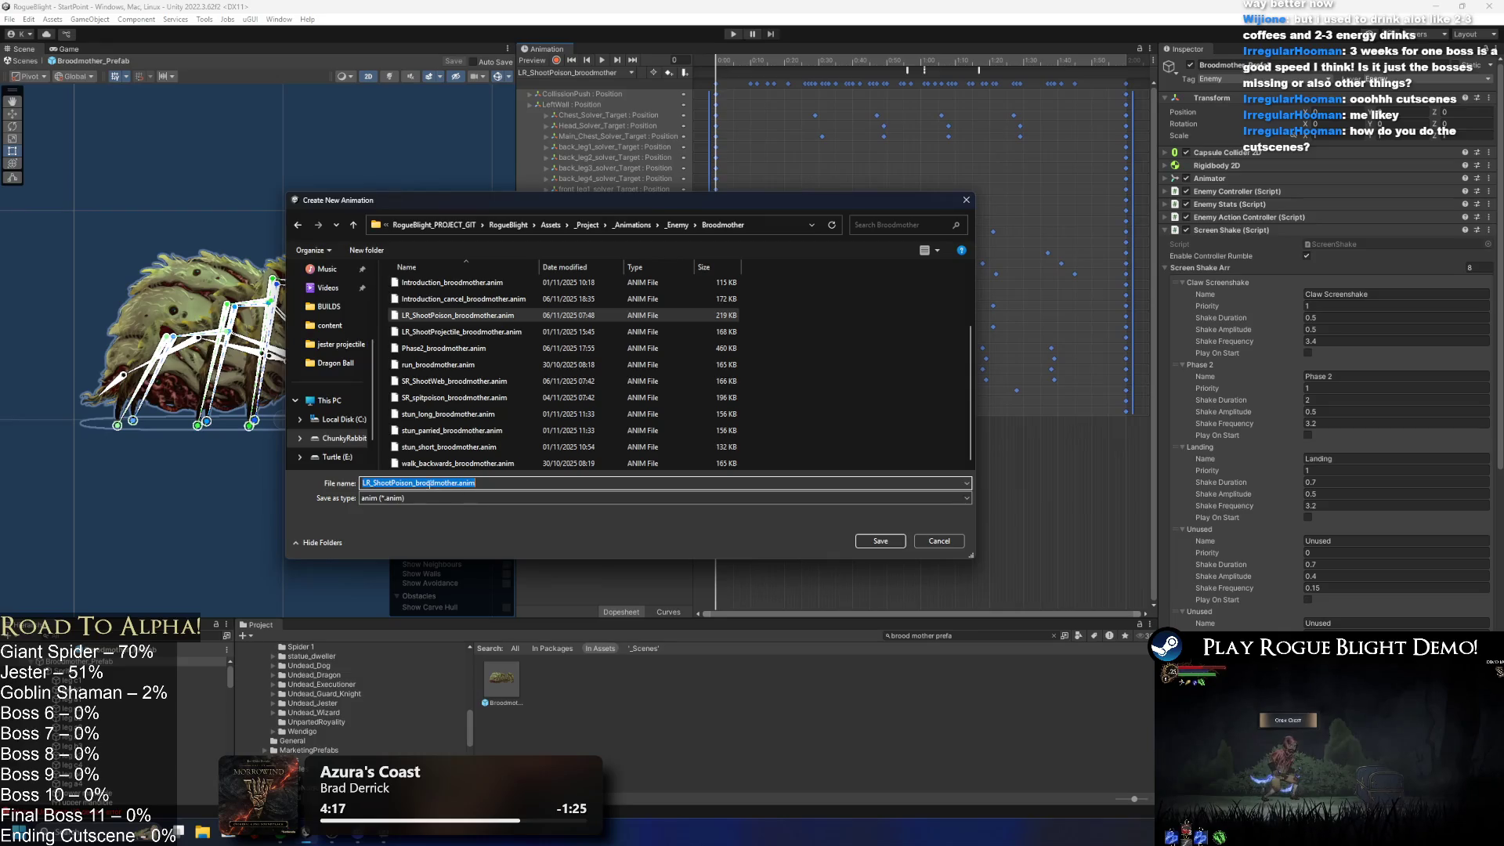
pyautogui.click(456, 483)
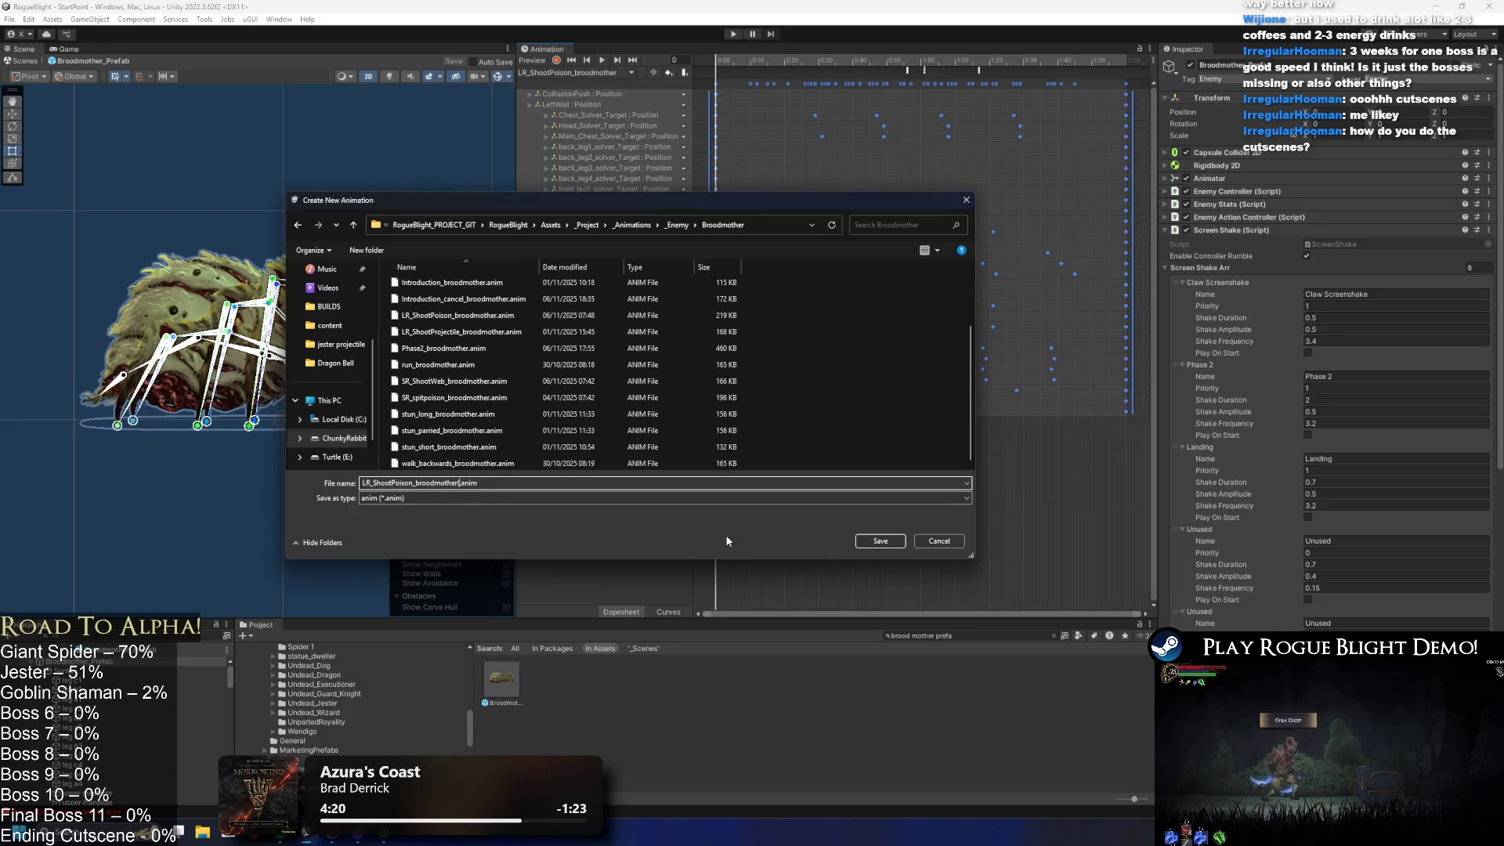
pyautogui.write('P2)')
pyautogui.press('Return')
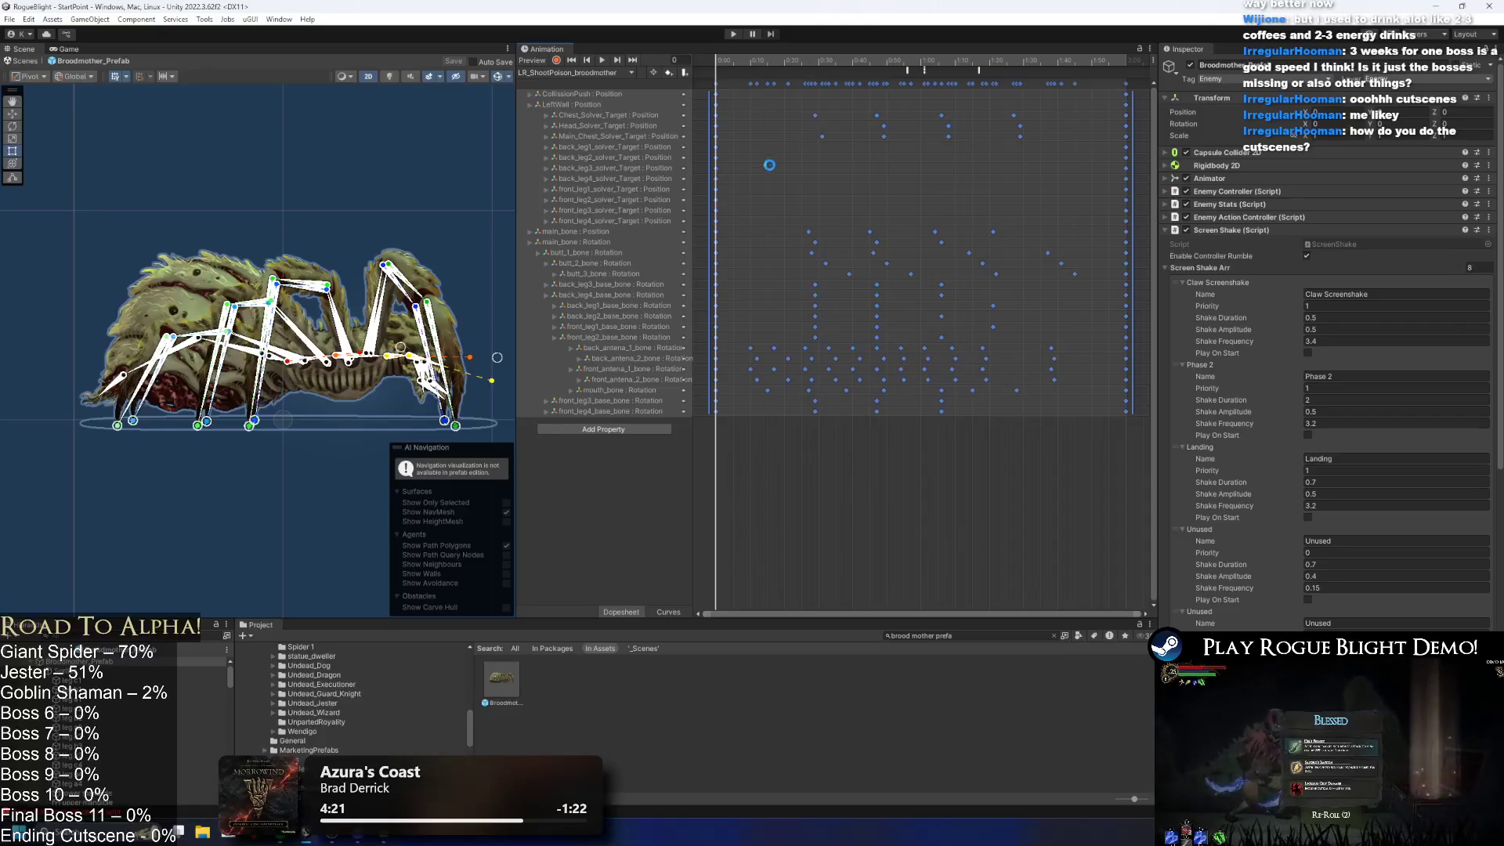
# Step: Load the original LR_ShootPoison_broodmother clip and preview frames 56 and 34
pyautogui.click(551, 73)
pyautogui.click(587, 176)
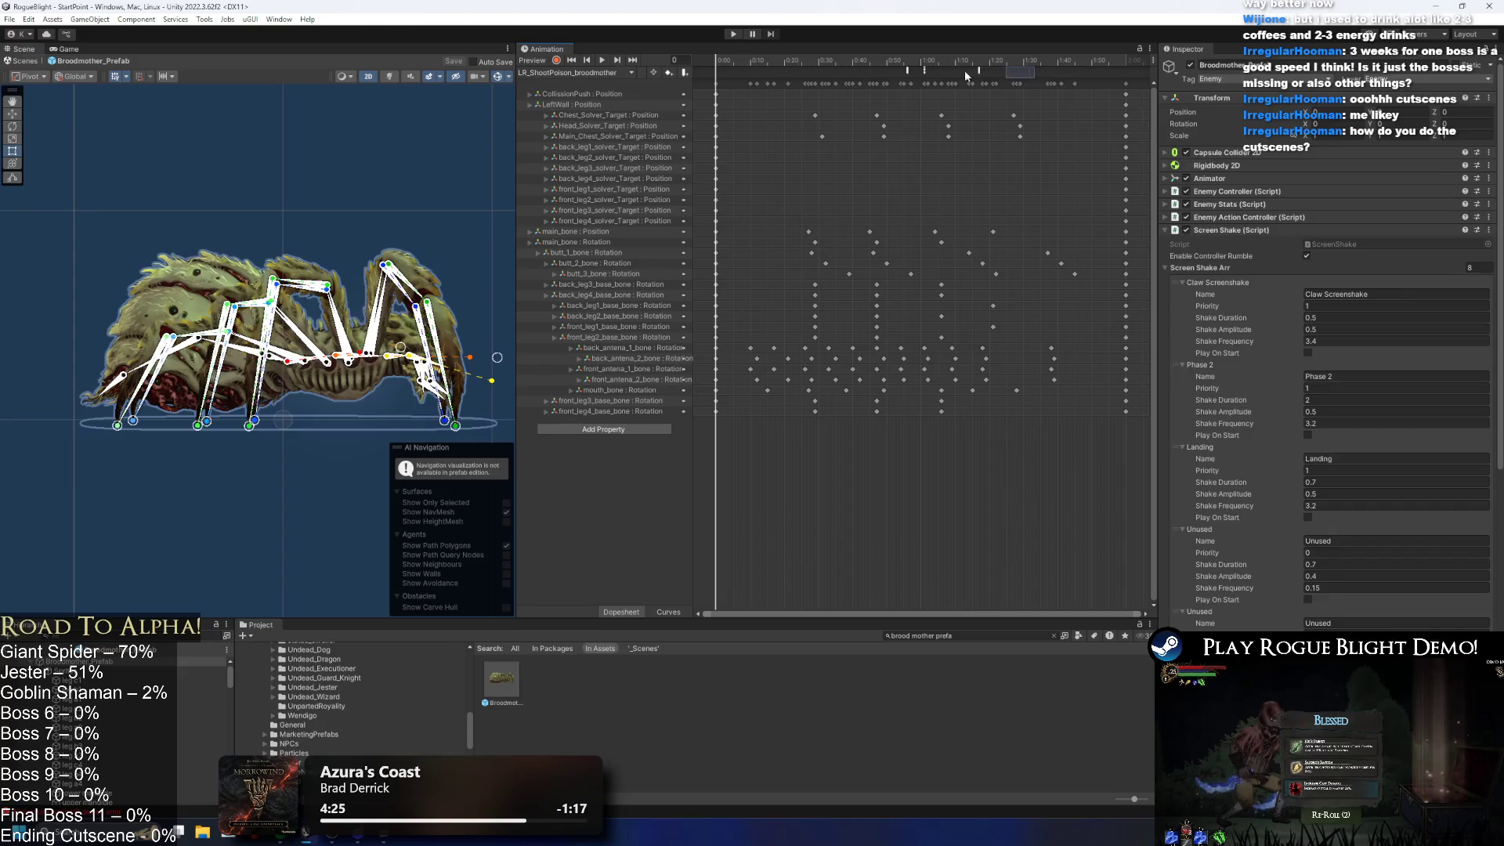
pyautogui.click(948, 69)
pyautogui.click(907, 58)
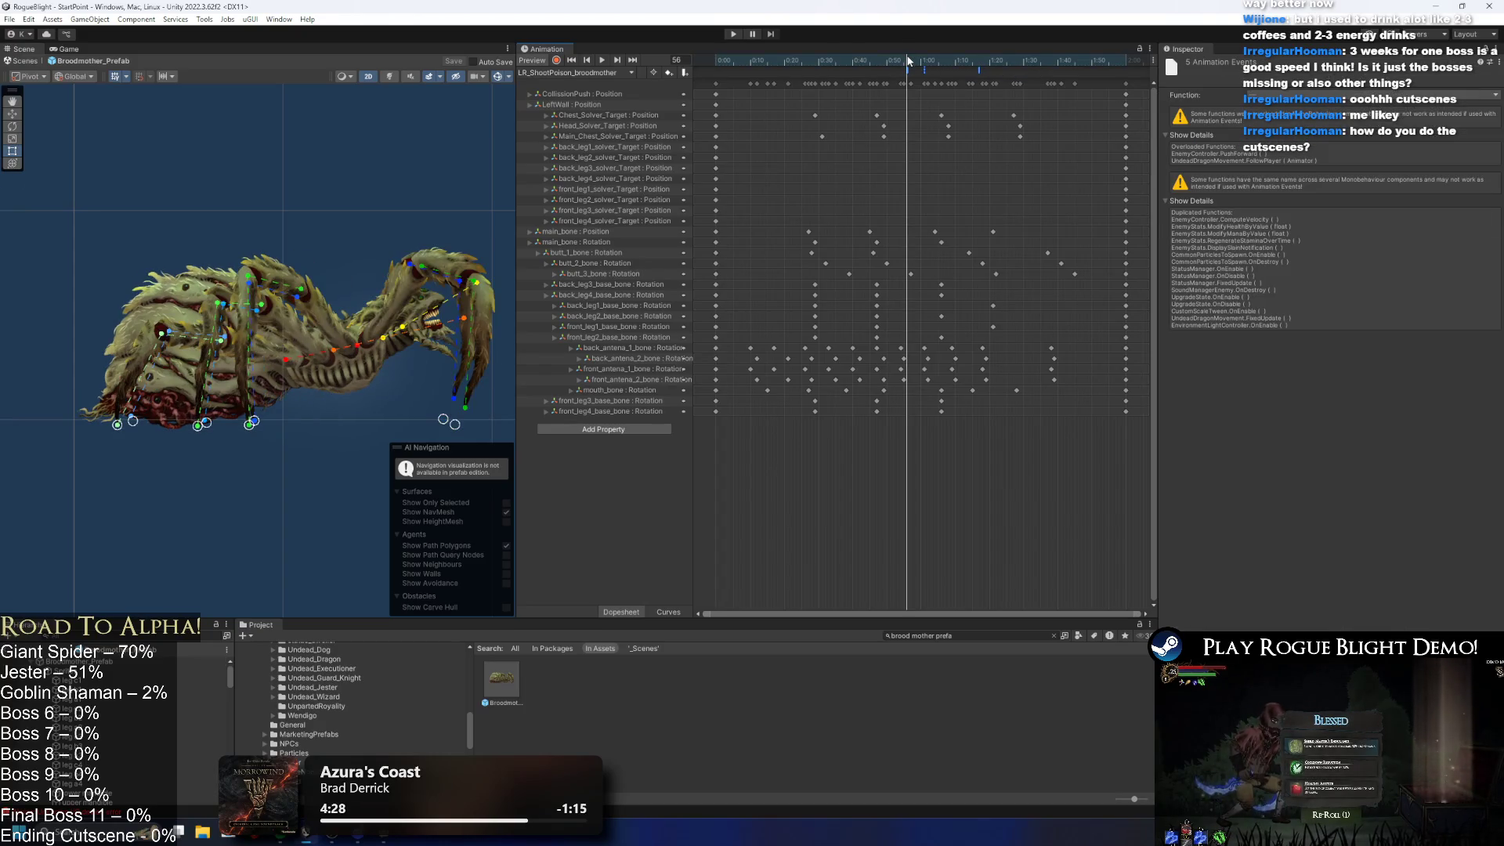
pyautogui.click(831, 61)
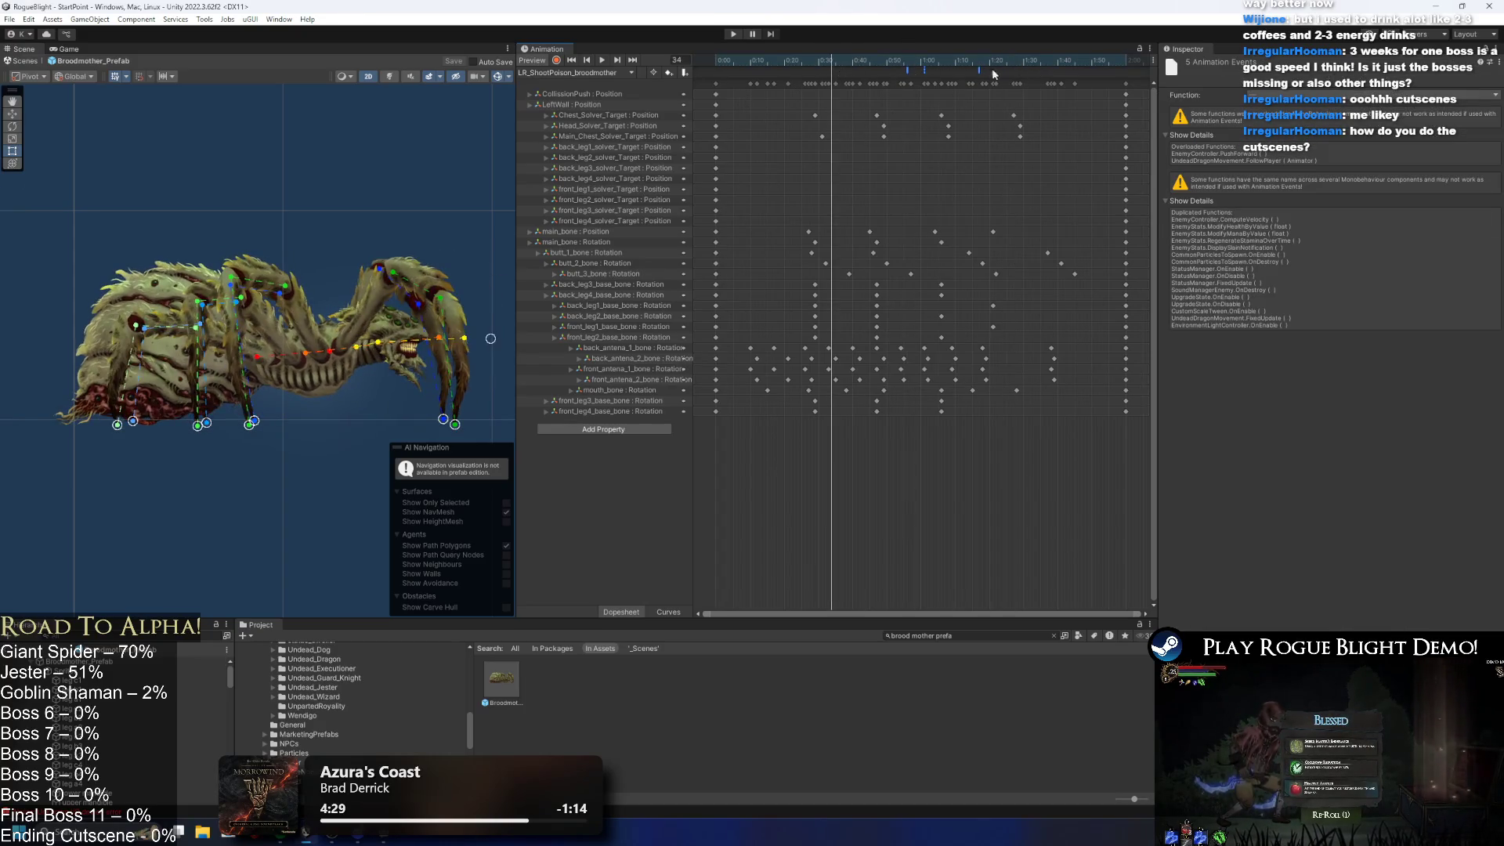
# Step: Switch back to LR_ShootPoison_broodmother(P2) and scrub the preview to frame 48
pyautogui.click(560, 73)
pyautogui.click(605, 189)
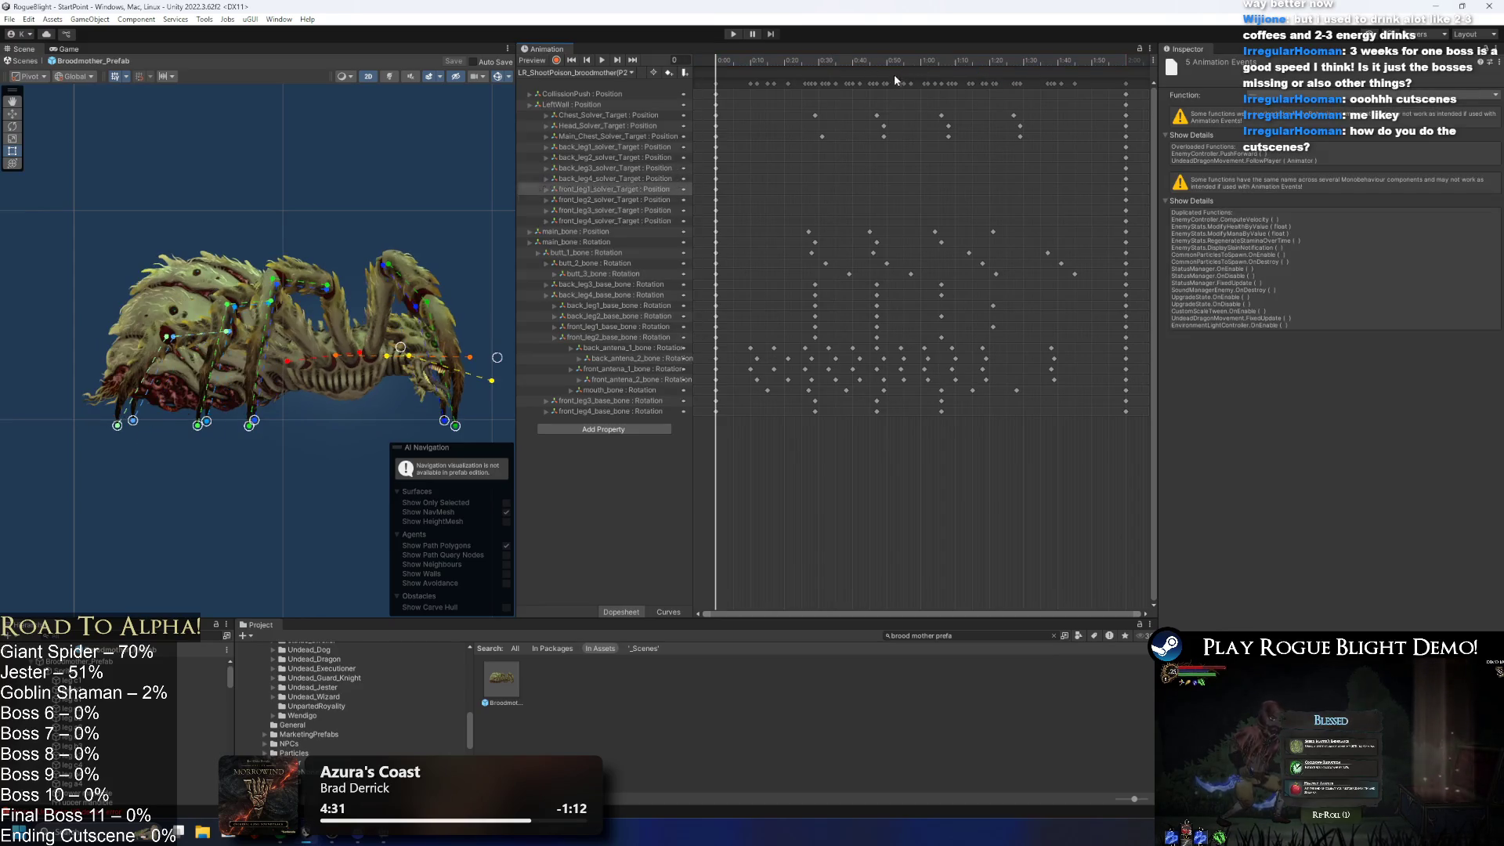
pyautogui.moveTo(865, 60); pyautogui.dragTo(909, 70)
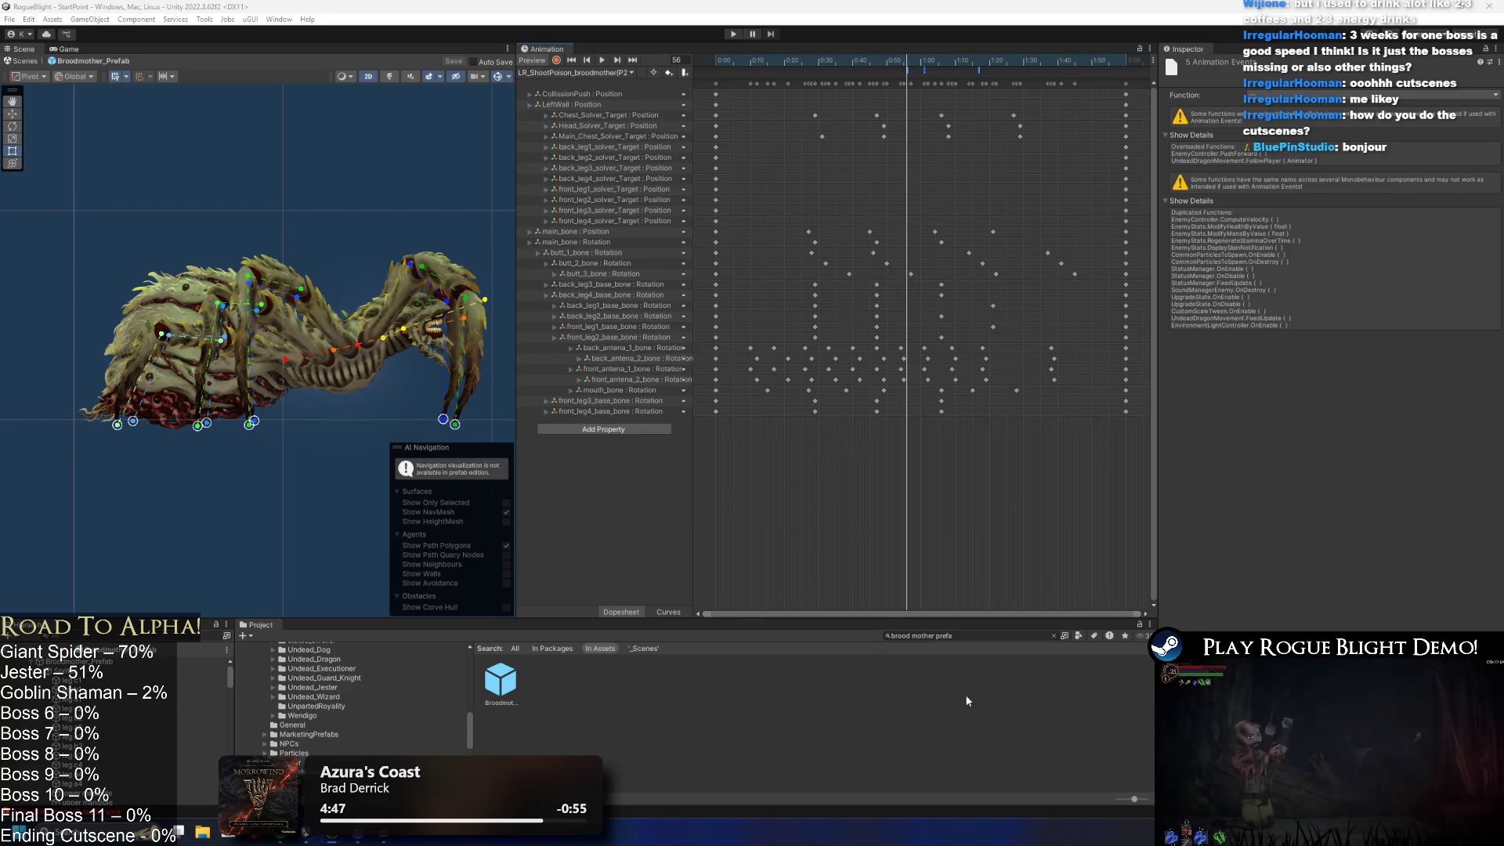
# Step: Clear the brood mother prefab search, try 'cutscene' and 'star' queries, then erase the text
pyautogui.click(968, 635)
pyautogui.press('BackSpace')
pyautogui.write('cuts')
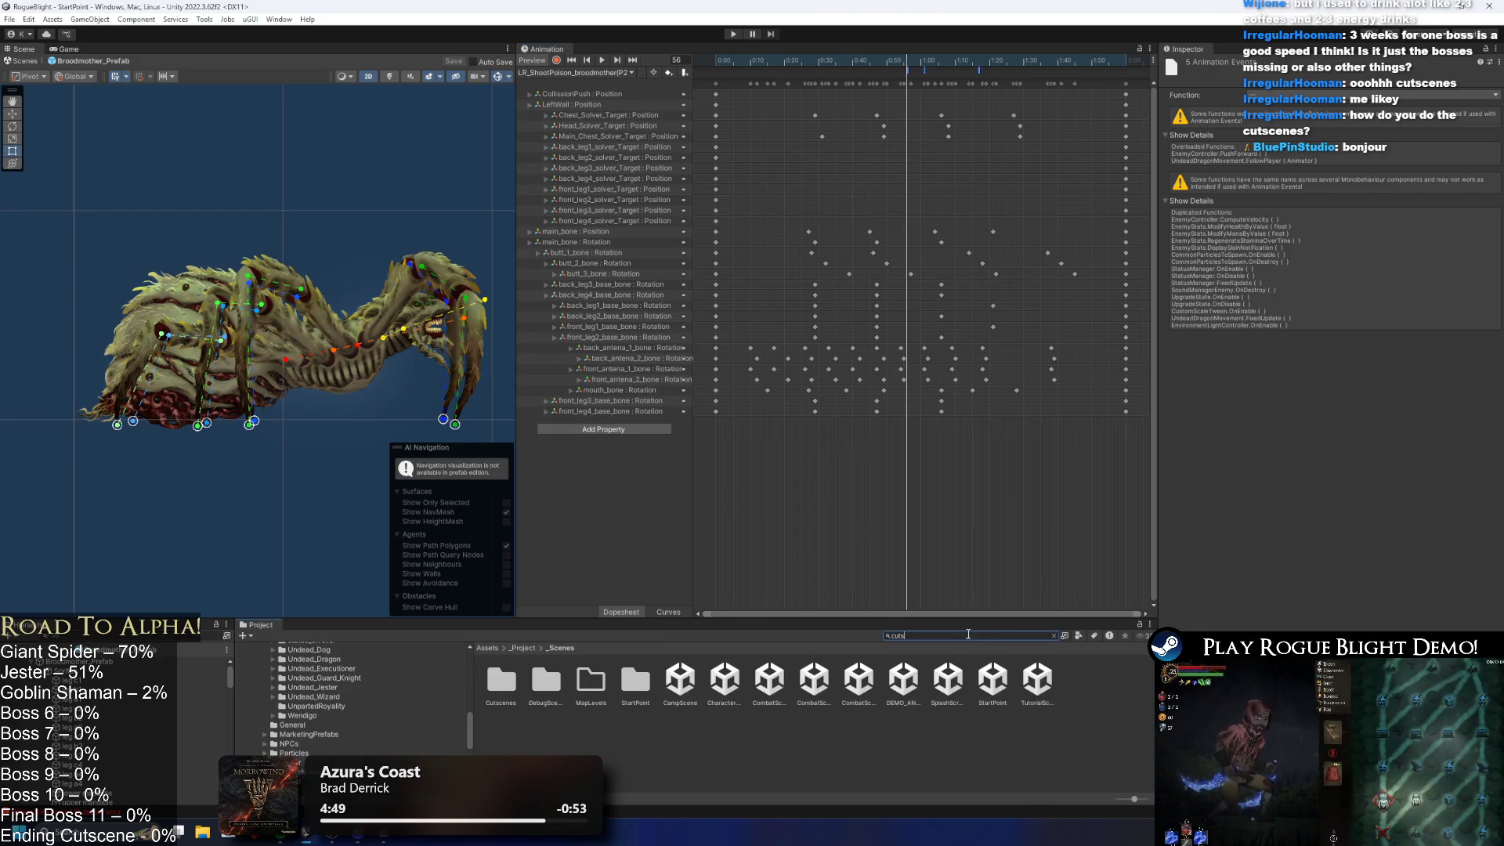
pyautogui.write('cene')
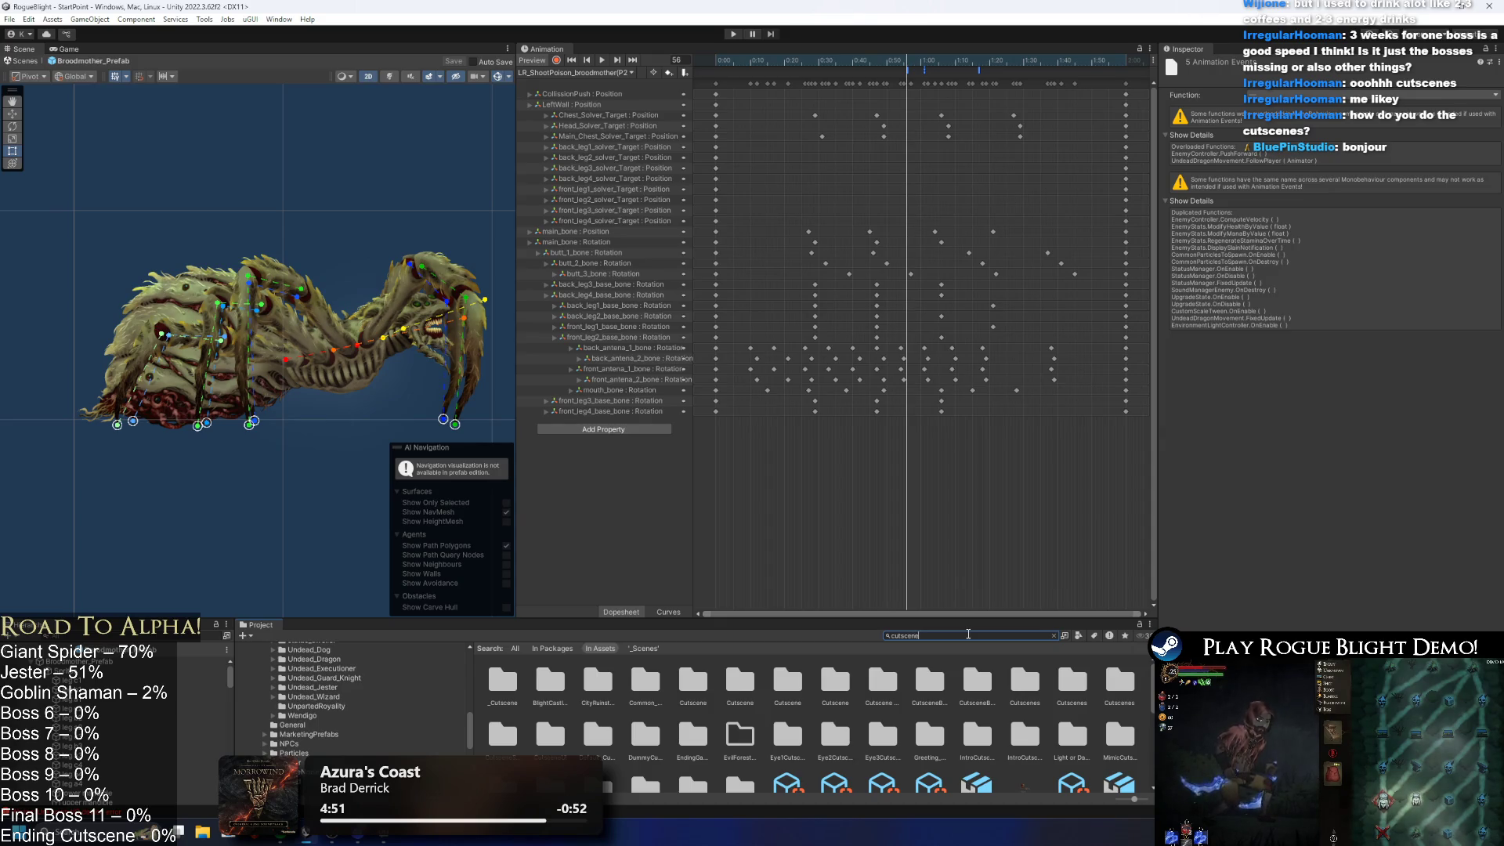
pyautogui.hotkey('ctrl', 'a')
pyautogui.write('star')
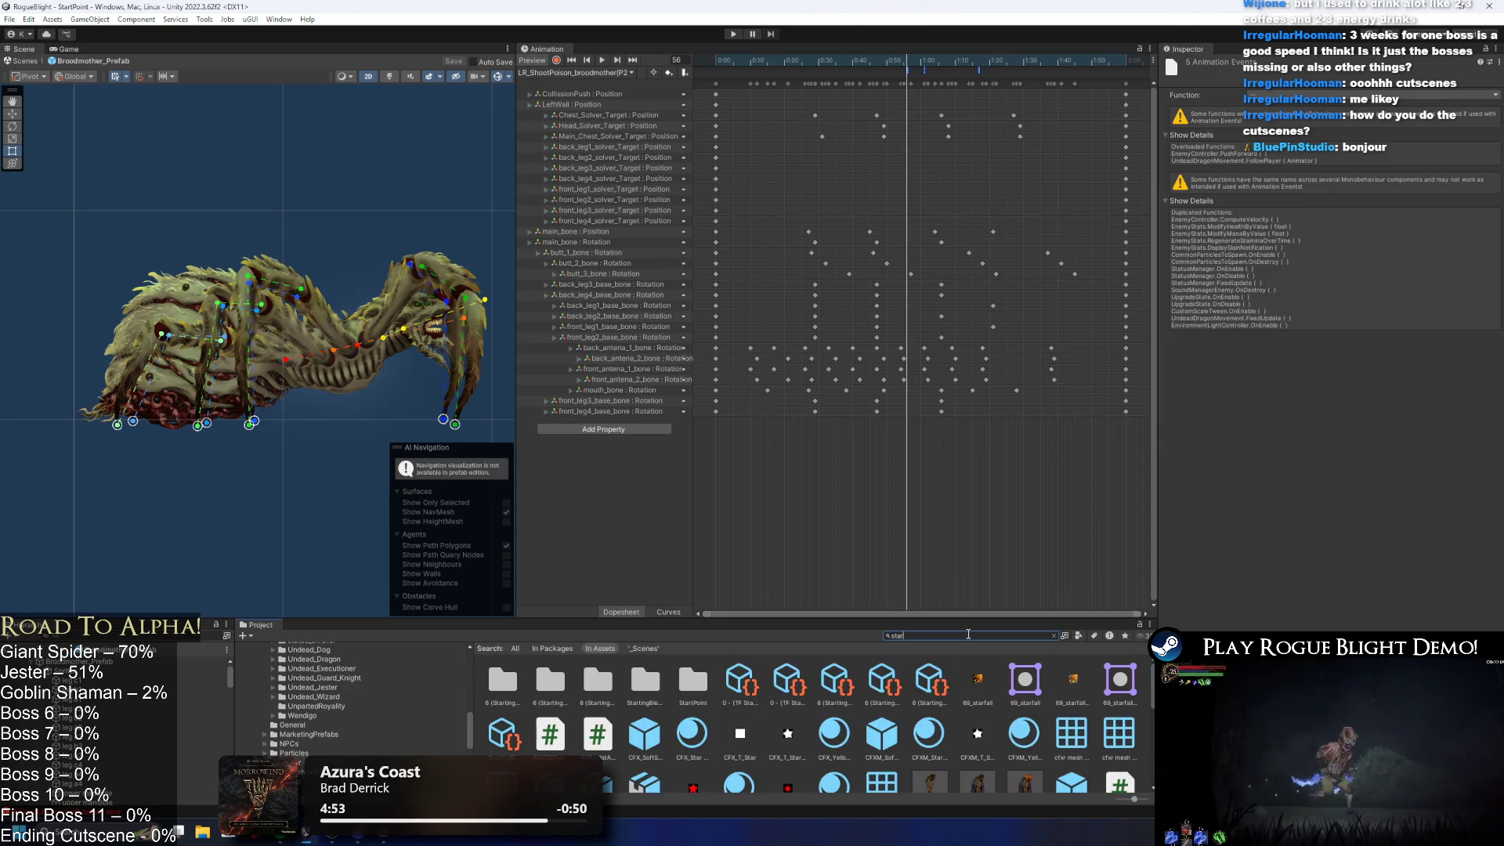
pyautogui.press('BackSpace')
pyautogui.press('BackSpace')
pyautogui.press('BackSpace')
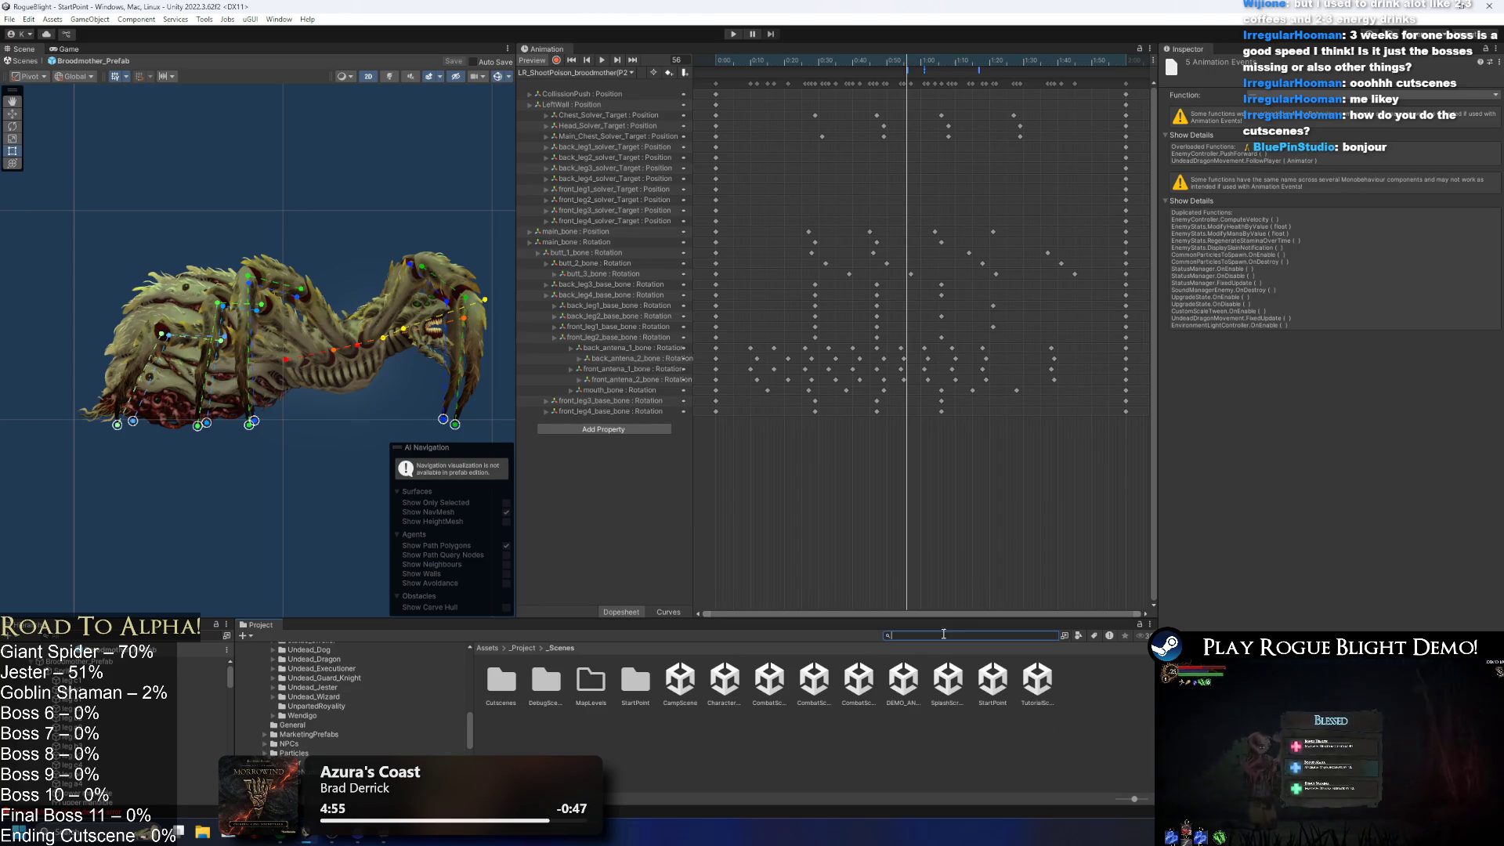